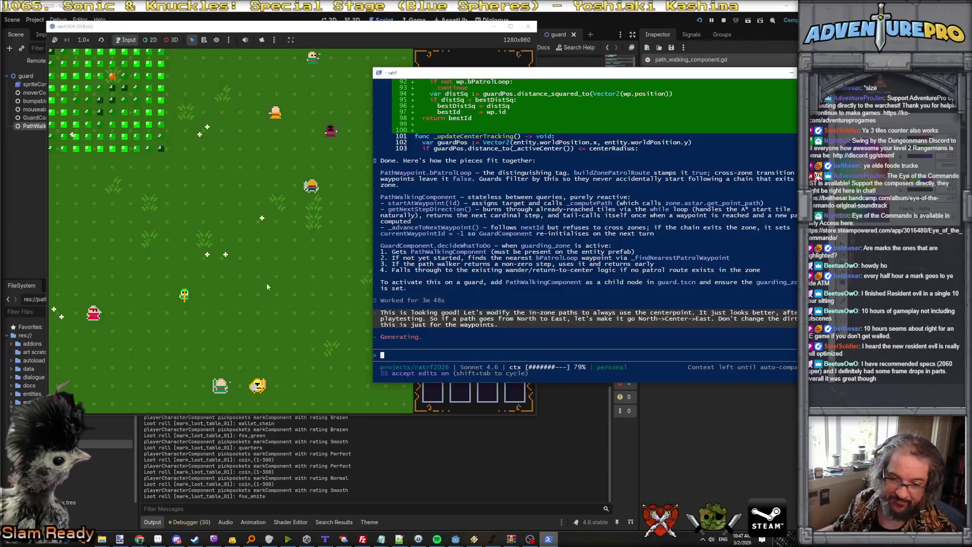
# Watch the running game, then return to the market-stall sprite in Aseprite
pyautogui.click(277, 278)
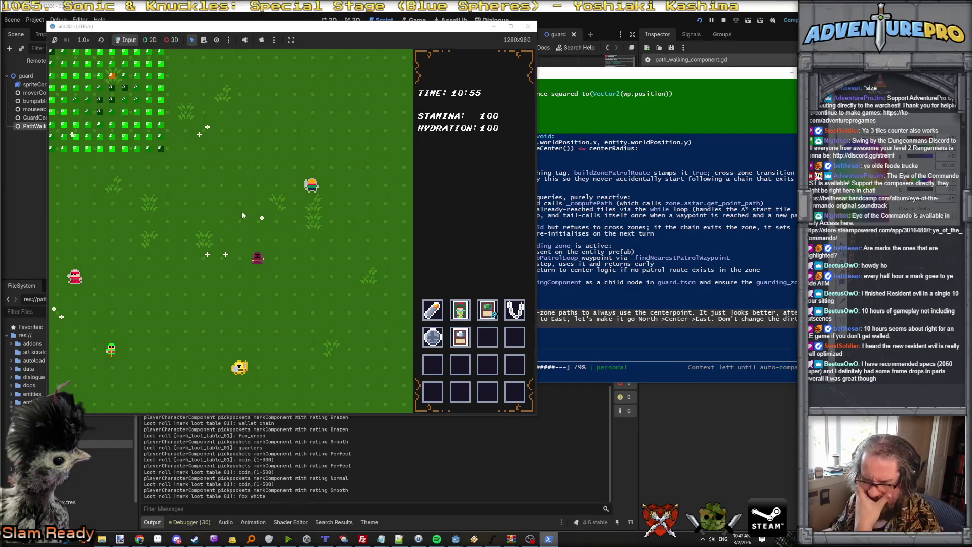
pyautogui.click(158, 538)
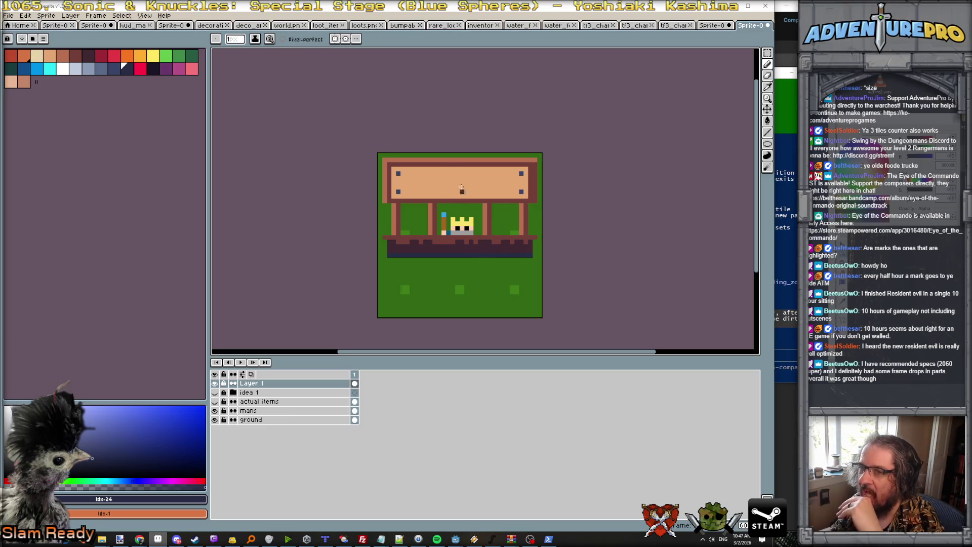
pyautogui.click(8, 15)
# Save the market-stall sprite as a new food file in the art scratch folder
pyautogui.click(31, 69)
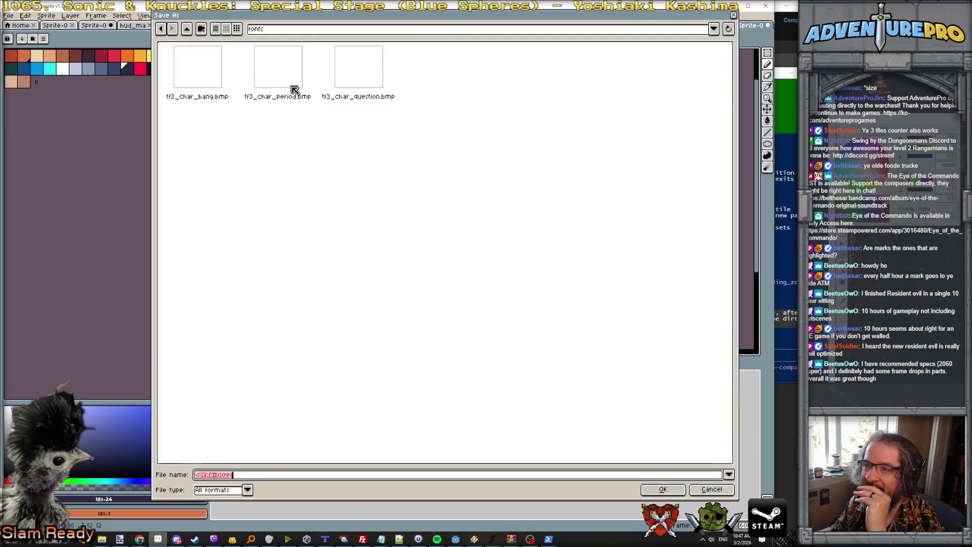
pyautogui.click(187, 28)
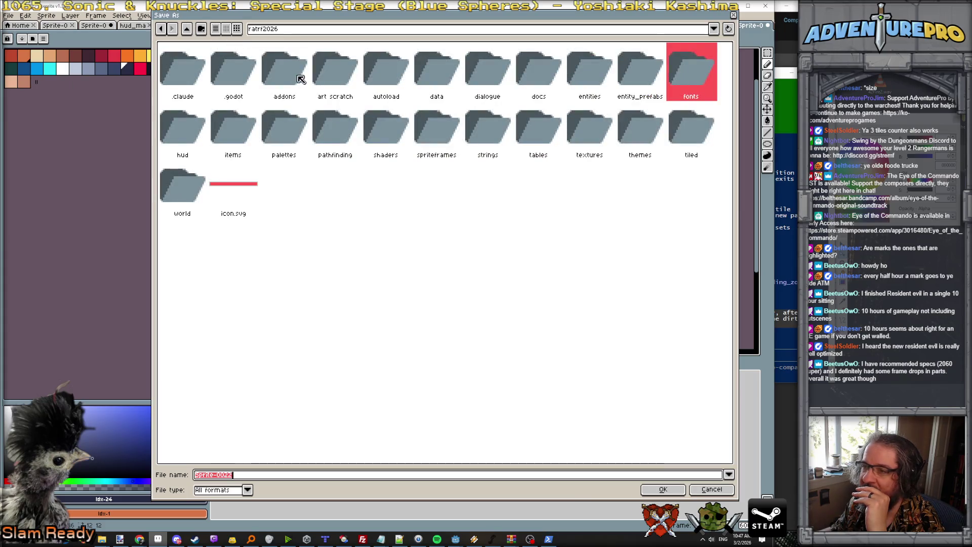
pyautogui.doubleClick(337, 75)
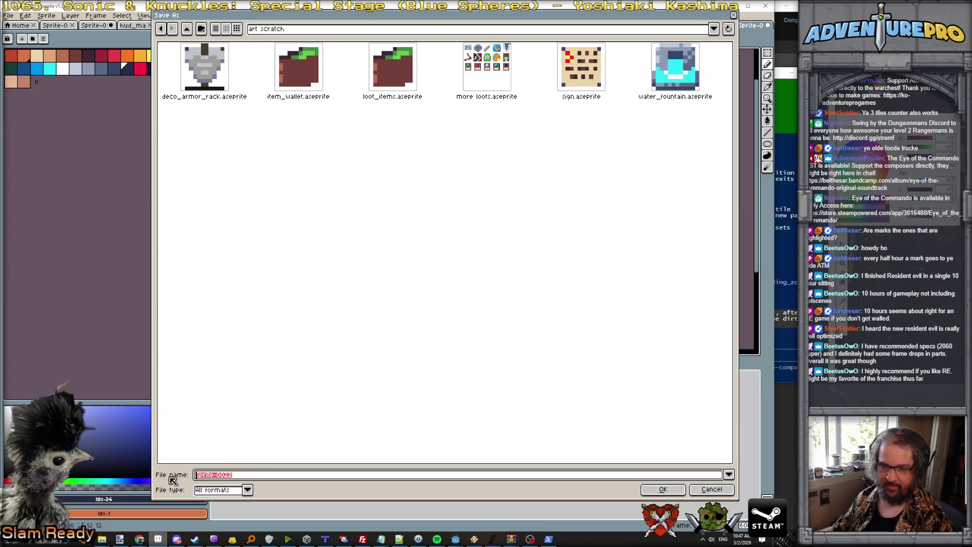
pyautogui.write('food_vendo')
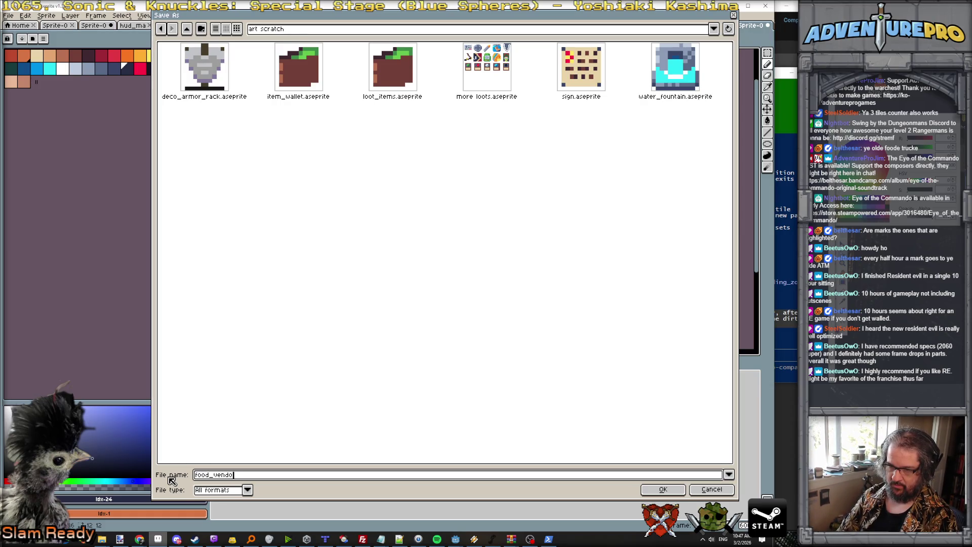
pyautogui.press('Return')
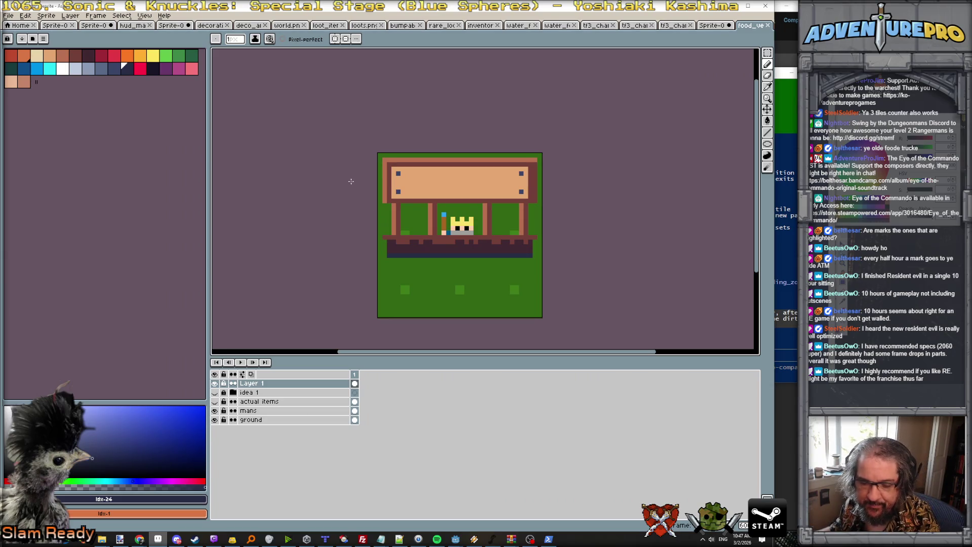
# Create a new blank sprite with default settings, then bring up the character sprite sheet
pyautogui.click(8, 15)
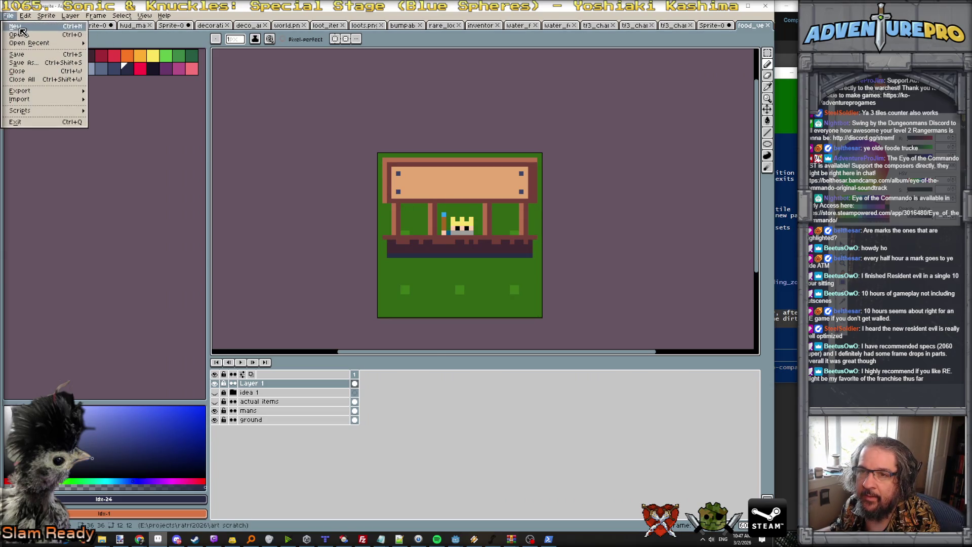
pyautogui.click(15, 23)
pyautogui.click(384, 339)
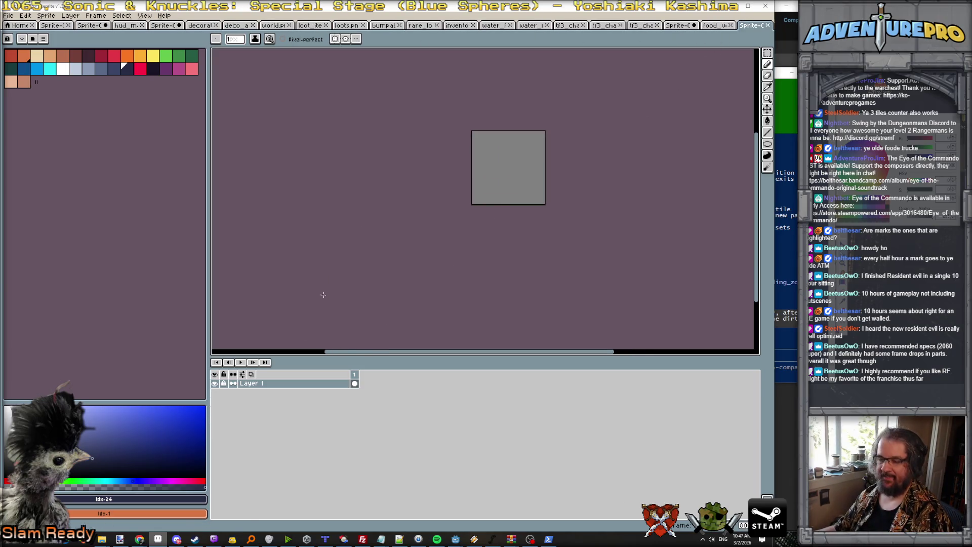
pyautogui.click(126, 539)
pyautogui.scroll(-6, 324, 340)
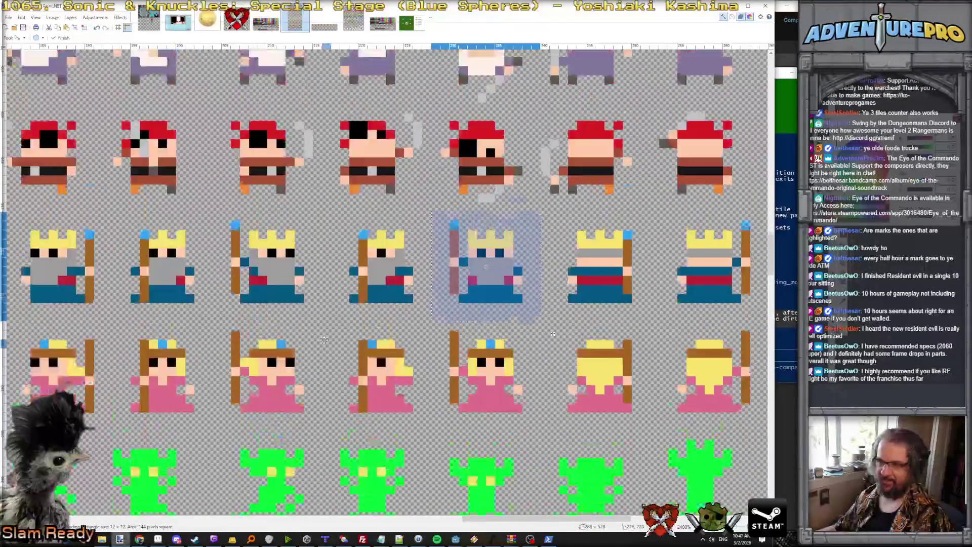
# Scroll the characters sheet to the red-bandana character's row
pyautogui.scroll(2, 323, 340)
pyautogui.scroll(4, 324, 340)
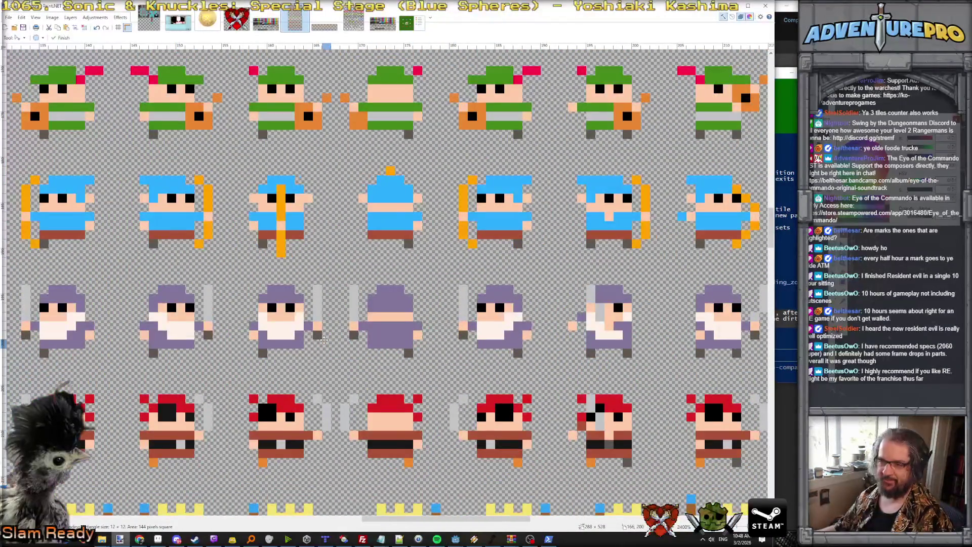
pyautogui.scroll(3, 324, 340)
pyautogui.hscroll(-10, 324, 340)
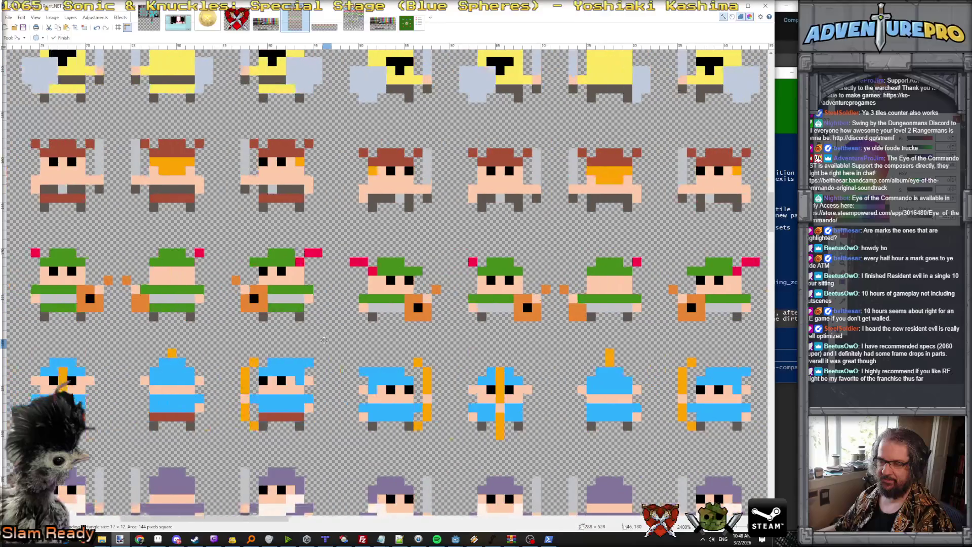
pyautogui.scroll(10, 324, 341)
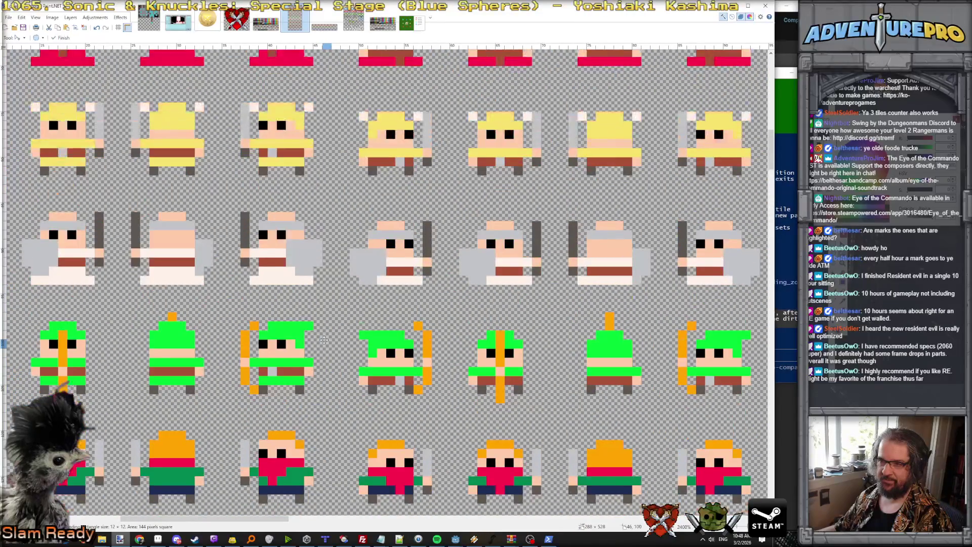
pyautogui.scroll(10, 324, 340)
pyautogui.scroll(-3, 324, 340)
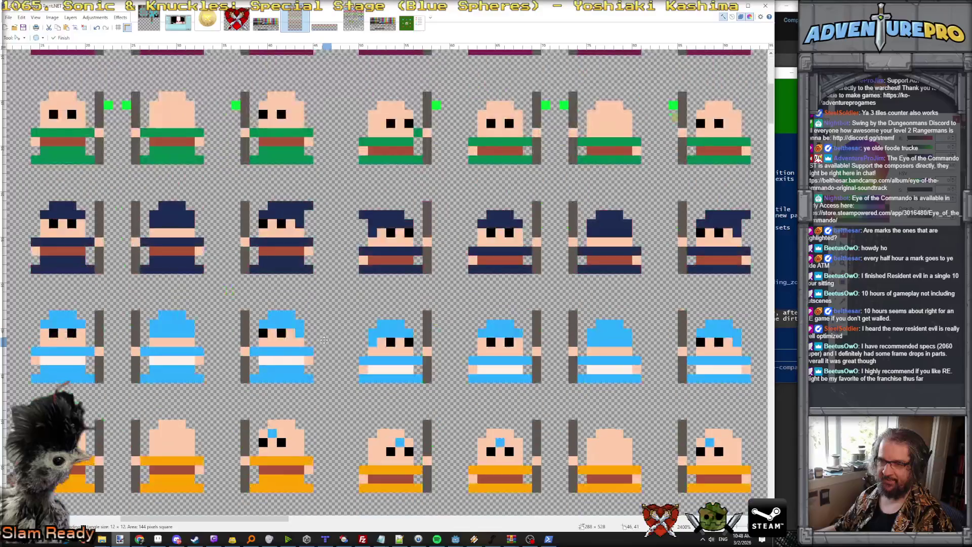
pyautogui.hscroll(-5, 324, 340)
pyautogui.scroll(-15, 324, 341)
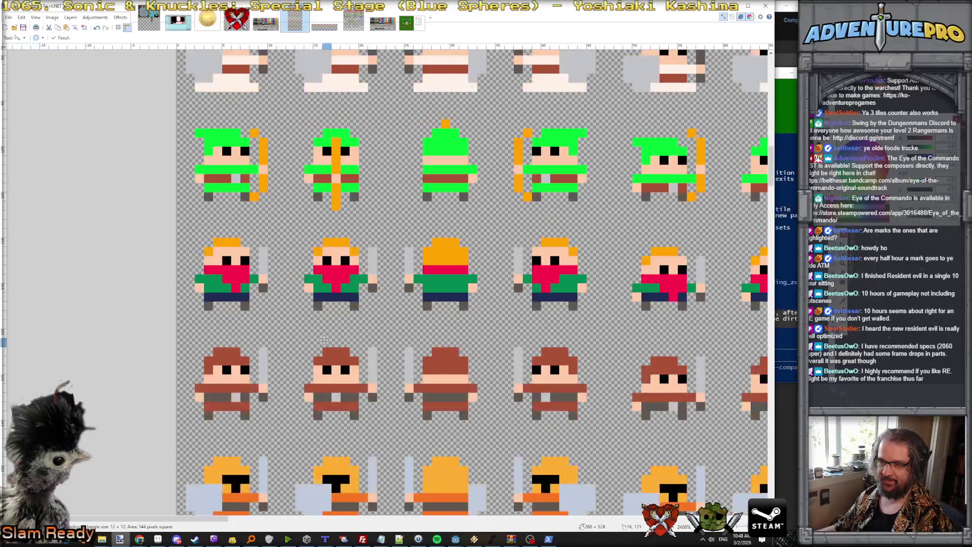
# Select the red-bandana character's full 12×12 frame with Rectangle Select
pyautogui.press('s')
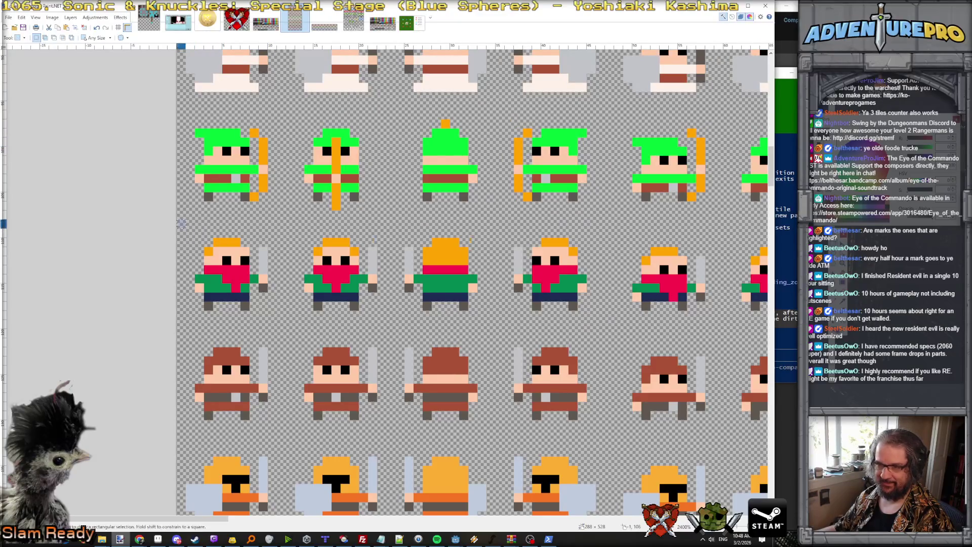
pyautogui.moveTo(182, 223); pyautogui.dragTo(282, 317)
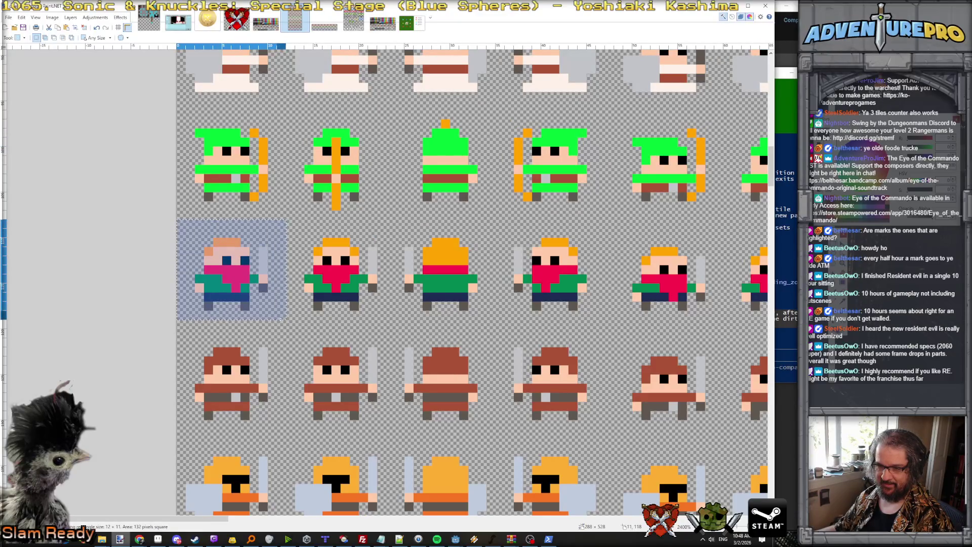
pyautogui.moveTo(284, 319); pyautogui.dragTo(284, 324)
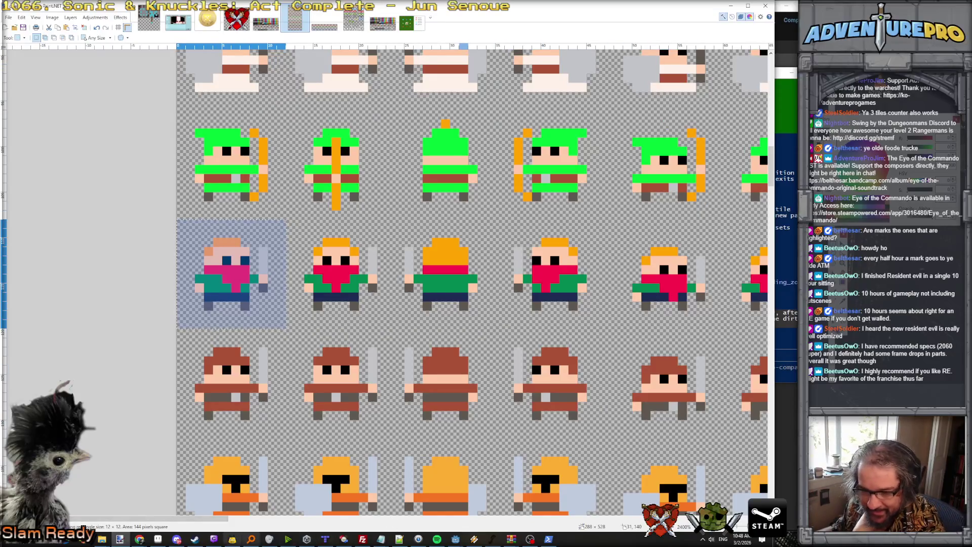
pyautogui.click(163, 543)
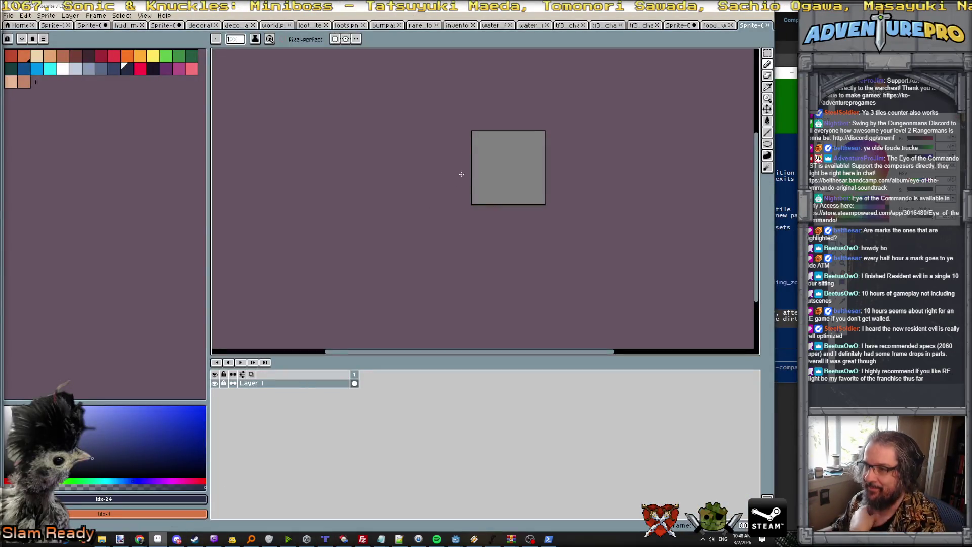
# Paste the character into the blank canvas and erase its sword blade and handle
pyautogui.hotkey('ctrl', 'v')
pyautogui.scroll(3, 535, 181)
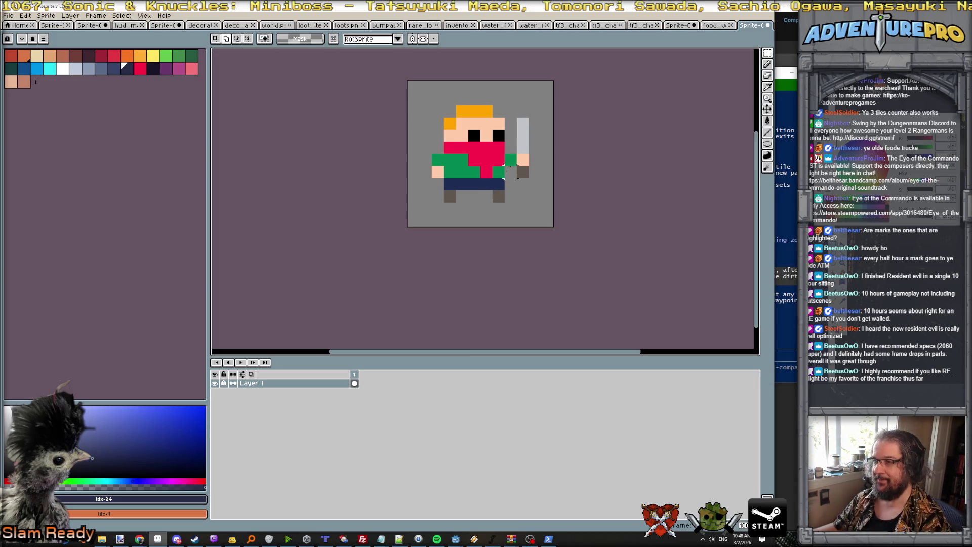
pyautogui.press('e')
pyautogui.moveTo(522, 148); pyautogui.dragTo(522, 123)
pyautogui.click(522, 172)
pyautogui.scroll(-2, 510, 208)
pyautogui.scroll(2, 510, 208)
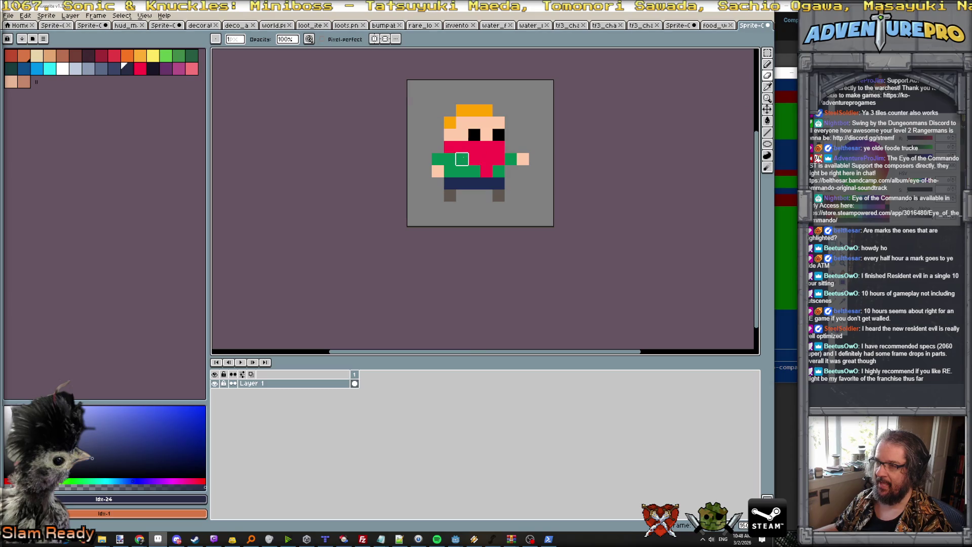
pyautogui.scroll(1, 461, 160)
# Paint the red shirt pixels green and cover the red face band with skin tone
pyautogui.keyDown('alt'); pyautogui.click(461, 160); pyautogui.keyUp('alt')
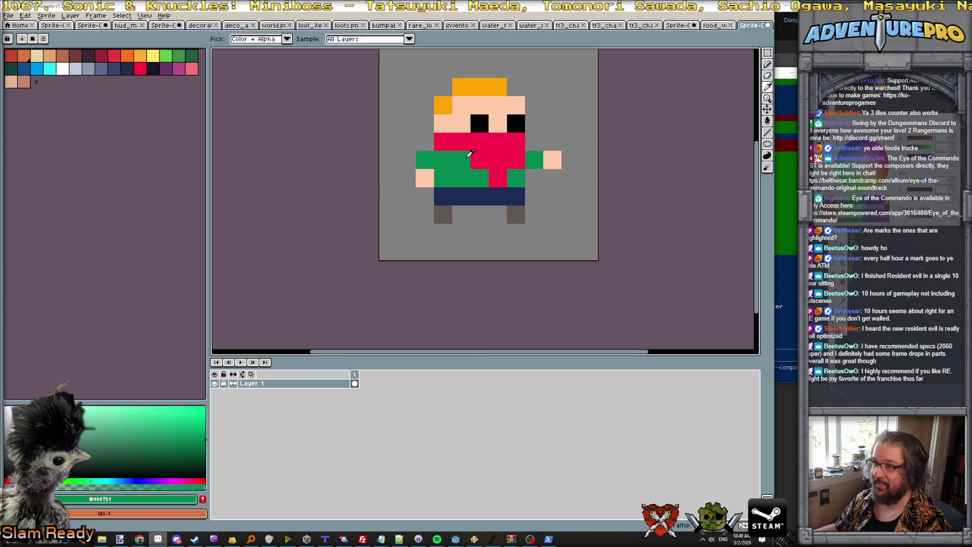
pyautogui.press('b')
pyautogui.moveTo(461, 160); pyautogui.dragTo(520, 160)
pyautogui.click(506, 181)
pyautogui.keyDown('alt'); pyautogui.click(460, 124); pyautogui.keyUp('alt')
pyautogui.moveTo(443, 141); pyautogui.dragTo(515, 142)
pyautogui.scroll(-2, 509, 188)
pyautogui.scroll(2, 506, 190)
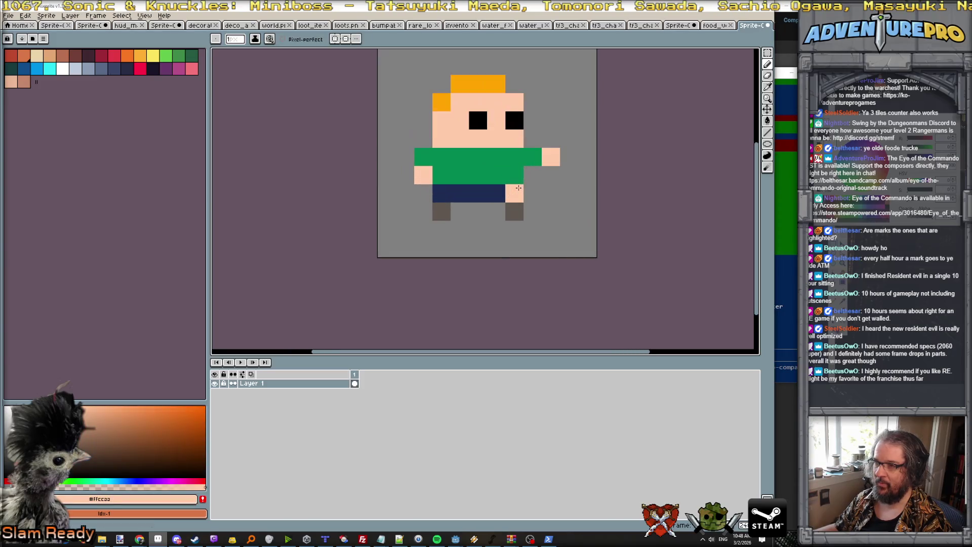
pyautogui.click(497, 192)
pyautogui.hotkey('ctrl', 'z')
# Using the pants' navy, repaint the upper and lower shirt rows navy
pyautogui.keyDown('alt'); pyautogui.click(476, 192); pyautogui.keyUp('alt')
pyautogui.click(448, 159)
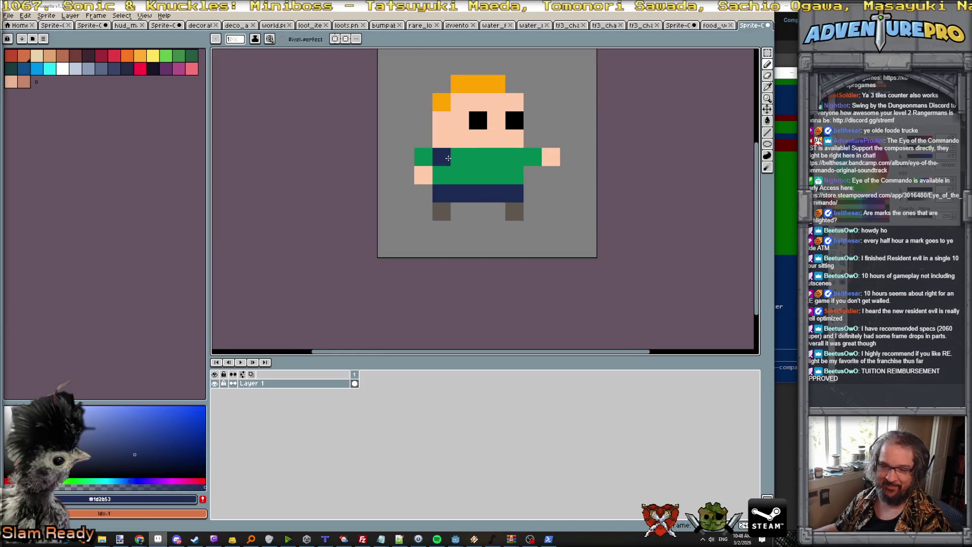
pyautogui.click(459, 157)
pyautogui.click(496, 156)
pyautogui.click(514, 156)
pyautogui.click(461, 174)
pyautogui.moveTo(464, 172); pyautogui.dragTo(497, 170)
pyautogui.click(441, 175)
pyautogui.click(515, 175)
pyautogui.scroll(-3, 521, 202)
# Undo a stray navy pixel, then paint the torso and arm shirt pixels cyan
pyautogui.press('v')
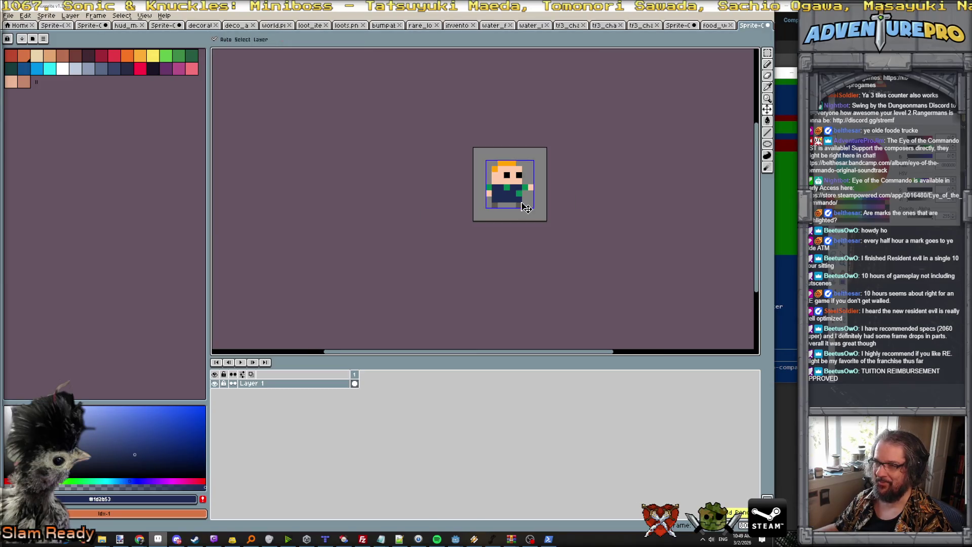
pyautogui.press('b')
pyautogui.scroll(2, 490, 193)
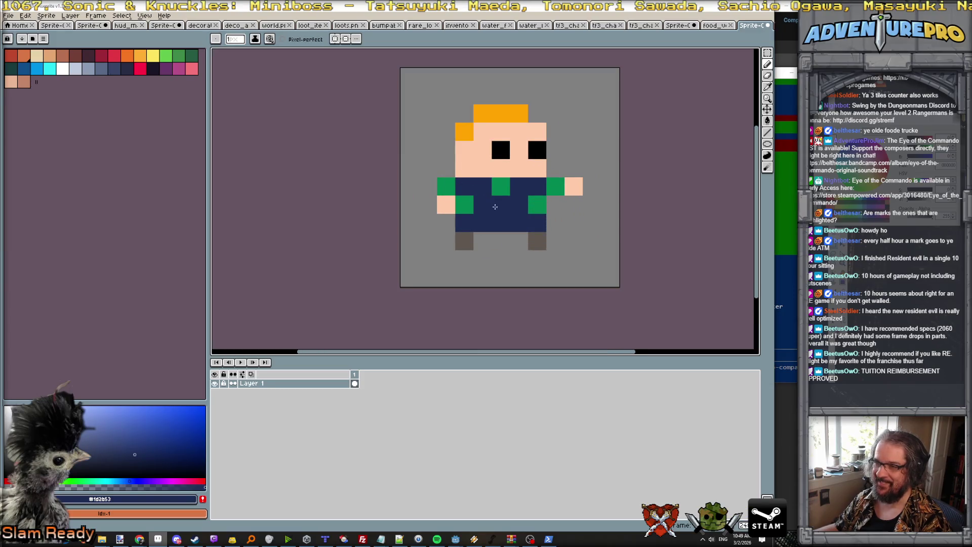
pyautogui.click(405, 155)
pyautogui.scroll(-1, 405, 154)
pyautogui.scroll(1, 405, 155)
pyautogui.hotkey('ctrl', 'z')
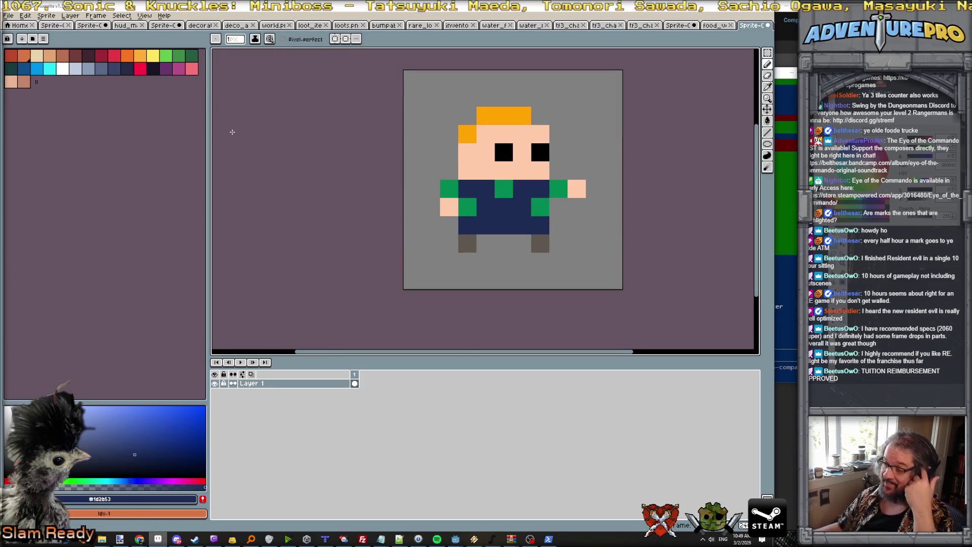
pyautogui.click(50, 68)
pyautogui.click(467, 188)
pyautogui.click(448, 185)
pyautogui.click(504, 189)
pyautogui.click(558, 188)
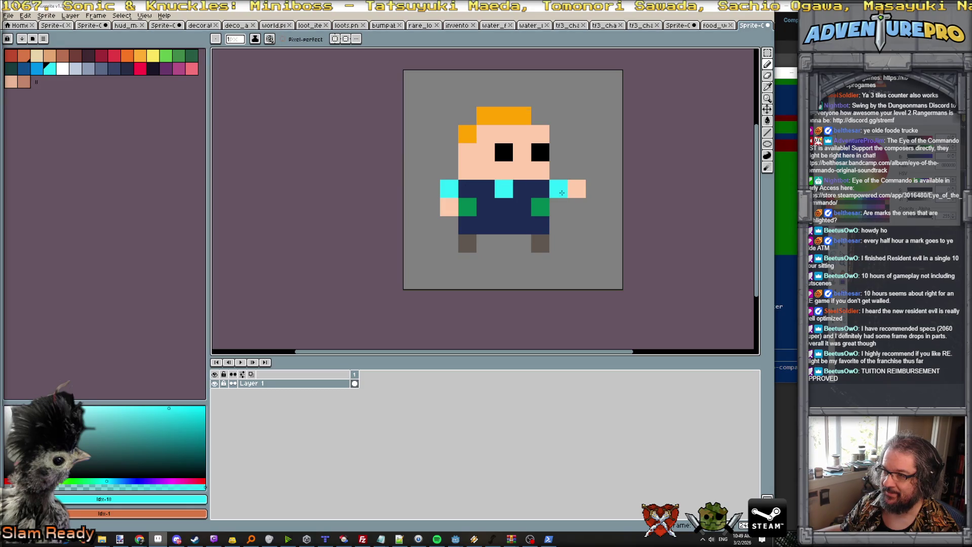
pyautogui.click(543, 206)
pyautogui.click(467, 206)
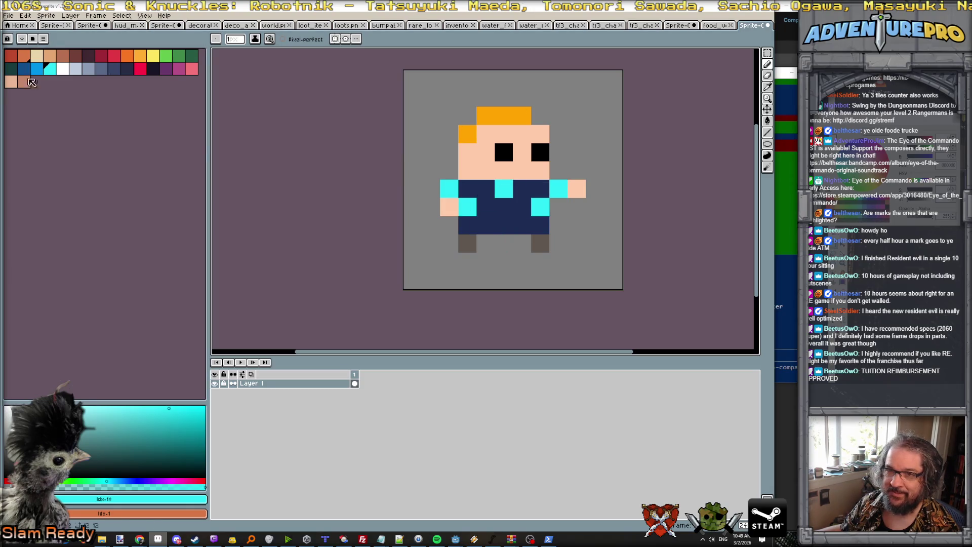
# Paint a row across the torso bright blue
pyautogui.click(37, 68)
pyautogui.moveTo(485, 208); pyautogui.dragTo(540, 208)
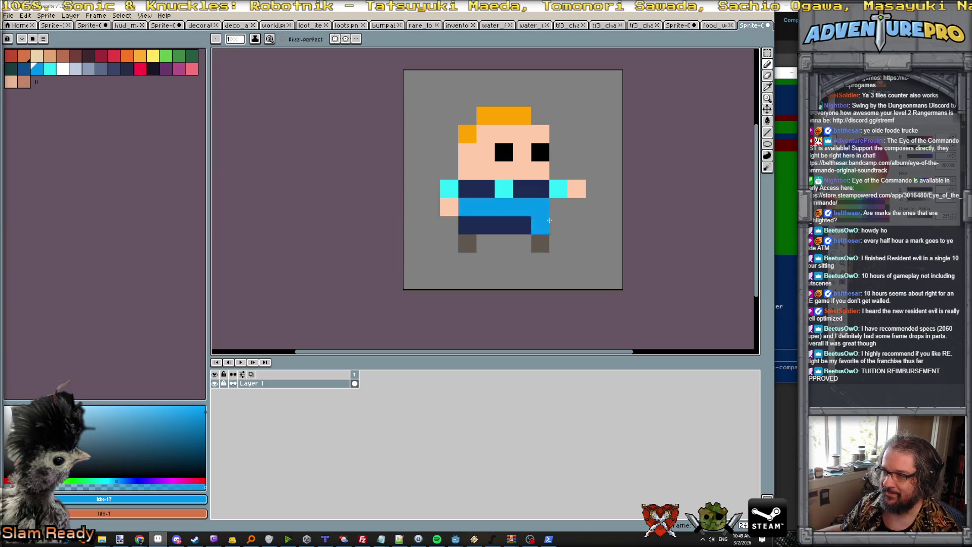
pyautogui.scroll(-5, 558, 232)
pyautogui.scroll(-1, 566, 238)
pyautogui.scroll(3, 566, 238)
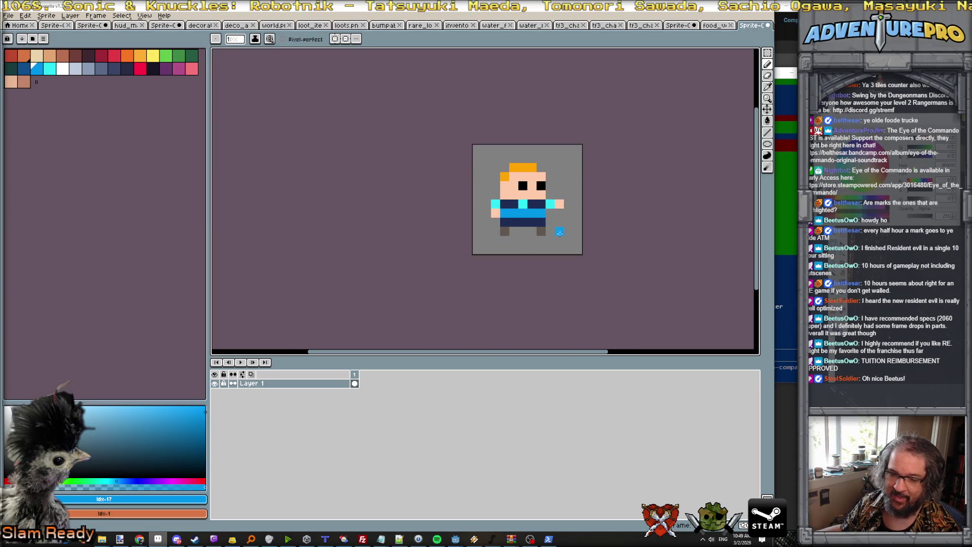
# Eyedrop the sprite's navy and repaint the light-blue torso row navy
pyautogui.keyDown('alt'); pyautogui.click(505, 199); pyautogui.keyUp('alt')
pyautogui.click(505, 212)
pyautogui.click(541, 212)
pyautogui.click(530, 212)
pyautogui.click(541, 212)
pyautogui.scroll(-3, 541, 212)
pyautogui.scroll(2, 544, 214)
# Sample the bright blue from the sprite, then choose dark teal from the palette
pyautogui.keyDown('alt'); pyautogui.click(520, 207); pyautogui.keyUp('alt')
pyautogui.scroll(-2, 582, 250)
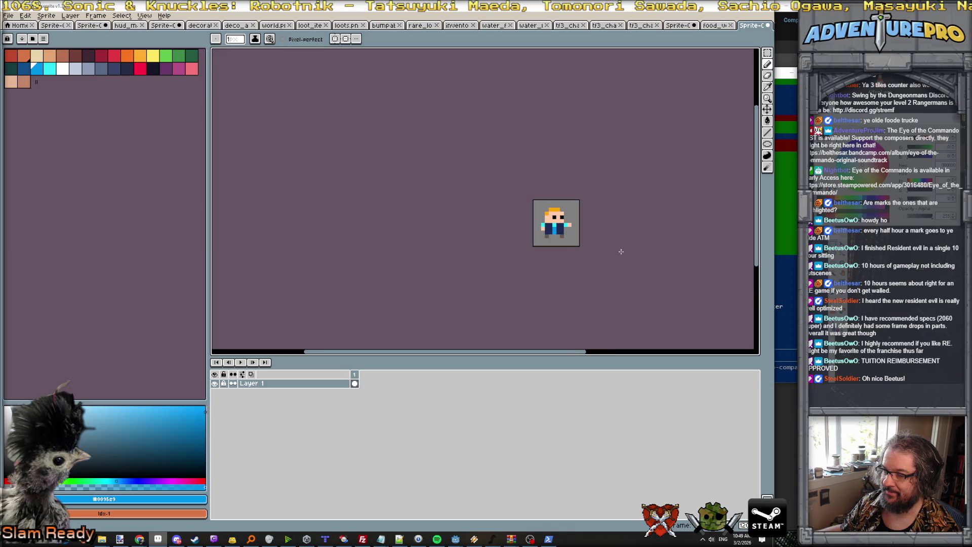
pyautogui.scroll(2, 582, 251)
pyautogui.scroll(-1, 571, 246)
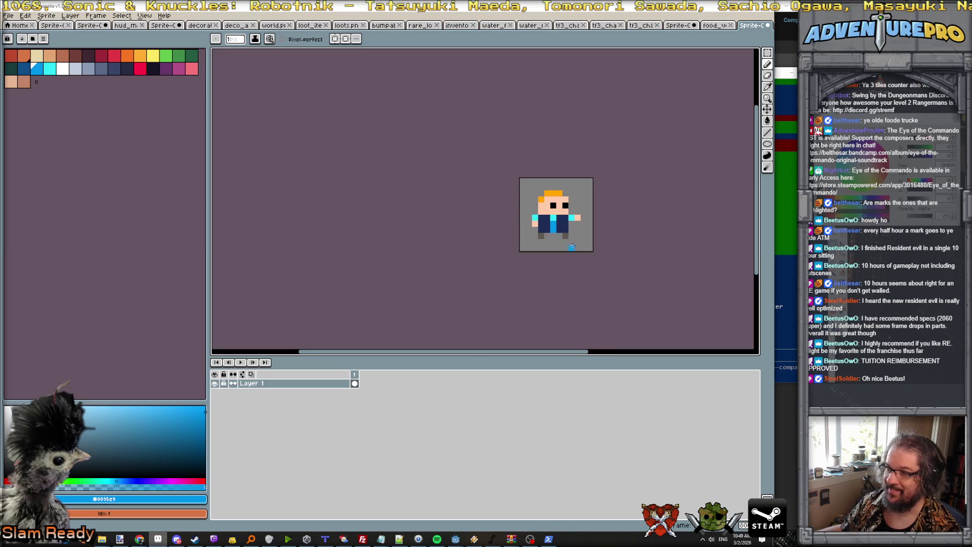
pyautogui.scroll(2, 571, 227)
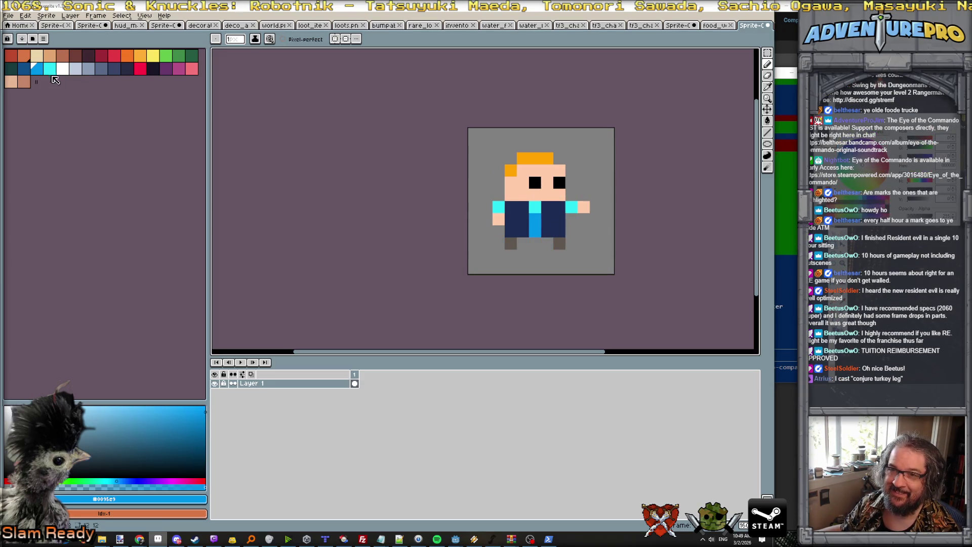
pyautogui.click(12, 68)
# Try dark teal pixels at the character's lower left, then erase them to transparency
pyautogui.moveTo(496, 231)
pyautogui.mouseDown()
pyautogui.moveTo(486, 230)
pyautogui.moveTo(486, 219)
pyautogui.moveTo(473, 231)
pyautogui.moveTo(485, 195)
pyautogui.mouseUp()
pyautogui.click(486, 208)
pyautogui.click(474, 218)
pyautogui.scroll(-5, 520, 250)
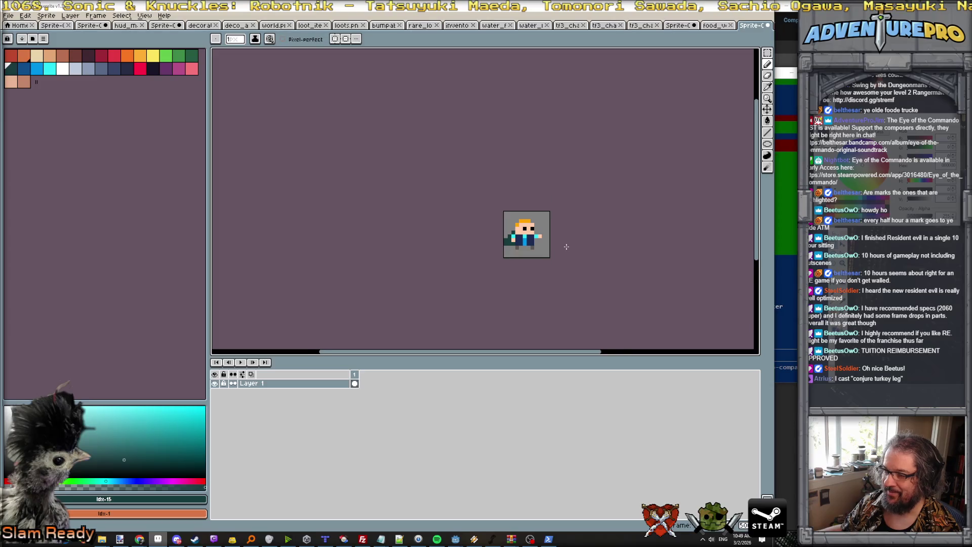
pyautogui.scroll(3, 565, 247)
pyautogui.scroll(2, 558, 250)
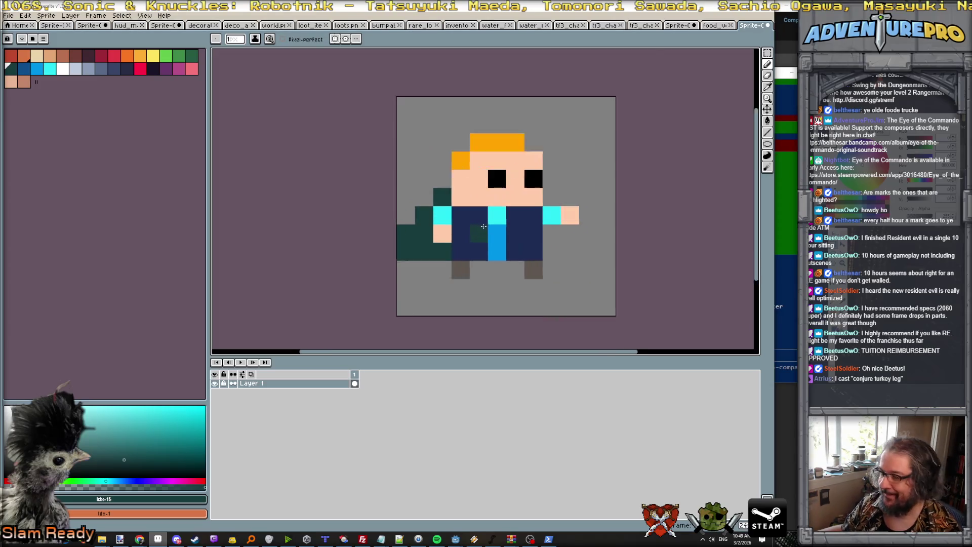
pyautogui.scroll(-2, 558, 250)
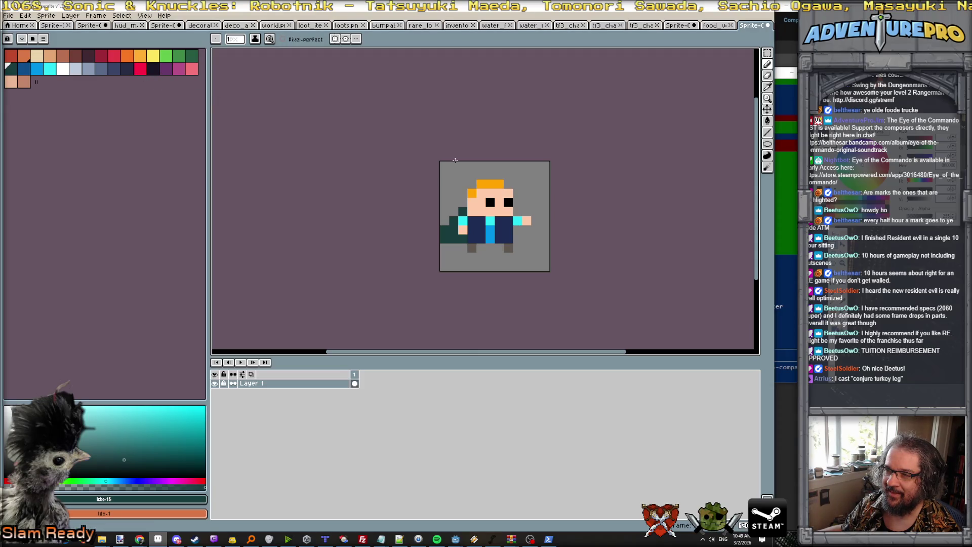
pyautogui.keyDown('alt'); pyautogui.click(453, 256); pyautogui.keyUp('alt')
pyautogui.moveTo(453, 257)
pyautogui.mouseDown()
pyautogui.moveTo(454, 211)
pyautogui.moveTo(463, 211)
pyautogui.moveTo(444, 229)
pyautogui.mouseUp()
pyautogui.click(463, 238)
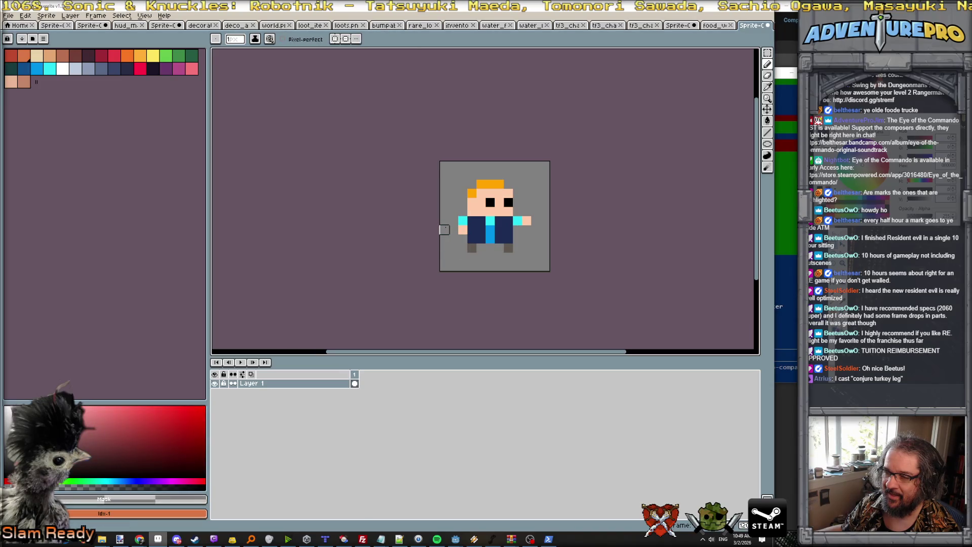
# Repaint the cyan shoulders, centre chest and chest column with a lighter navy
pyautogui.click(153, 69)
pyautogui.click(462, 220)
pyautogui.hotkey('ctrl', 'z')
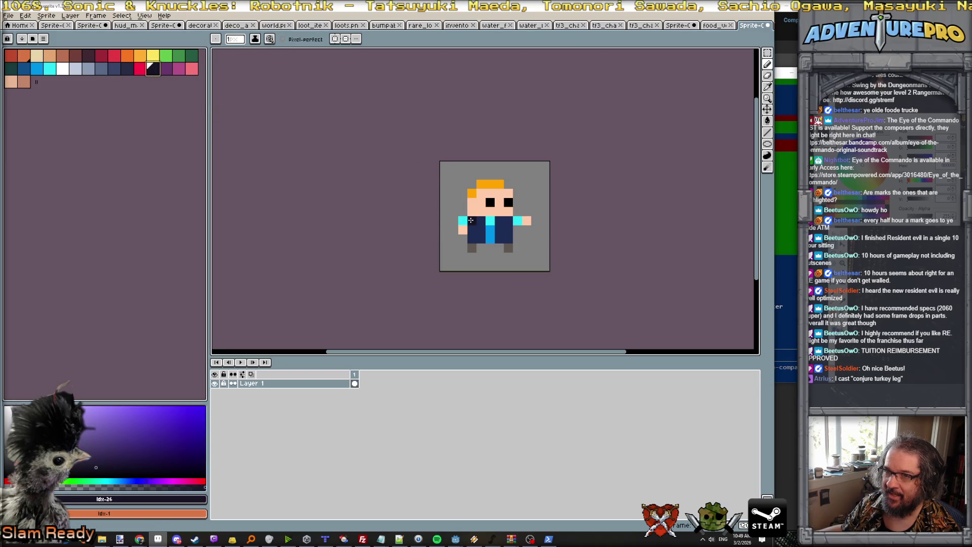
pyautogui.click(114, 68)
pyautogui.click(462, 221)
pyautogui.click(490, 220)
pyautogui.click(517, 220)
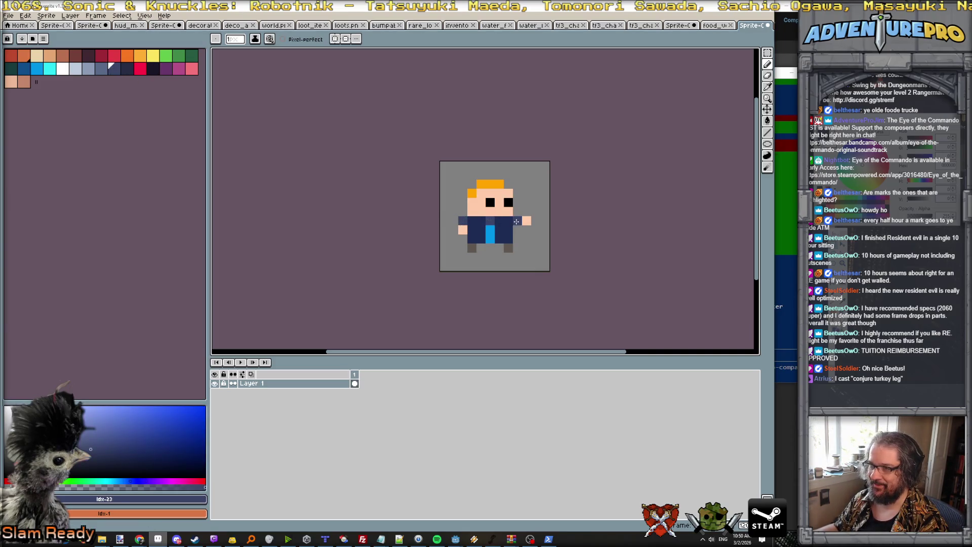
pyautogui.moveTo(490, 229); pyautogui.dragTo(490, 238)
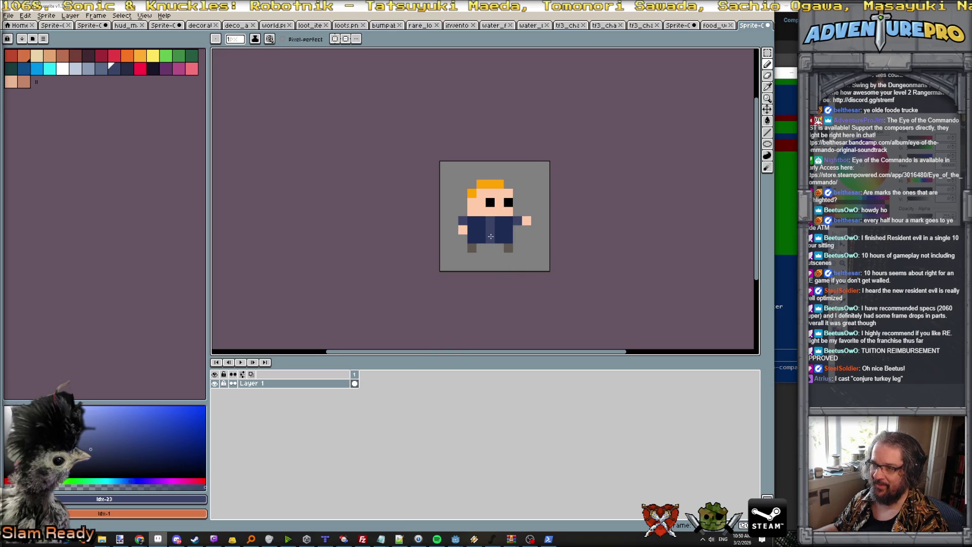
pyautogui.scroll(-2, 521, 264)
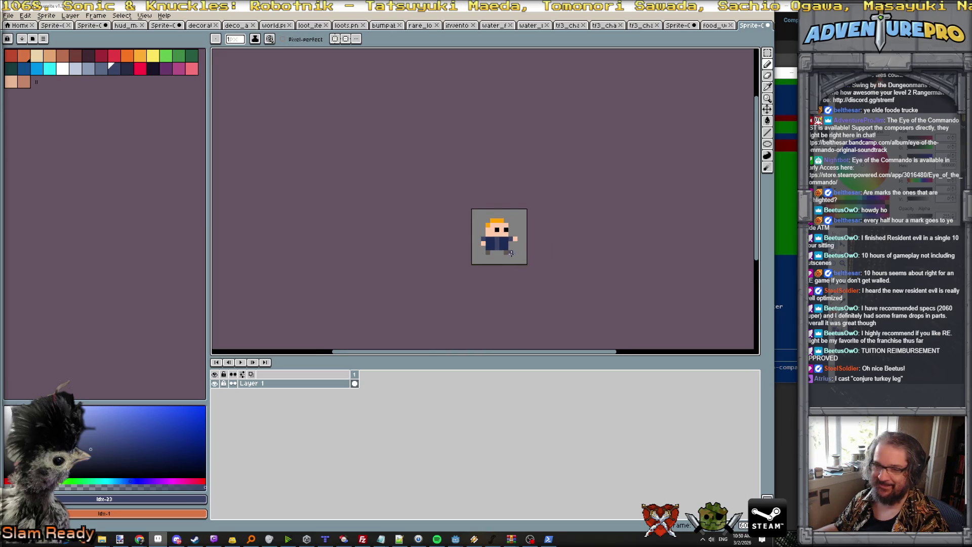
pyautogui.scroll(3, 511, 253)
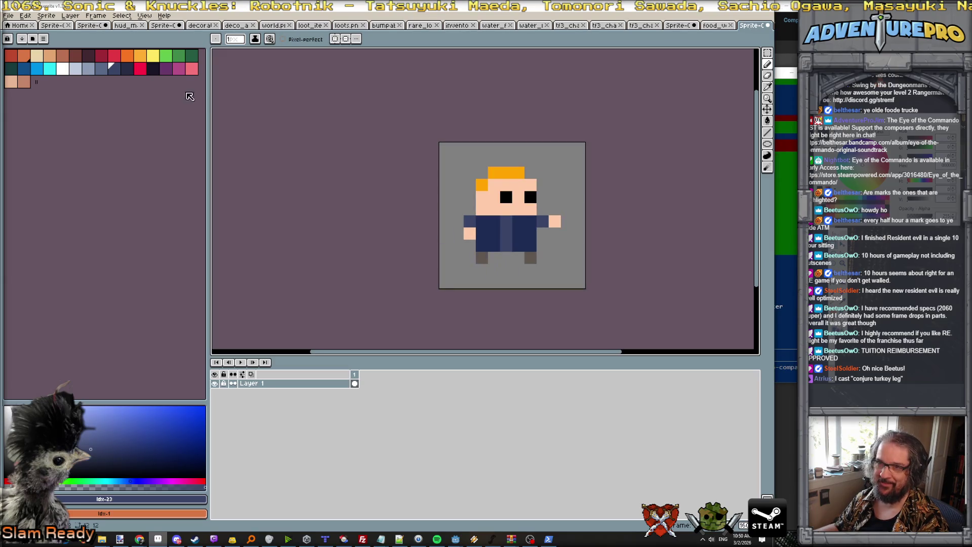
# Darken both feet with the darkest navy, then sample the hair and body colours
pyautogui.click(152, 68)
pyautogui.click(482, 258)
pyautogui.click(531, 258)
pyautogui.scroll(-3, 558, 284)
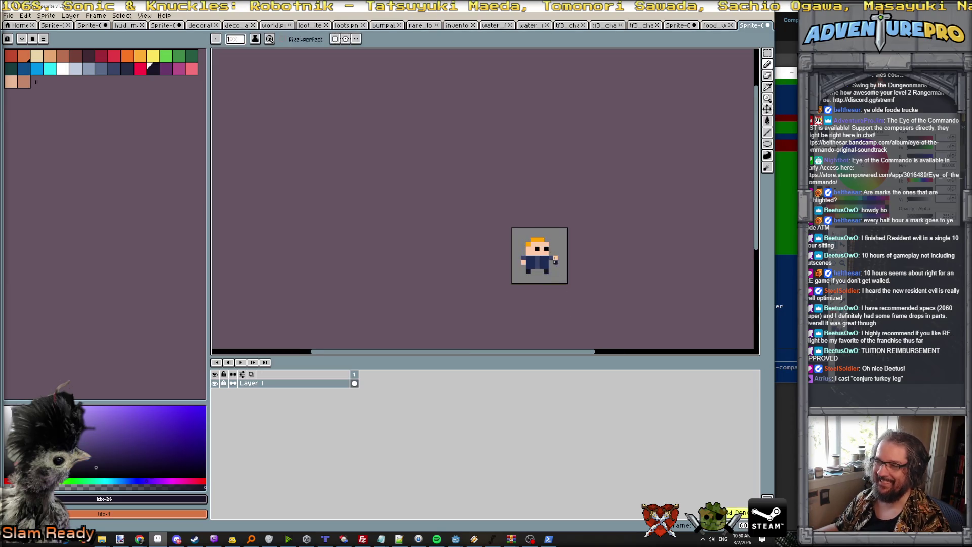
pyautogui.scroll(2, 551, 238)
pyautogui.keyDown('alt'); pyautogui.click(535, 237); pyautogui.keyUp('alt')
pyautogui.scroll(-2, 549, 248)
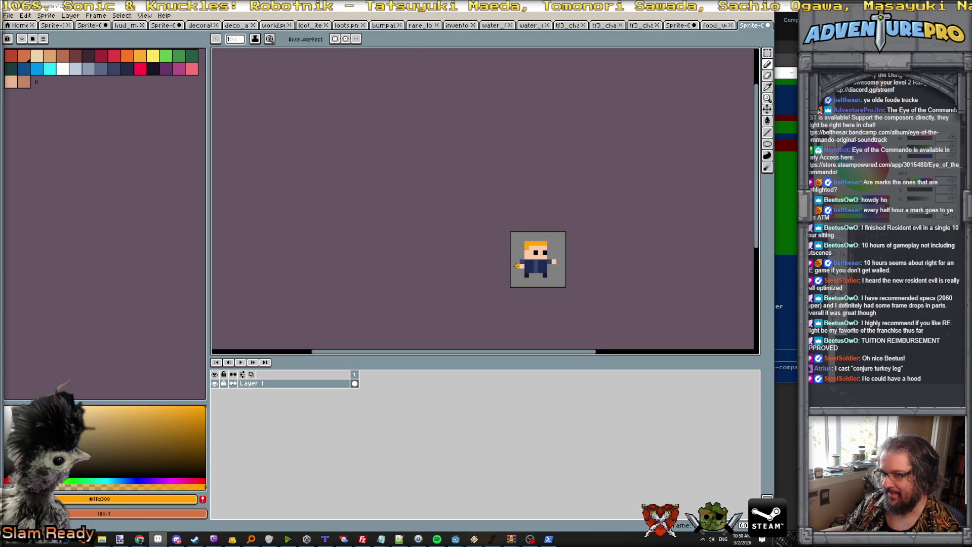
pyautogui.scroll(1, 557, 267)
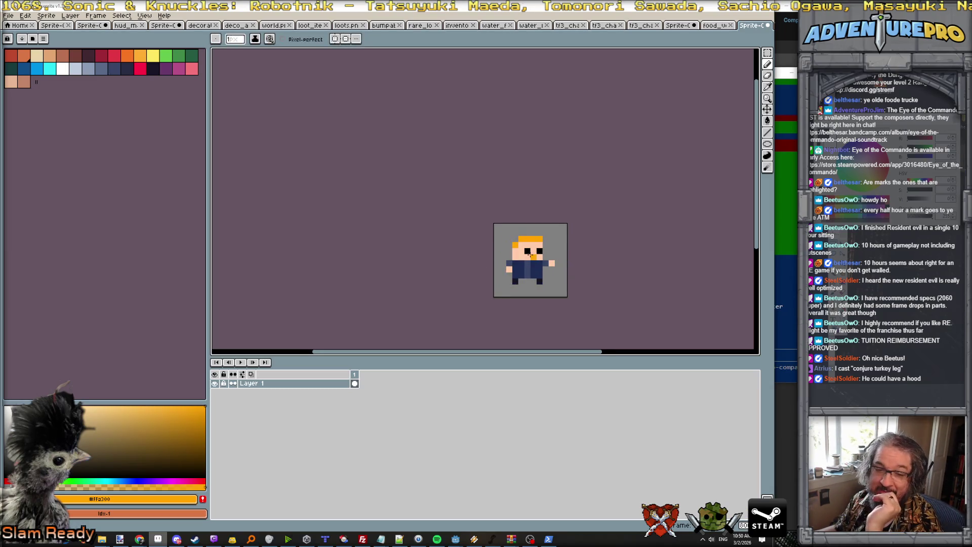
pyautogui.keyDown('alt'); pyautogui.click(515, 260); pyautogui.keyUp('alt')
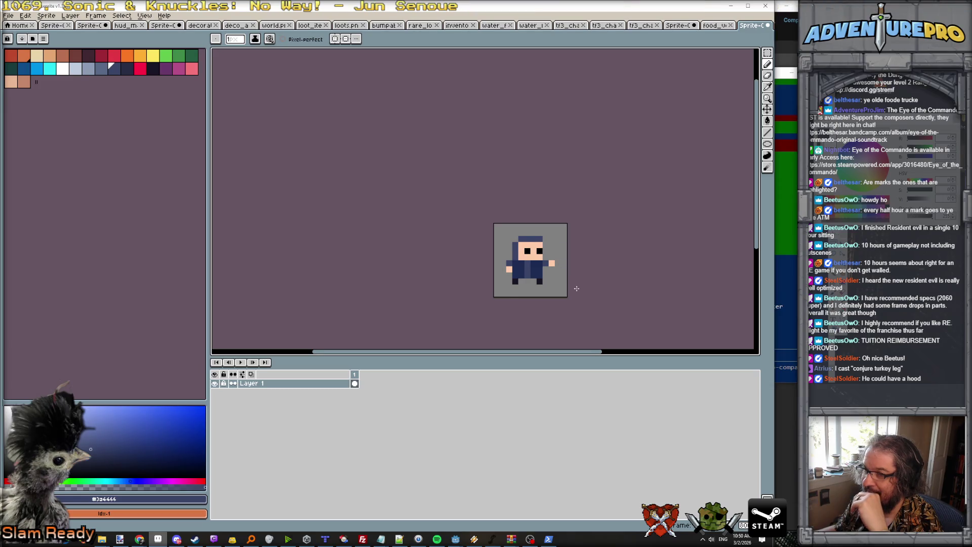
# Zoom around the head, eyedropping the face's skin tone and the hood's navy
pyautogui.scroll(1, 575, 289)
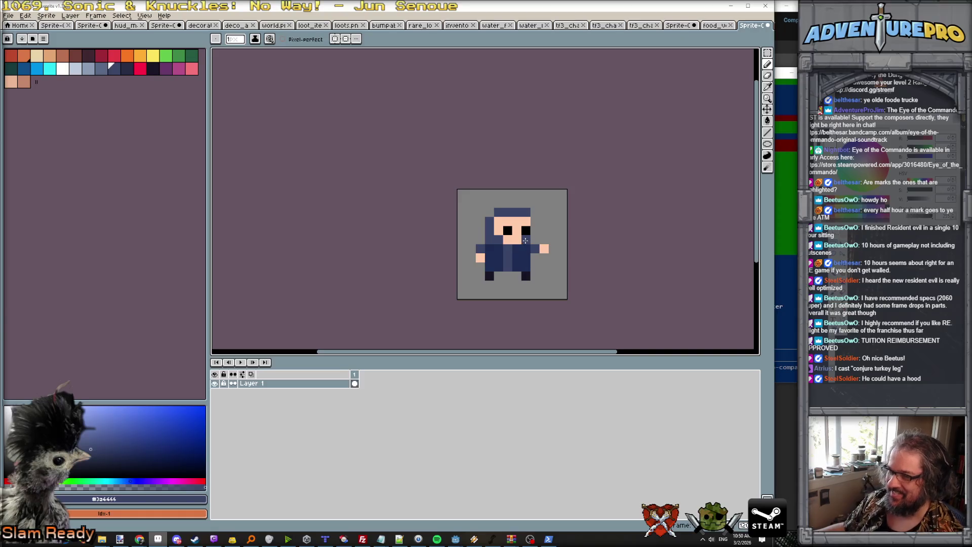
pyautogui.scroll(-1, 553, 233)
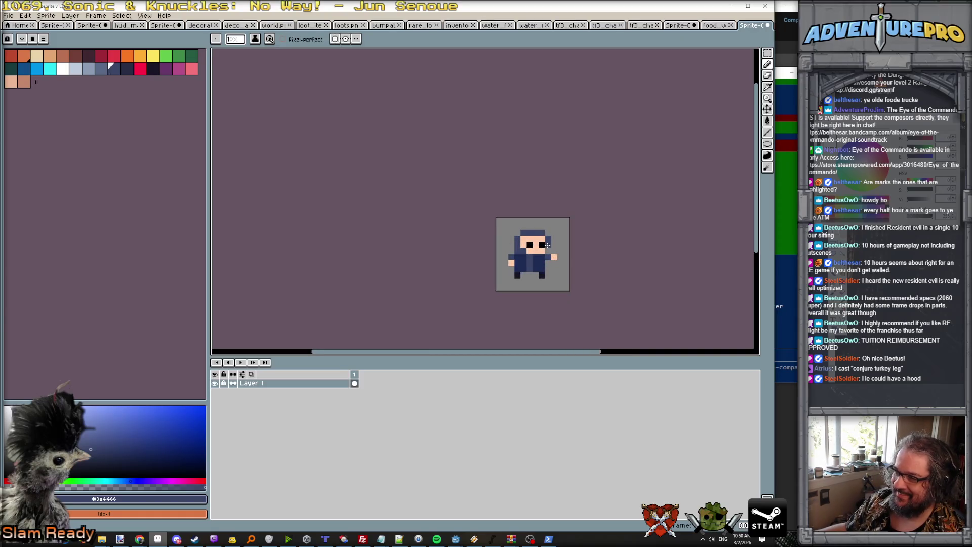
pyautogui.scroll(-1, 548, 249)
pyautogui.scroll(1, 544, 248)
pyautogui.keyDown('alt'); pyautogui.click(538, 244); pyautogui.keyUp('alt')
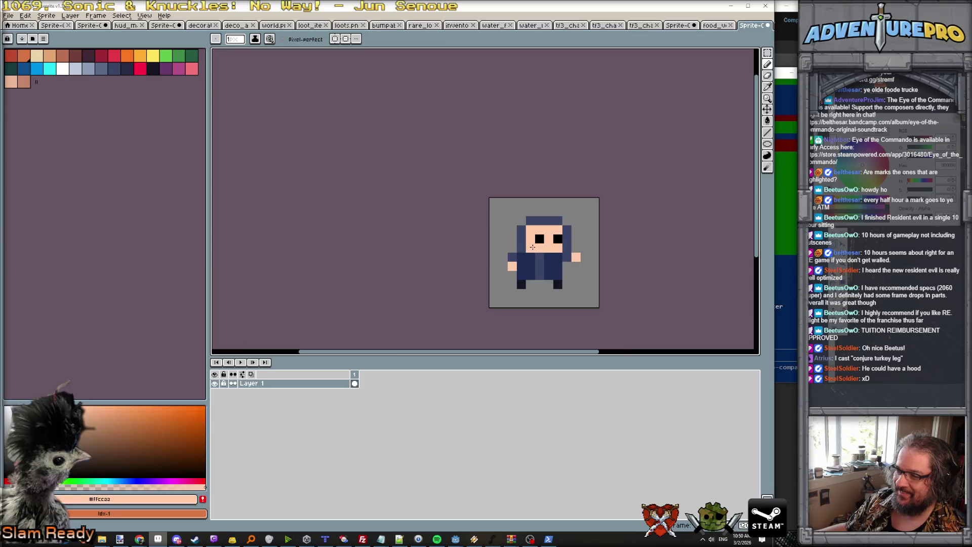
pyautogui.scroll(-1, 574, 259)
pyautogui.scroll(4, 575, 259)
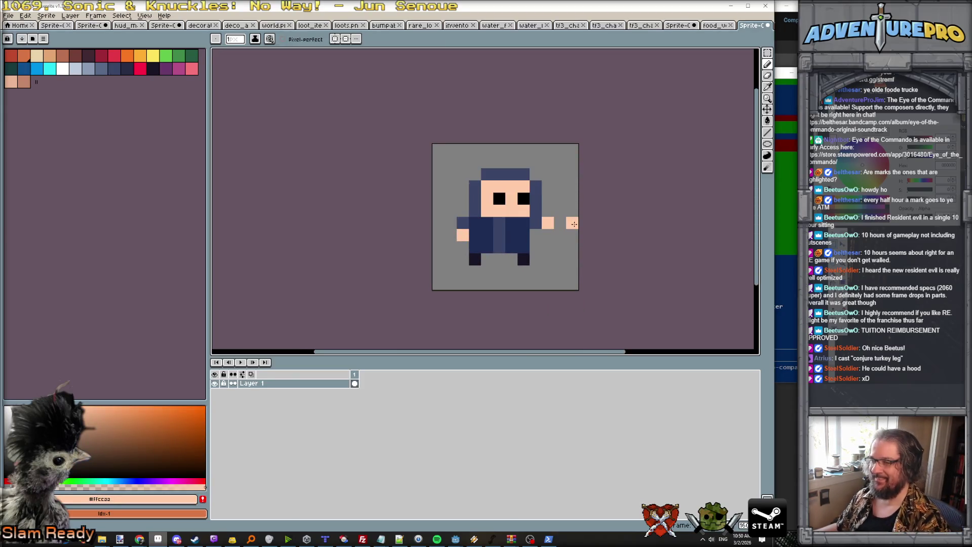
pyautogui.press('ctrl')
pyautogui.scroll(-3, 557, 225)
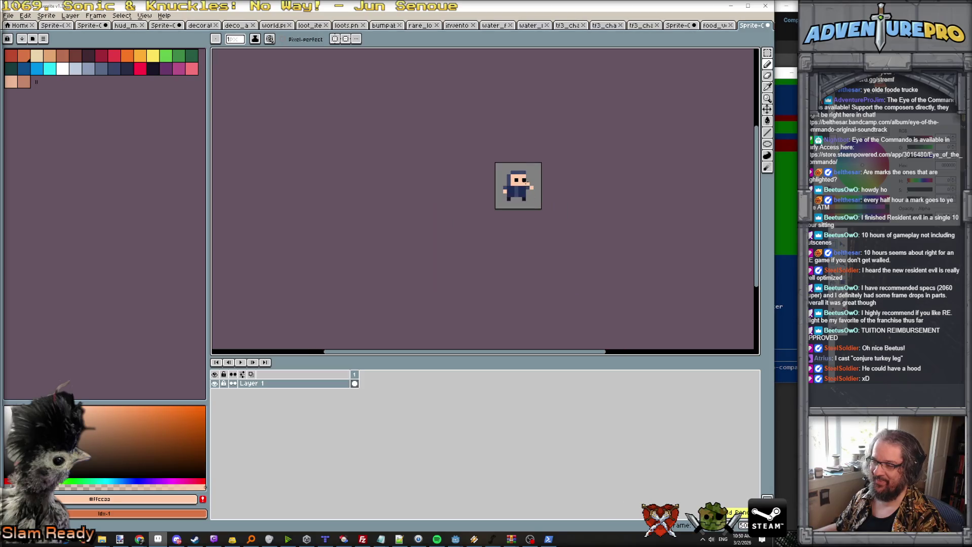
pyautogui.scroll(3, 542, 205)
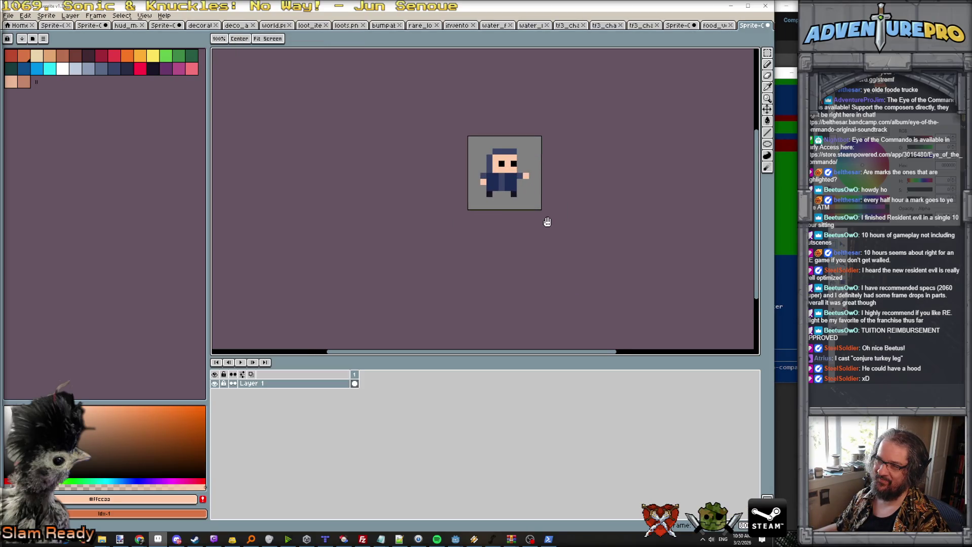
pyautogui.scroll(1, 532, 242)
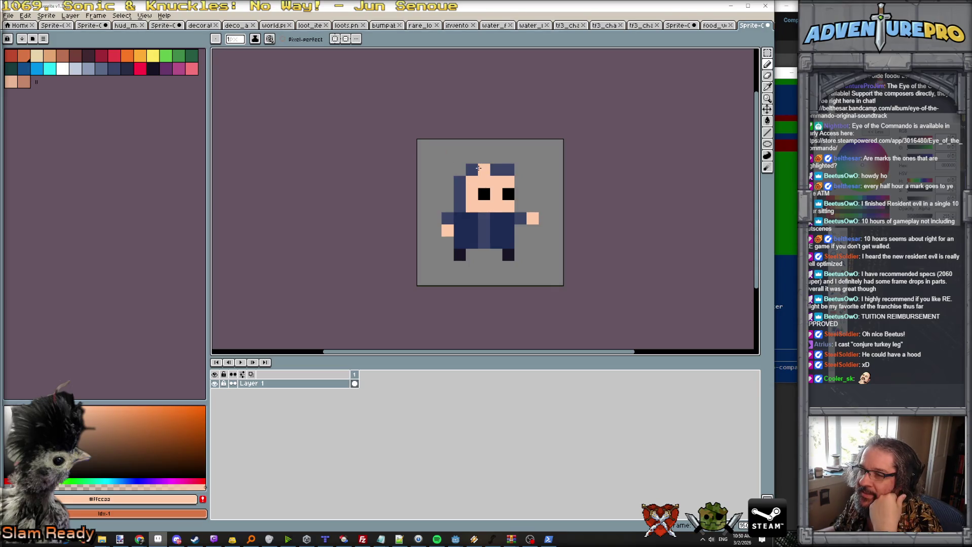
pyautogui.keyDown('alt'); pyautogui.click(483, 170); pyautogui.keyUp('alt')
# Extend the navy hood along the top and left side, and paint a dark red headband across it
pyautogui.moveTo(471, 157); pyautogui.dragTo(501, 160)
pyautogui.click(463, 169)
pyautogui.click(474, 179)
pyautogui.hotkey('ctrl', 'z')
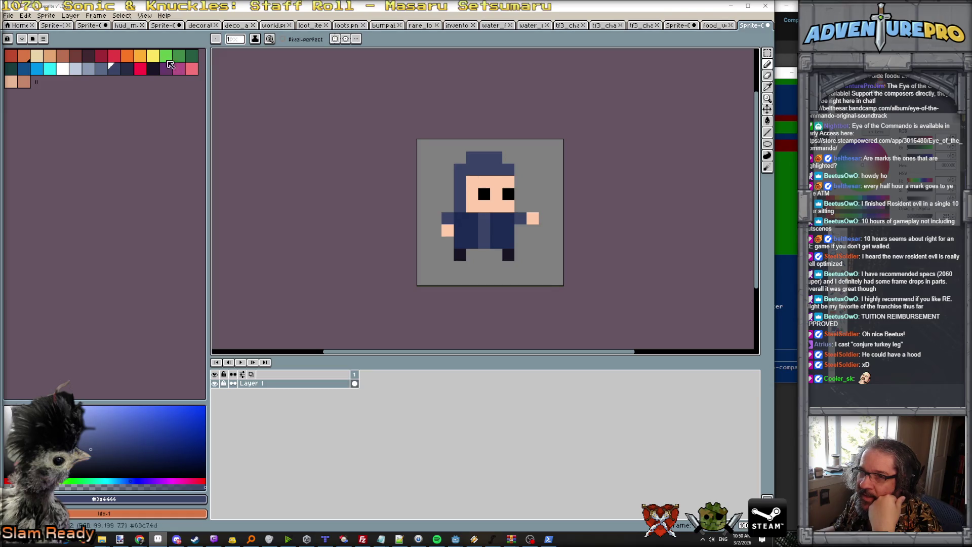
pyautogui.click(101, 55)
pyautogui.moveTo(471, 169); pyautogui.dragTo(501, 172)
pyautogui.keyDown('alt'); pyautogui.click(496, 158); pyautogui.keyUp('alt')
pyautogui.click(507, 158)
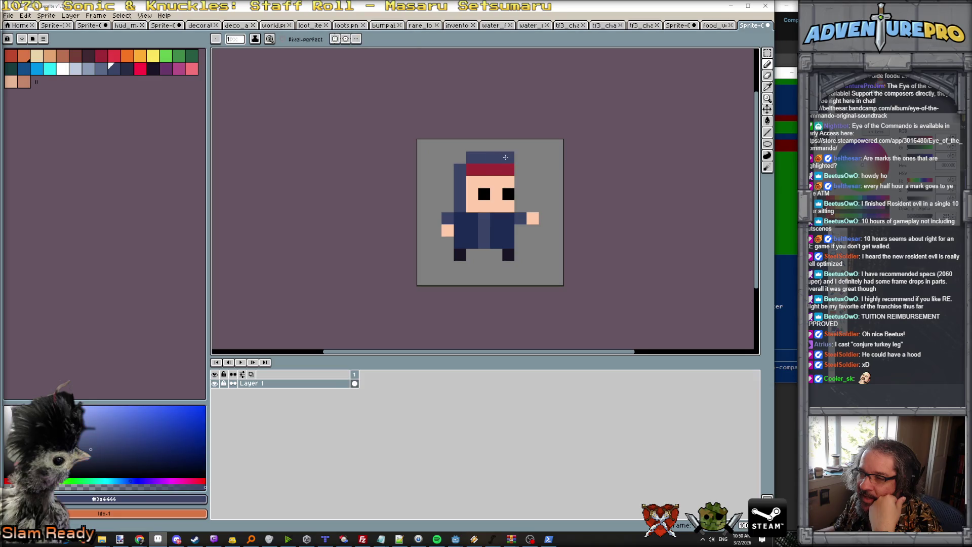
# Darken both hand pixels with the darkest navy, then eyedropper the headband red as the drawing colour
pyautogui.scroll(-5, 536, 197)
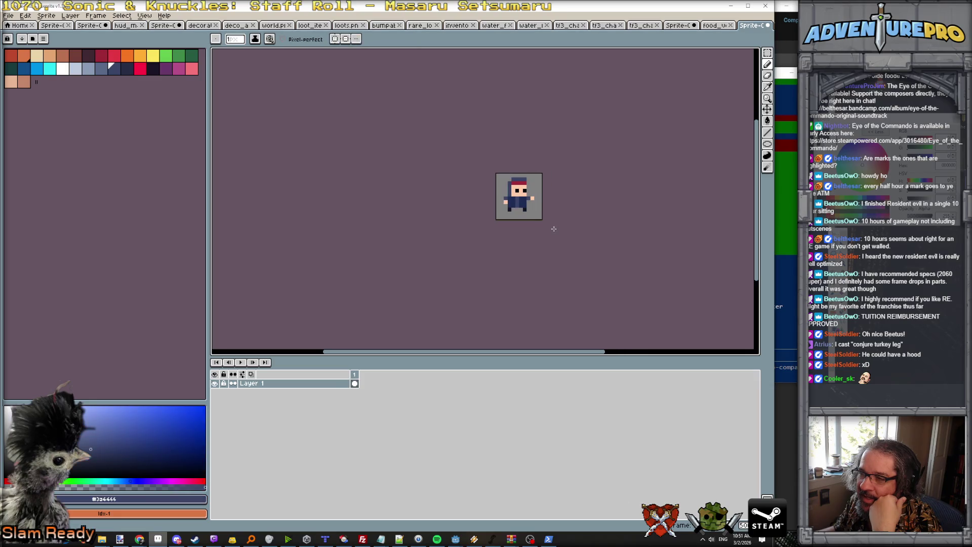
pyautogui.scroll(3, 541, 220)
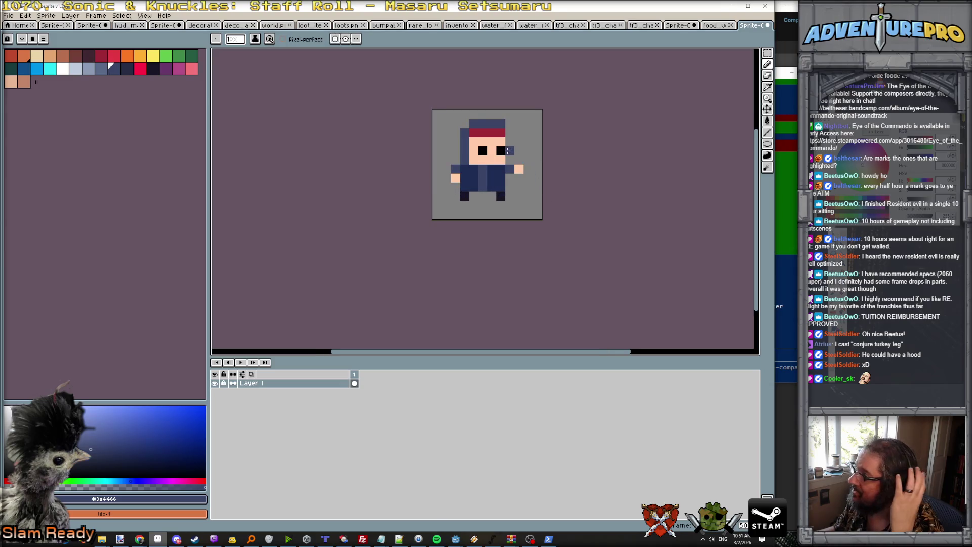
pyautogui.scroll(1, 482, 161)
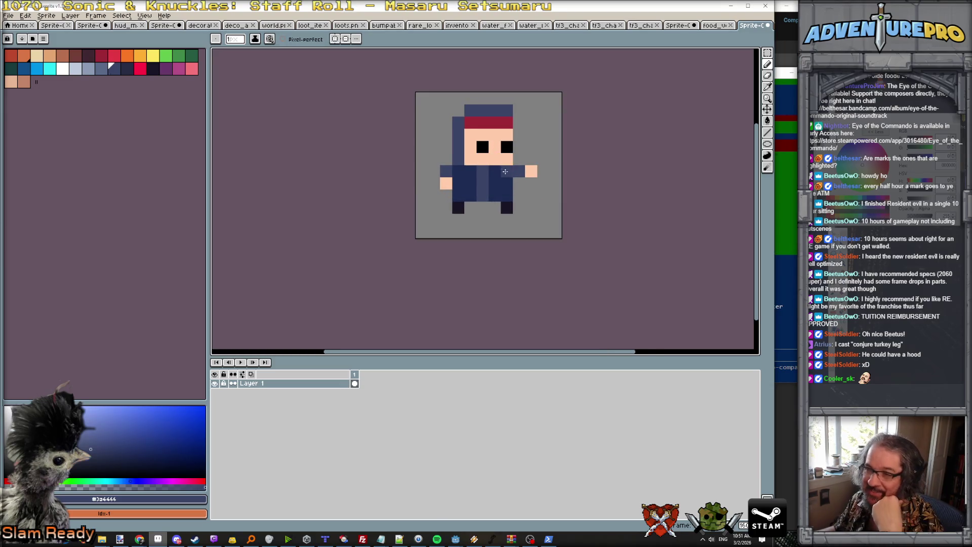
pyautogui.scroll(-1, 505, 176)
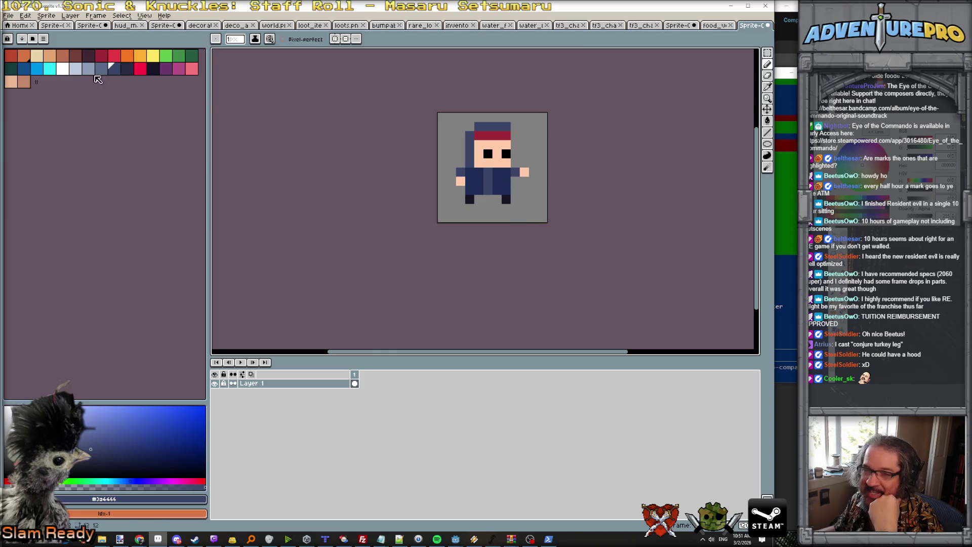
pyautogui.click(152, 69)
pyautogui.click(462, 181)
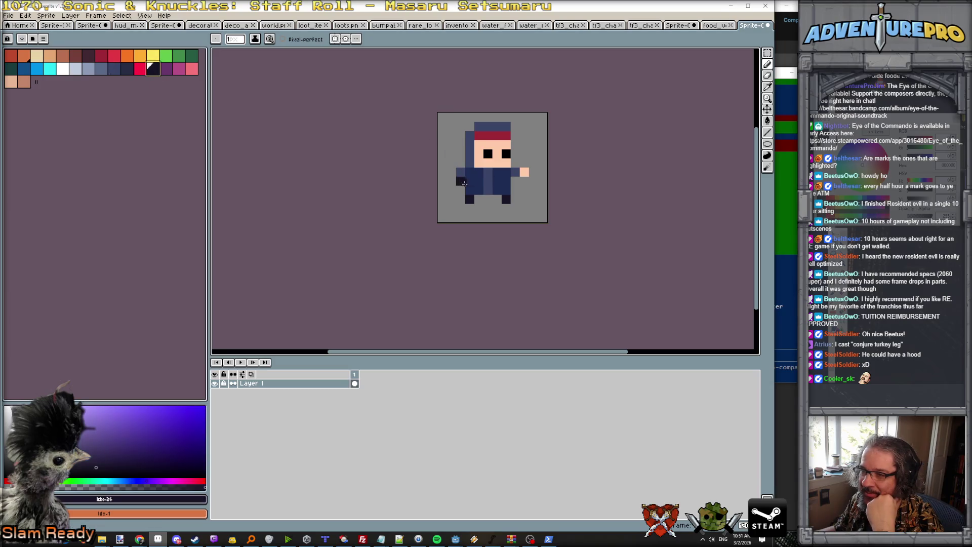
pyautogui.click(524, 172)
pyautogui.scroll(-2, 566, 257)
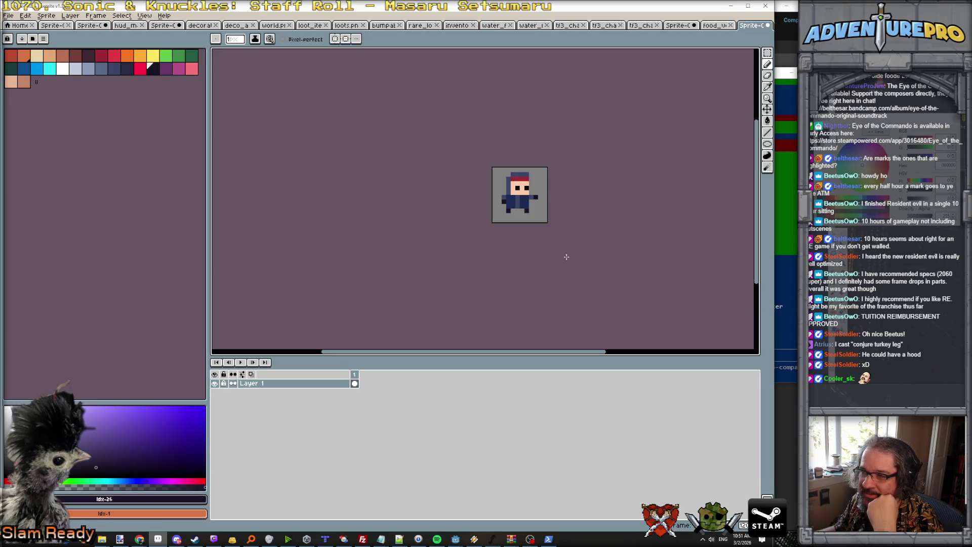
pyautogui.scroll(1, 518, 182)
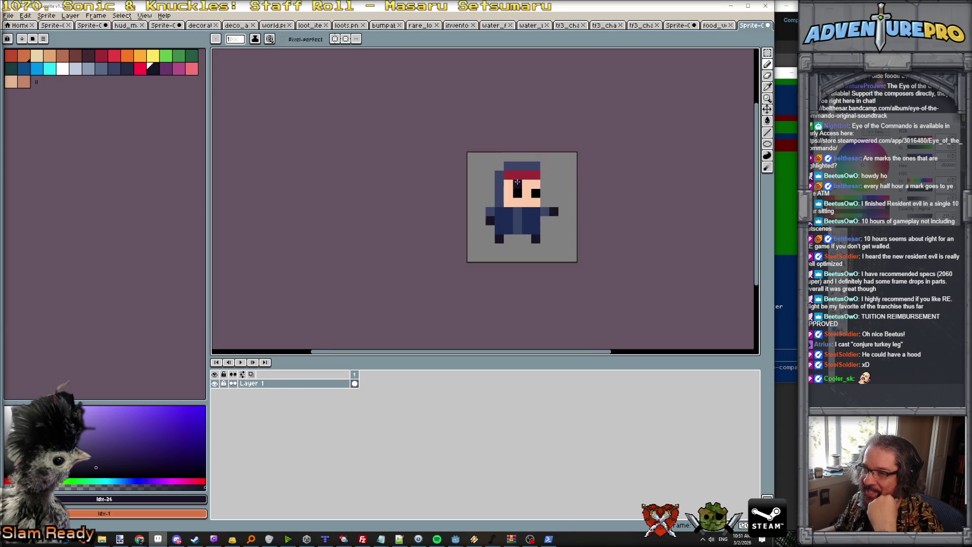
pyautogui.keyDown('alt'); pyautogui.click(508, 173); pyautogui.keyUp('alt')
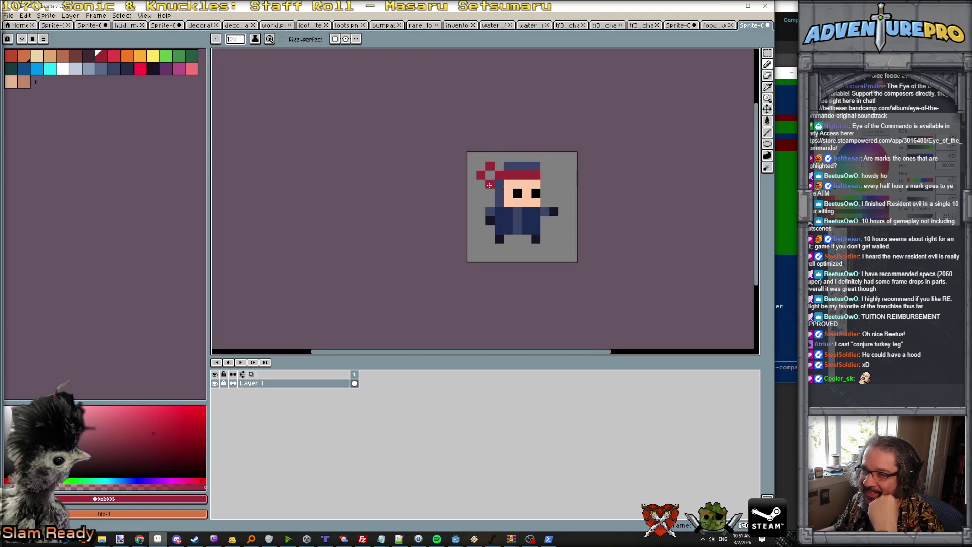
# Sample the hood's navy (#3a4466) and paint a pixel just left of the ninja's face
pyautogui.scroll(-2, 574, 249)
pyautogui.scroll(1, 563, 223)
pyautogui.keyDown('alt'); pyautogui.click(536, 210); pyautogui.keyUp('alt')
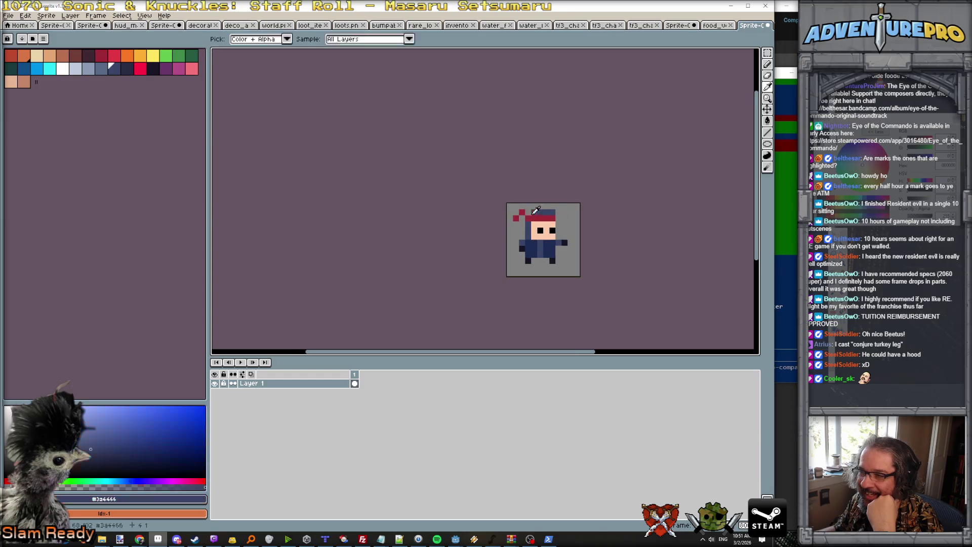
pyautogui.scroll(-2, 580, 234)
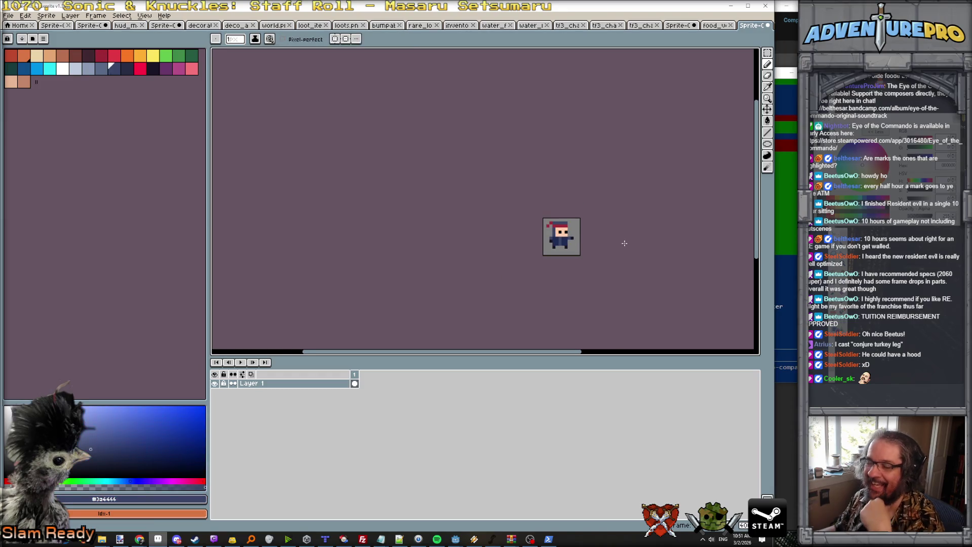
pyautogui.scroll(5, 623, 242)
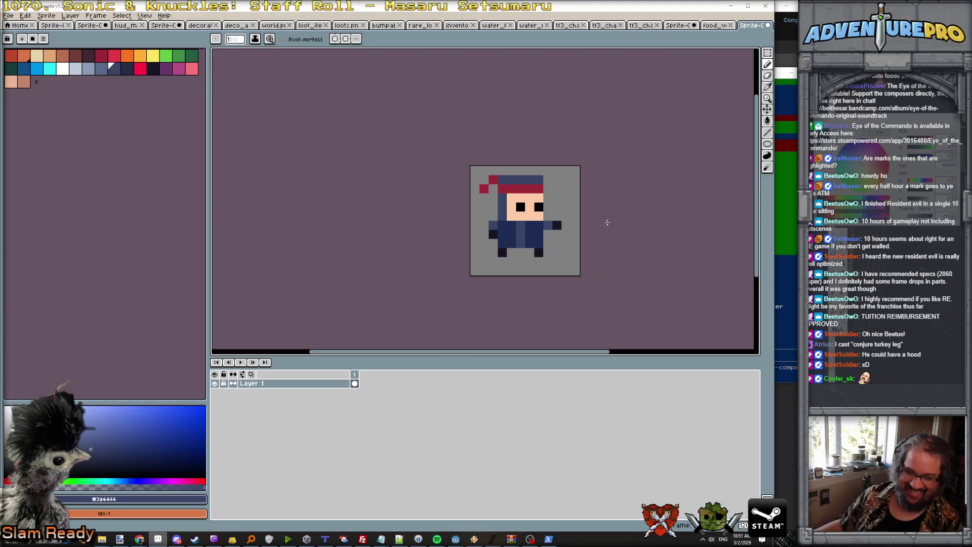
pyautogui.scroll(-1, 627, 236)
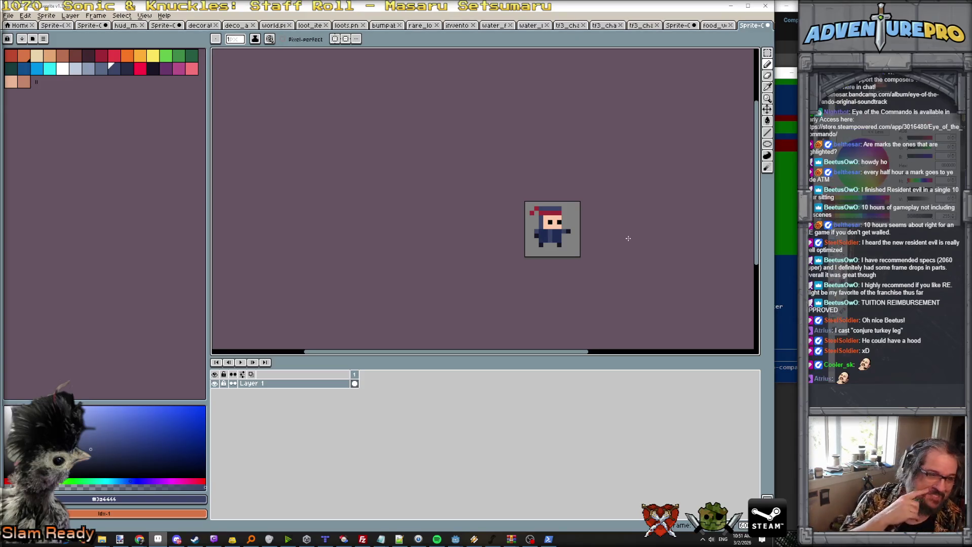
pyautogui.scroll(3, 607, 223)
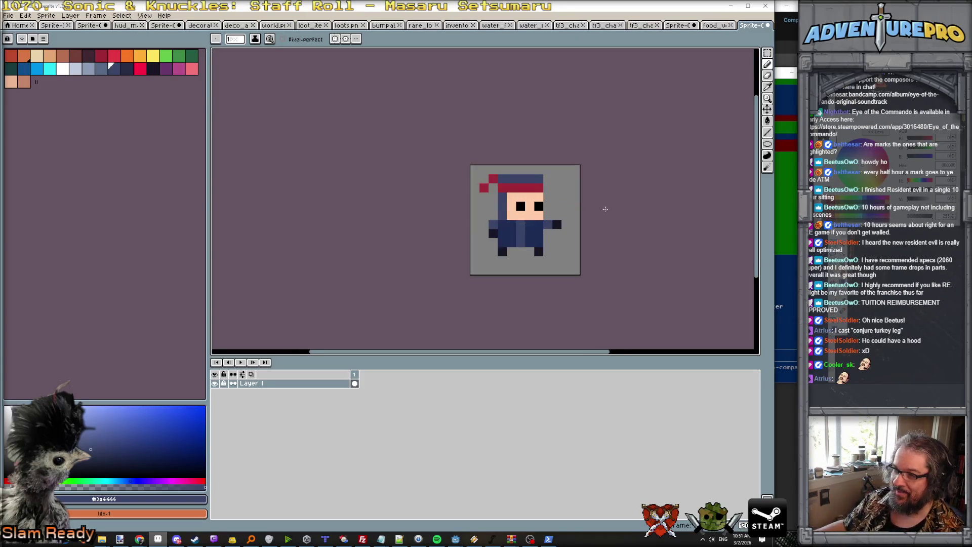
pyautogui.click(461, 190)
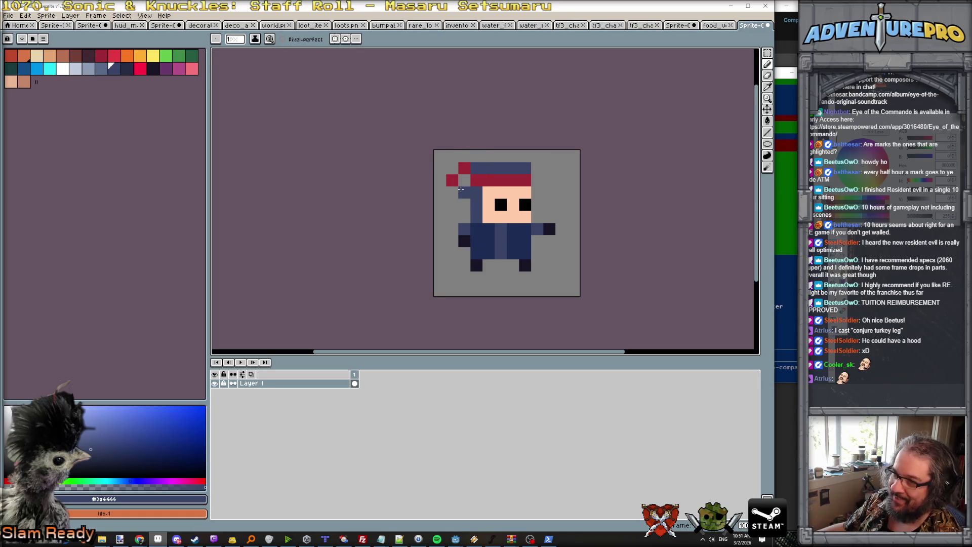
# Undo the stray navy pixel and repaint the headband in the brighter red swatch
pyautogui.hotkey('ctrl', 'z')
pyautogui.click(460, 172)
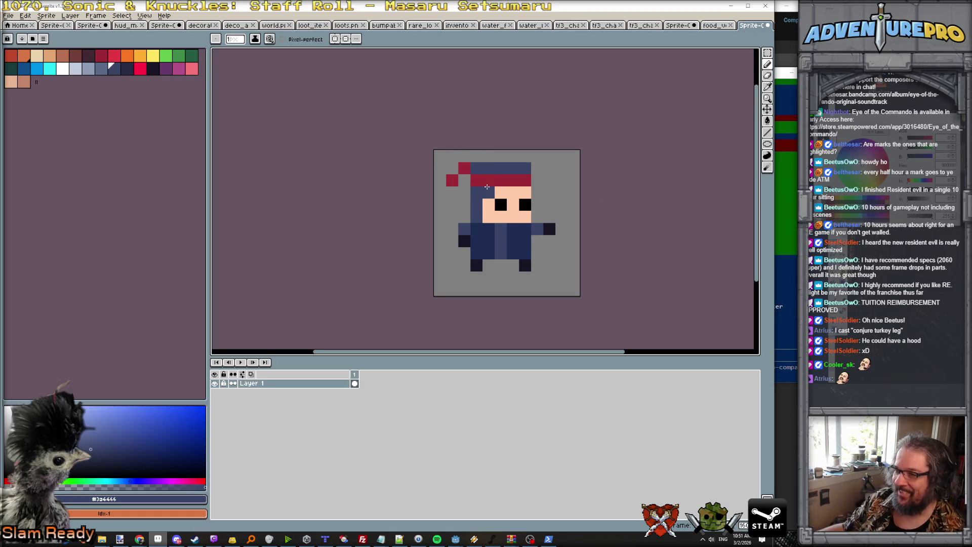
pyautogui.click(115, 56)
pyautogui.moveTo(501, 181)
pyautogui.mouseDown()
pyautogui.moveTo(525, 180)
pyautogui.moveTo(474, 180)
pyautogui.mouseUp()
pyautogui.scroll(-7, 560, 190)
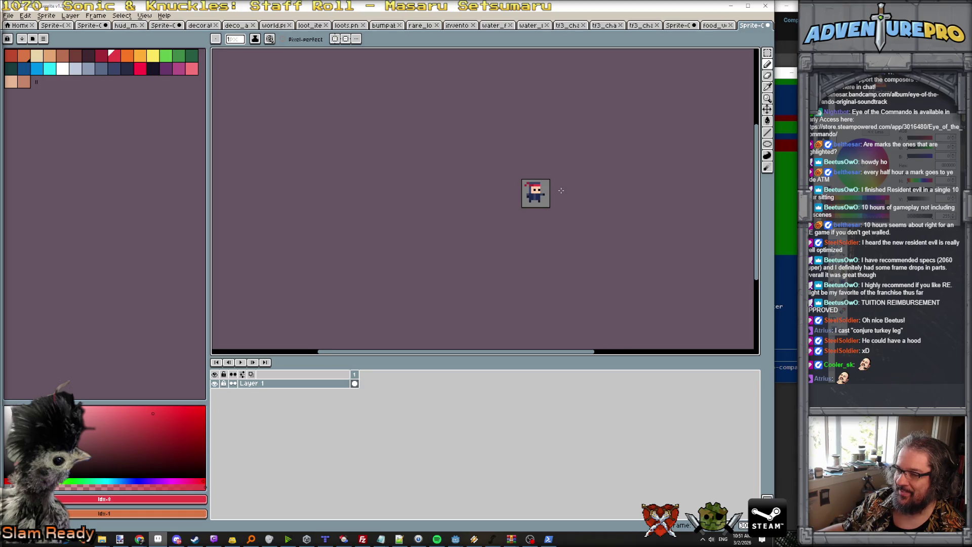
pyautogui.scroll(2, 566, 190)
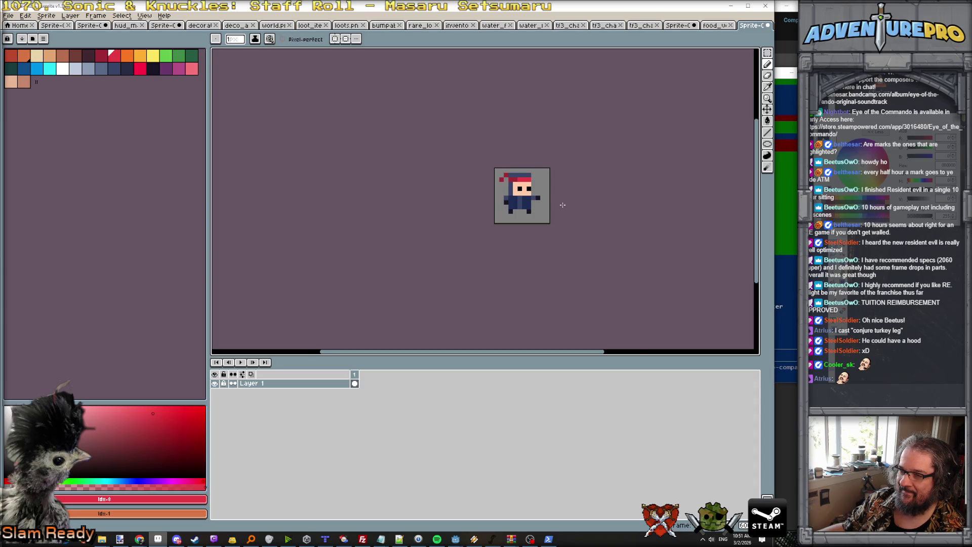
# Repaint the ninja's outstretched hand with the near-black outline colour #181425
pyautogui.scroll(2, 562, 205)
pyautogui.click(530, 198)
pyautogui.hotkey('ctrl', 'z')
pyautogui.keyDown('alt'); pyautogui.click(518, 187); pyautogui.keyUp('alt')
pyautogui.click(519, 198)
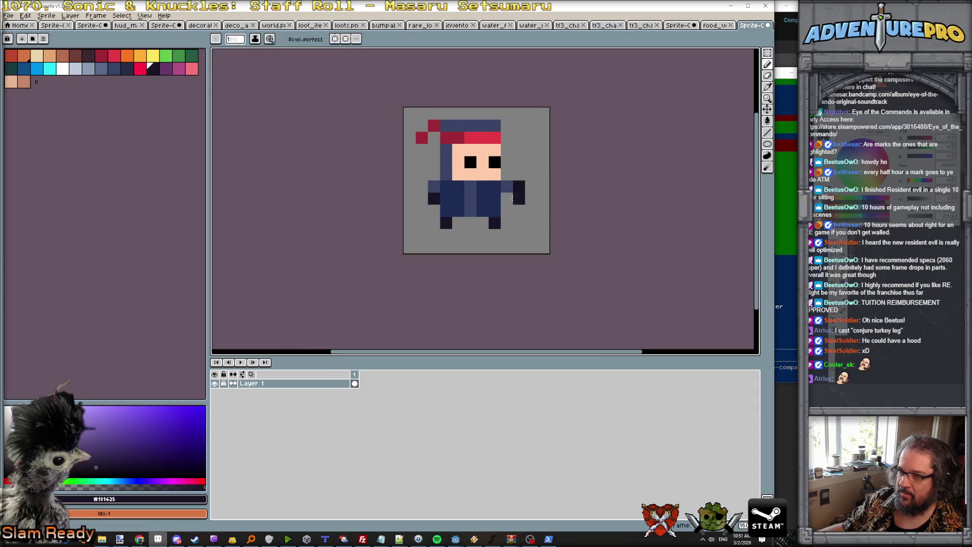
pyautogui.keyDown('alt'); pyautogui.click(531, 186); pyautogui.keyUp('alt')
pyautogui.scroll(-3, 577, 259)
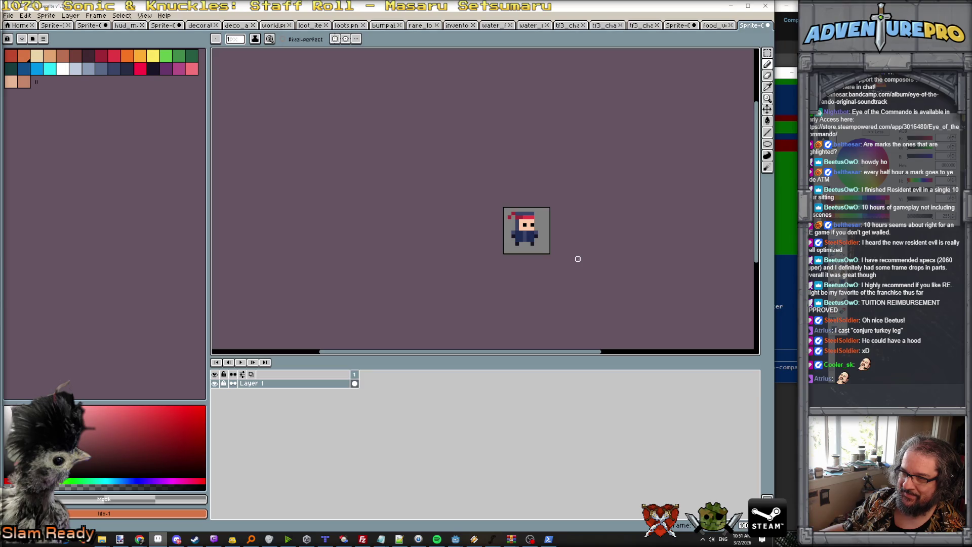
pyautogui.scroll(2, 577, 259)
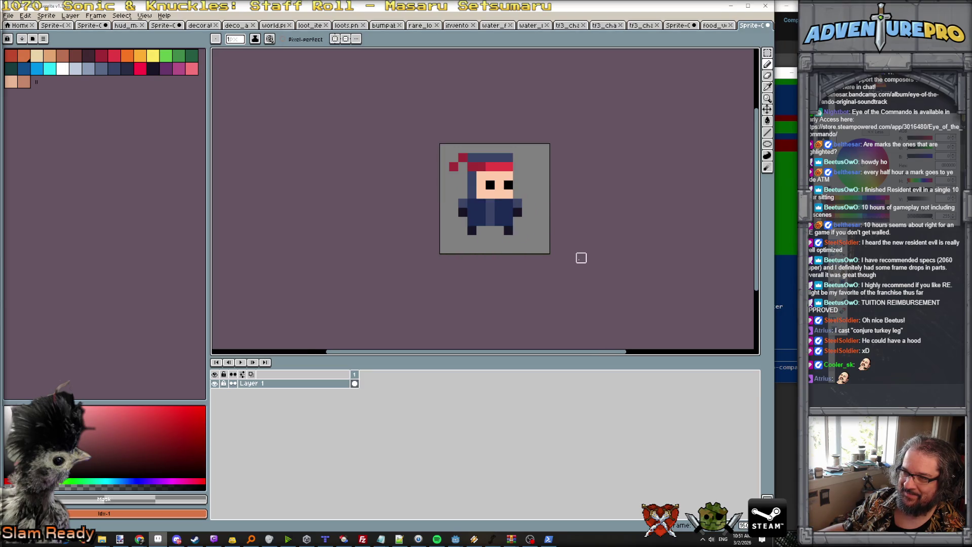
pyautogui.scroll(-3, 581, 257)
pyautogui.scroll(1, 580, 259)
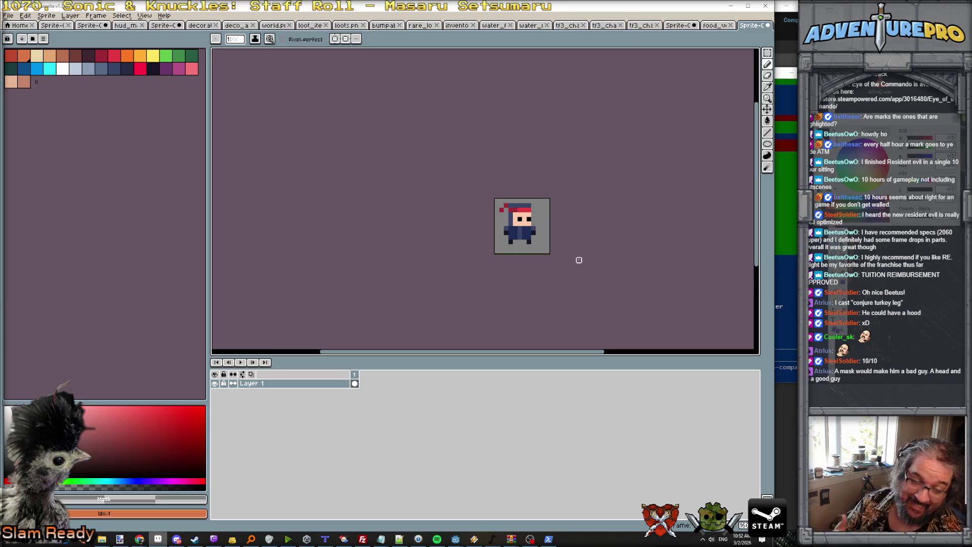
pyautogui.click(676, 26)
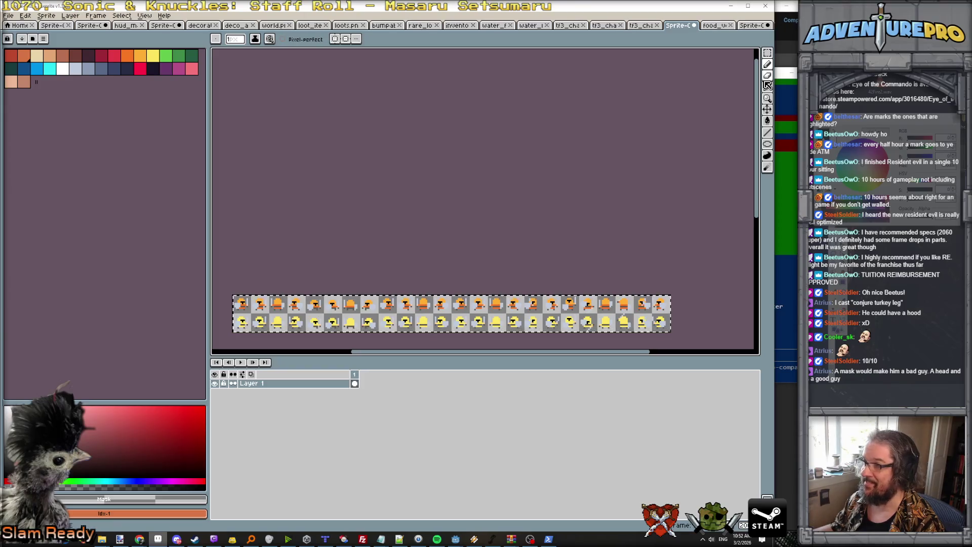
# Select the whole strip of character sprites with the Rectangular Marquee
pyautogui.click(768, 52)
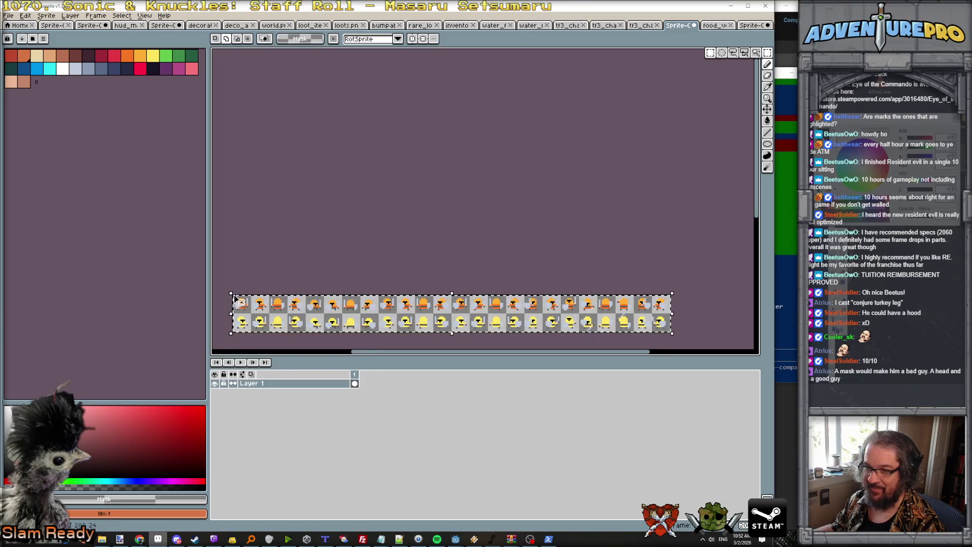
pyautogui.hotkey('ctrl', 'd')
pyautogui.moveTo(234, 292)
pyautogui.mouseDown()
pyautogui.moveTo(384, 314)
pyautogui.moveTo(666, 319)
pyautogui.mouseUp()
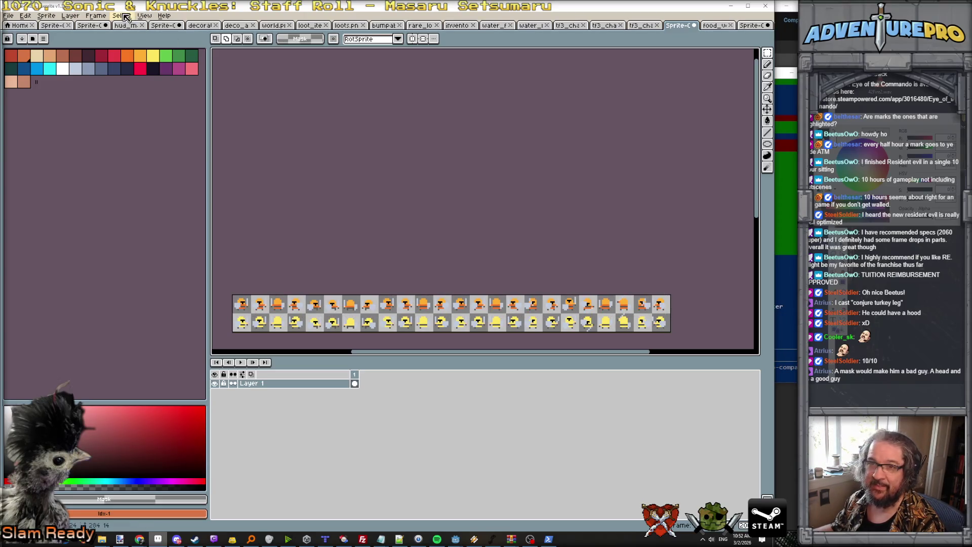
# Set the canvas height to 36 pixels, anchored at the bottom so space is added above
pyautogui.click(46, 15)
pyautogui.click(74, 72)
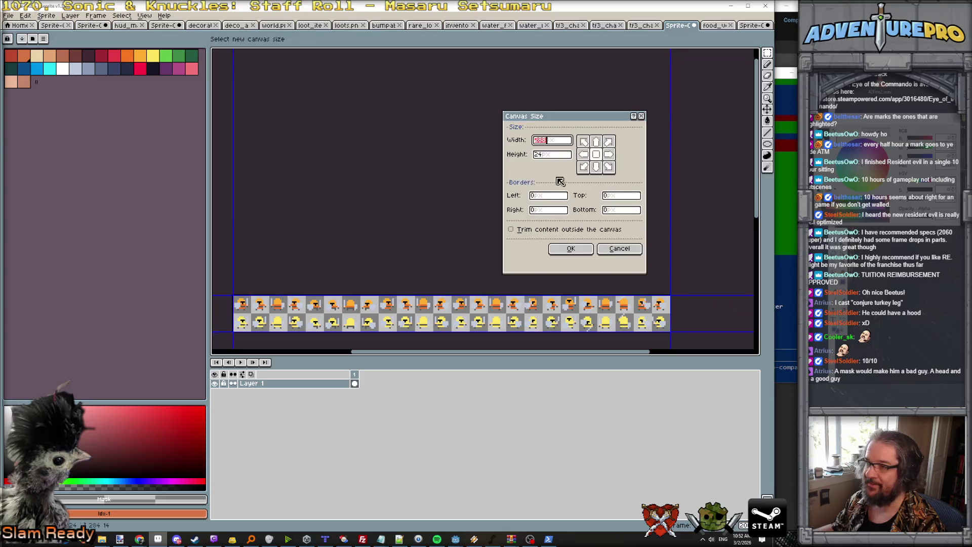
pyautogui.click(552, 158)
pyautogui.moveTo(555, 155); pyautogui.dragTo(490, 157)
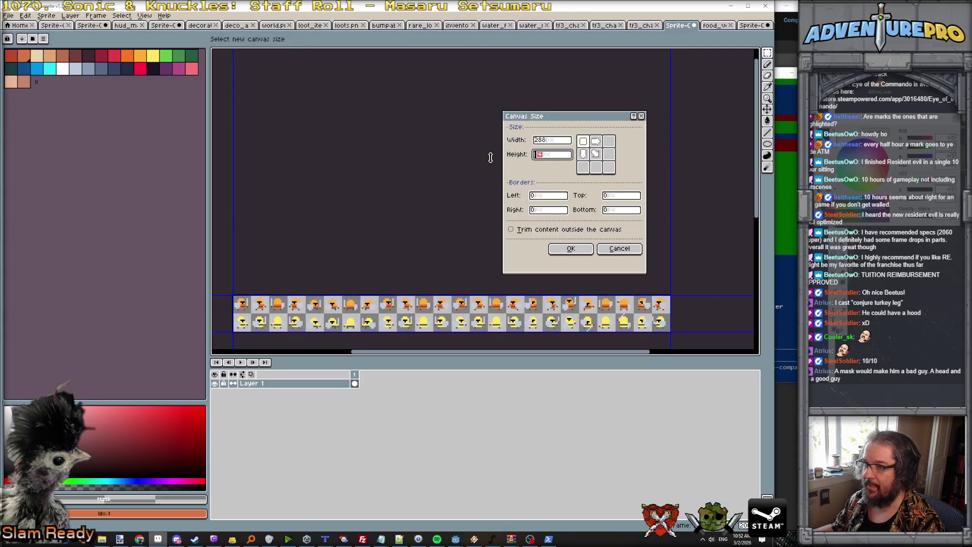
pyautogui.write('36')
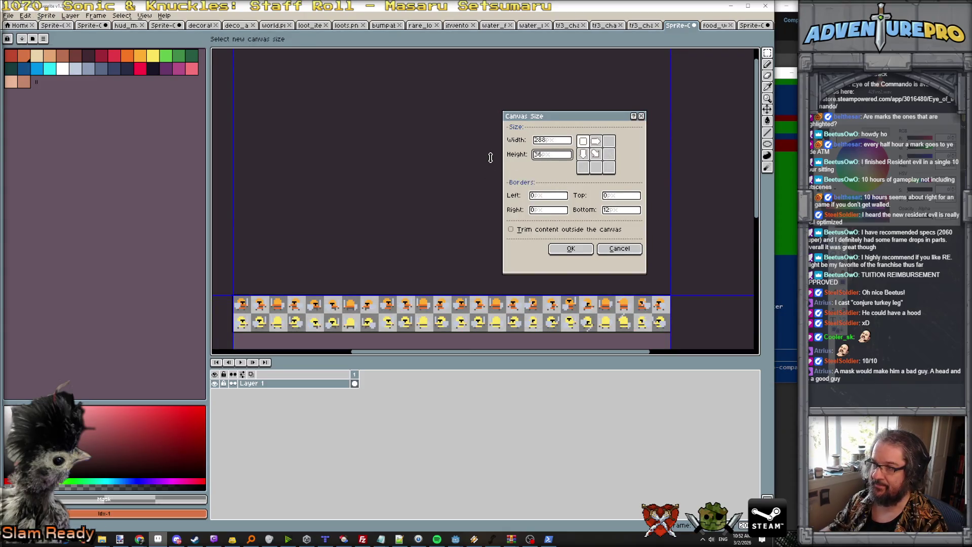
pyautogui.click(583, 167)
pyautogui.click(551, 248)
pyautogui.scroll(4, 356, 250)
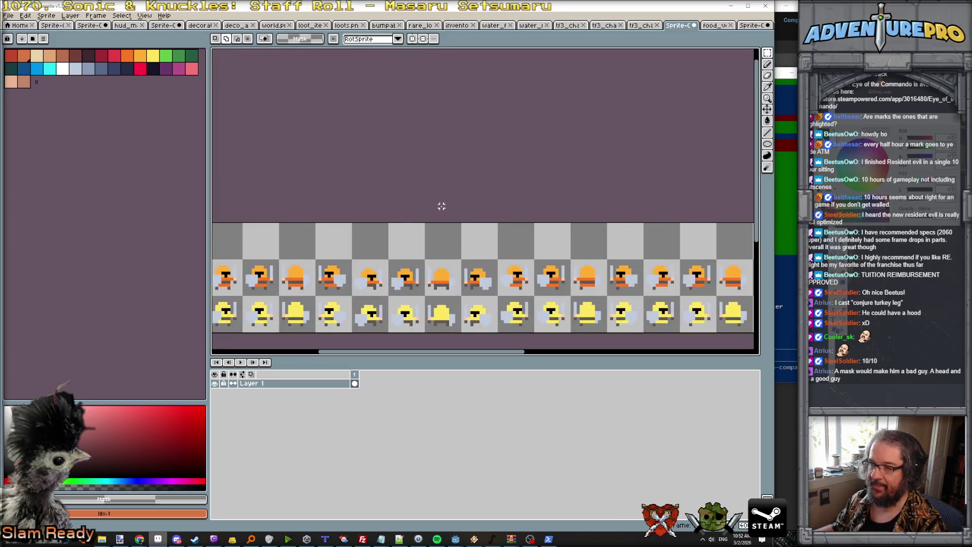
# Turn on the grid overlay from View > Show > Grid
pyautogui.click(144, 15)
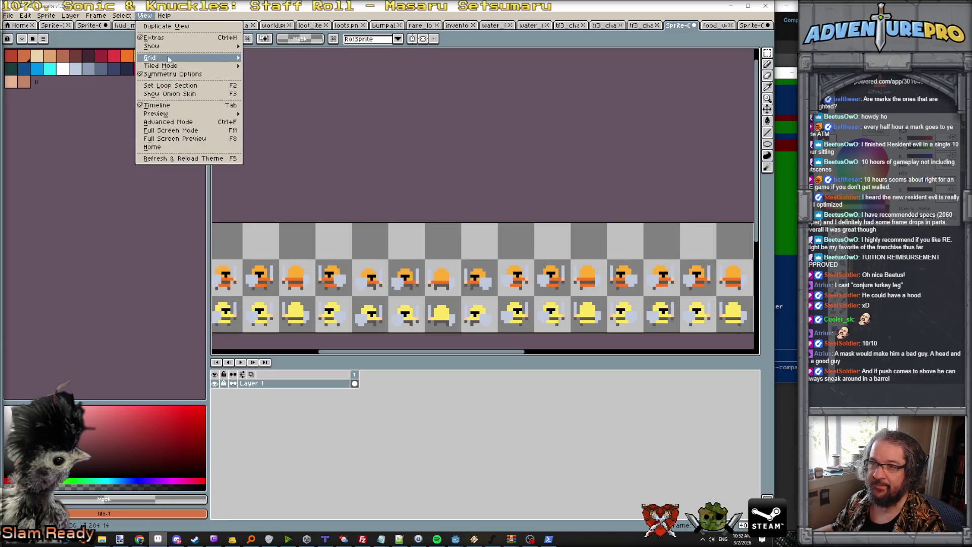
pyautogui.moveTo(151, 46)
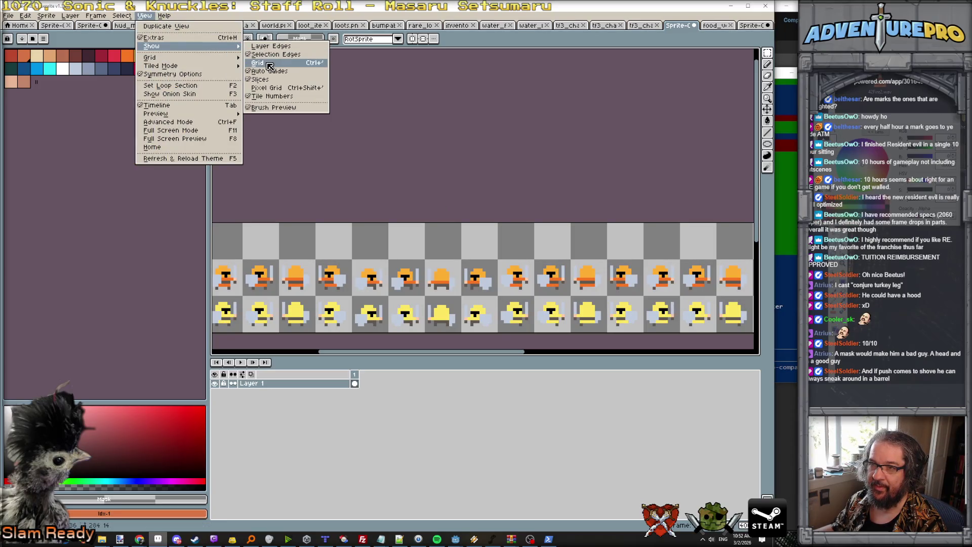
pyautogui.click(269, 64)
# Set the grid width and height to 12 pixels in Grid Settings
pyautogui.click(144, 15)
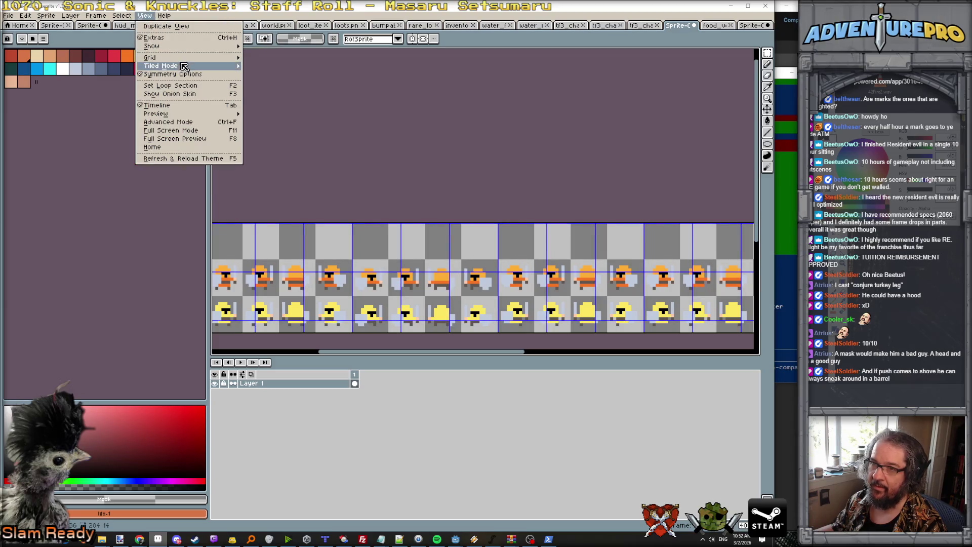
pyautogui.moveTo(184, 58)
pyautogui.click(272, 65)
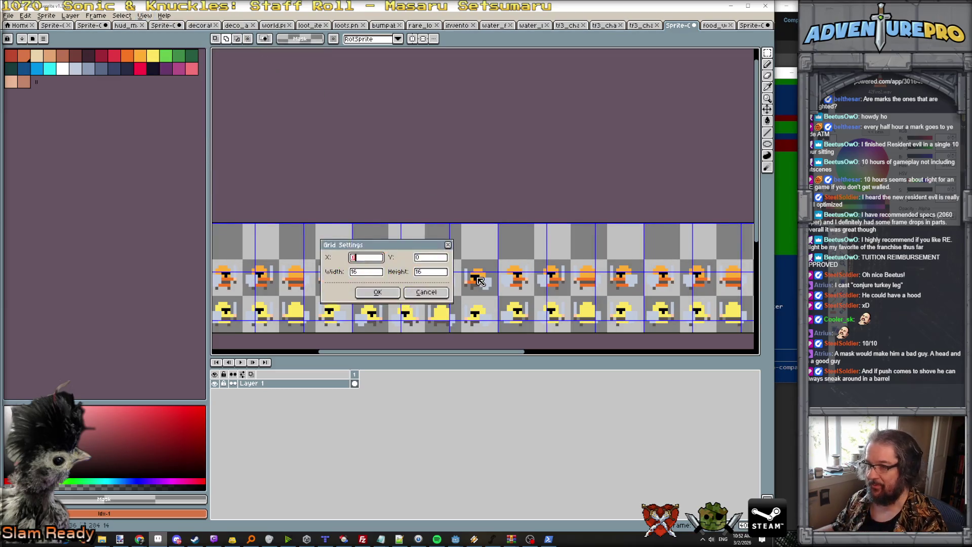
pyautogui.doubleClick(365, 271)
pyautogui.write('12')
pyautogui.doubleClick(429, 272)
pyautogui.write('12')
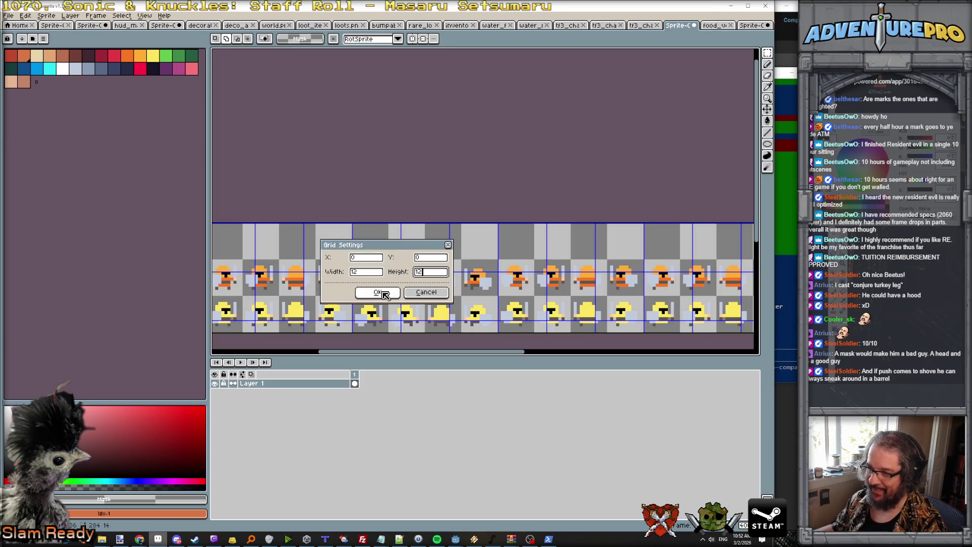
pyautogui.click(380, 293)
pyautogui.scroll(-1, 420, 257)
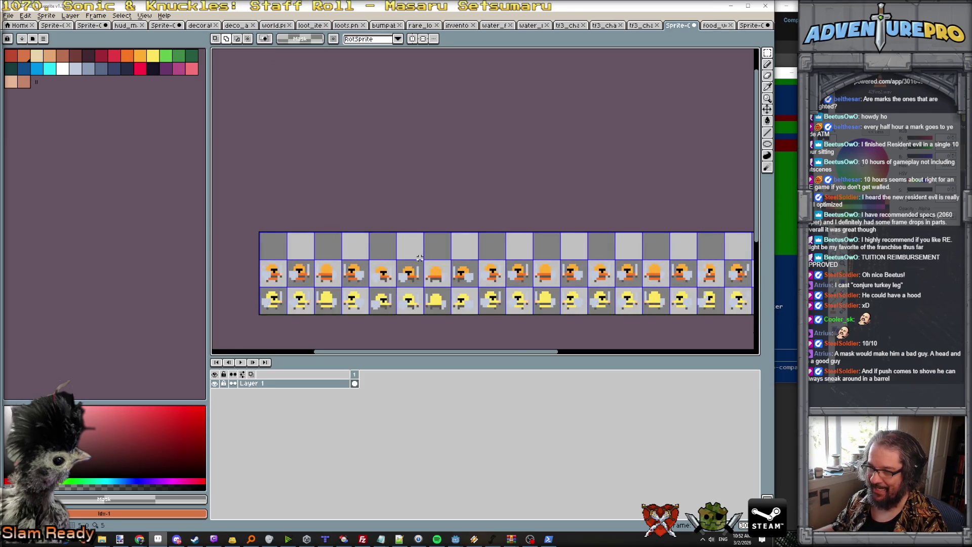
pyautogui.click(71, 15)
# Add a new layer, then select and copy all of food_ui's ground tiles
pyautogui.moveTo(97, 65)
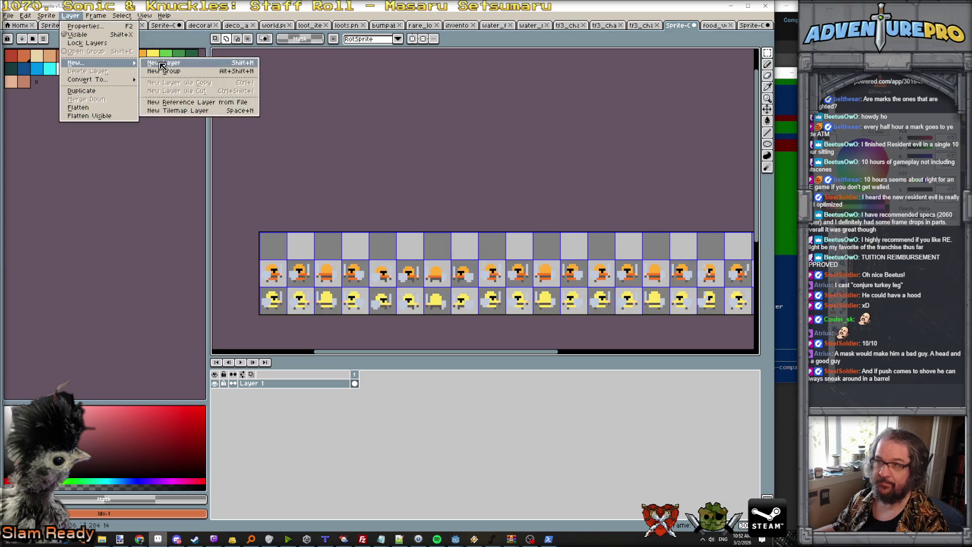
pyautogui.click(161, 64)
pyautogui.click(713, 25)
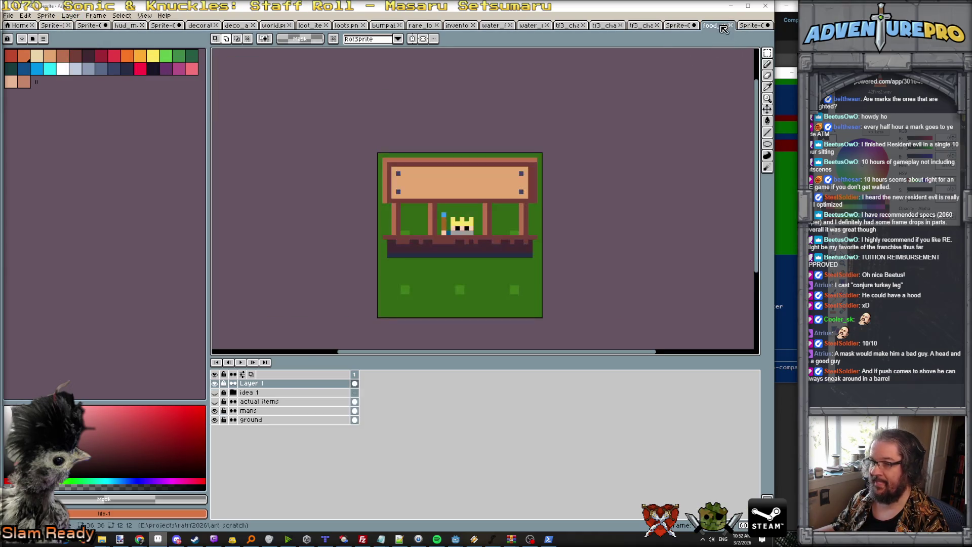
pyautogui.click(269, 420)
pyautogui.hotkey('ctrl', 'a')
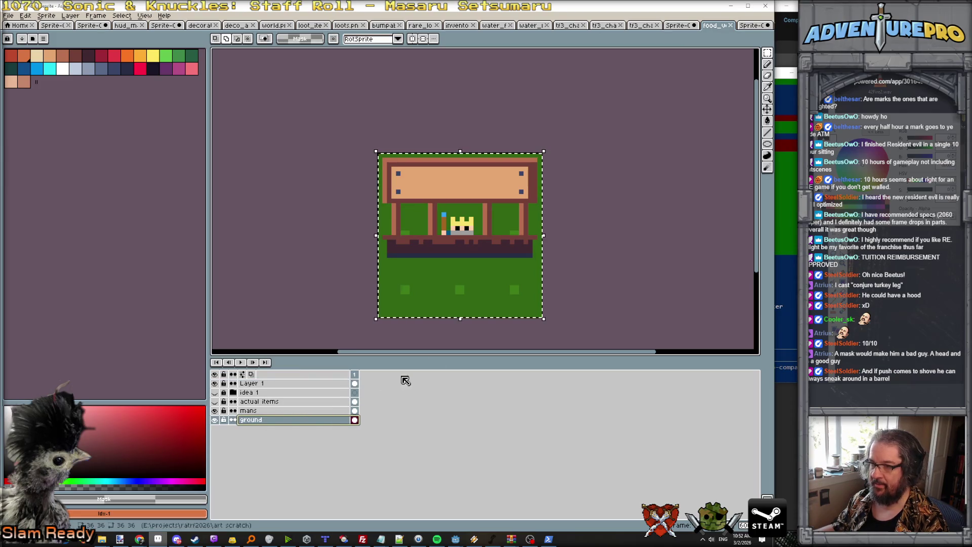
pyautogui.hotkey('ctrl', 'Tab')
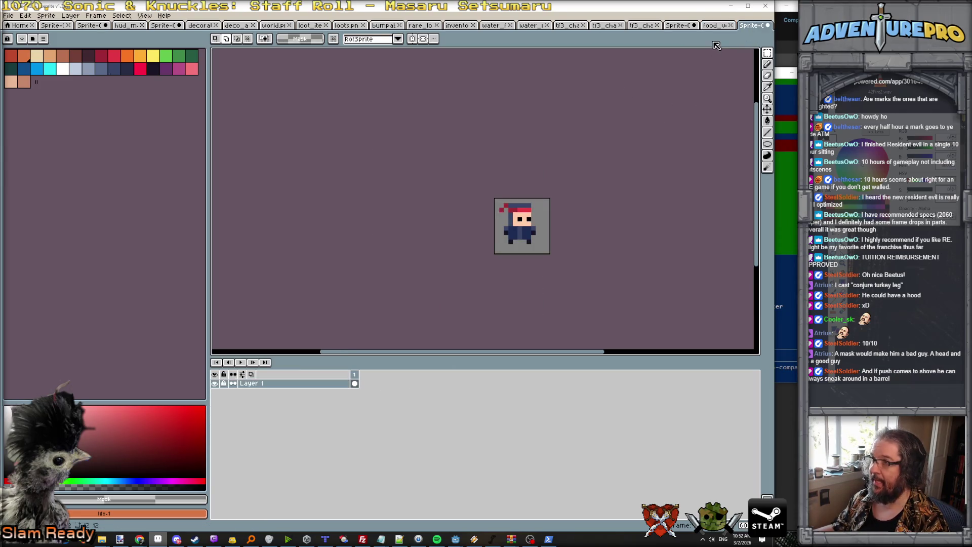
# Paste the ground tiles into the character sheet beneath the sprites
pyautogui.click(676, 26)
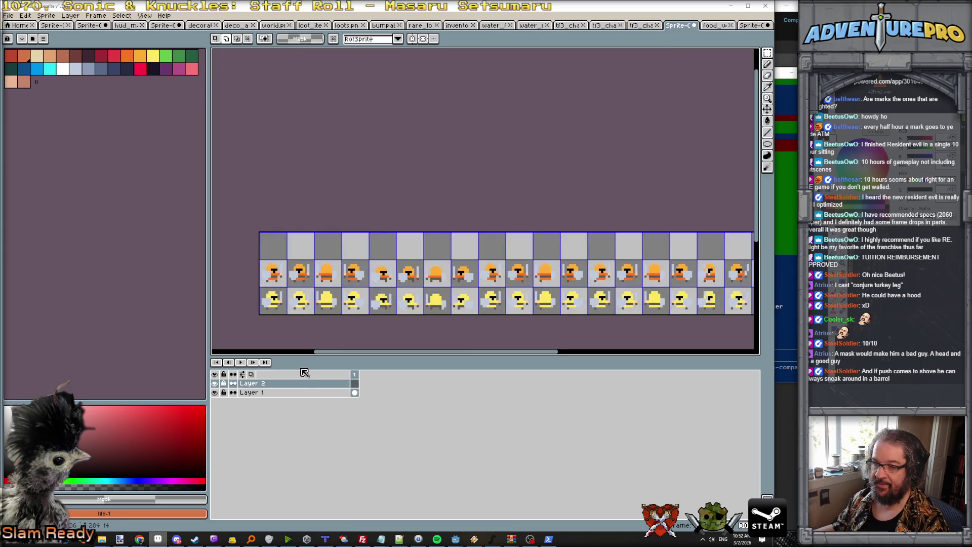
pyautogui.click(253, 392)
pyautogui.click(282, 385)
pyautogui.moveTo(282, 386); pyautogui.dragTo(271, 408)
pyautogui.hotkey('ctrl', 'j')
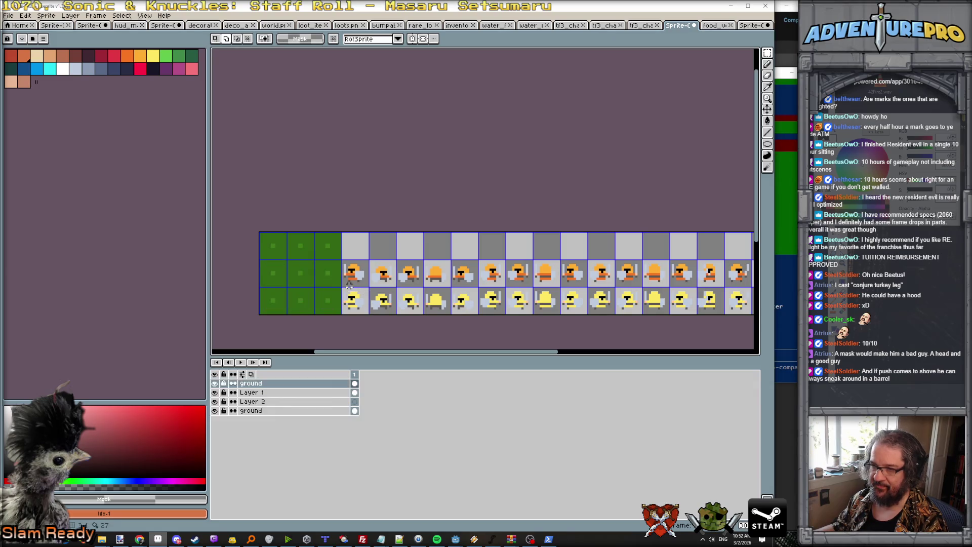
pyautogui.hotkey('ctrl', 'z')
pyautogui.hotkey('ctrl', 'a')
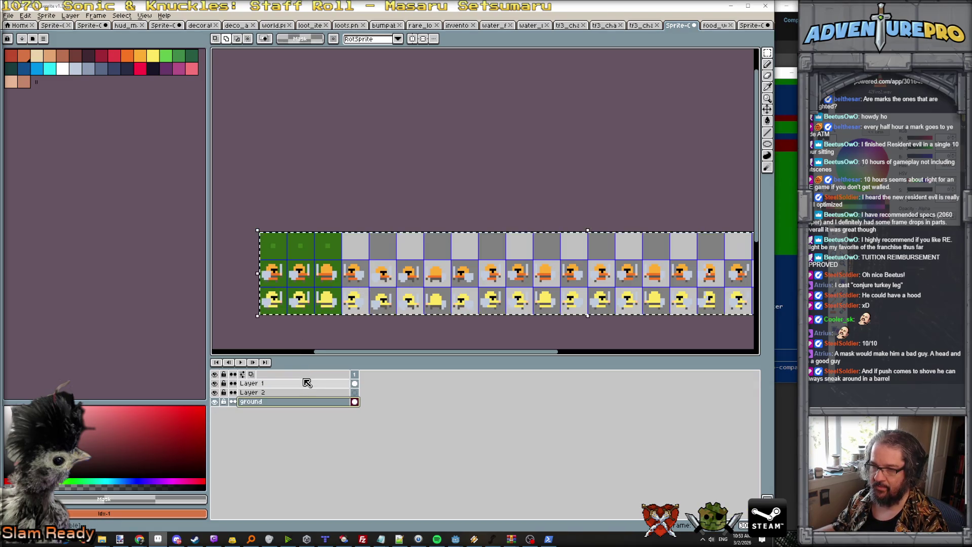
pyautogui.hotkey('ctrl', 'z')
pyautogui.hotkey('ctrl', 'y')
pyautogui.hotkey('ctrl', 'd')
# Stretch the pasted ground tiles across six columns of the strip and commit
pyautogui.hotkey('ctrl', 'a')
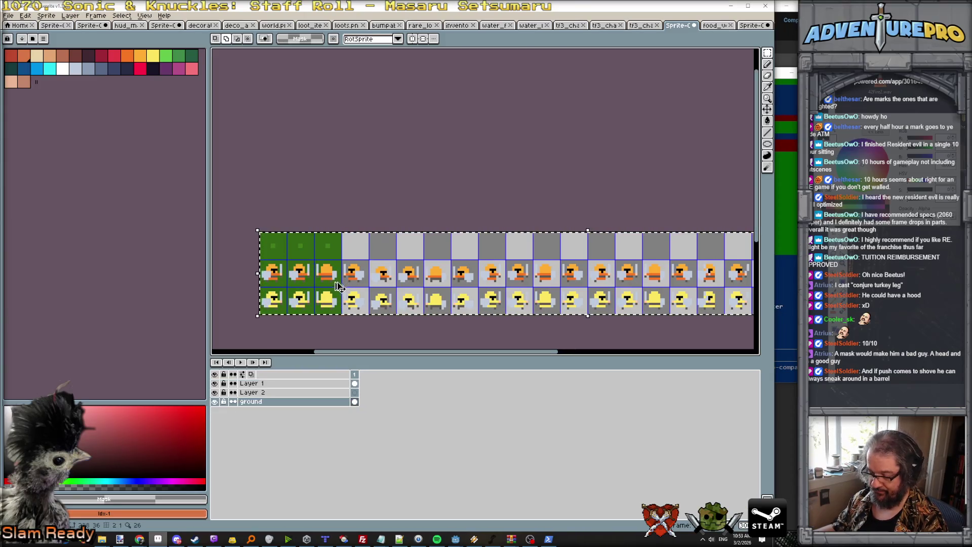
pyautogui.click(334, 289)
pyautogui.moveTo(334, 290)
pyautogui.mouseDown()
pyautogui.moveTo(545, 295)
pyautogui.moveTo(540, 285)
pyautogui.moveTo(516, 285)
pyautogui.moveTo(737, 278)
pyautogui.mouseUp()
pyautogui.press('Return')
pyautogui.press('Return')
pyautogui.hscroll(5, 630, 282)
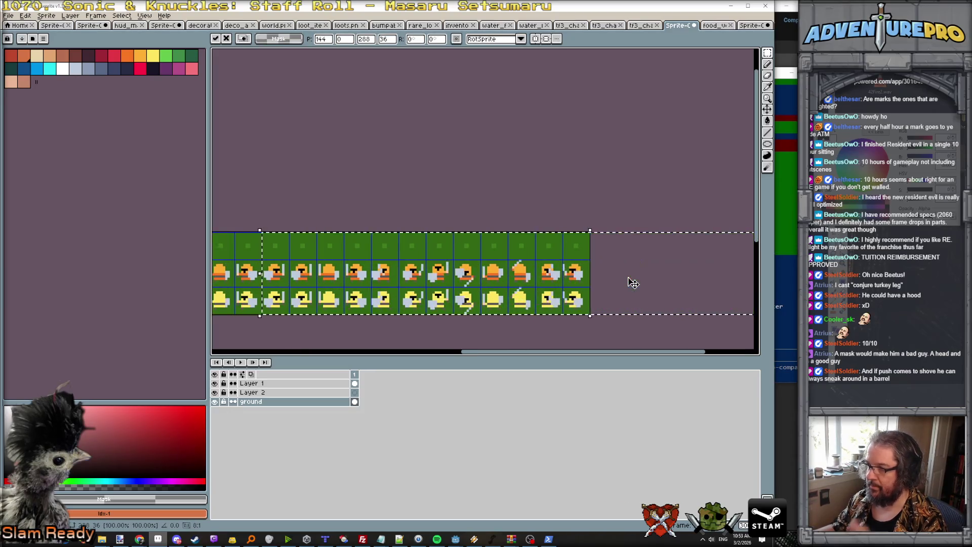
pyautogui.hscroll(-5, 633, 283)
pyautogui.press('Return')
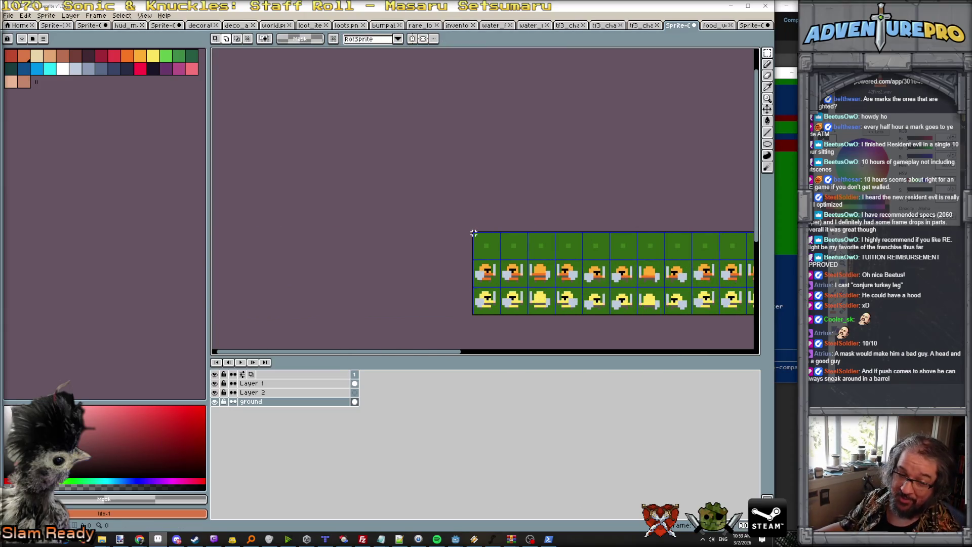
# On the character sheet, add a new layer at the top and name it hero
pyautogui.click(750, 26)
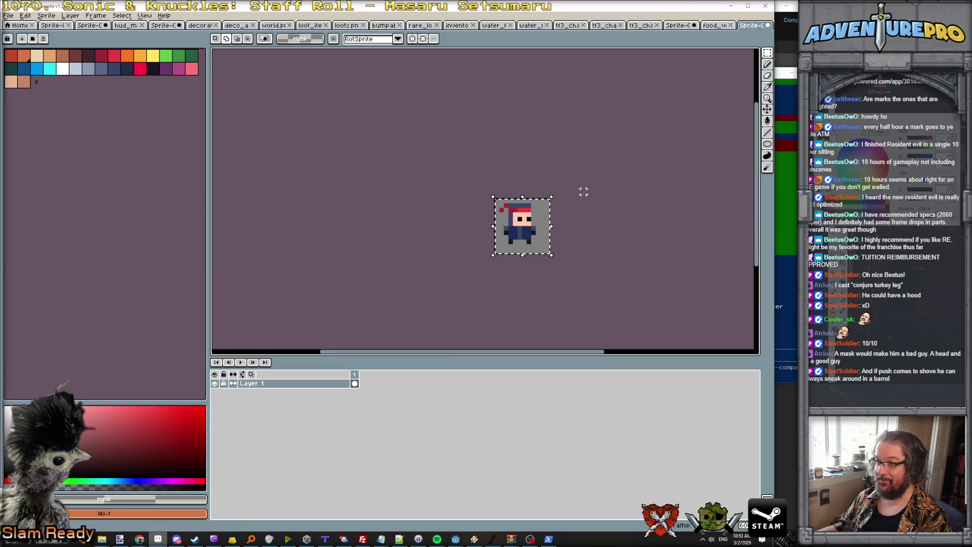
pyautogui.click(723, 26)
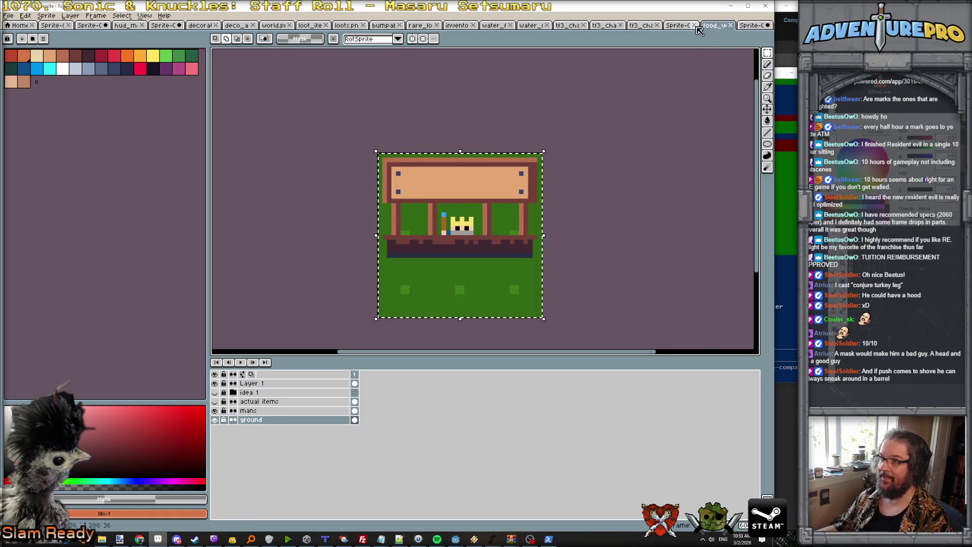
pyautogui.click(679, 25)
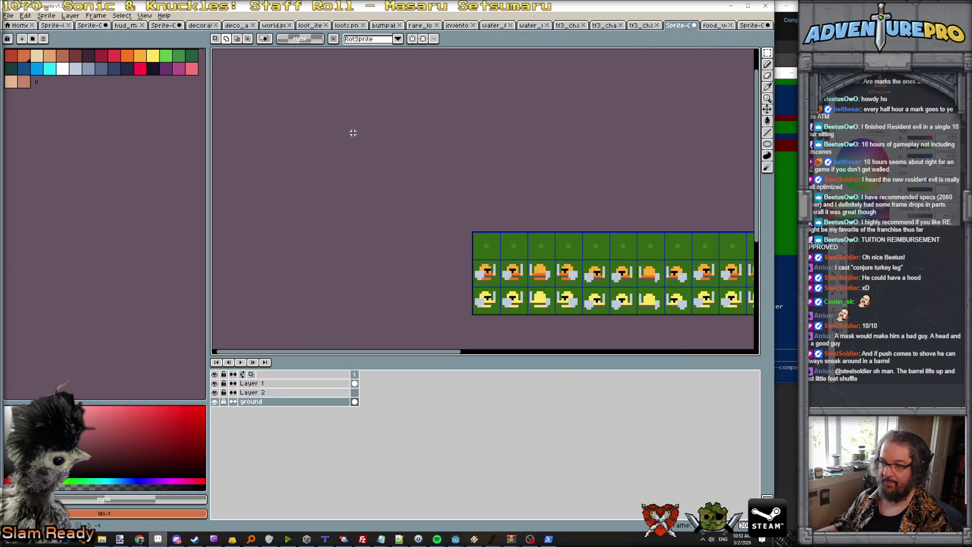
pyautogui.click(70, 16)
pyautogui.moveTo(105, 64)
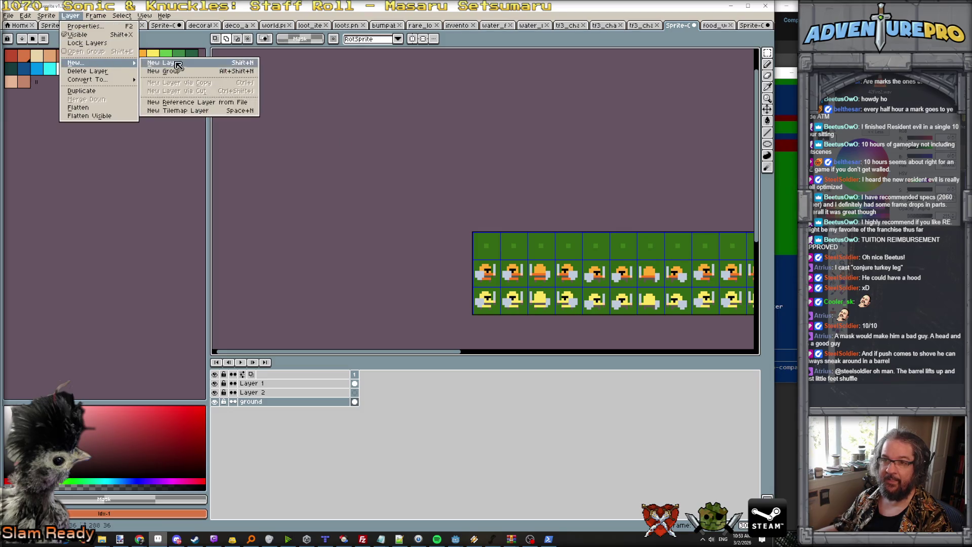
pyautogui.click(178, 64)
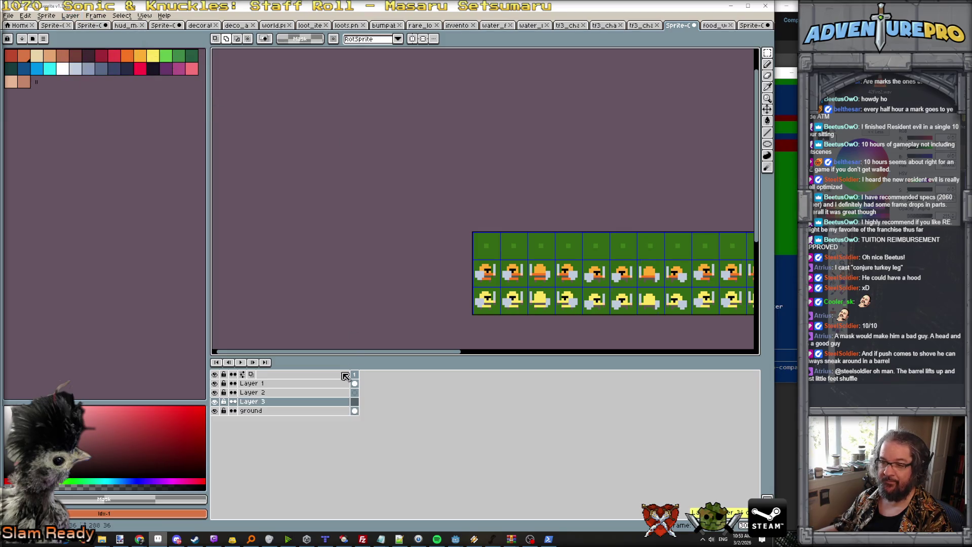
pyautogui.moveTo(283, 387); pyautogui.dragTo(281, 384)
pyautogui.doubleClick(283, 384)
pyautogui.write('hero')
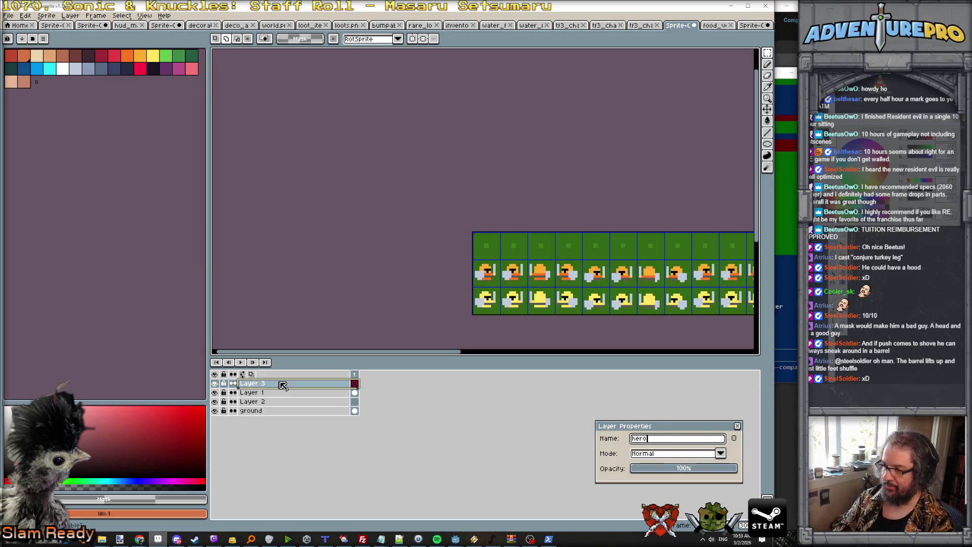
pyautogui.press('Return')
# Paste the ninja into the sheet's top-left cell on the hero layer
pyautogui.scroll(1, 481, 267)
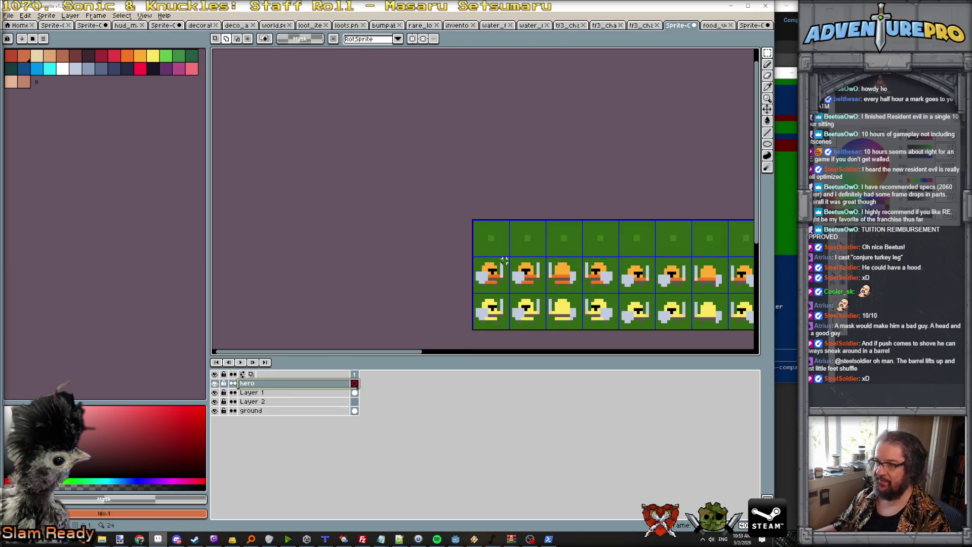
pyautogui.hotkey('ctrl', 'v')
pyautogui.scroll(1, 506, 256)
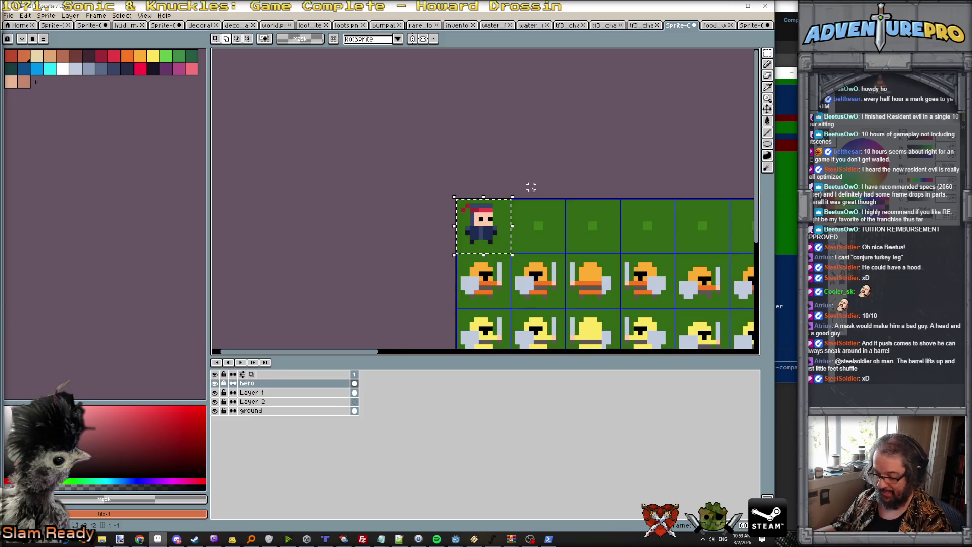
# Copy the ninja into the next cell and add a navy hood strip beside its face
pyautogui.moveTo(493, 234); pyautogui.dragTo(548, 237)
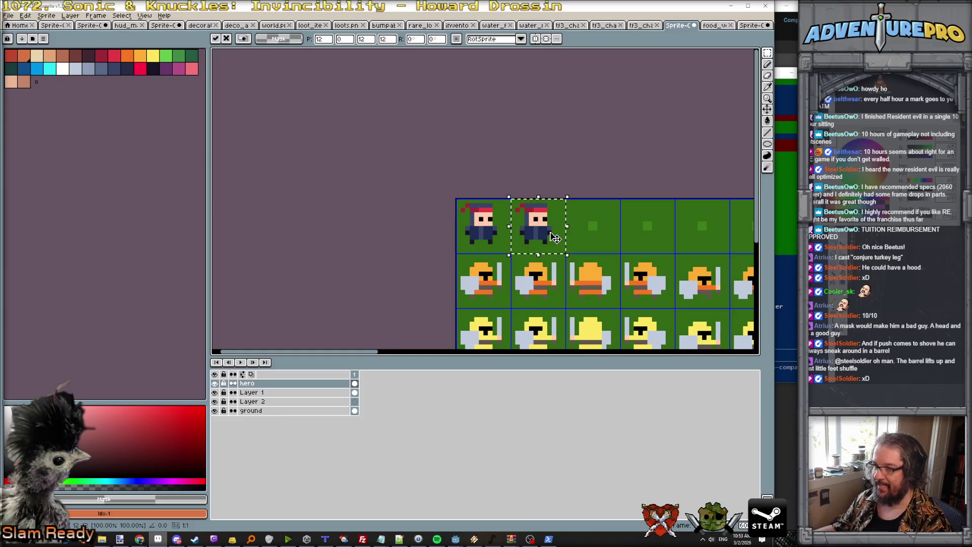
pyautogui.scroll(1, 552, 235)
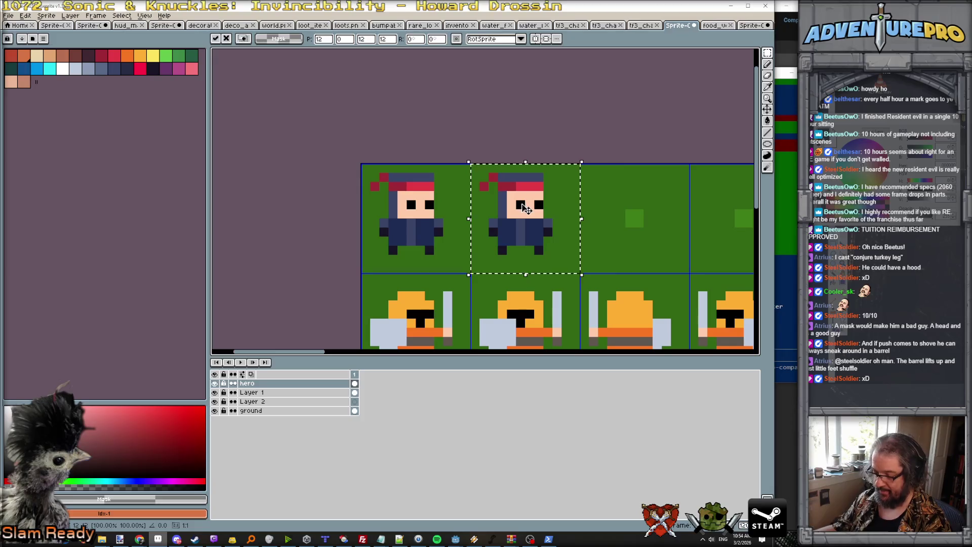
pyautogui.press('b')
pyautogui.moveTo(509, 205); pyautogui.dragTo(540, 205)
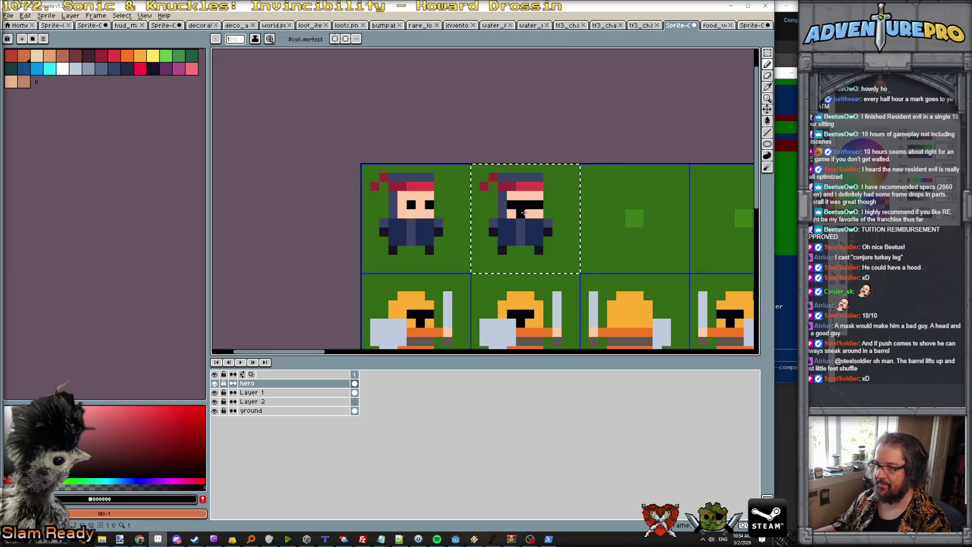
pyautogui.hotkey('ctrl', 'z')
pyautogui.moveTo(538, 195); pyautogui.dragTo(539, 216)
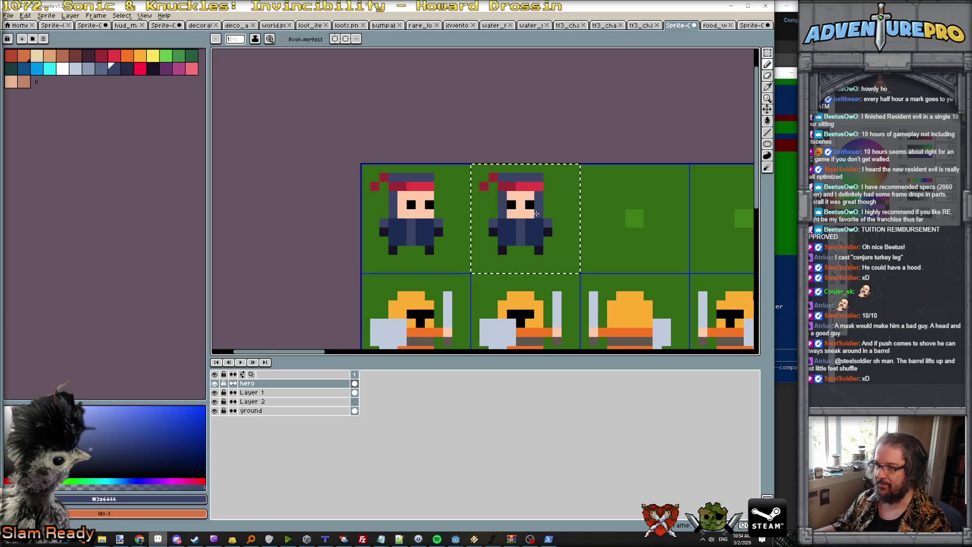
# Paint the copy's headband right end and the pixel beneath it dark red
pyautogui.keyDown('alt'); pyautogui.click(506, 186); pyautogui.keyUp('alt')
pyautogui.click(536, 187)
pyautogui.click(519, 195)
pyautogui.keyDown('alt'); pyautogui.click(483, 199); pyautogui.keyUp('alt')
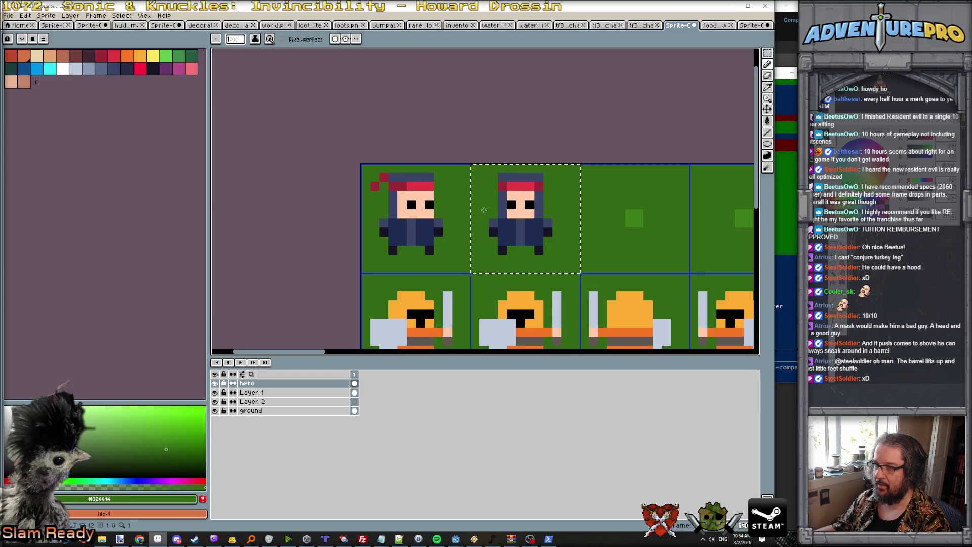
pyautogui.scroll(-5, 525, 222)
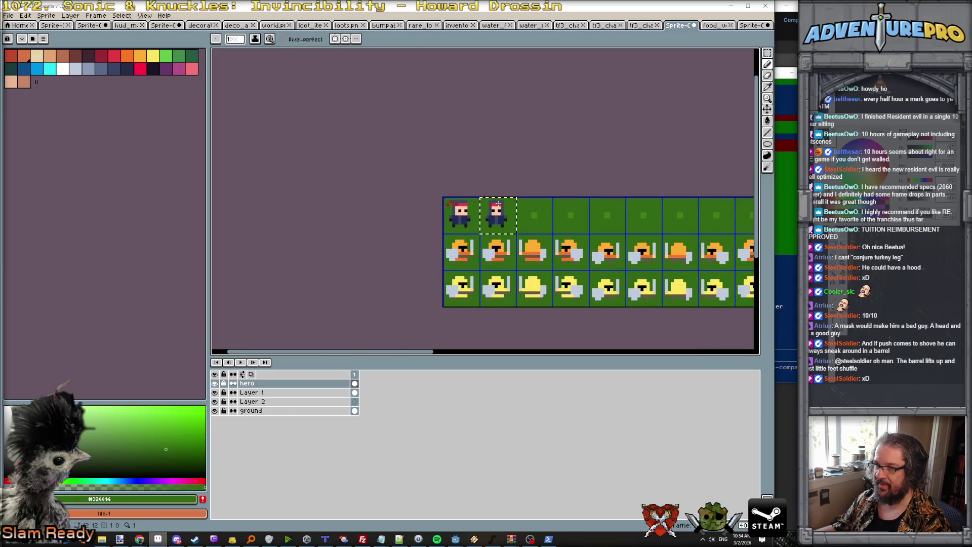
pyautogui.scroll(5, 506, 204)
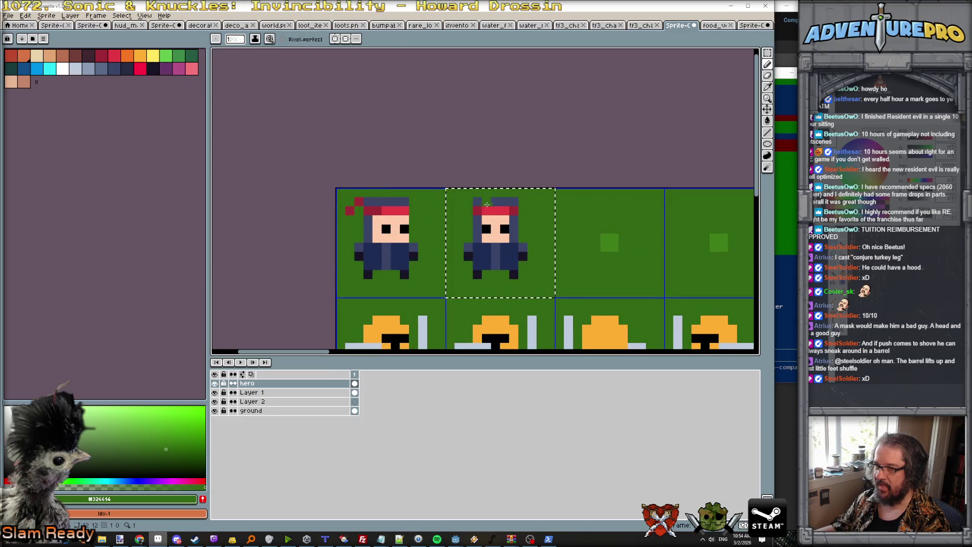
pyautogui.scroll(-3, 630, 210)
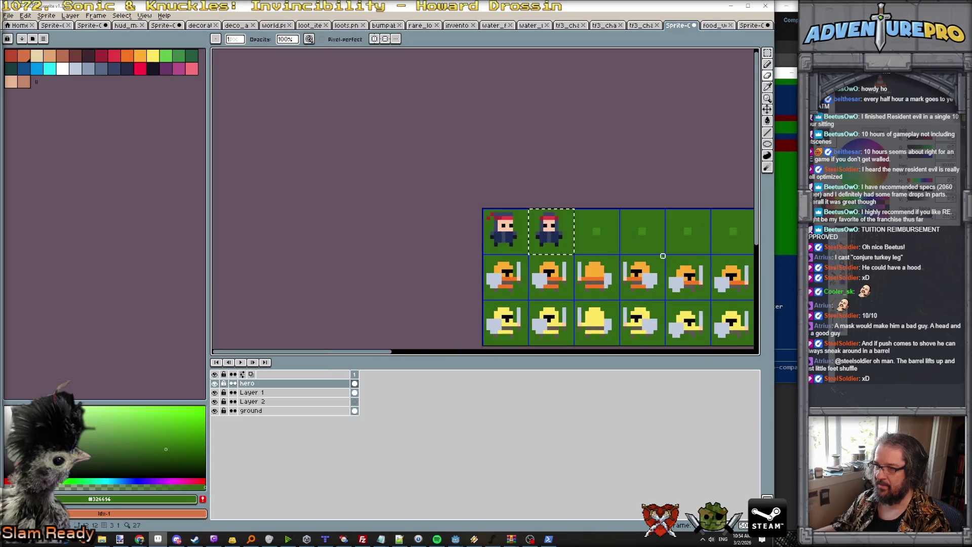
pyautogui.scroll(1, 625, 223)
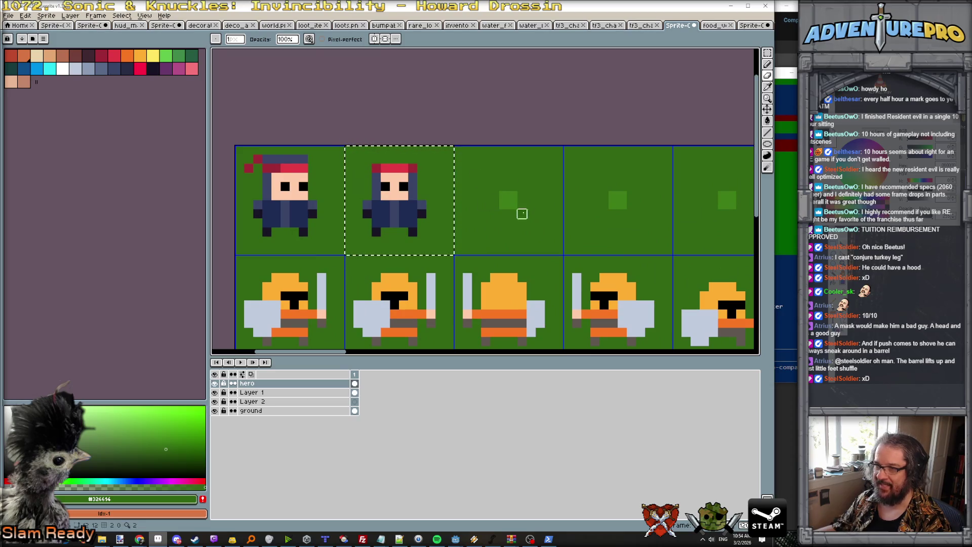
# Paint the first ninja's hood top green, then undo it
pyautogui.hotkey('ctrl', 'd')
pyautogui.moveTo(313, 159); pyautogui.dragTo(271, 158)
pyautogui.scroll(-4, 456, 199)
pyautogui.scroll(2, 462, 202)
pyautogui.scroll(2, 463, 207)
pyautogui.scroll(-2, 445, 186)
pyautogui.scroll(2, 367, 182)
pyautogui.hotkey('ctrl', 'z')
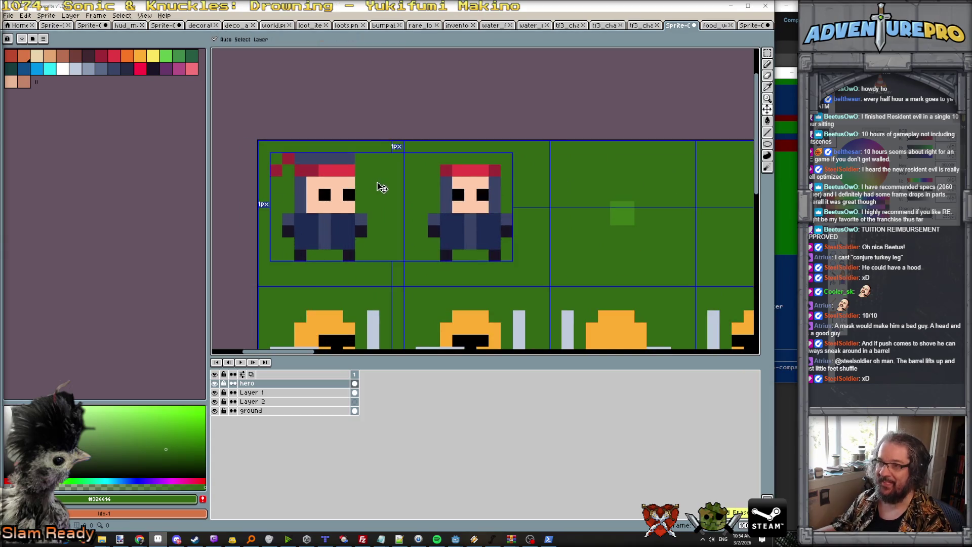
pyautogui.hotkey('ctrl', 'z')
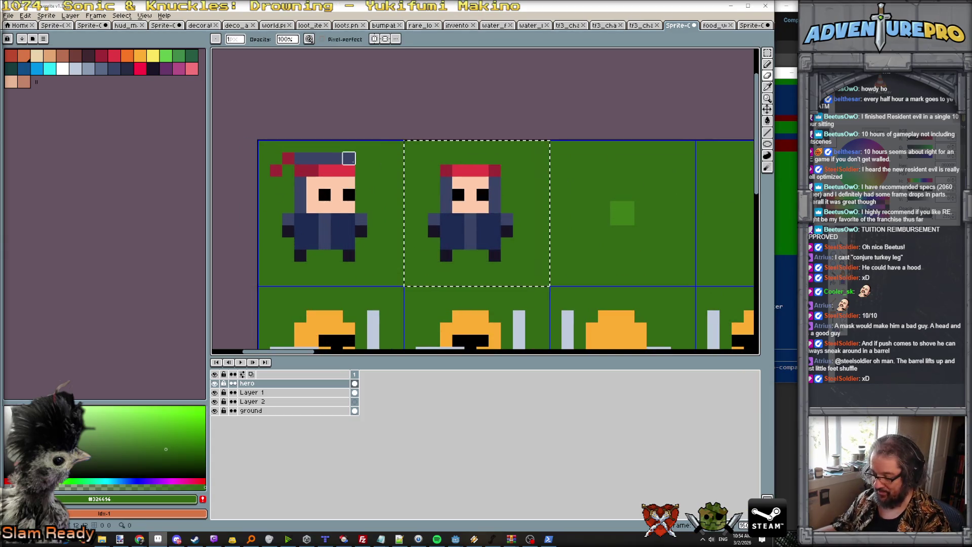
# Fill the second ninja's hood top navy with darker corner pixels, then deselect
pyautogui.keyDown('alt'); pyautogui.click(445, 187); pyautogui.keyUp('alt')
pyautogui.moveTo(443, 158); pyautogui.dragTo(495, 158)
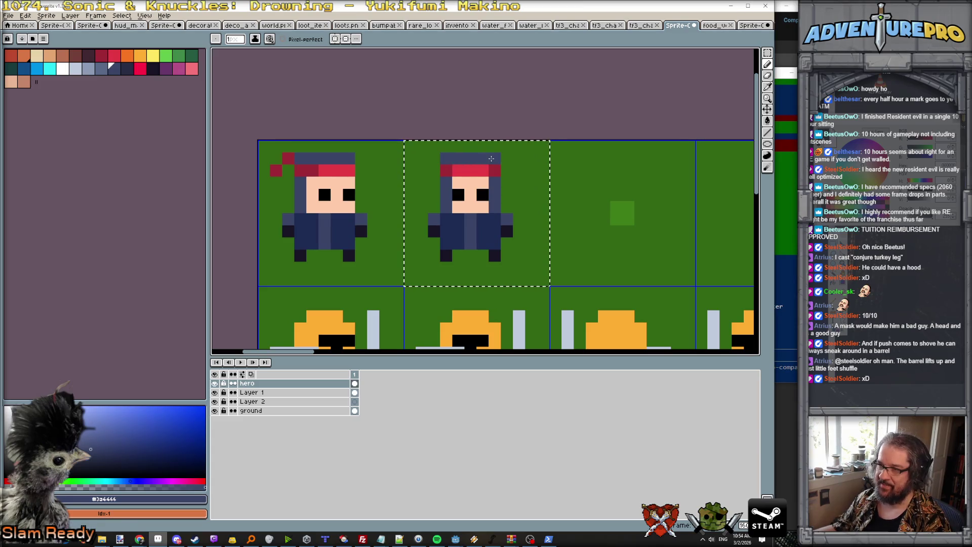
pyautogui.keyDown('alt'); pyautogui.click(443, 221); pyautogui.keyUp('alt')
pyautogui.click(446, 158)
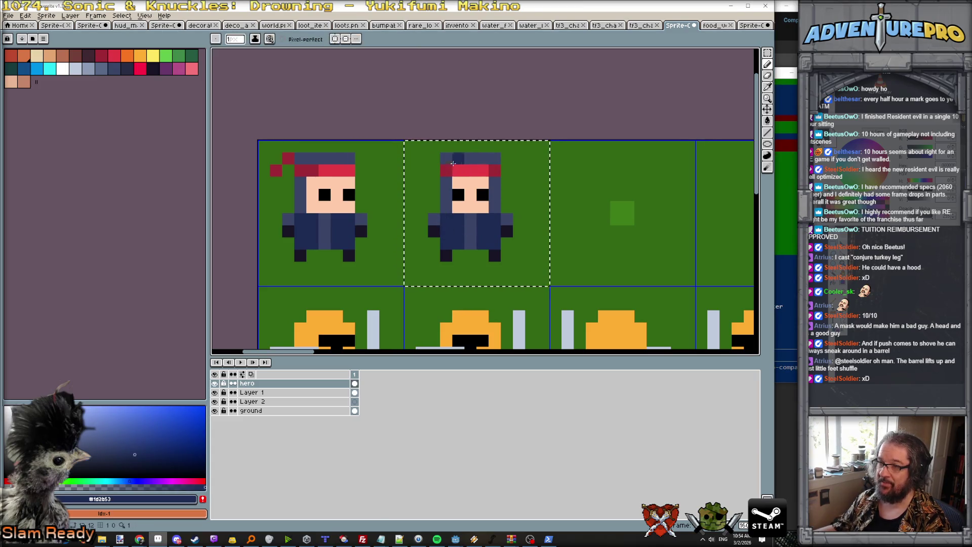
pyautogui.click(495, 158)
pyautogui.click(287, 154)
pyautogui.hotkey('ctrl', 'z')
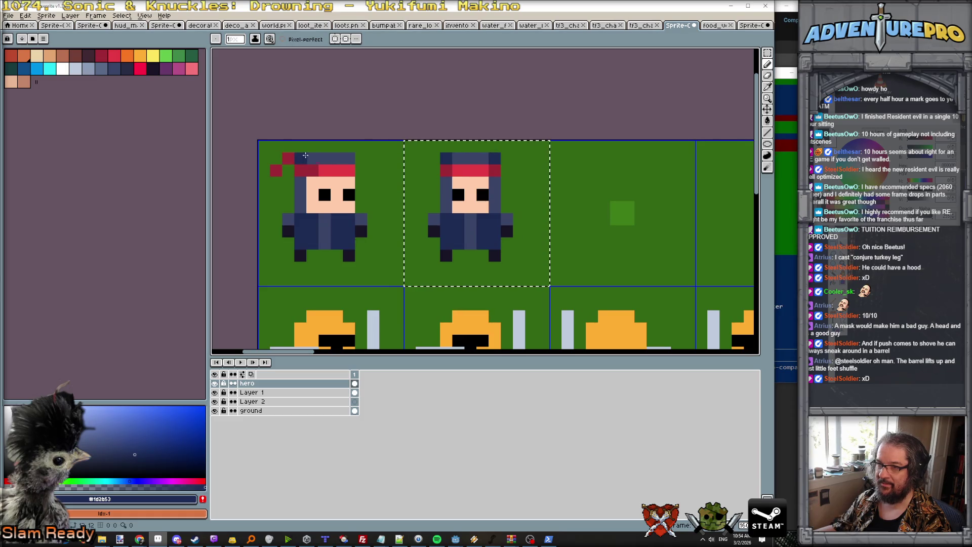
pyautogui.hotkey('ctrl', 'd')
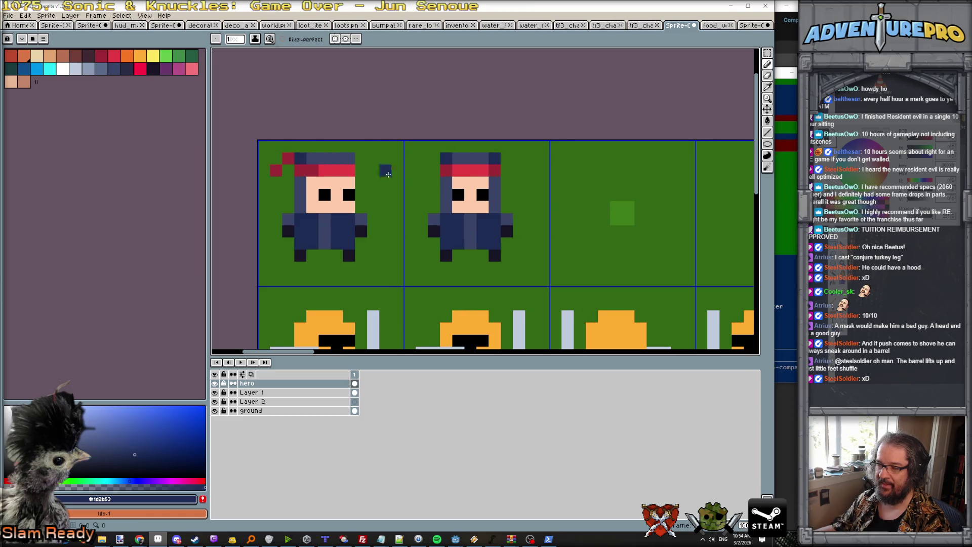
pyautogui.scroll(-3, 406, 206)
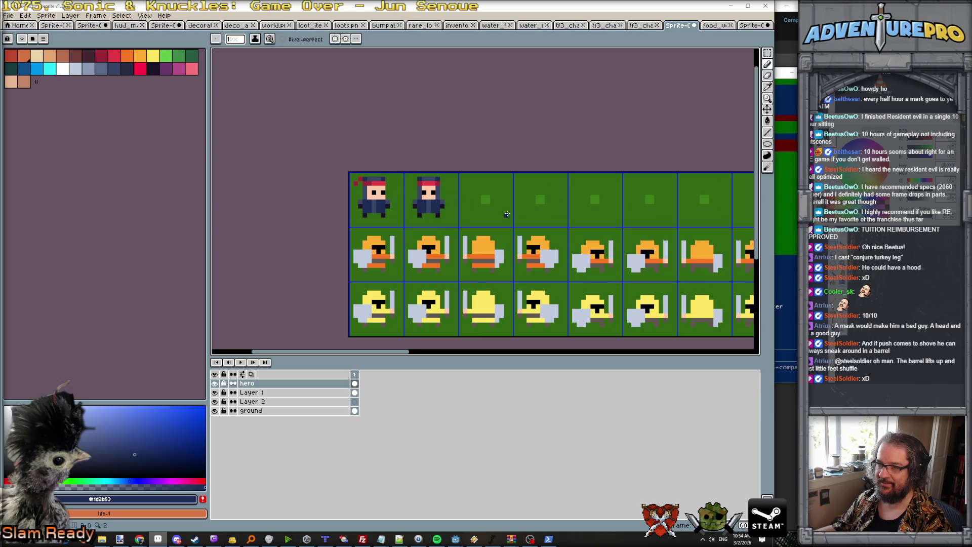
pyautogui.scroll(-1, 507, 213)
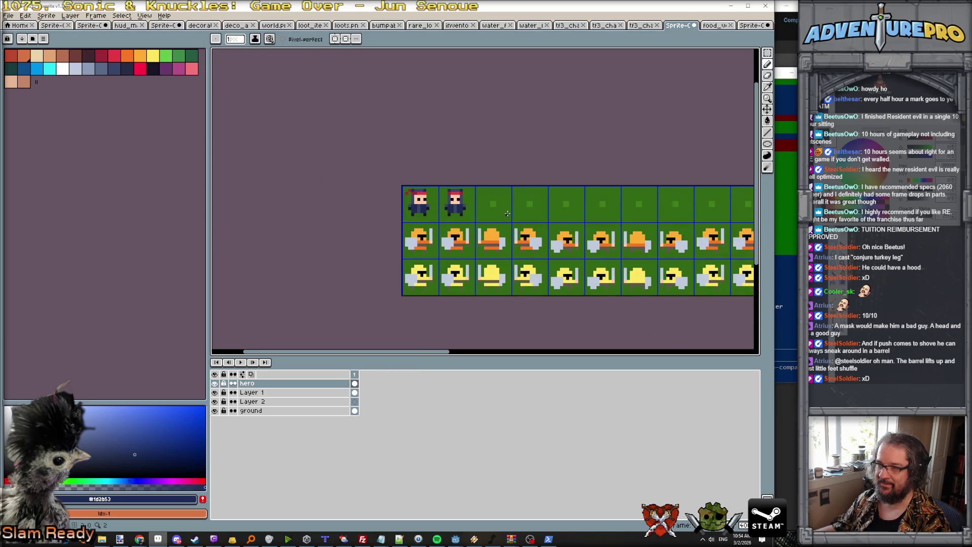
pyautogui.scroll(3, 499, 211)
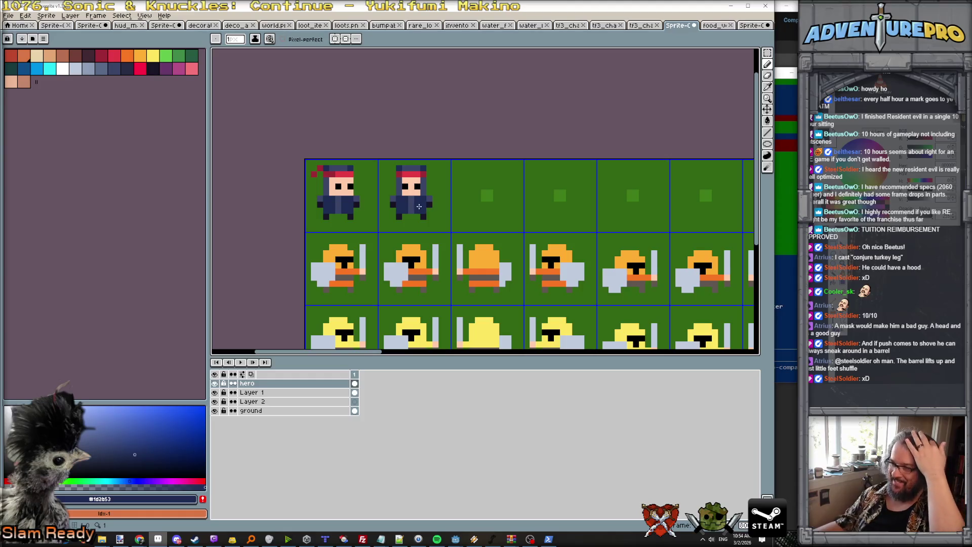
pyautogui.press('m')
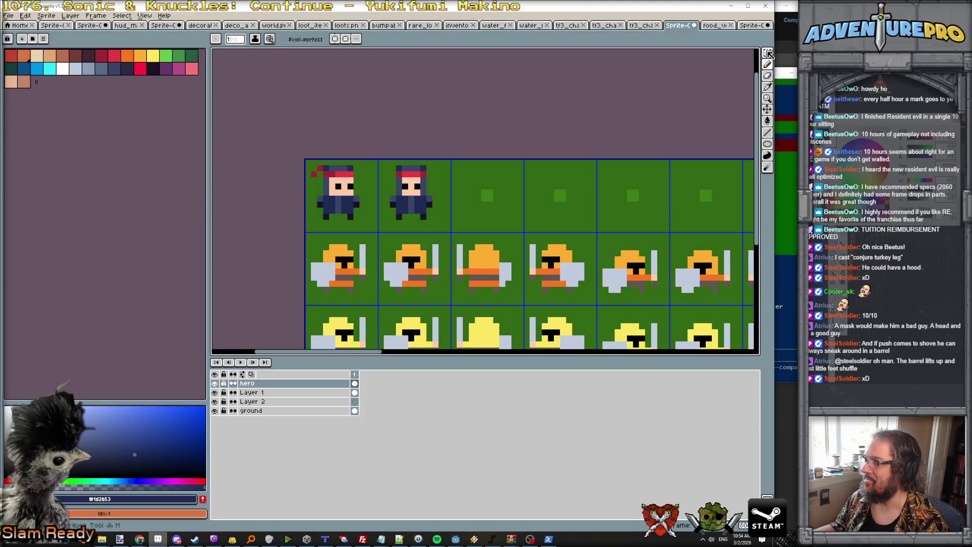
pyautogui.moveTo(378, 158); pyautogui.dragTo(450, 229)
pyautogui.click(435, 229)
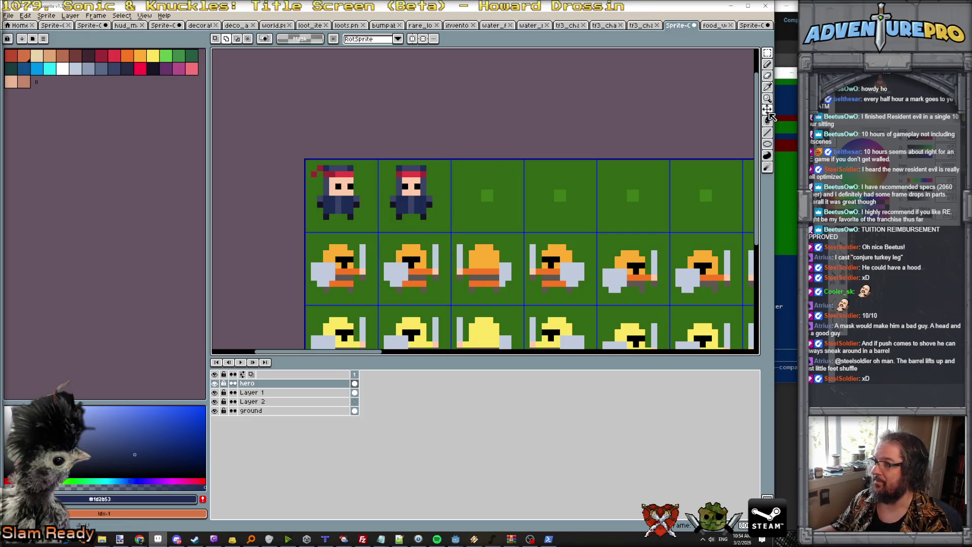
pyautogui.press('v')
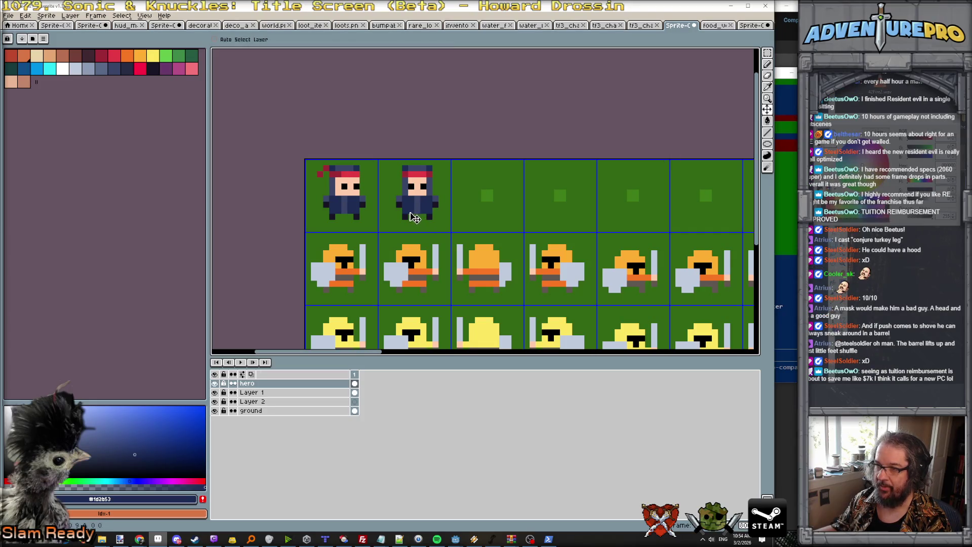
pyautogui.press('Down')
pyautogui.press('Down')
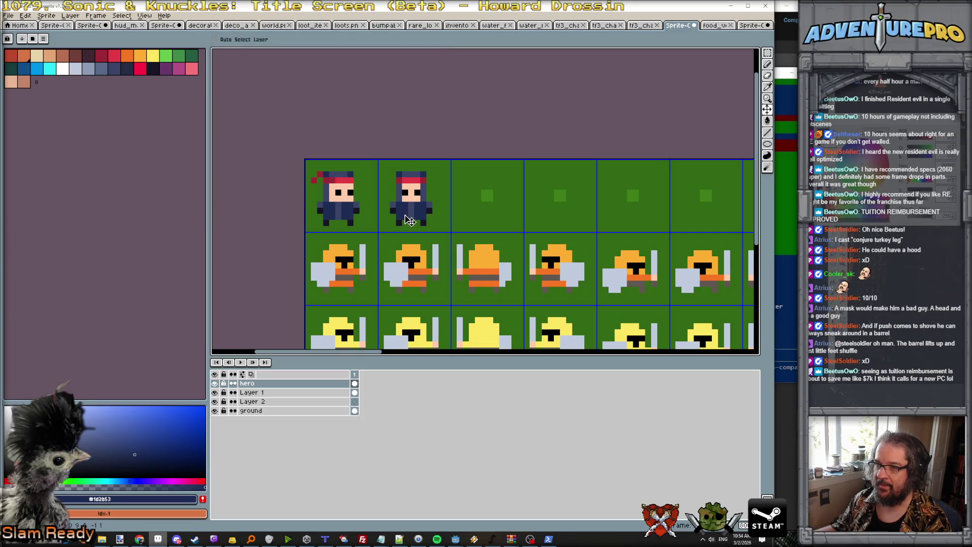
pyautogui.press('Up')
pyautogui.press('Left')
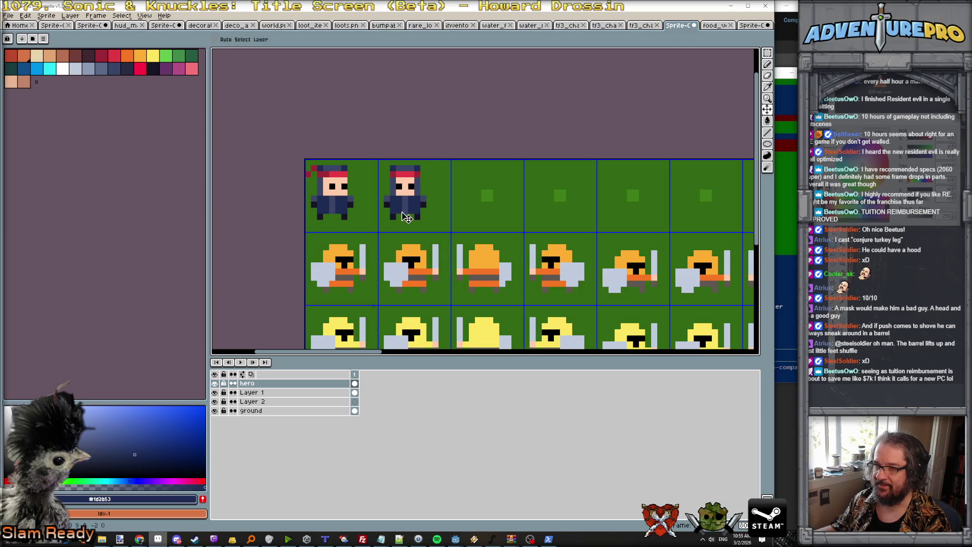
pyautogui.press('Right')
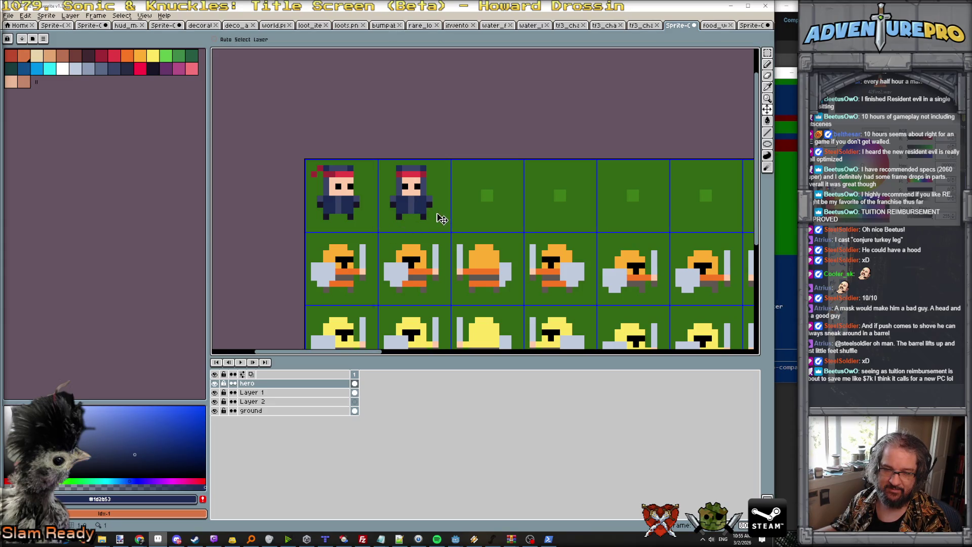
pyautogui.click(767, 52)
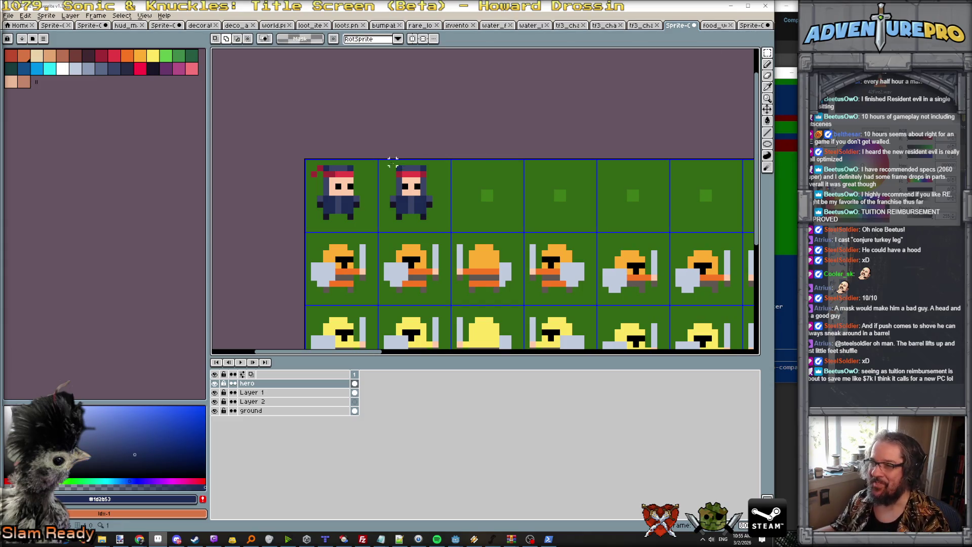
pyautogui.moveTo(379, 160)
pyautogui.mouseDown()
pyautogui.moveTo(453, 234)
pyautogui.moveTo(422, 212)
pyautogui.moveTo(492, 212)
pyautogui.mouseUp()
# Nudge the pasted hero copy into the third cell and commit it there
pyautogui.press('Left')
pyautogui.scroll(1, 528, 214)
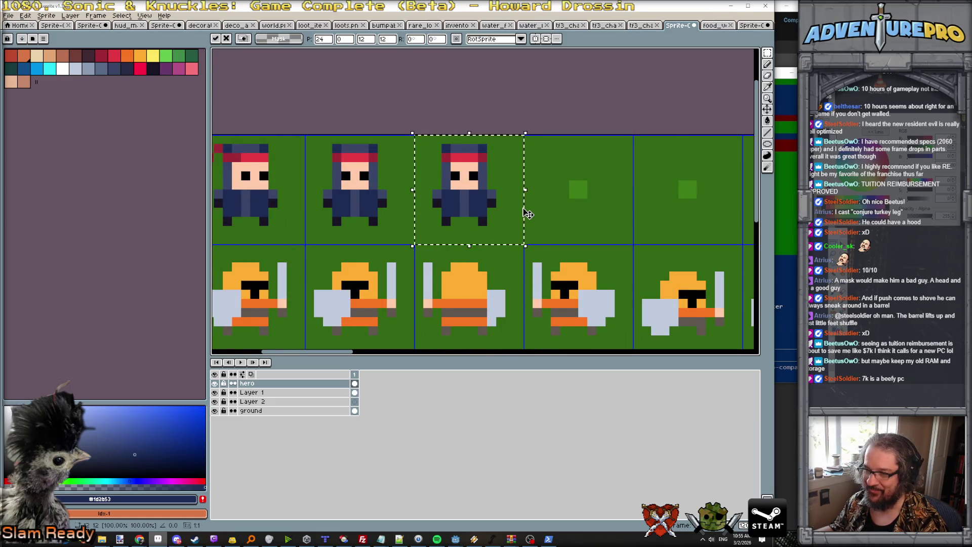
pyautogui.hotkey('ctrl', 'd')
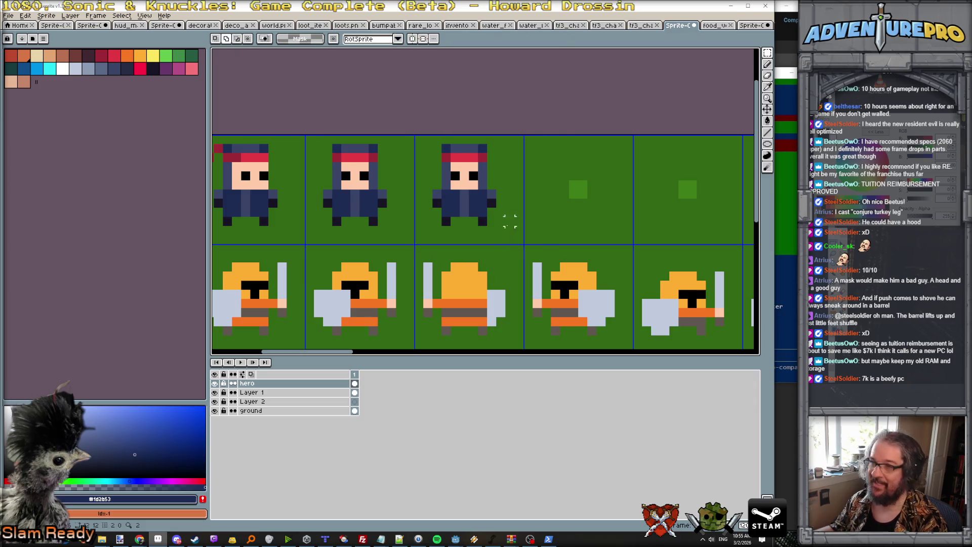
pyautogui.scroll(1, 462, 202)
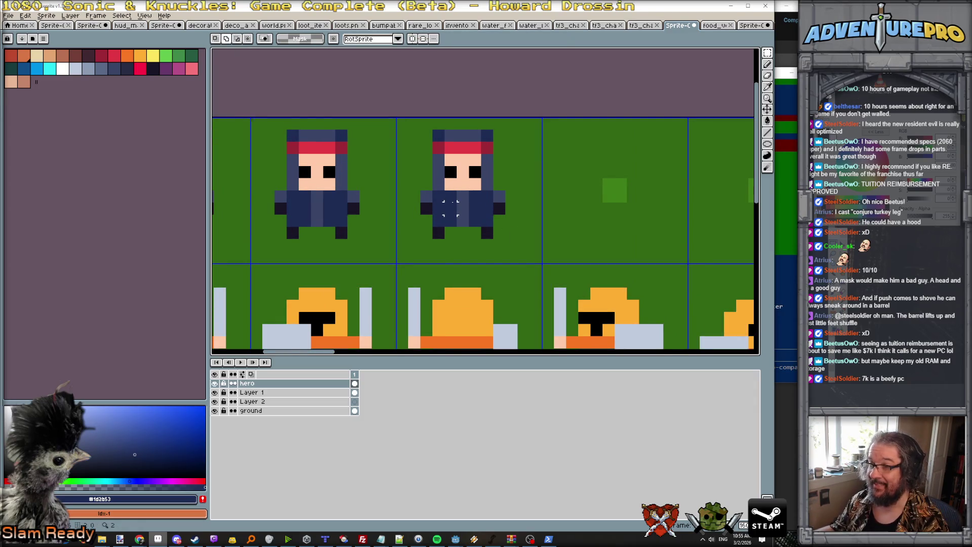
# Paint over the copied hero's face in dark hood navy with the Pencil
pyautogui.press('b')
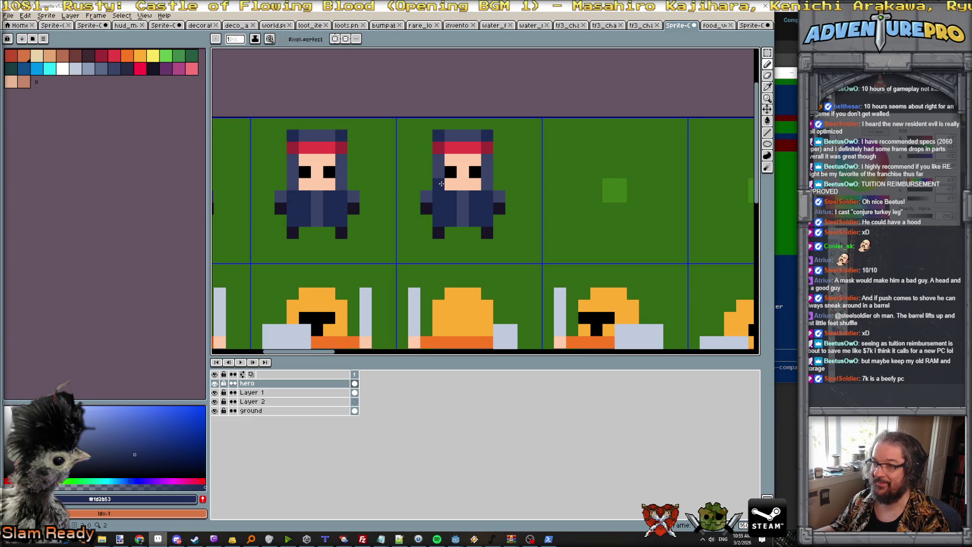
pyautogui.moveTo(441, 184)
pyautogui.mouseDown()
pyautogui.moveTo(481, 185)
pyautogui.moveTo(462, 223)
pyautogui.moveTo(481, 172)
pyautogui.moveTo(448, 172)
pyautogui.moveTo(490, 151)
pyautogui.mouseUp()
pyautogui.keyDown('alt'); pyautogui.click(487, 172); pyautogui.keyUp('alt')
pyautogui.hotkey('ctrl', 'z')
# Extend the dark red headband left and draw a bright red tail trailing down-right
pyautogui.keyDown('alt'); pyautogui.click(487, 146); pyautogui.keyUp('alt')
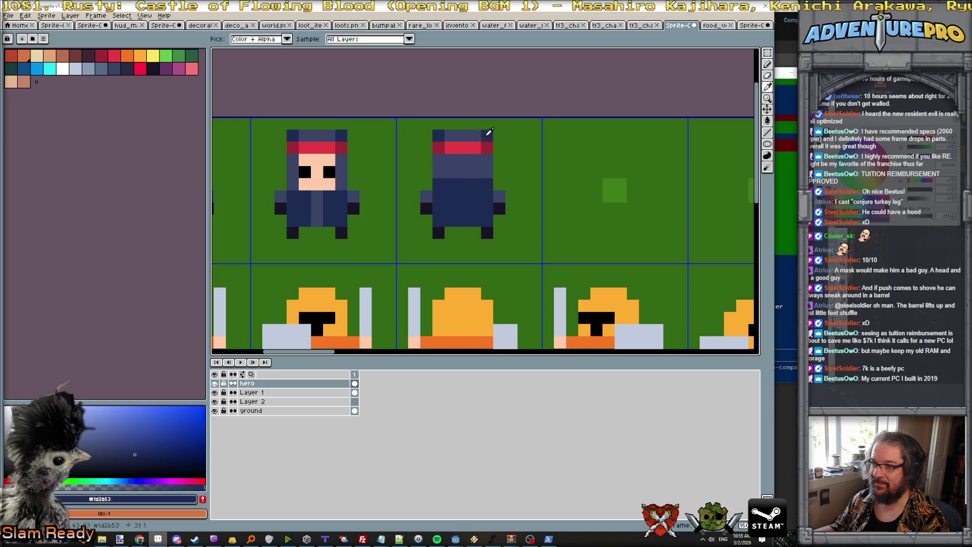
pyautogui.click(439, 147)
pyautogui.keyDown('alt'); pyautogui.click(461, 147); pyautogui.keyUp('alt')
pyautogui.moveTo(475, 148); pyautogui.dragTo(499, 184)
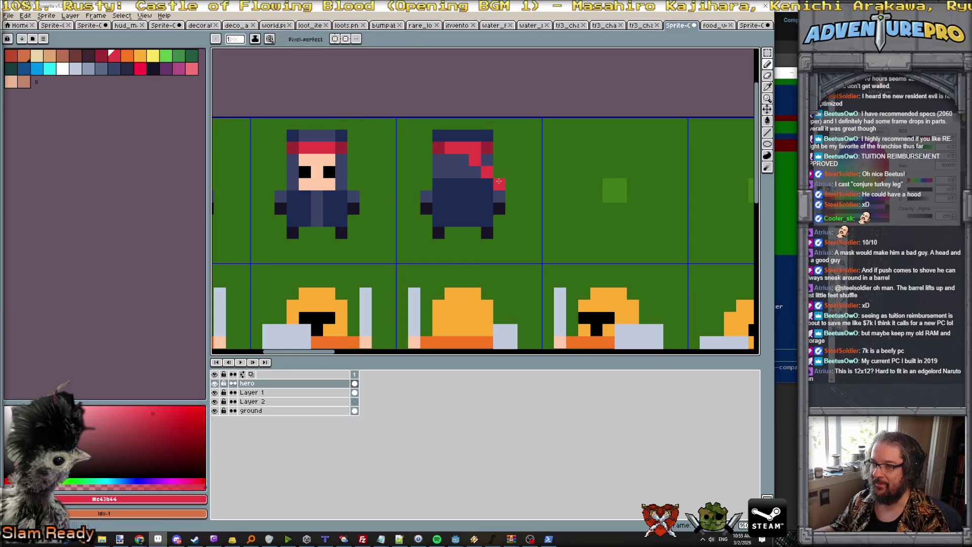
pyautogui.scroll(-3, 516, 185)
pyautogui.scroll(2, 516, 185)
pyautogui.scroll(-2, 517, 185)
pyautogui.scroll(2, 517, 185)
pyautogui.press('v')
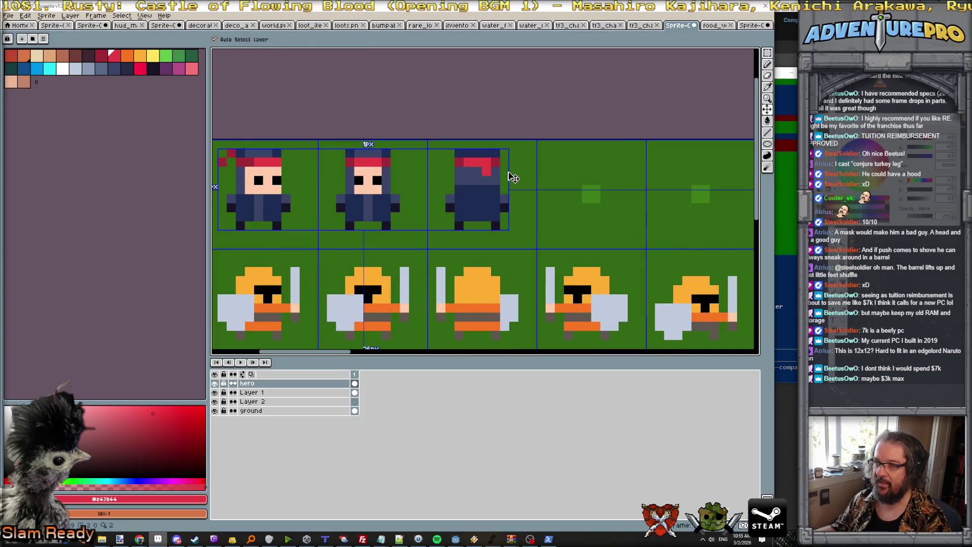
pyautogui.press('b')
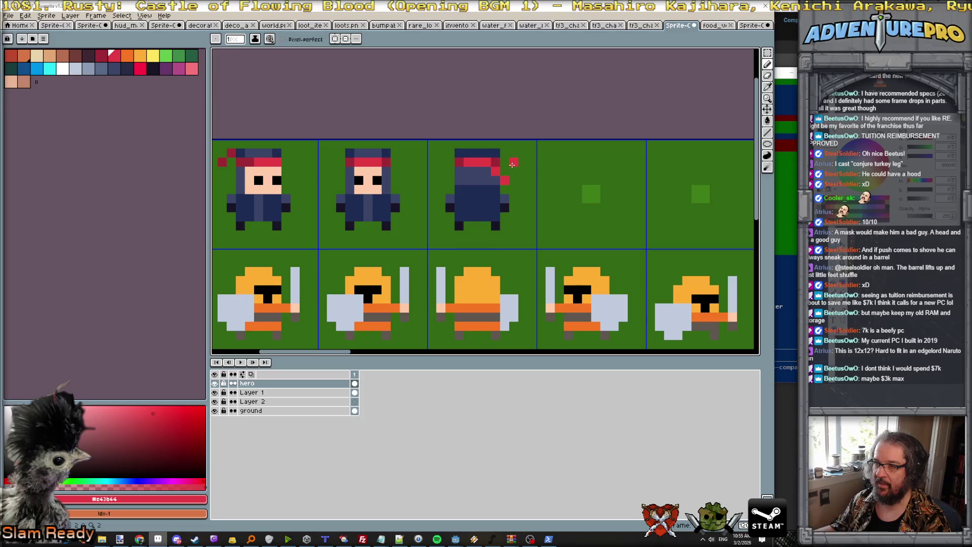
pyautogui.scroll(-4, 532, 212)
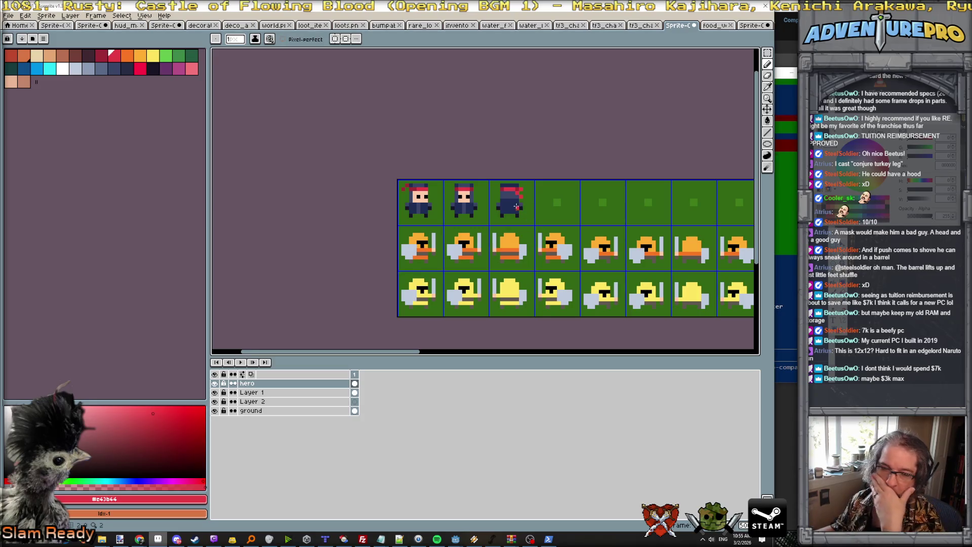
# Marquee-select the first hero frame's cell and grab it as a movable copy
pyautogui.scroll(1, 478, 208)
pyautogui.scroll(1, 477, 208)
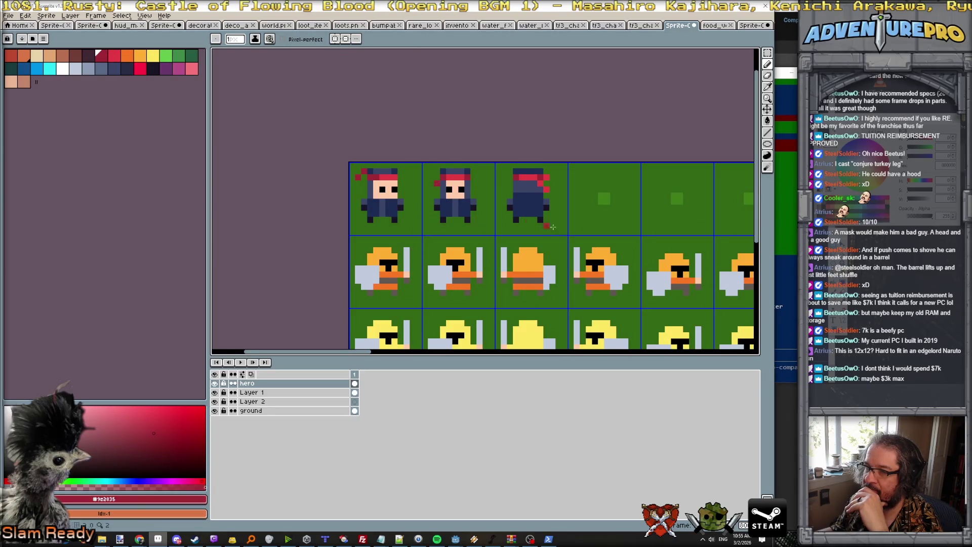
pyautogui.scroll(-2, 562, 228)
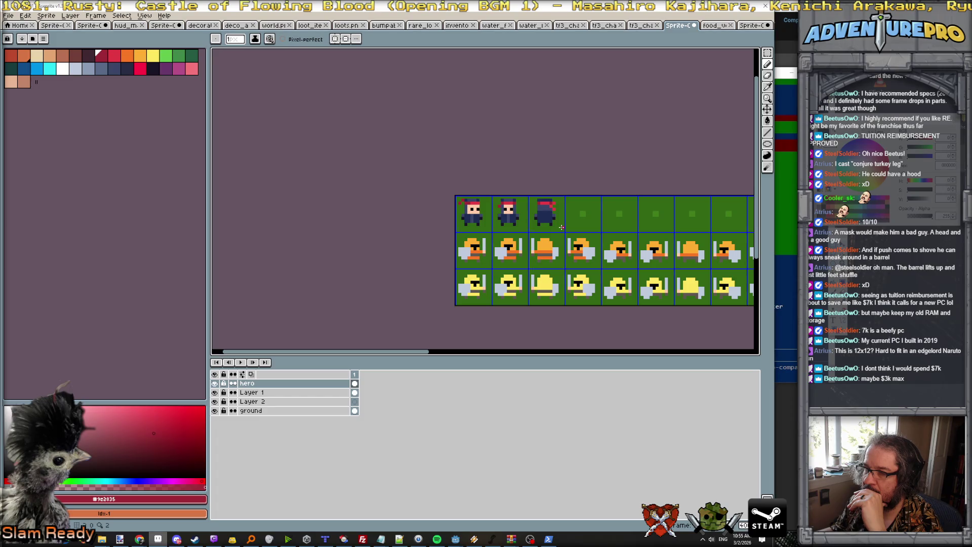
pyautogui.hscroll(5, 564, 223)
pyautogui.hscroll(-3, 564, 223)
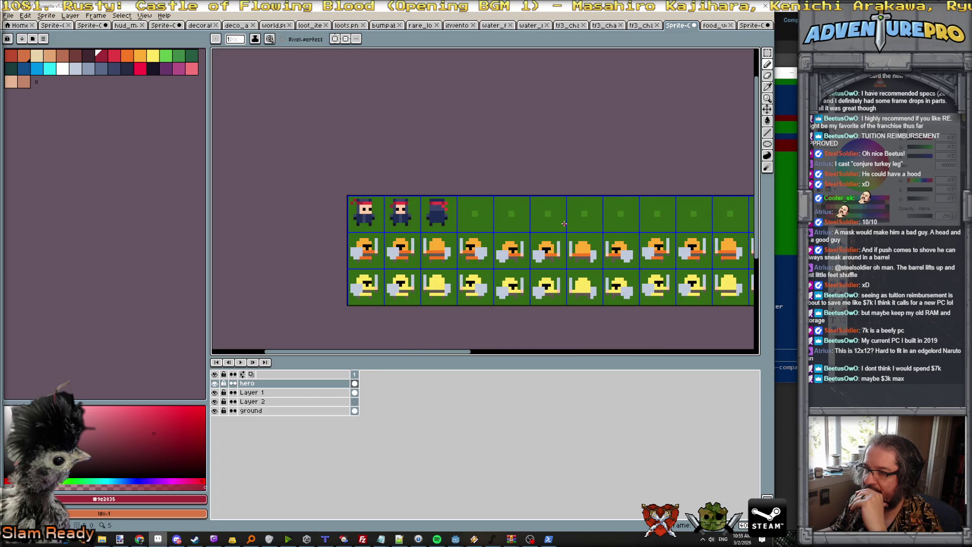
pyautogui.scroll(1, 564, 223)
pyautogui.click(768, 53)
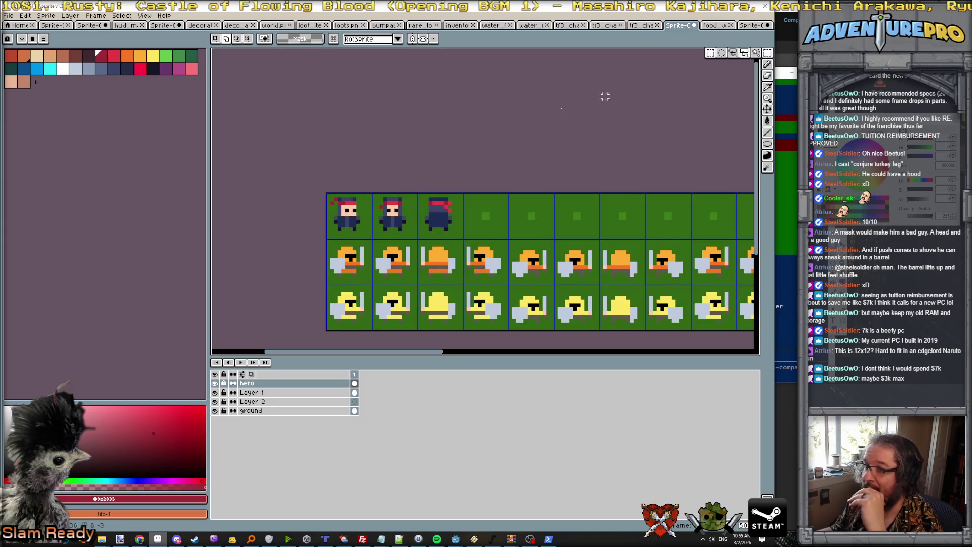
pyautogui.moveTo(326, 194)
pyautogui.mouseDown()
pyautogui.moveTo(373, 240)
pyautogui.moveTo(489, 229)
pyautogui.mouseUp()
pyautogui.click(353, 229)
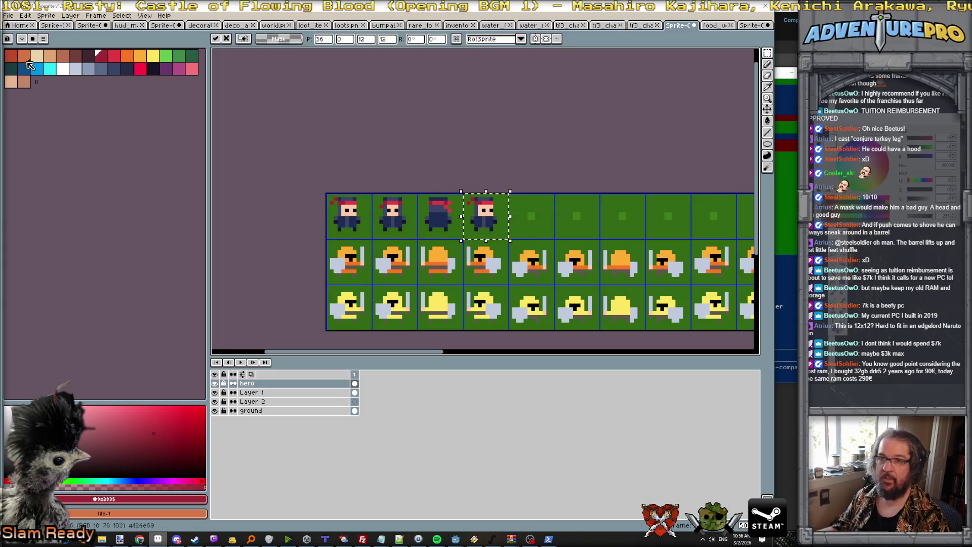
# Flip the copy with Edit > Flip Horizontal and commit it in the fourth cell
pyautogui.click(24, 15)
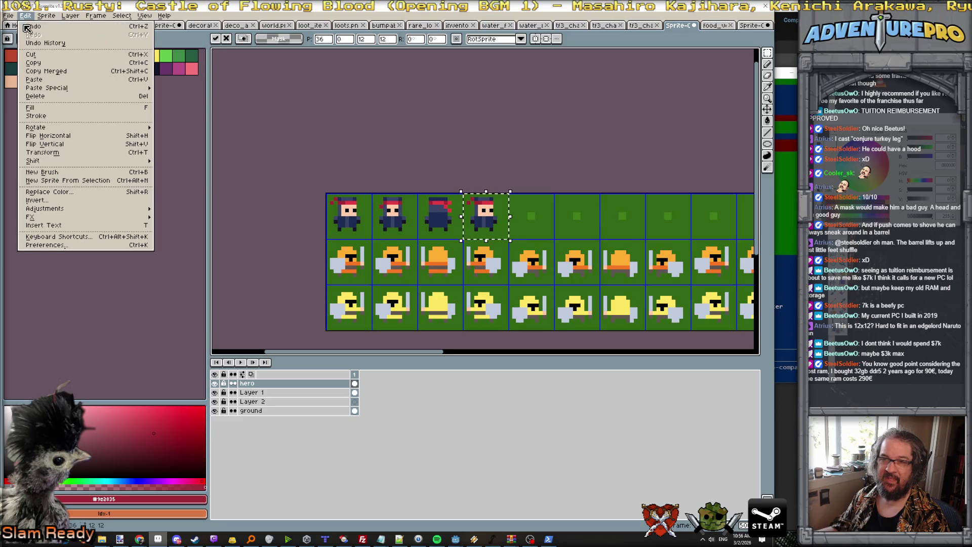
pyautogui.click(51, 136)
pyautogui.moveTo(488, 234); pyautogui.dragTo(485, 234)
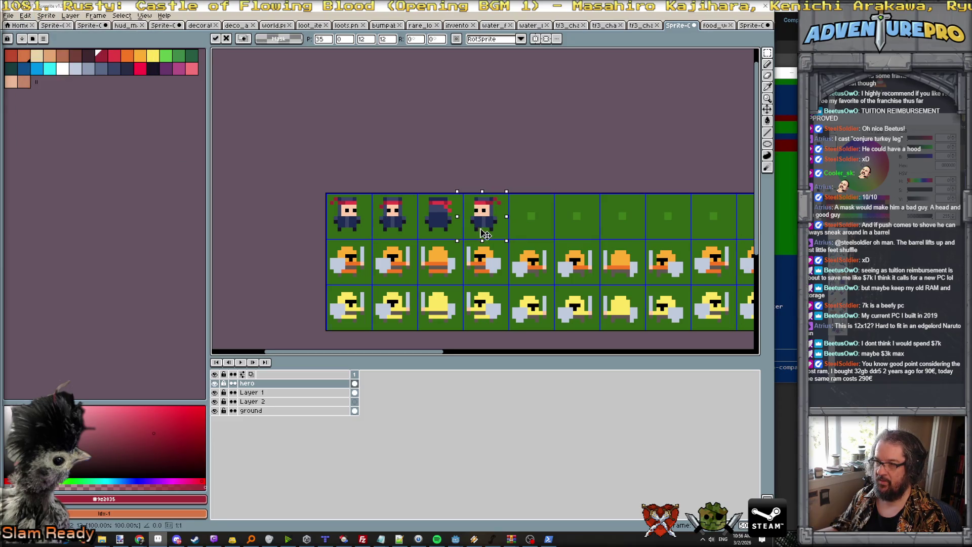
pyautogui.hotkey('ctrl', 'd')
pyautogui.scroll(1, 485, 233)
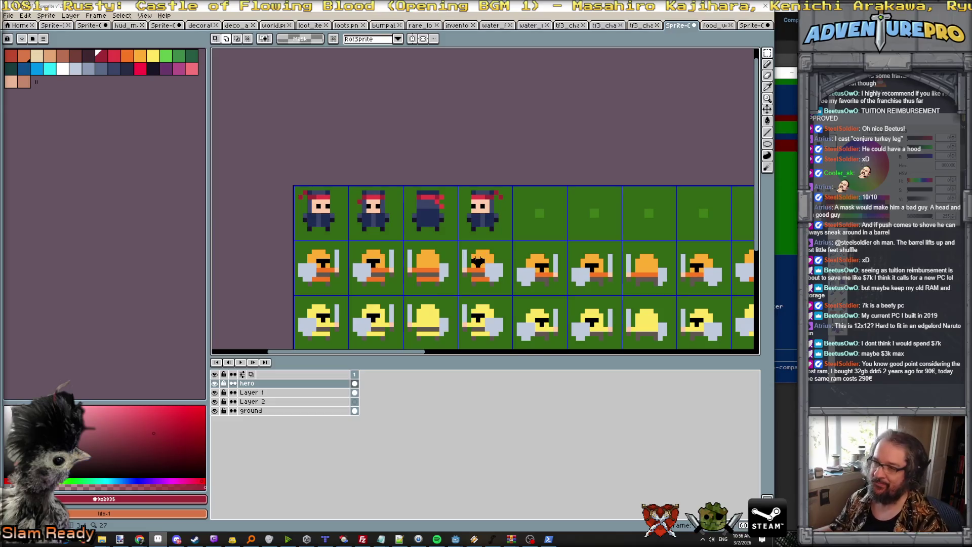
pyautogui.scroll(1, 478, 261)
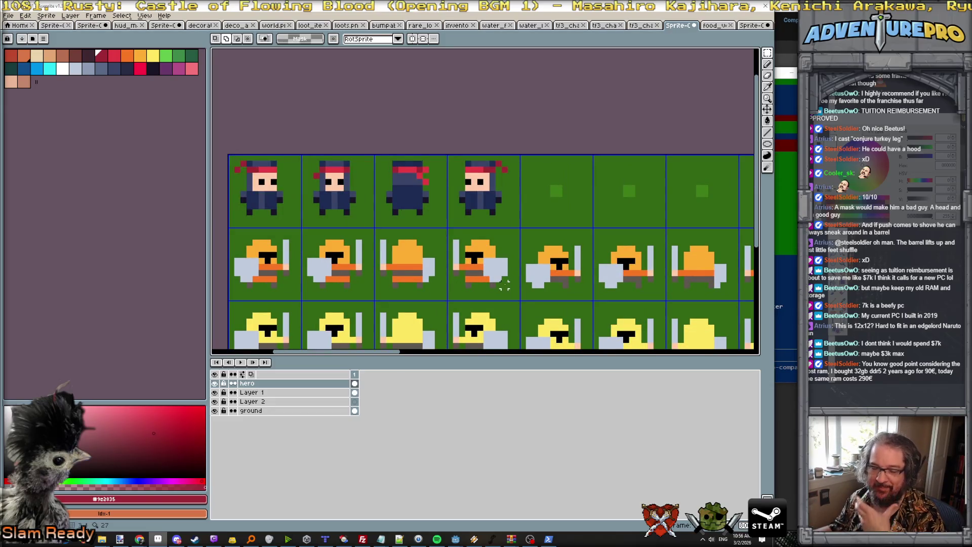
pyautogui.scroll(-2, 577, 285)
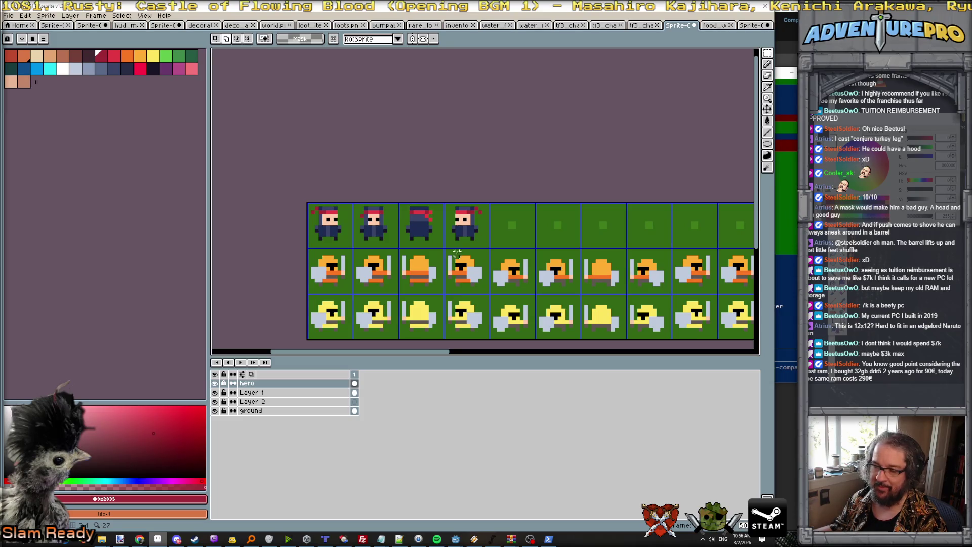
pyautogui.scroll(1, 457, 252)
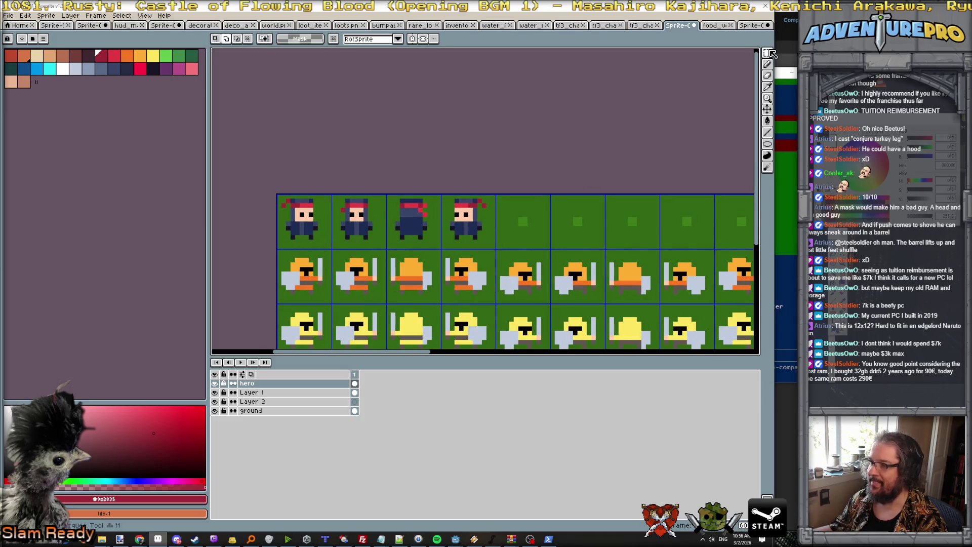
# Drop the pasted ninja frame into place after the four hero frames
pyautogui.click(768, 53)
pyautogui.moveTo(277, 195)
pyautogui.mouseDown()
pyautogui.moveTo(496, 250)
pyautogui.moveTo(458, 248)
pyautogui.moveTo(675, 248)
pyautogui.mouseUp()
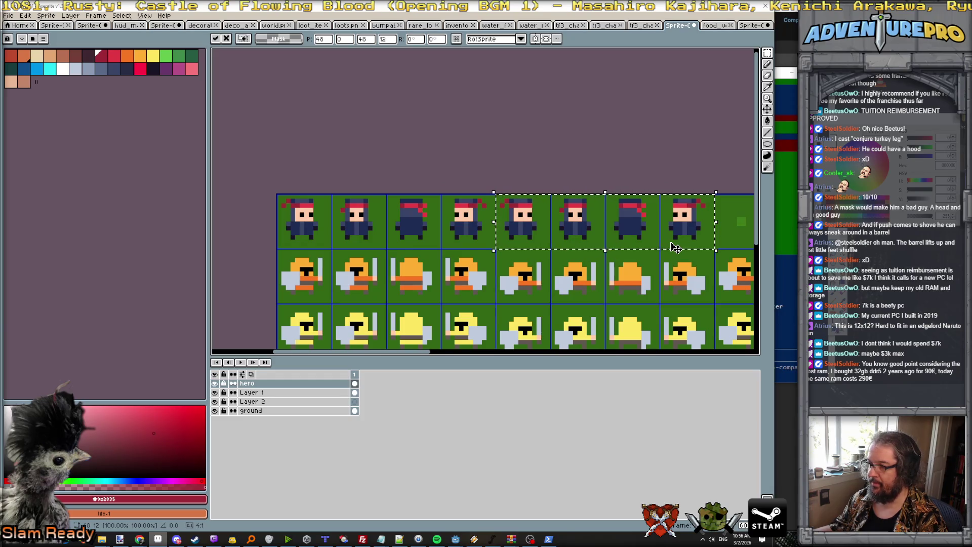
pyautogui.scroll(1, 568, 237)
pyautogui.hotkey('ctrl', 'd')
# Rectangle-select the last four ninja frames (cells 5–8), then deselect
pyautogui.scroll(-1, 504, 226)
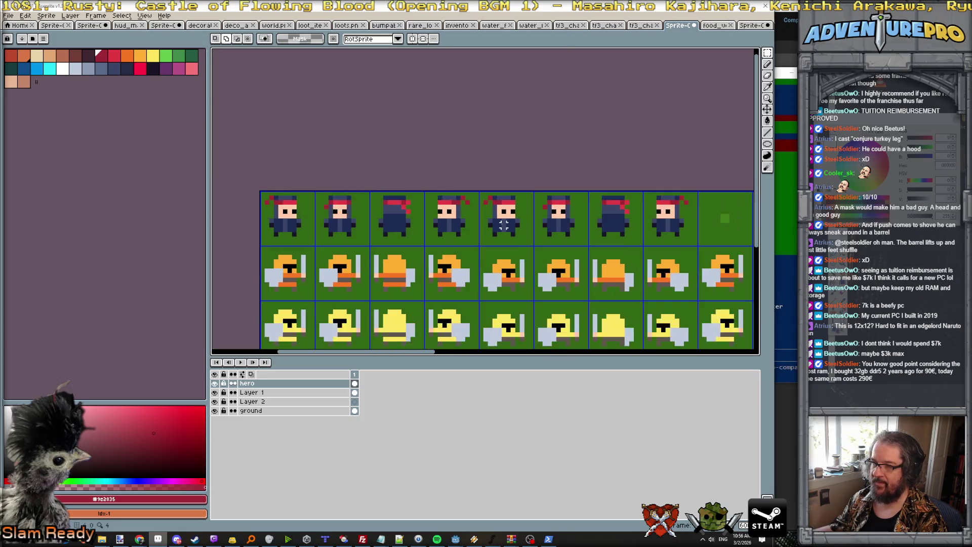
pyautogui.scroll(-1, 481, 211)
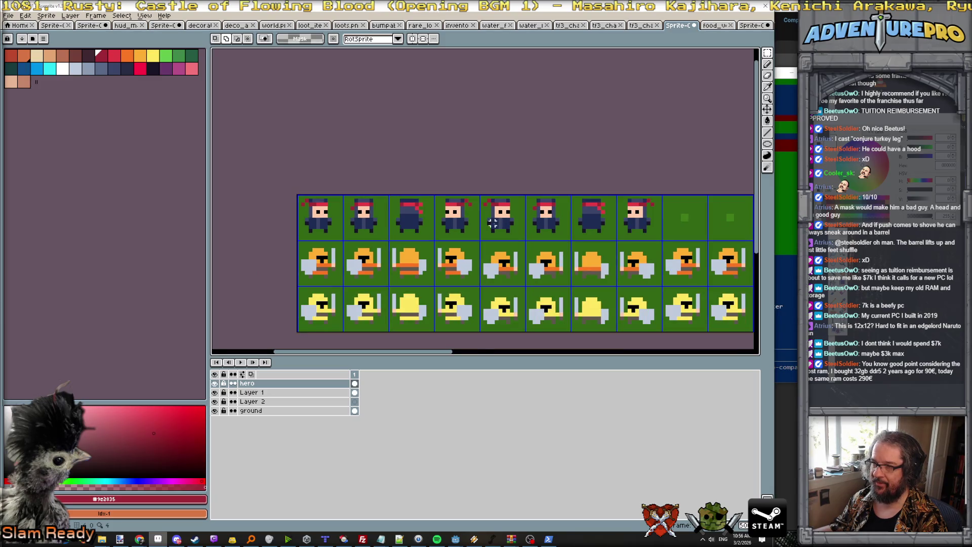
pyautogui.scroll(1, 504, 231)
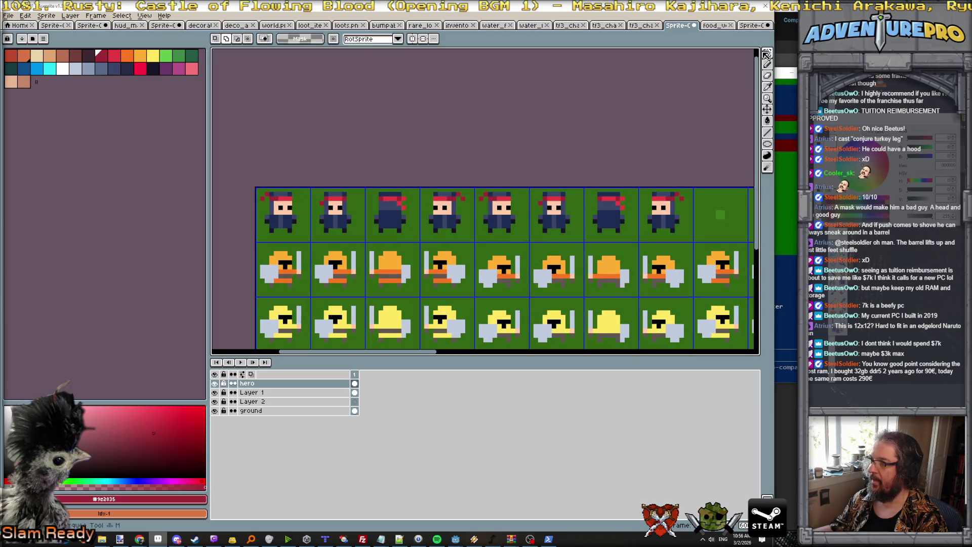
pyautogui.moveTo(767, 53)
pyautogui.moveTo(476, 188)
pyautogui.mouseDown()
pyautogui.moveTo(590, 221)
pyautogui.moveTo(684, 223)
pyautogui.mouseUp()
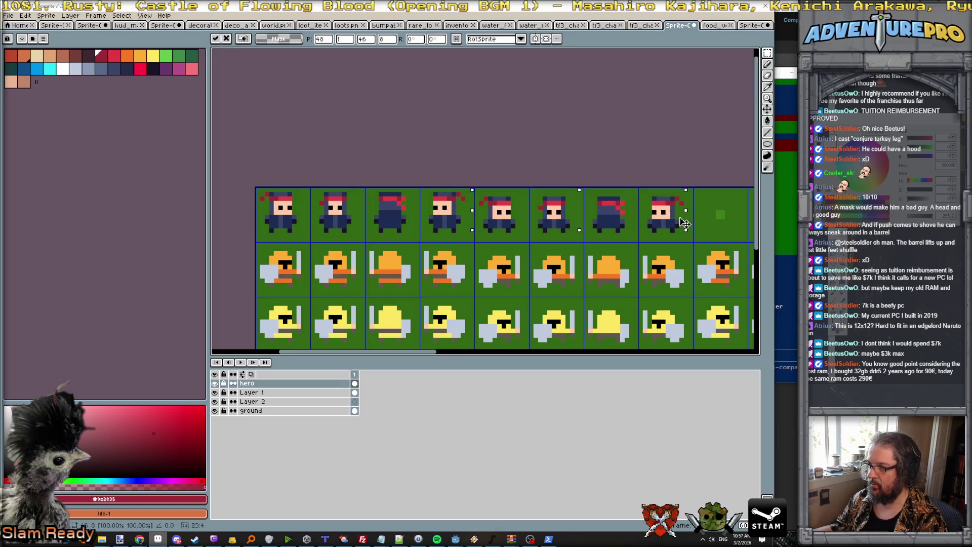
pyautogui.hotkey('ctrl', 'd')
# Fix headband tail pixels on a middle frame, alternating green background and red
pyautogui.scroll(1, 490, 199)
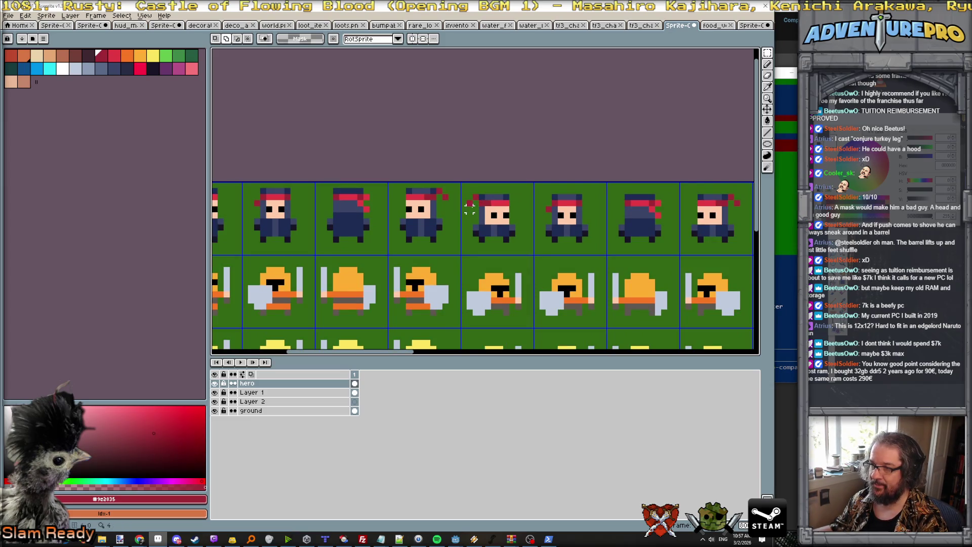
pyautogui.press('b')
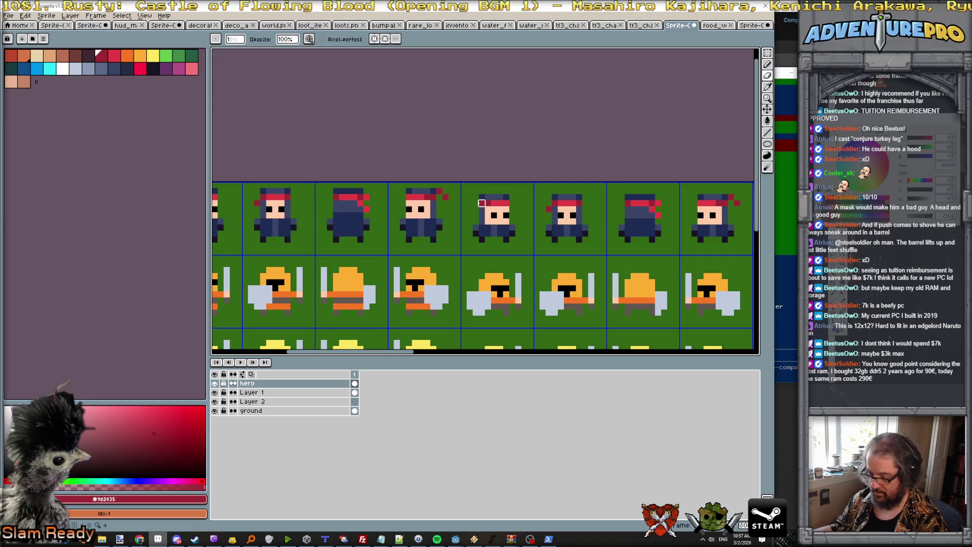
pyautogui.press('e')
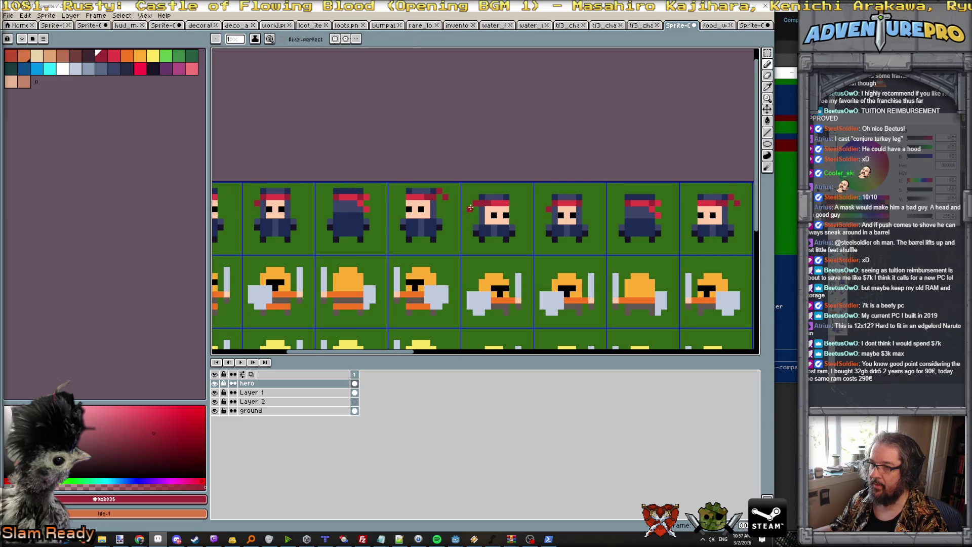
pyautogui.keyDown('alt'); pyautogui.click(545, 208); pyautogui.keyUp('alt')
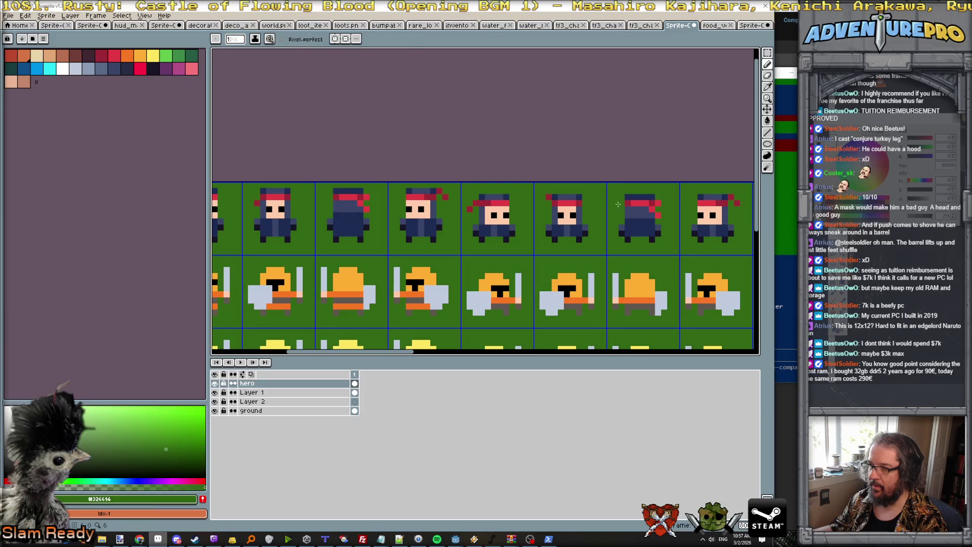
pyautogui.keyDown('alt'); pyautogui.click(657, 210); pyautogui.keyUp('alt')
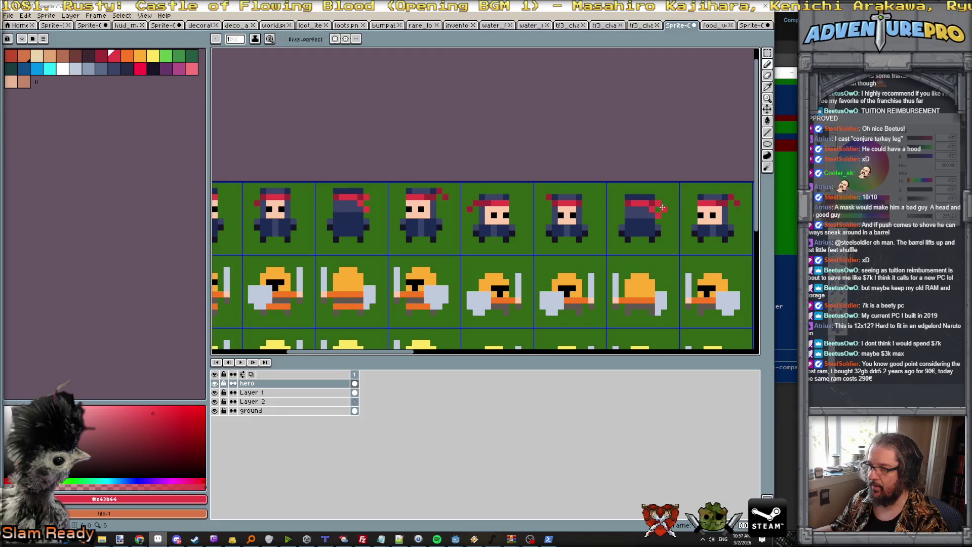
pyautogui.keyDown('alt'); pyautogui.click(663, 215); pyautogui.keyUp('alt')
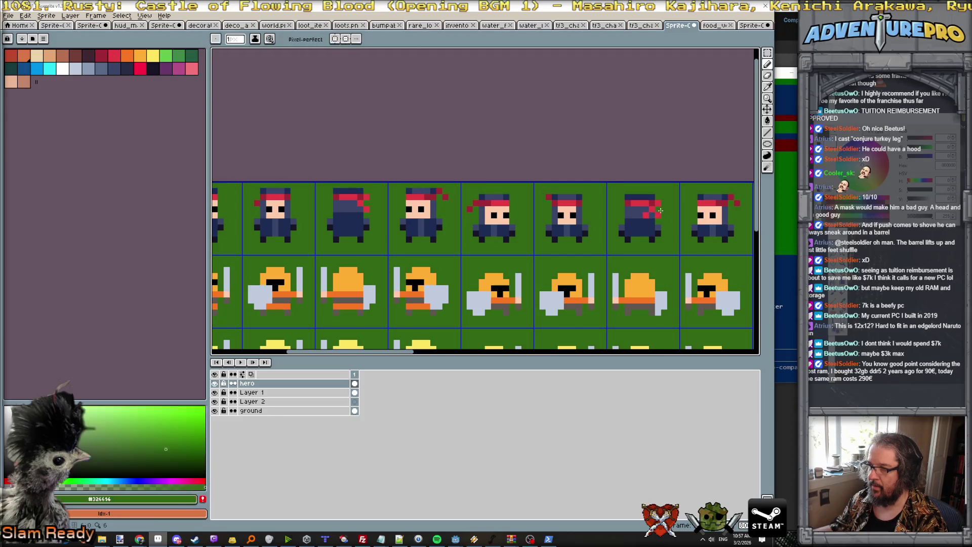
pyautogui.scroll(-2, 660, 208)
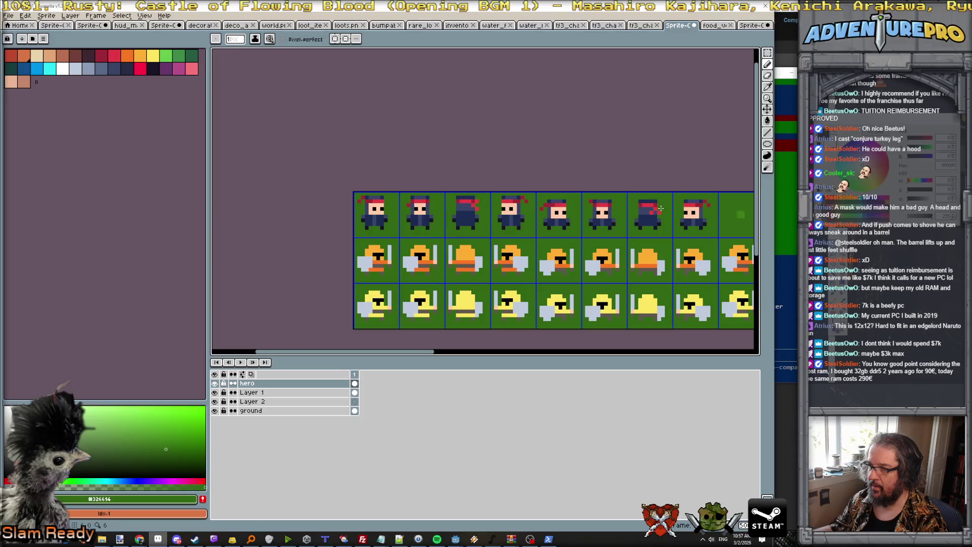
pyautogui.scroll(1, 660, 208)
# Touch up the last frame's dark red headband tail against the green background
pyautogui.keyDown('alt'); pyautogui.click(721, 208); pyautogui.keyUp('alt')
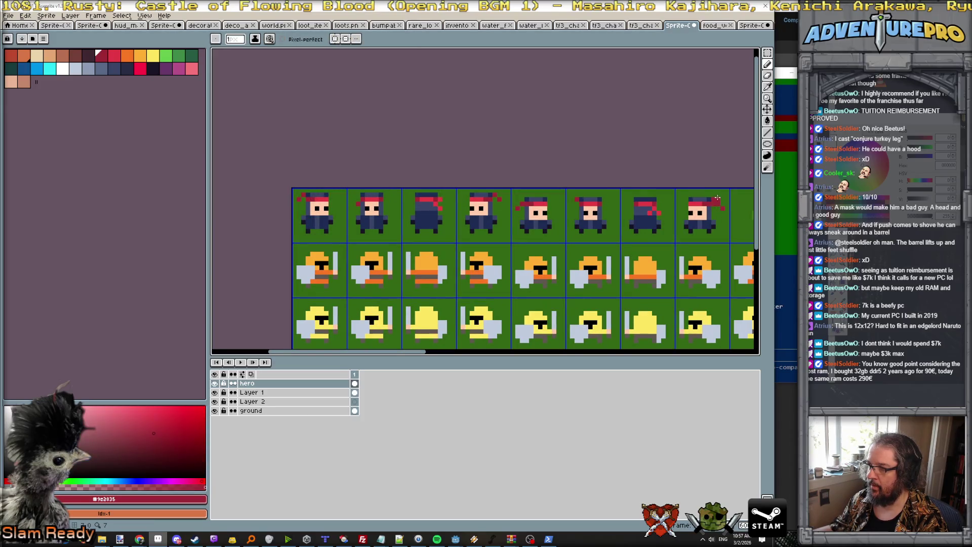
pyautogui.keyDown('alt'); pyautogui.click(714, 199); pyautogui.keyUp('alt')
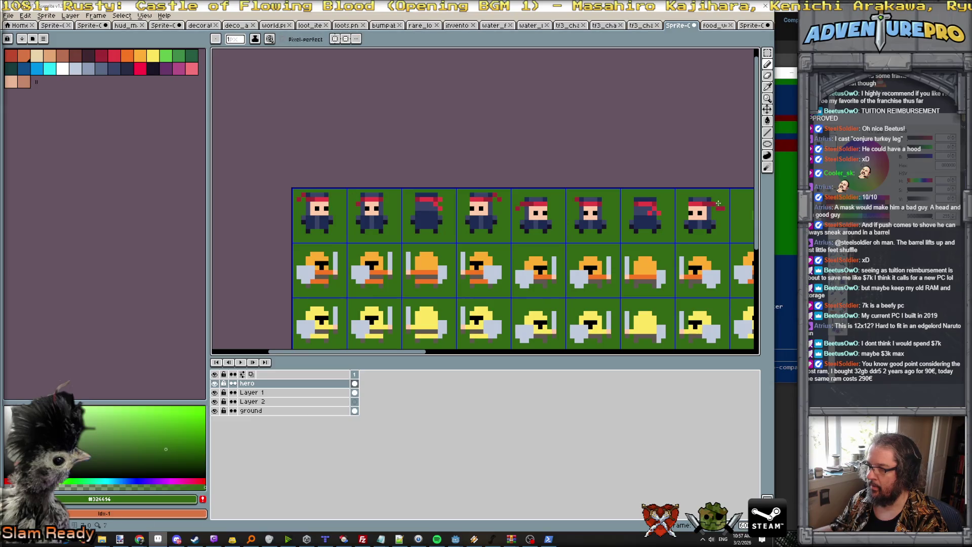
pyautogui.scroll(-2, 721, 216)
pyautogui.scroll(3, 721, 216)
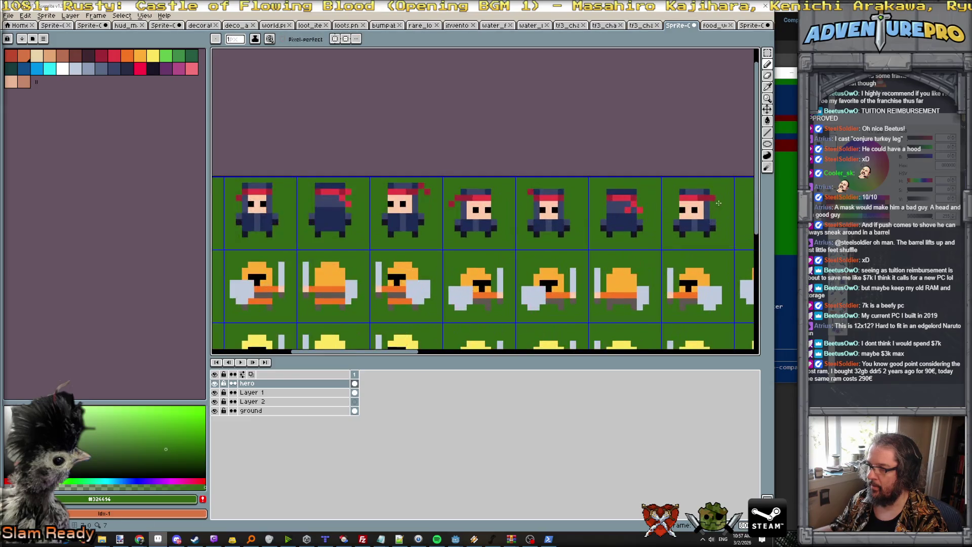
pyautogui.keyDown('alt'); pyautogui.click(719, 196); pyautogui.keyUp('alt')
pyautogui.keyDown('alt'); pyautogui.click(718, 204); pyautogui.keyUp('alt')
pyautogui.scroll(-1, 718, 204)
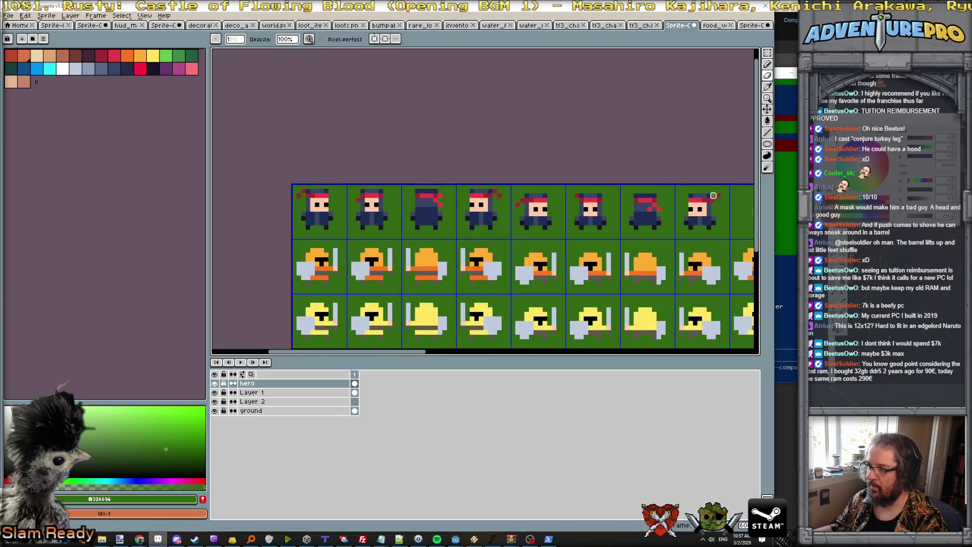
# Hide the ground layer to check the row's transparency, then show it again
pyautogui.click(215, 411)
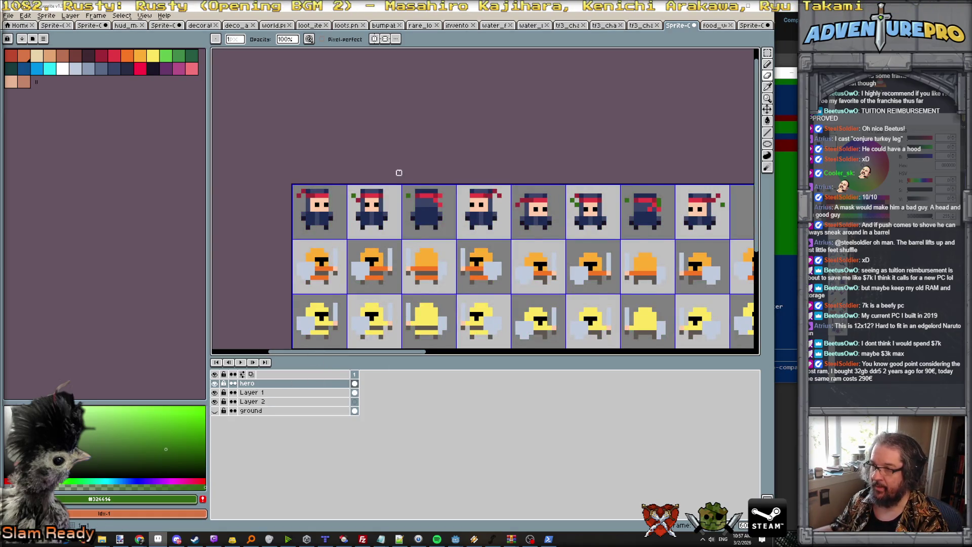
pyautogui.scroll(1, 397, 187)
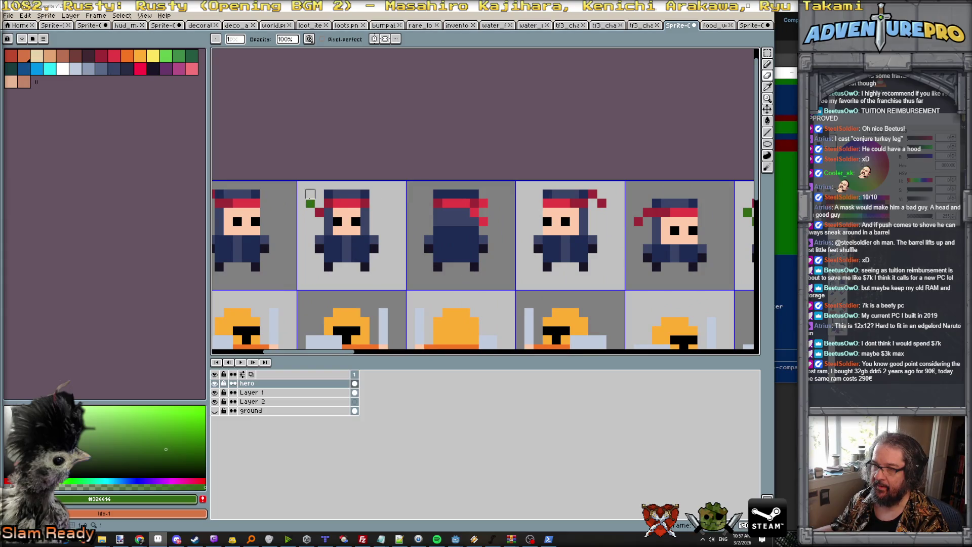
pyautogui.hscroll(2, 401, 194)
pyautogui.hscroll(8, 402, 194)
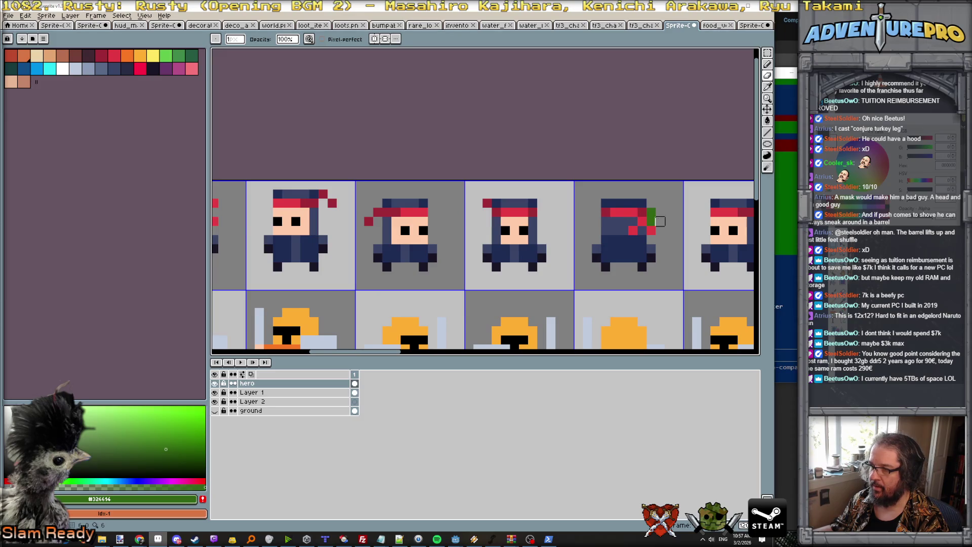
pyautogui.hscroll(8, 640, 212)
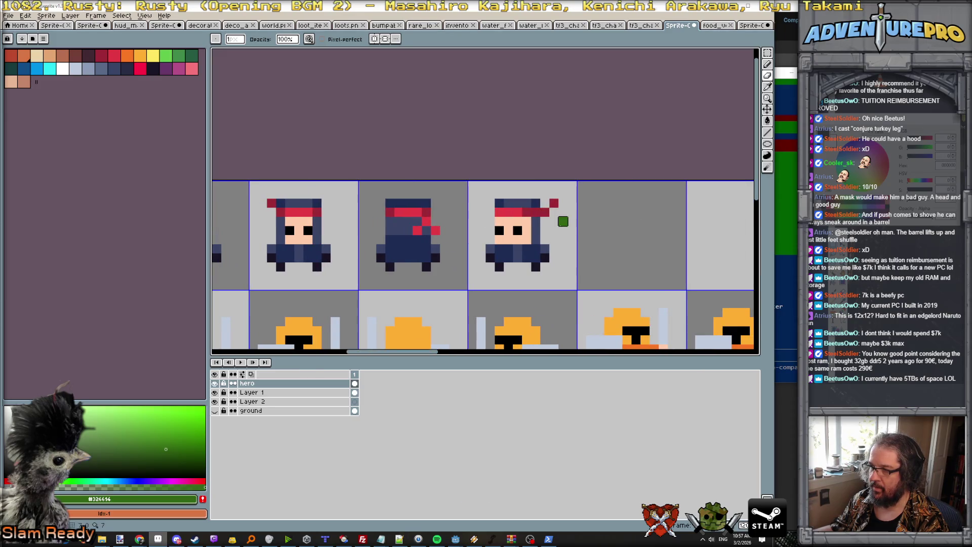
pyautogui.click(216, 410)
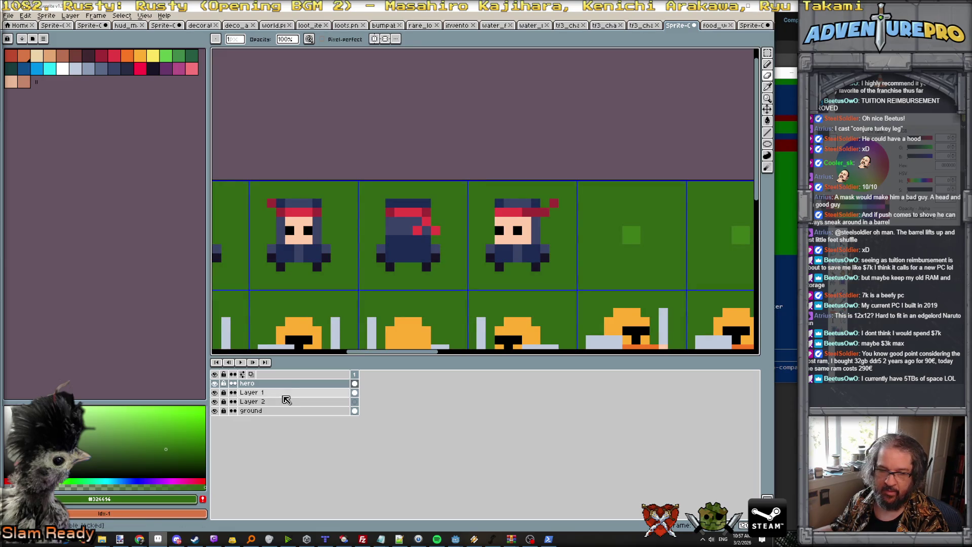
pyautogui.scroll(-2, 410, 281)
pyautogui.scroll(-2, 449, 250)
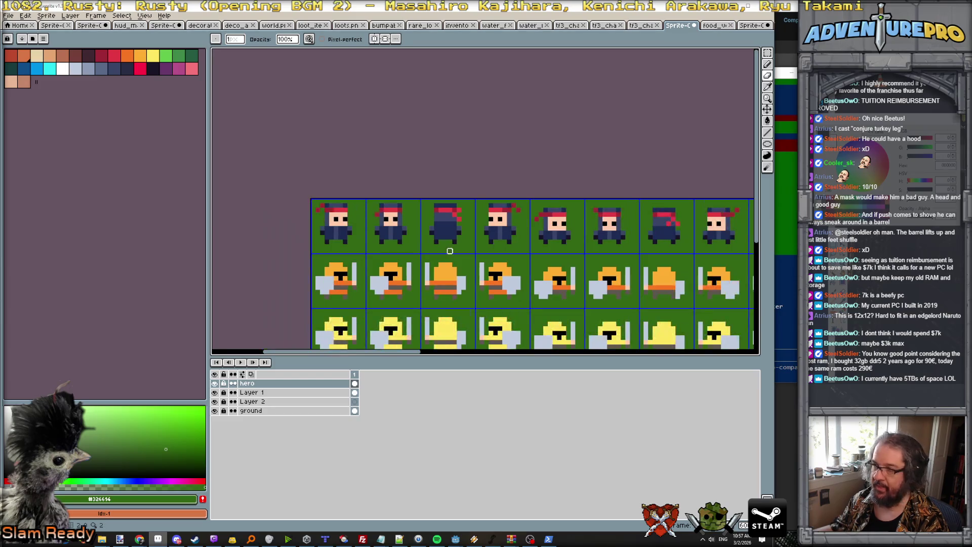
pyautogui.hscroll(5, 483, 247)
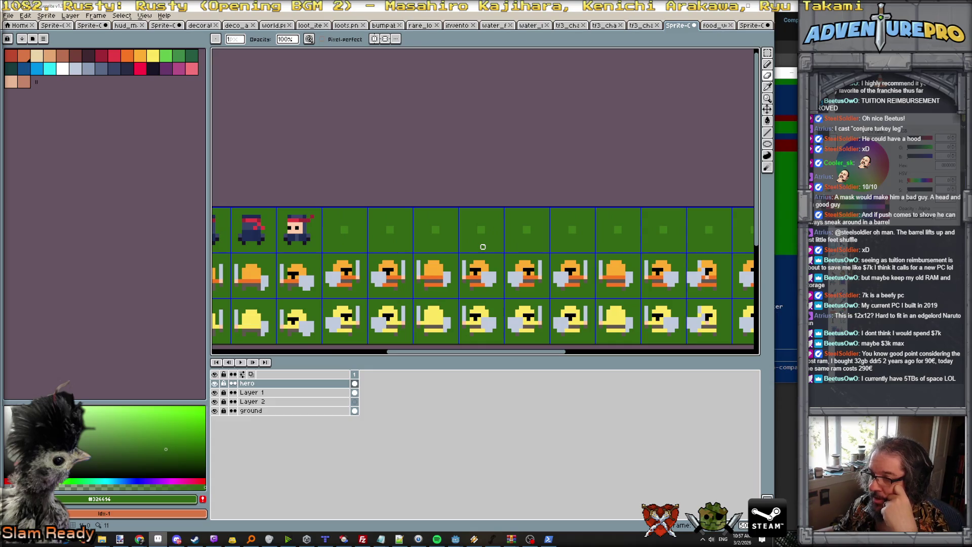
pyautogui.hscroll(-4, 365, 250)
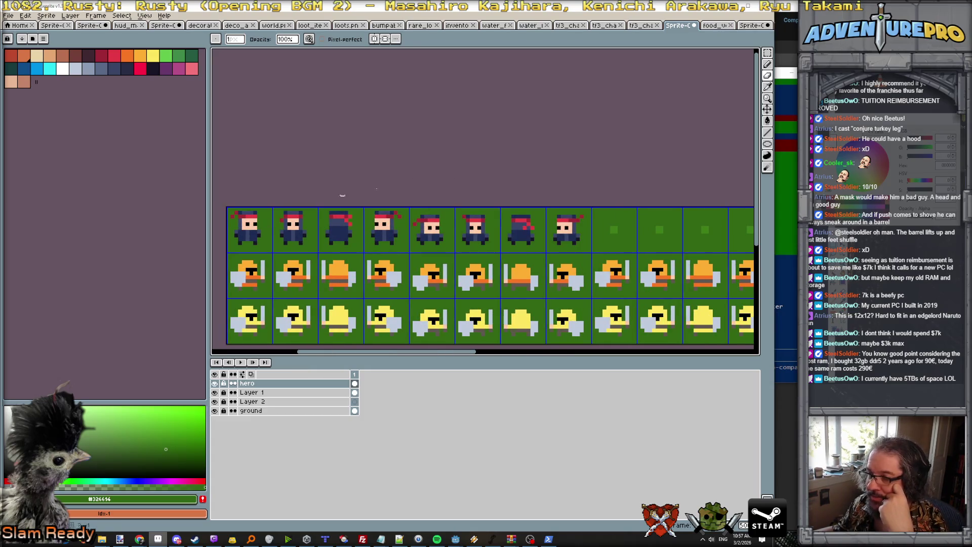
# Ctrl-drag a copy of the first four ninja frames into cells 9–12 and deselect
pyautogui.click(768, 52)
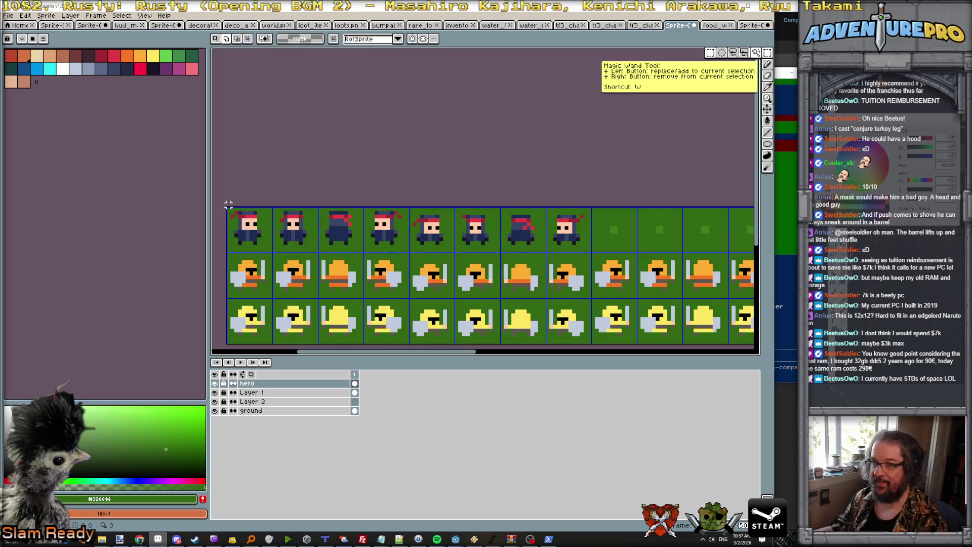
pyautogui.moveTo(228, 208)
pyautogui.mouseDown()
pyautogui.moveTo(318, 241)
pyautogui.moveTo(410, 254)
pyautogui.mouseUp()
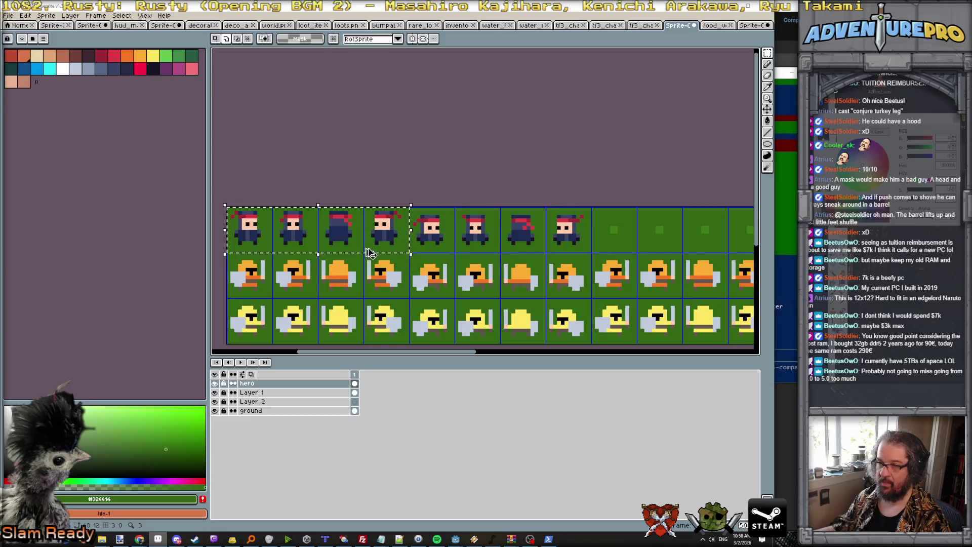
pyautogui.click(350, 246)
pyautogui.moveTo(349, 247); pyautogui.dragTo(710, 250)
pyautogui.scroll(1, 708, 251)
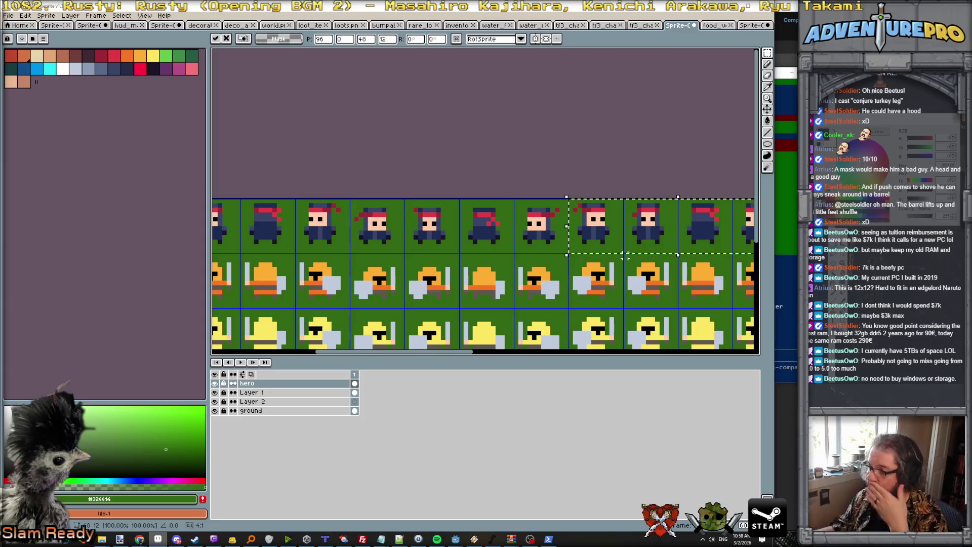
pyautogui.hscroll(5, 623, 255)
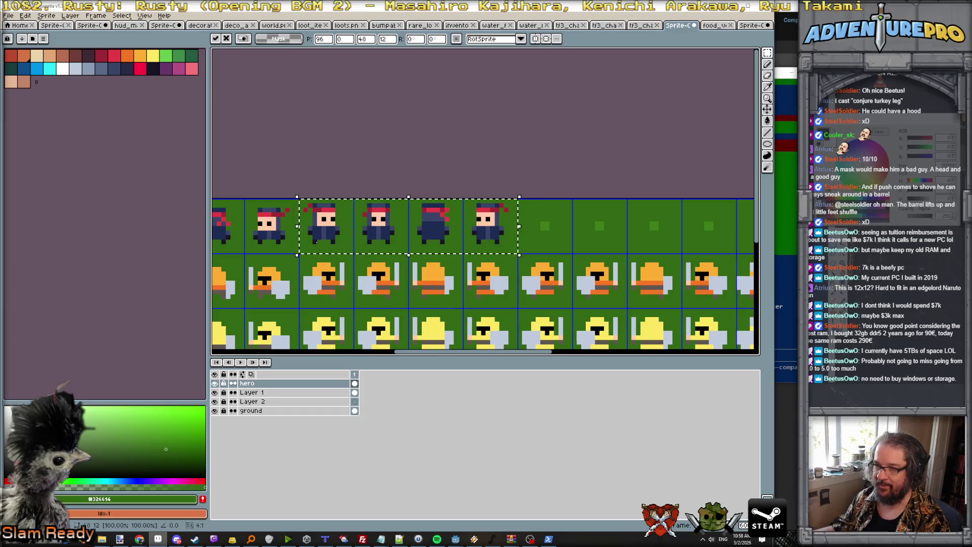
pyautogui.hotkey('ctrl', 'd')
pyautogui.press('b')
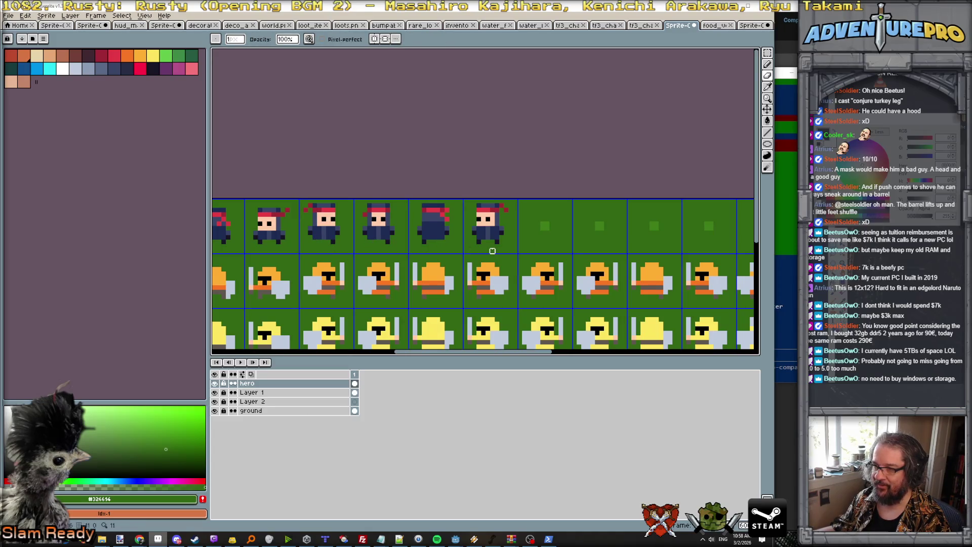
# Zoom in and add a dark outline pixel left of the hero's hand
pyautogui.scroll(2, 516, 265)
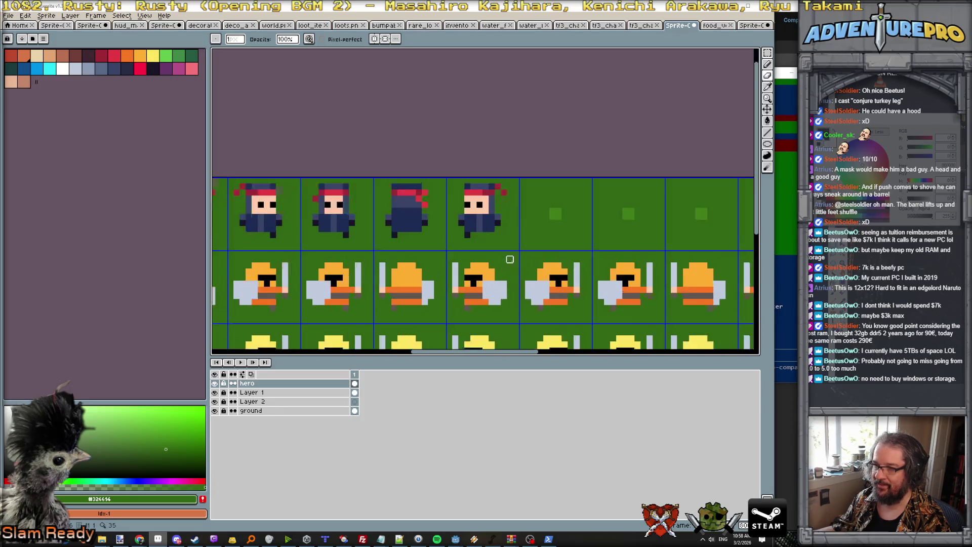
pyautogui.scroll(-1, 499, 258)
pyautogui.scroll(1, 288, 226)
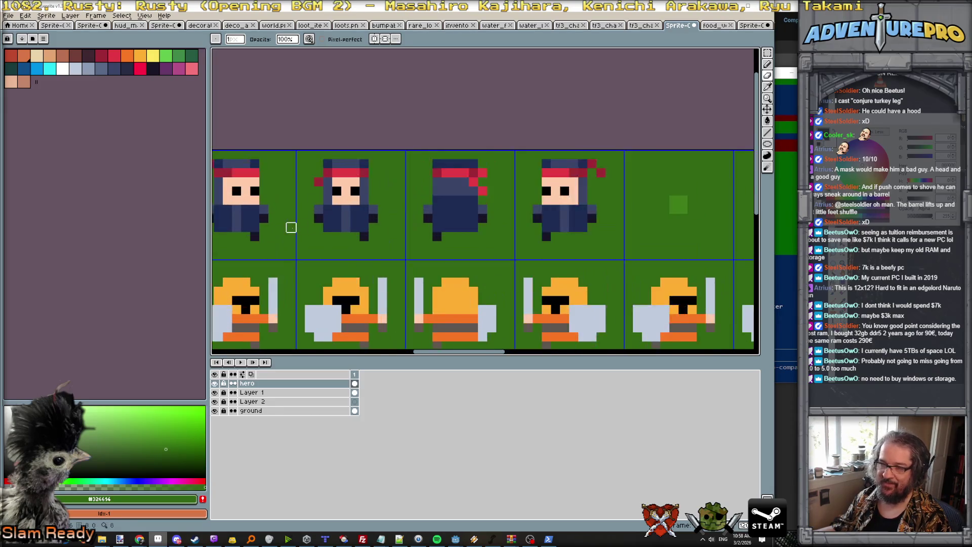
pyautogui.scroll(-2, 291, 227)
pyautogui.scroll(1, 263, 228)
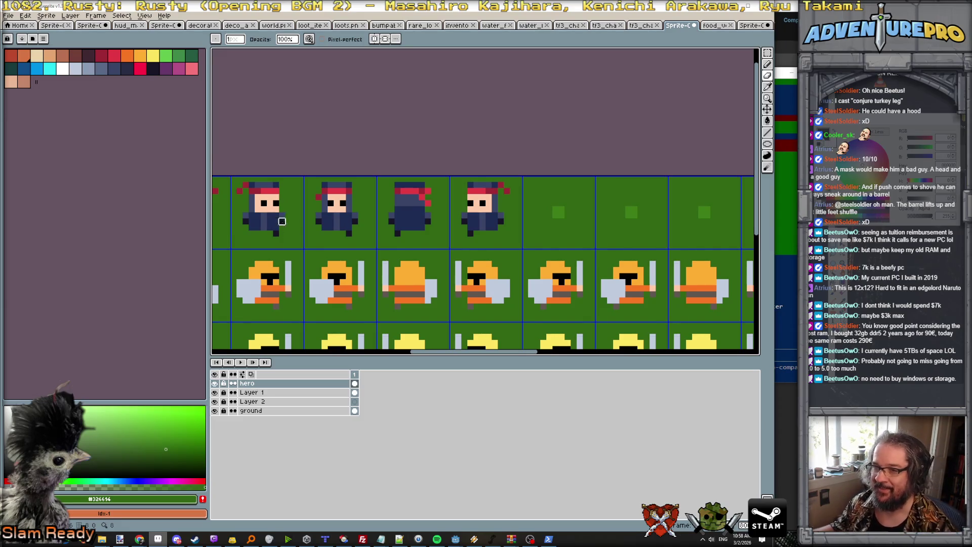
pyautogui.scroll(2, 252, 221)
pyautogui.moveTo(239, 241); pyautogui.dragTo(308, 242)
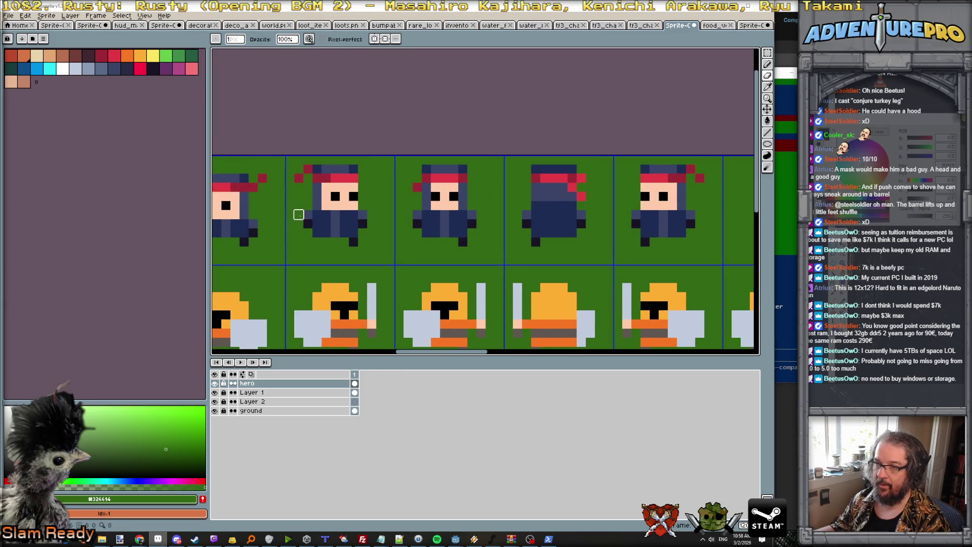
pyautogui.press('e')
pyautogui.keyDown('alt'); pyautogui.click(307, 224); pyautogui.keyUp('alt')
pyautogui.click(299, 214)
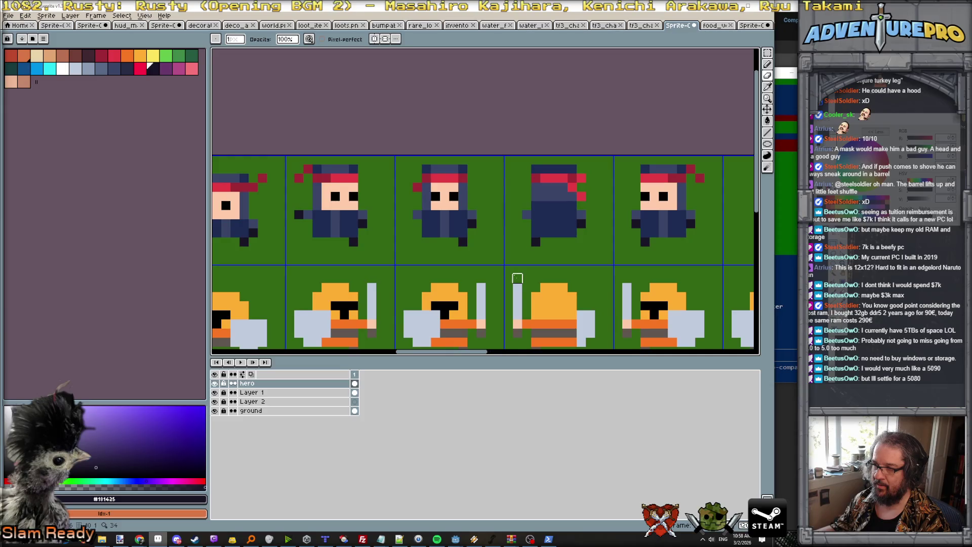
# Pick the green background colour and zoom out to see the full ninja row
pyautogui.press('i')
pyautogui.press('b')
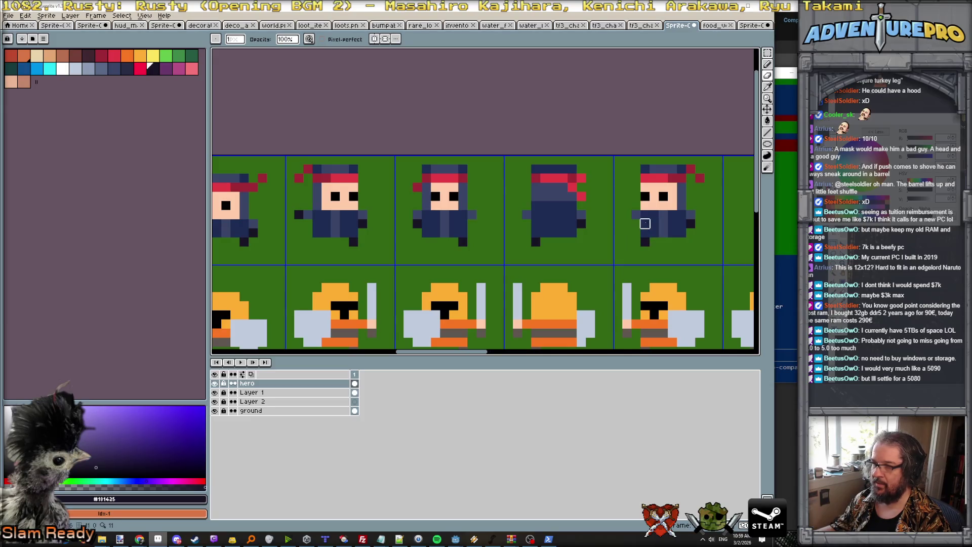
pyautogui.press('i')
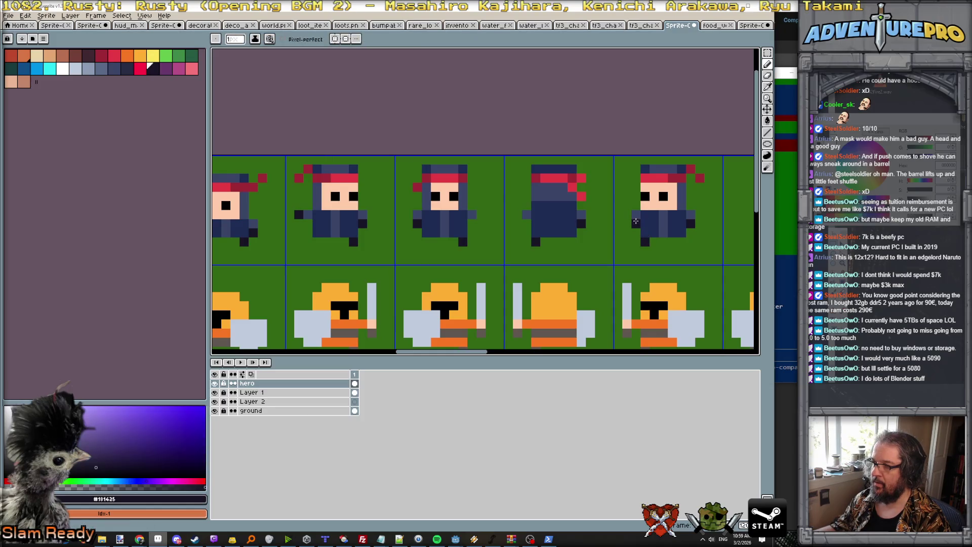
pyautogui.keyDown('alt'); pyautogui.click(694, 224); pyautogui.keyUp('alt')
pyautogui.scroll(-3, 694, 224)
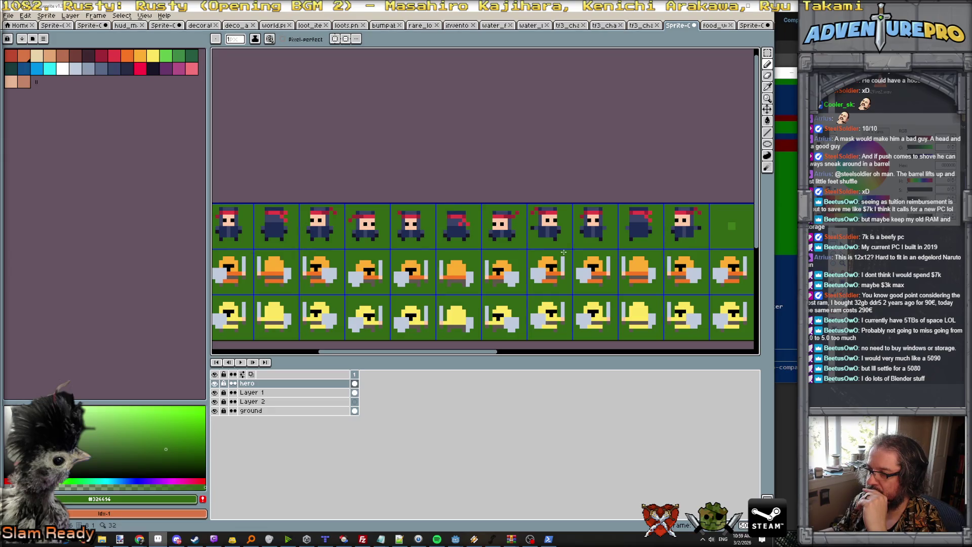
pyautogui.hscroll(5, 563, 251)
pyautogui.hscroll(-2, 563, 252)
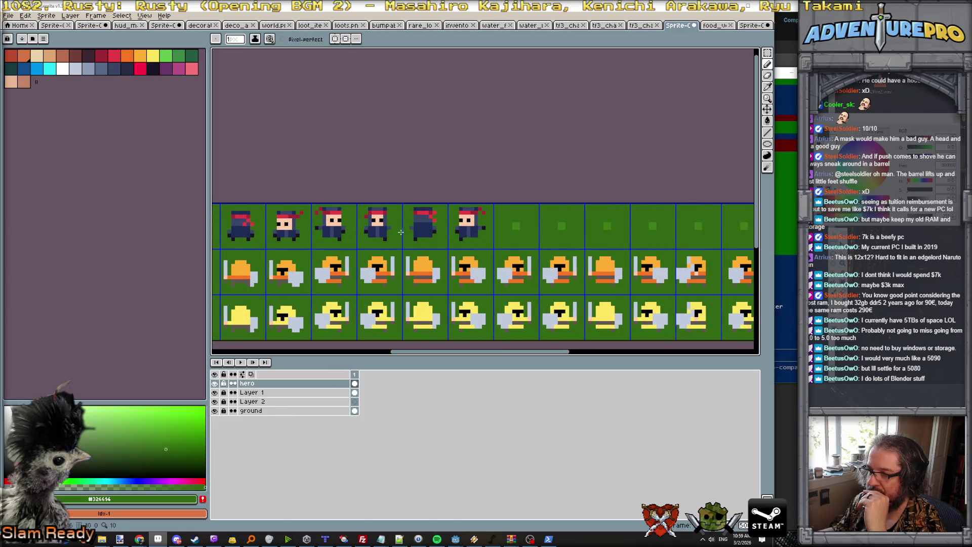
# Move a copy of four hero frames into the empty top-row cells and drop it
pyautogui.click(767, 53)
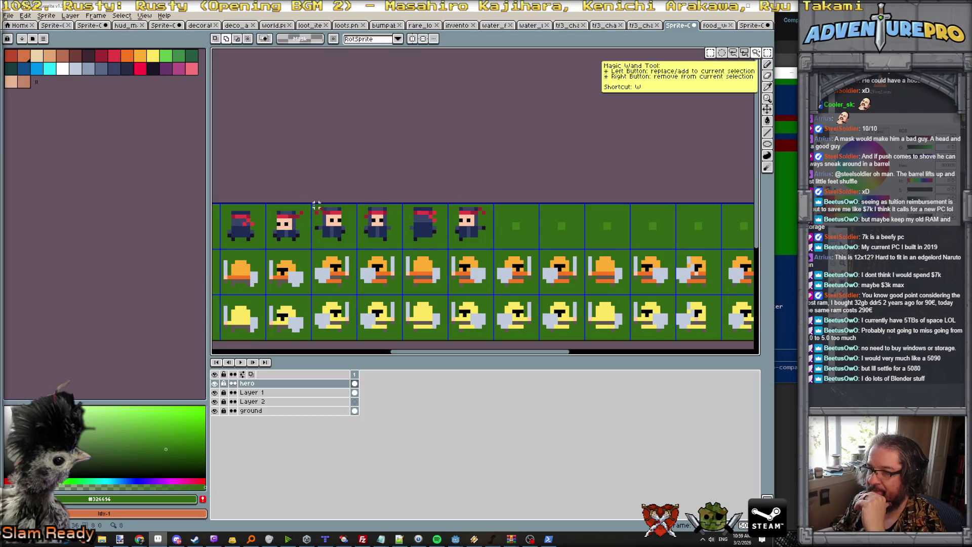
pyautogui.moveTo(311, 202)
pyautogui.mouseDown()
pyautogui.moveTo(394, 240)
pyautogui.moveTo(494, 250)
pyautogui.moveTo(475, 246)
pyautogui.moveTo(649, 244)
pyautogui.mouseUp()
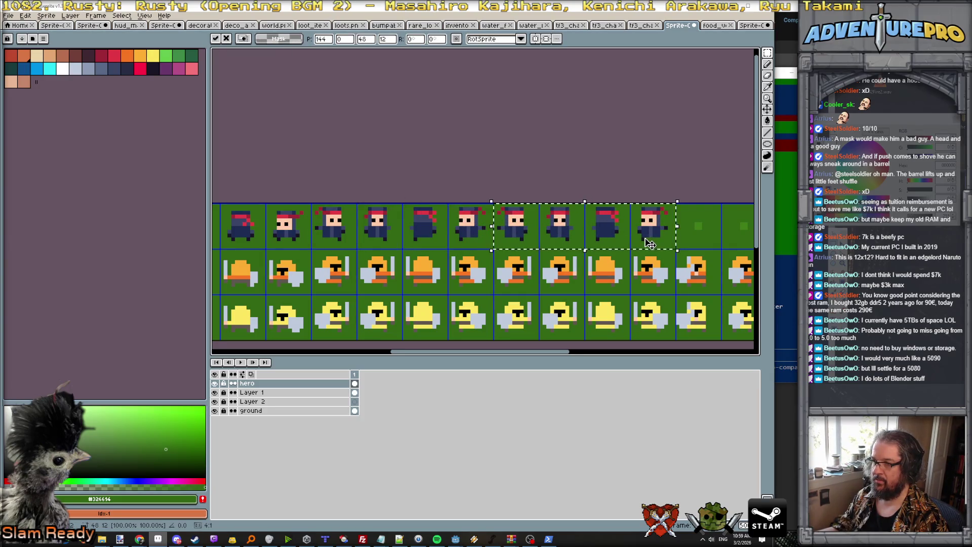
pyautogui.press('Return')
pyautogui.scroll(1, 645, 238)
pyautogui.press('b')
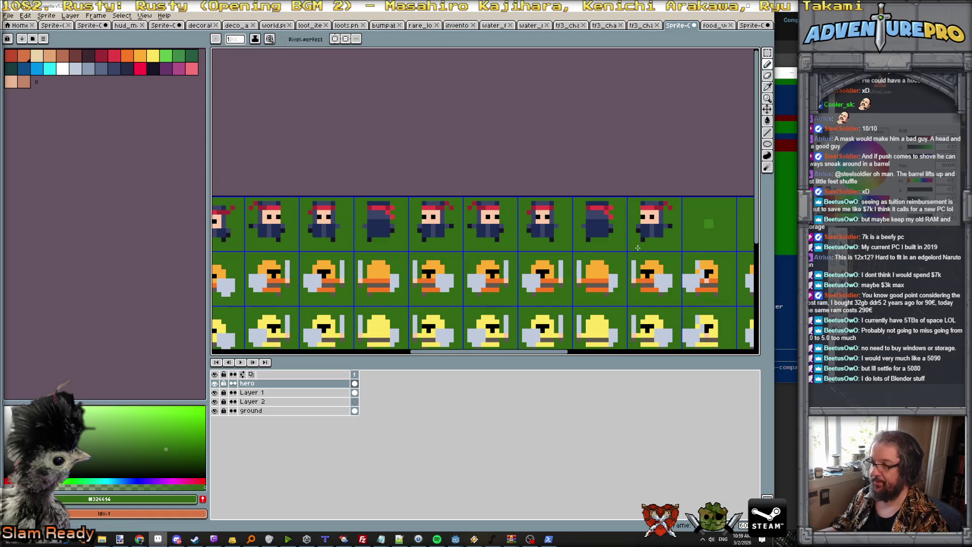
pyautogui.scroll(1, 639, 246)
# Redraw feet and hand pixels on the hooded and middle characters into a stride pose
pyautogui.keyDown('alt'); pyautogui.click(667, 235); pyautogui.keyUp('alt')
pyautogui.scroll(1, 667, 235)
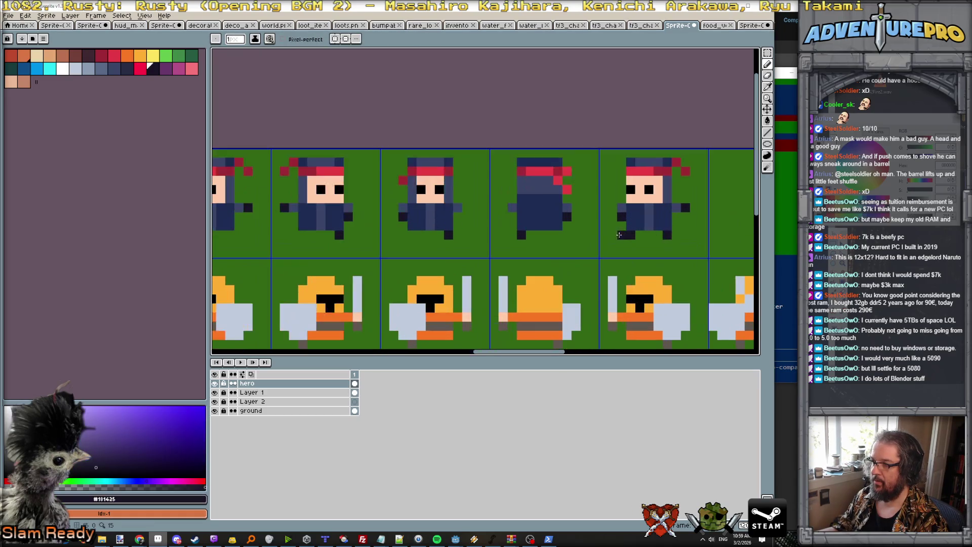
pyautogui.press('e')
pyautogui.click(521, 235)
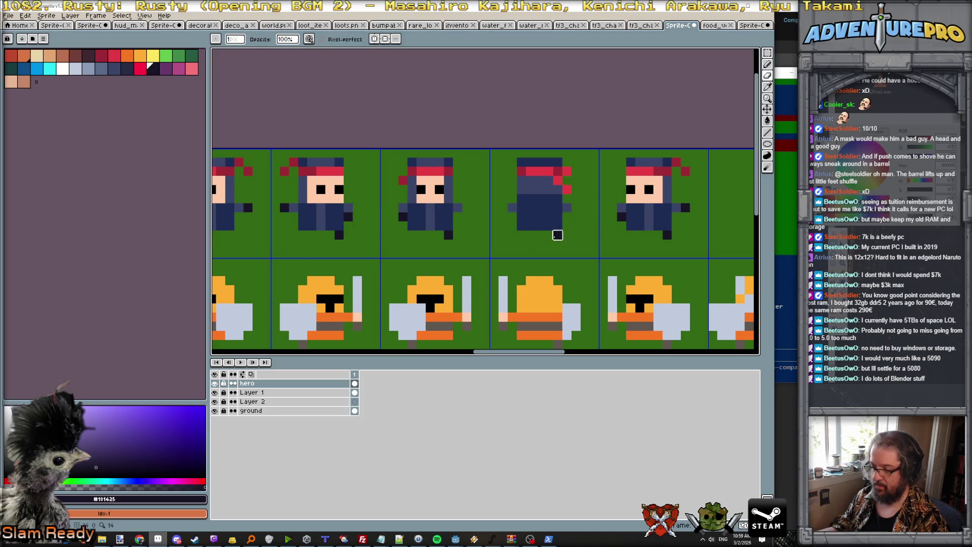
pyautogui.press('b')
pyautogui.click(512, 217)
pyautogui.click(411, 235)
pyautogui.click(457, 217)
pyautogui.press('e')
pyautogui.click(448, 235)
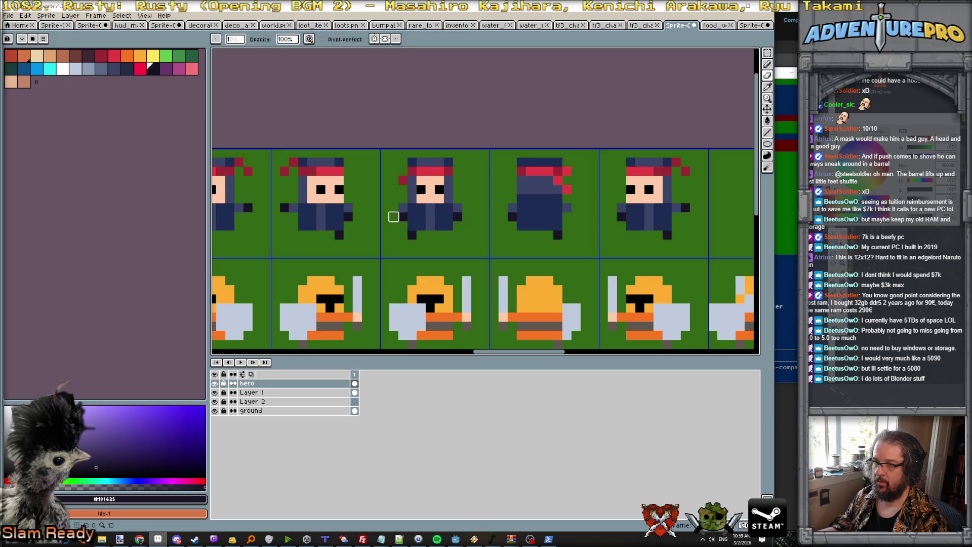
pyautogui.click(347, 217)
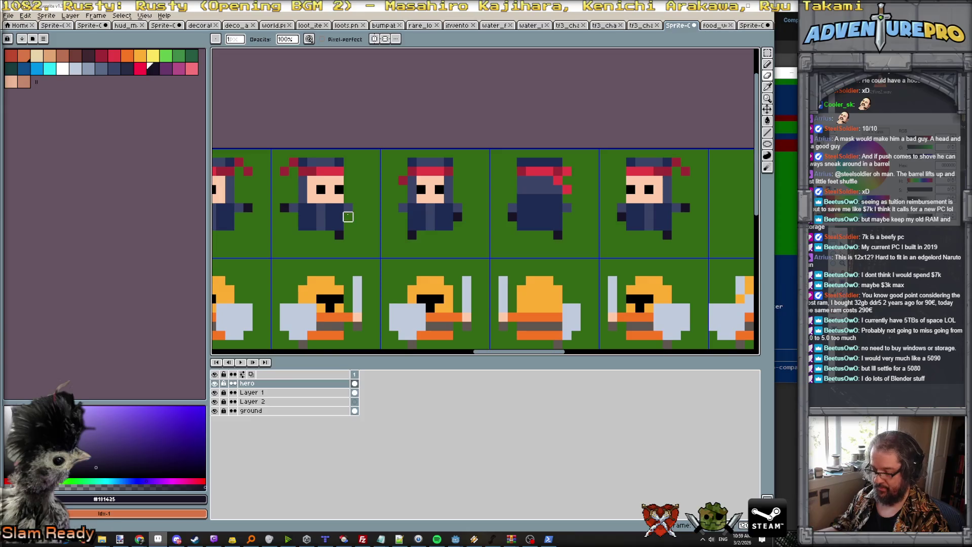
# Swap the second character's feet, trim its left hand, and resample green and dark colours
pyautogui.press('b')
pyautogui.click(302, 235)
pyautogui.press('e')
pyautogui.click(338, 234)
pyautogui.click(283, 207)
pyautogui.press('b')
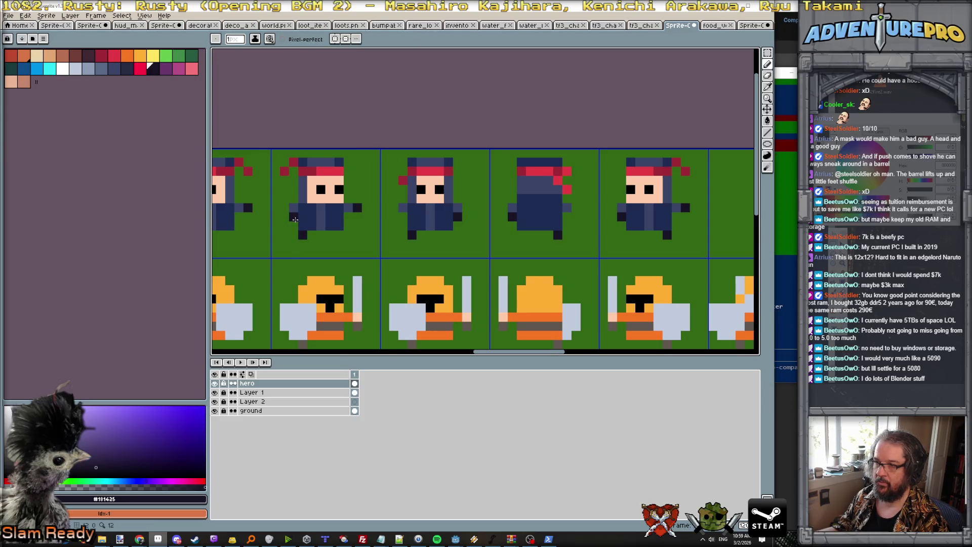
pyautogui.scroll(-2, 338, 233)
pyautogui.scroll(1, 338, 234)
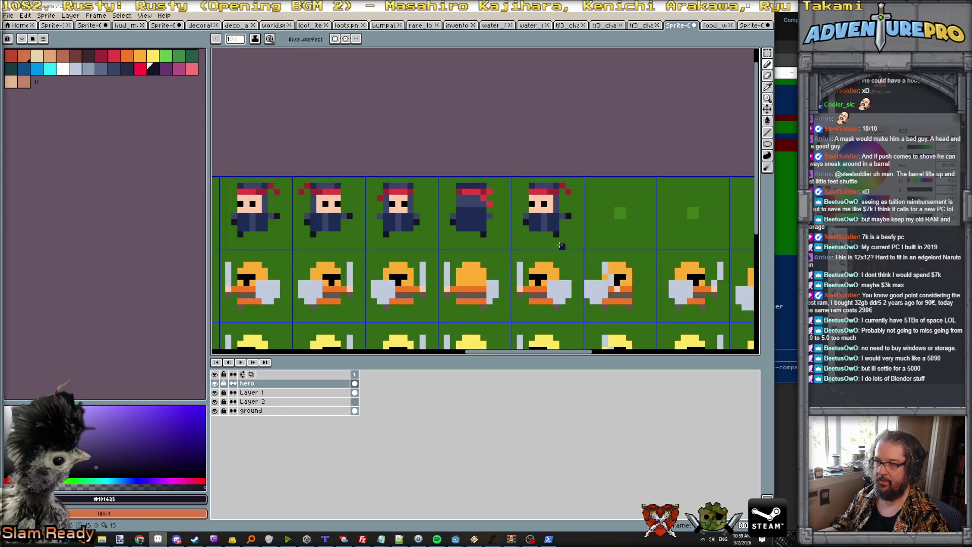
pyautogui.scroll(1, 556, 240)
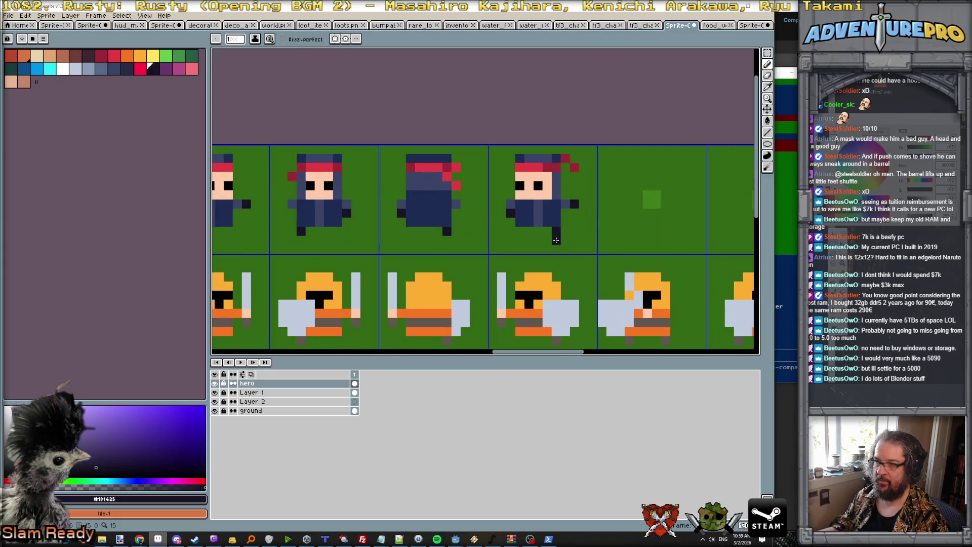
pyautogui.keyDown('alt'); pyautogui.click(507, 215); pyautogui.keyUp('alt')
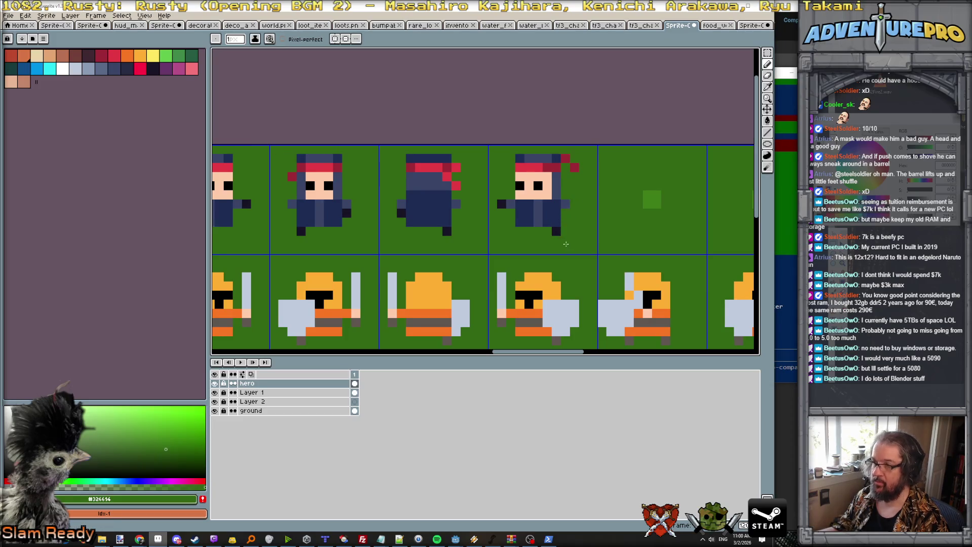
pyautogui.keyDown('alt'); pyautogui.click(557, 235); pyautogui.keyUp('alt')
pyautogui.scroll(-4, 566, 213)
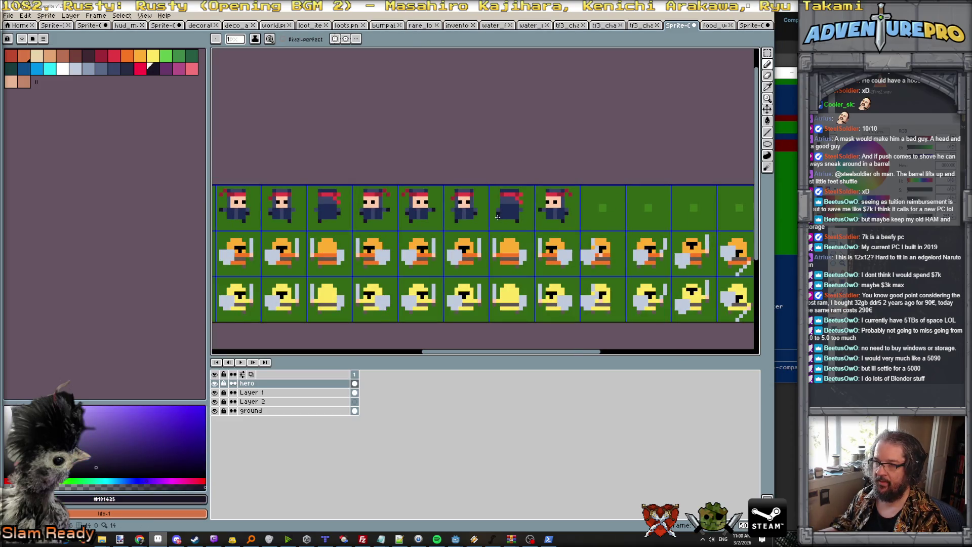
pyautogui.scroll(1, 498, 217)
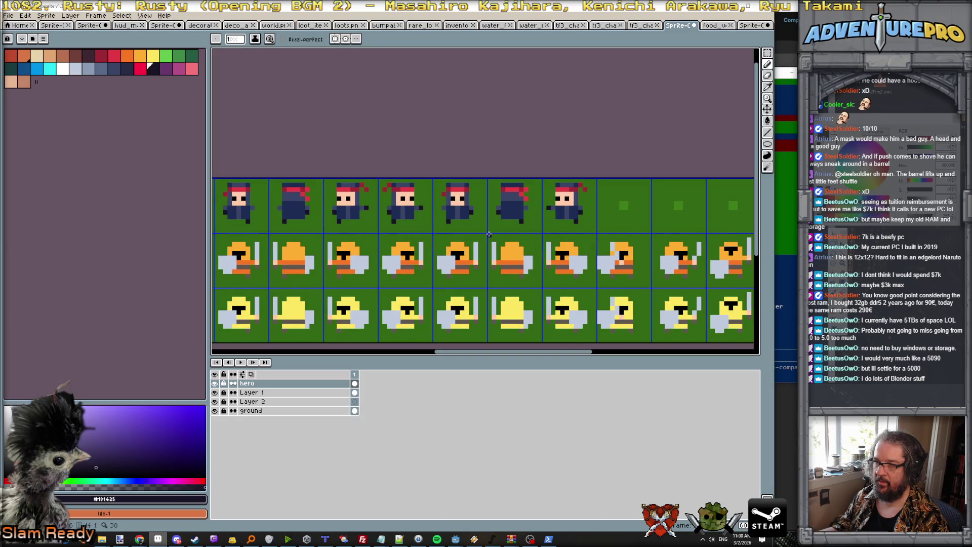
pyautogui.scroll(-4, 489, 233)
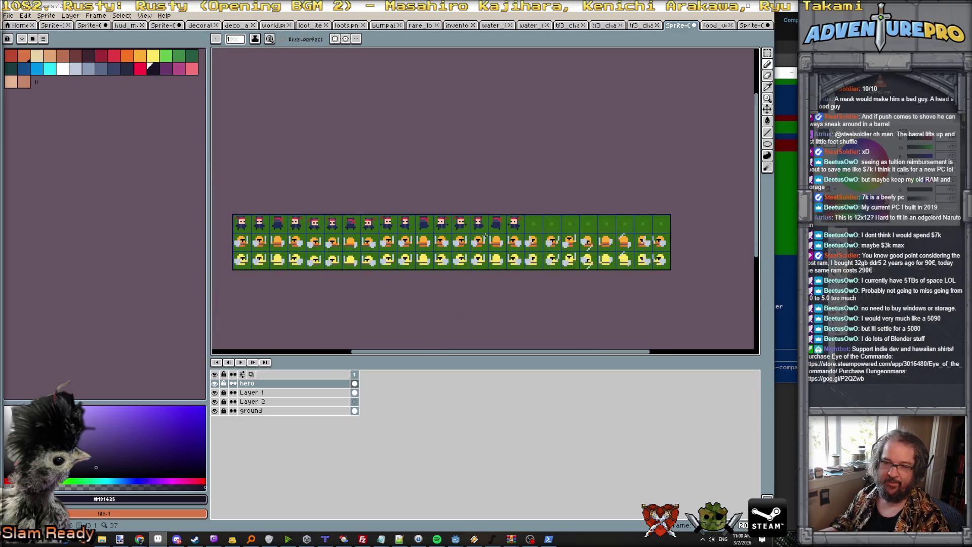
# On the hero layer, marquee the whole top ninja row, then bring Paint.NET forward
pyautogui.press('w')
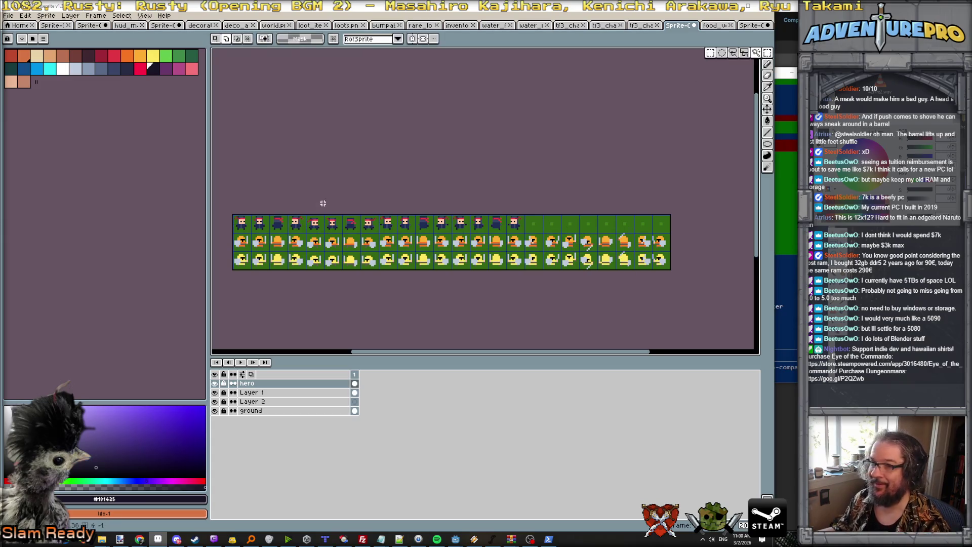
pyautogui.click(243, 383)
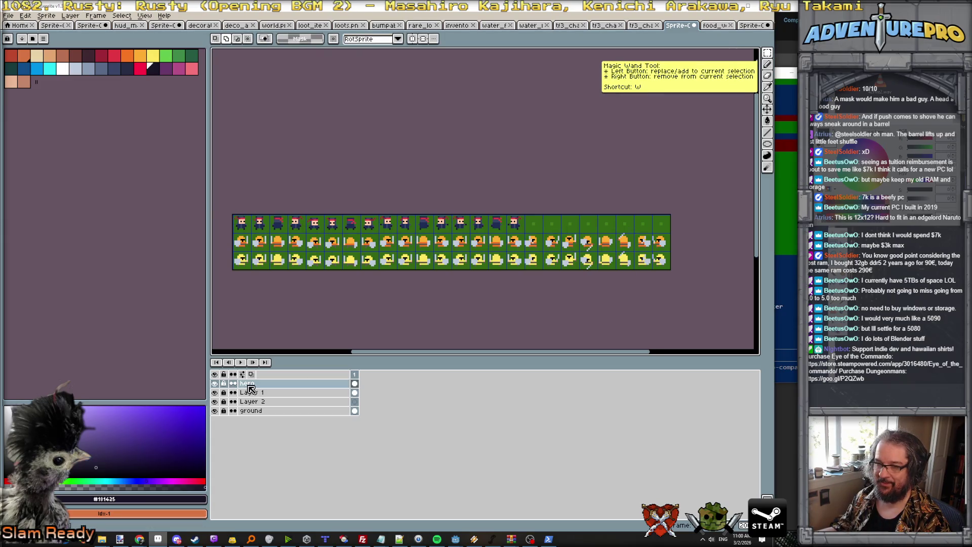
pyautogui.moveTo(229, 209); pyautogui.dragTo(701, 227)
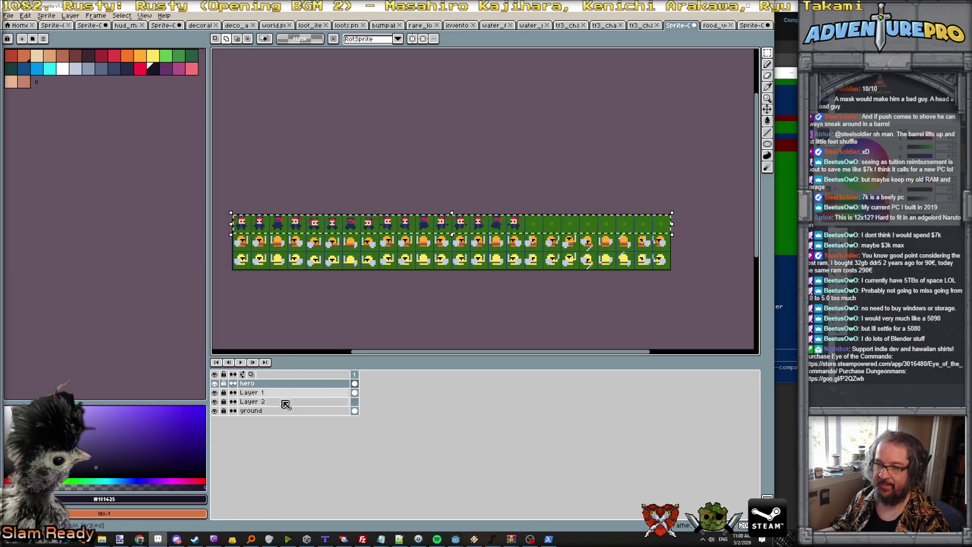
pyautogui.click(135, 540)
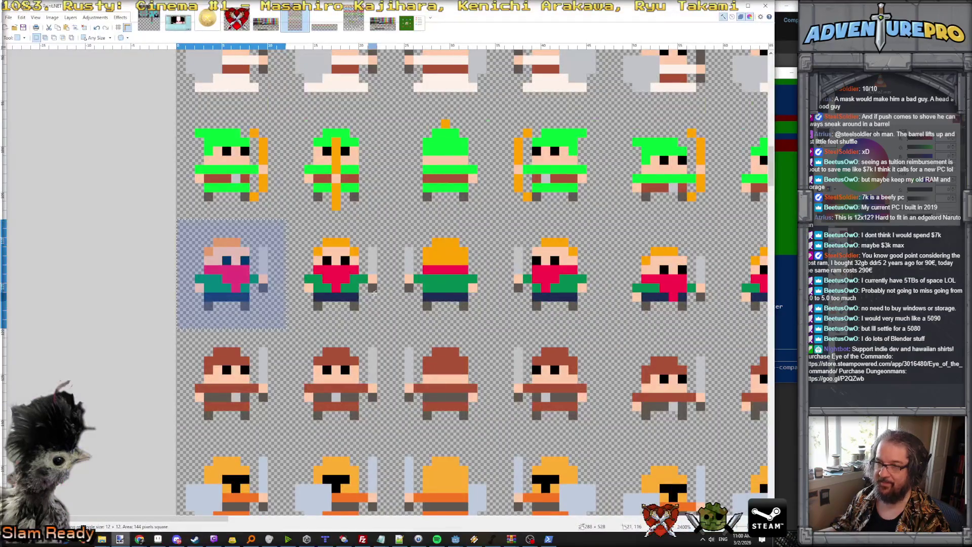
# Paste the ninja row over the top sprite row, then undo the misplaced paste
pyautogui.scroll(-5, 375, 293)
pyautogui.scroll(-4, 375, 294)
pyautogui.scroll(-10, 375, 294)
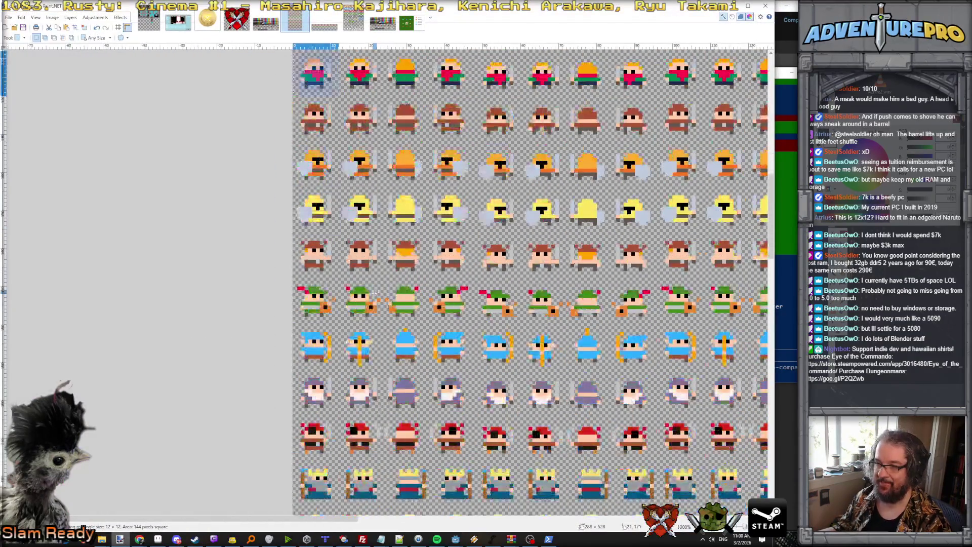
pyautogui.scroll(-5, 374, 293)
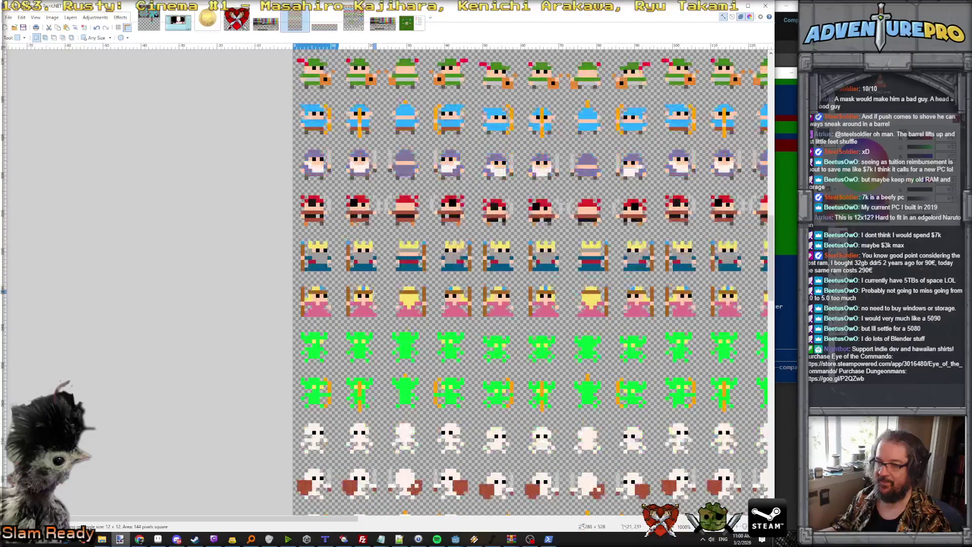
pyautogui.scroll(-3, 374, 293)
pyautogui.scroll(-2, 374, 293)
pyautogui.scroll(-4, 374, 293)
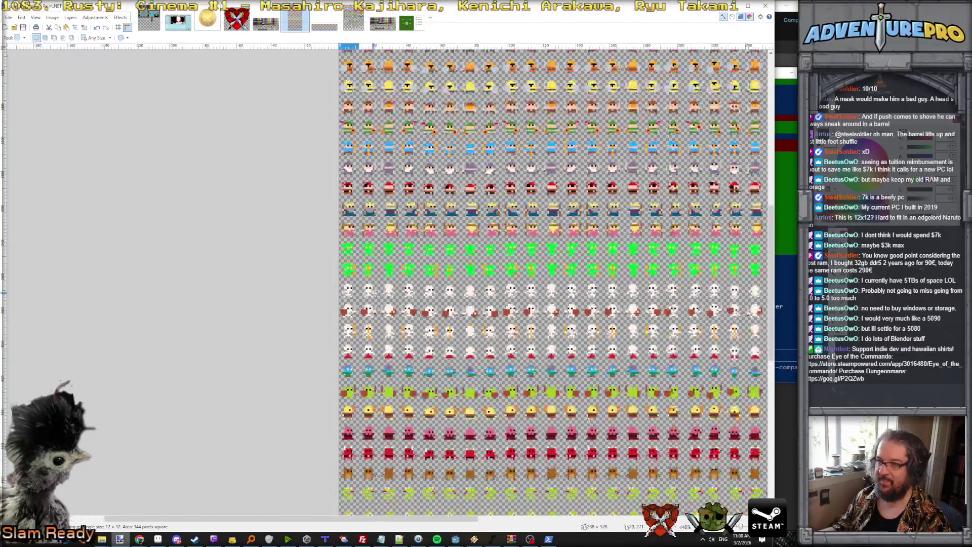
pyautogui.scroll(1, 402, 290)
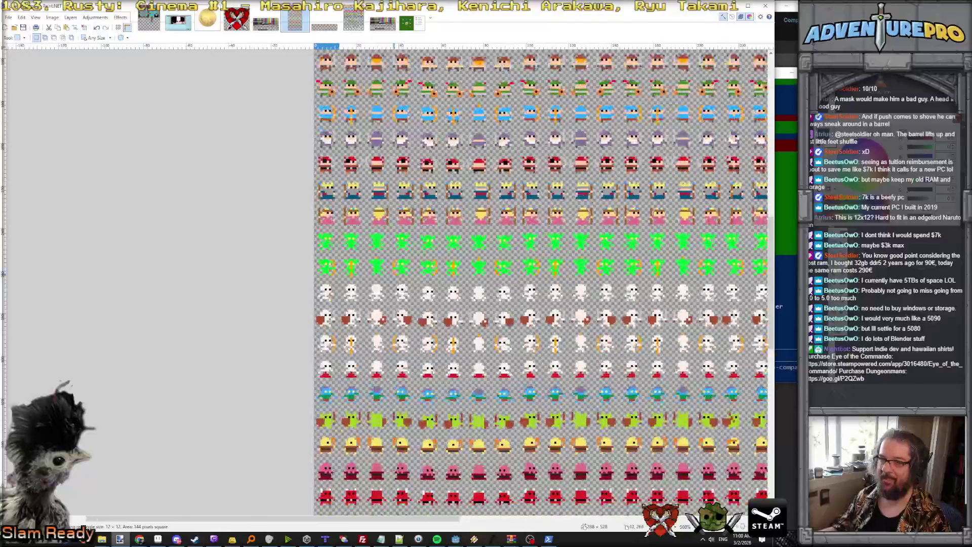
pyautogui.click(98, 38)
pyautogui.hotkey('ctrl', 'v')
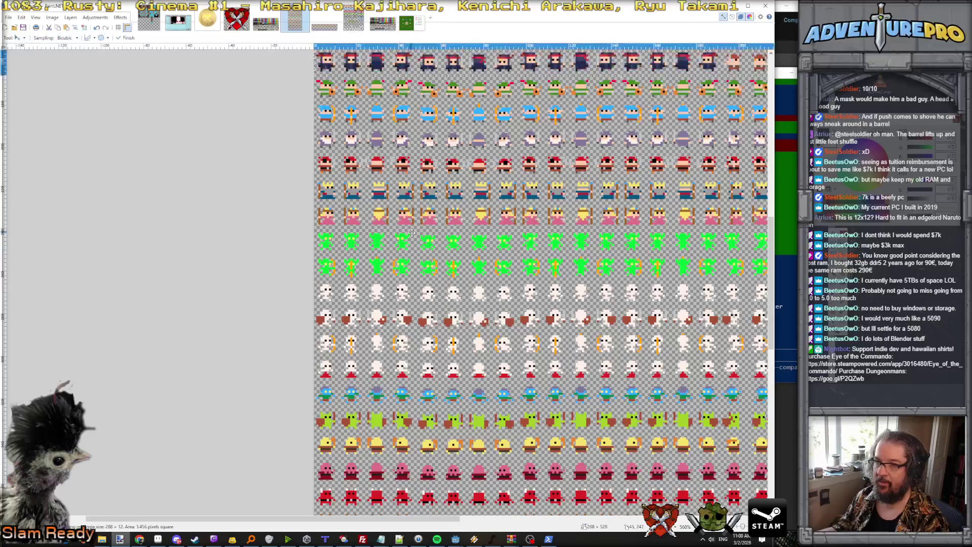
pyautogui.press('s')
pyautogui.scroll(9, 375, 67)
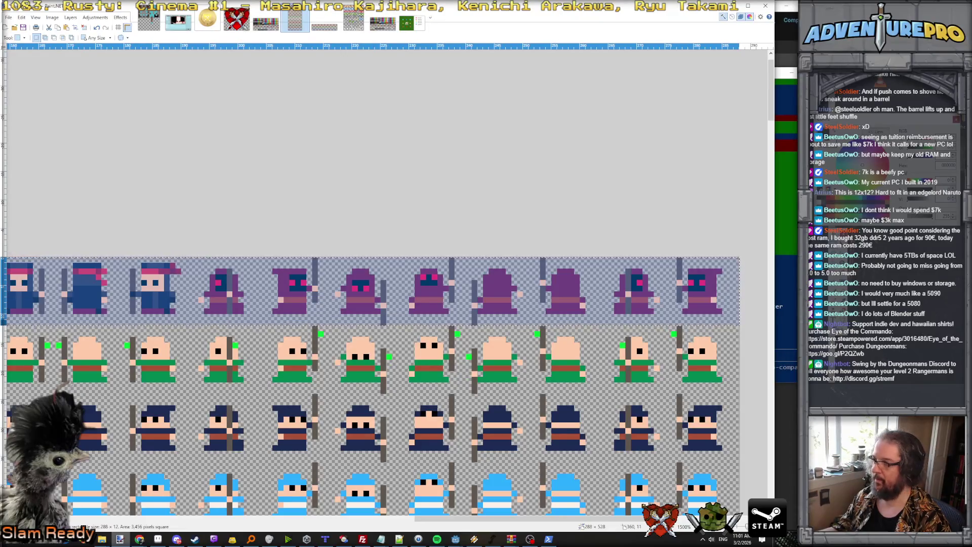
pyautogui.hotkey('ctrl', 'z')
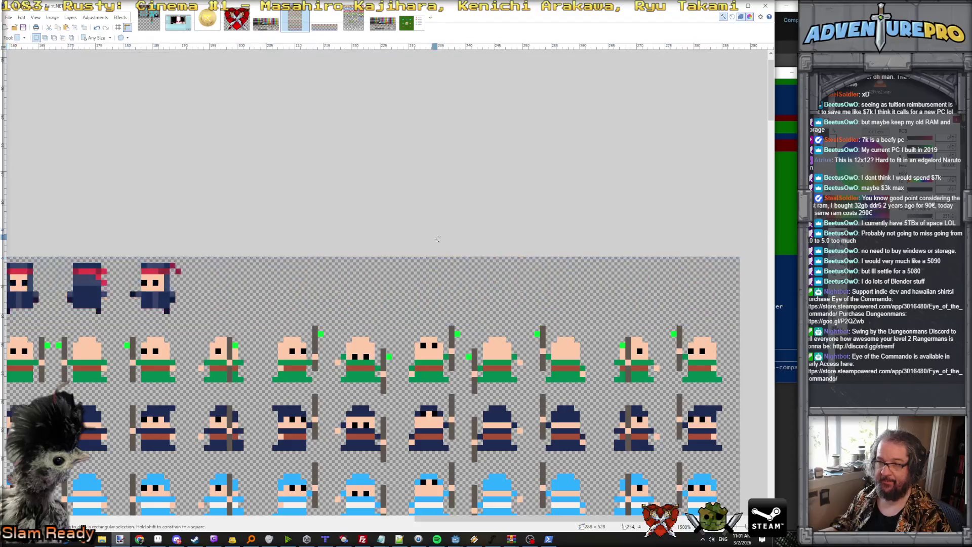
# Paste the hooded ninja row again, move it below the princess row, and commit it
pyautogui.scroll(-10, 359, 264)
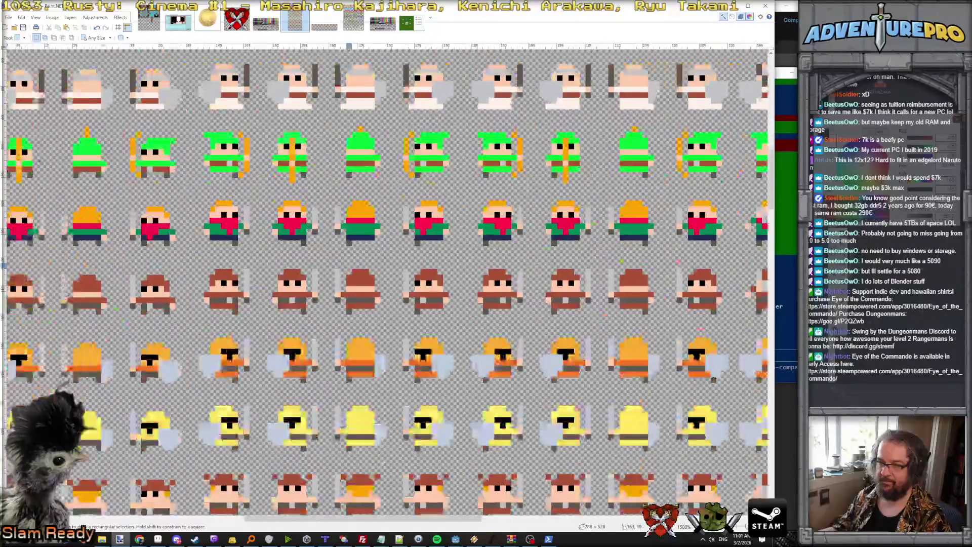
pyautogui.hscroll(-5, 359, 264)
pyautogui.scroll(-10, 526, 284)
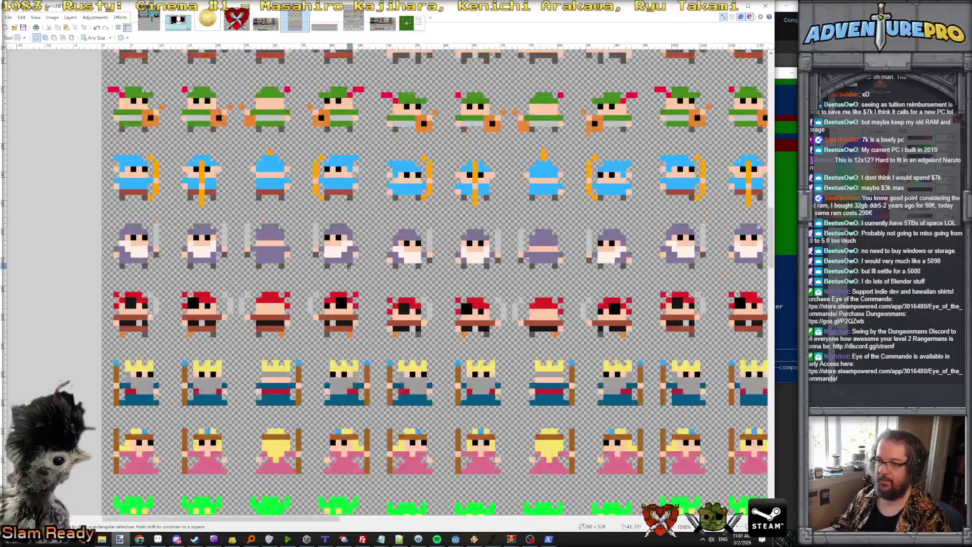
pyautogui.scroll(-3, 351, 266)
pyautogui.hscroll(-2, 351, 266)
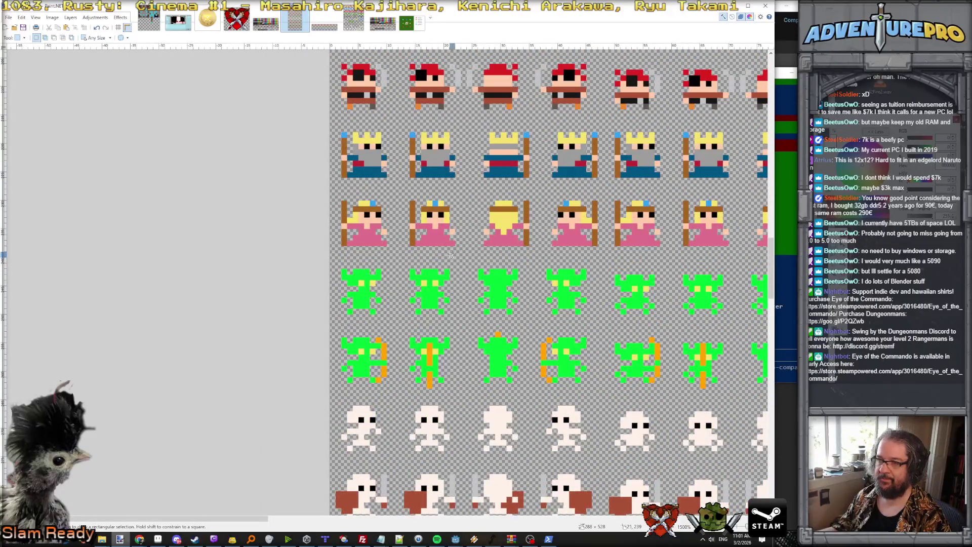
pyautogui.hotkey('ctrl', 'v')
pyautogui.moveTo(443, 95)
pyautogui.mouseDown()
pyautogui.moveTo(437, 300)
pyautogui.moveTo(445, 307)
pyautogui.mouseUp()
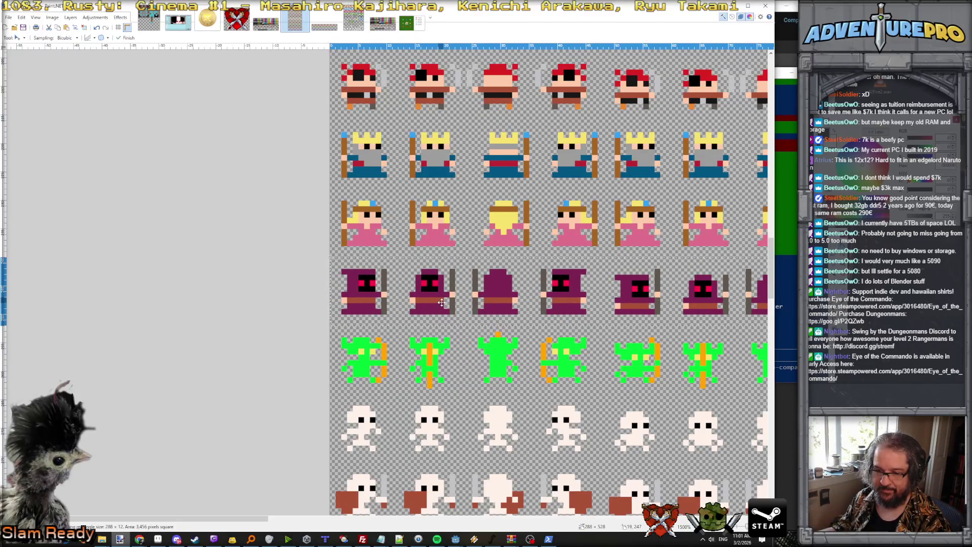
pyautogui.hotkey('ctrl', 'd')
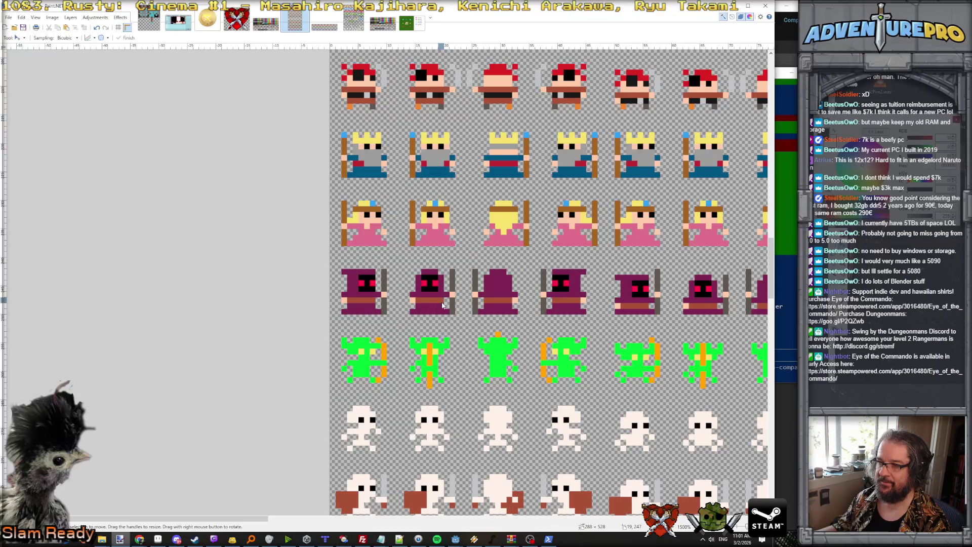
pyautogui.hotkey('ctrl', 's')
# Save the sheet as PNG over characters.png, confirming the replacement
pyautogui.click(94, 402)
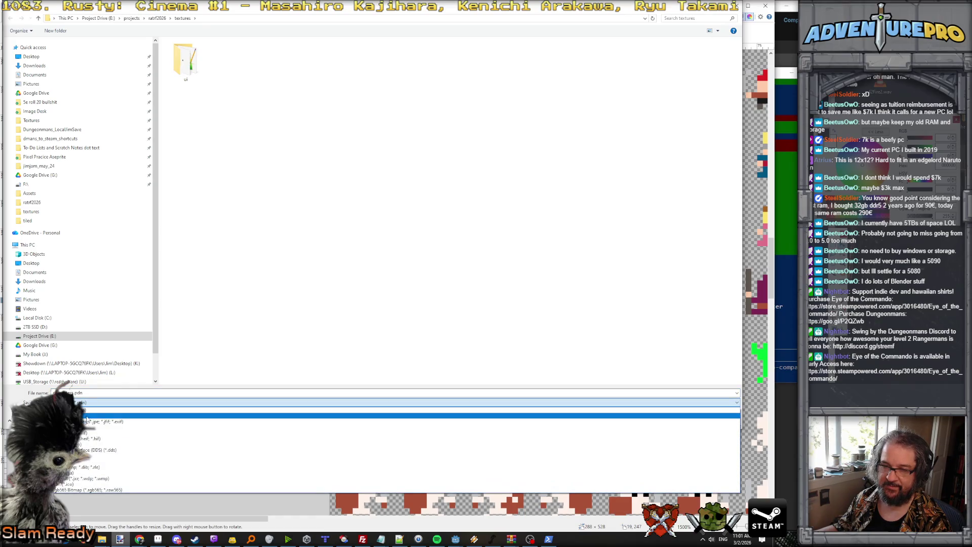
pyautogui.click(86, 415)
pyautogui.click(679, 419)
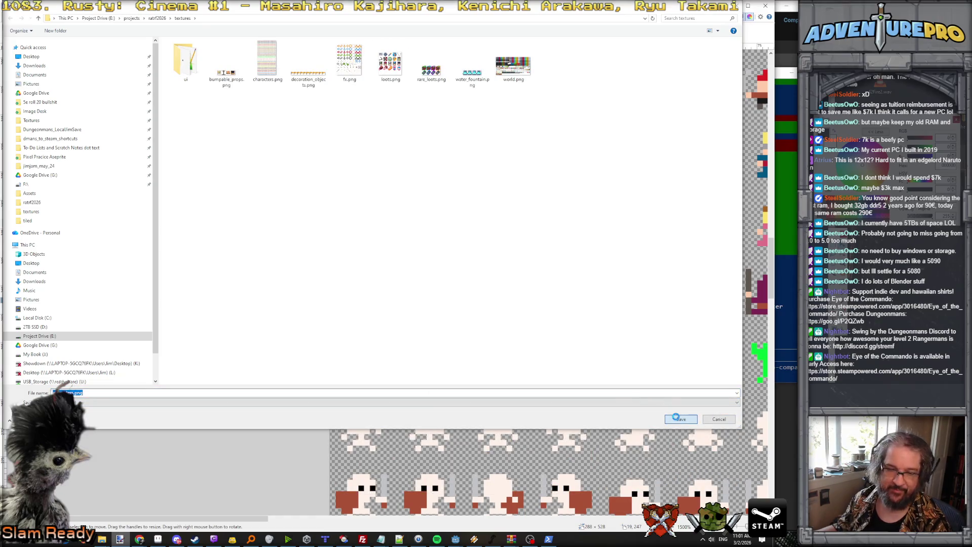
pyautogui.click(671, 269)
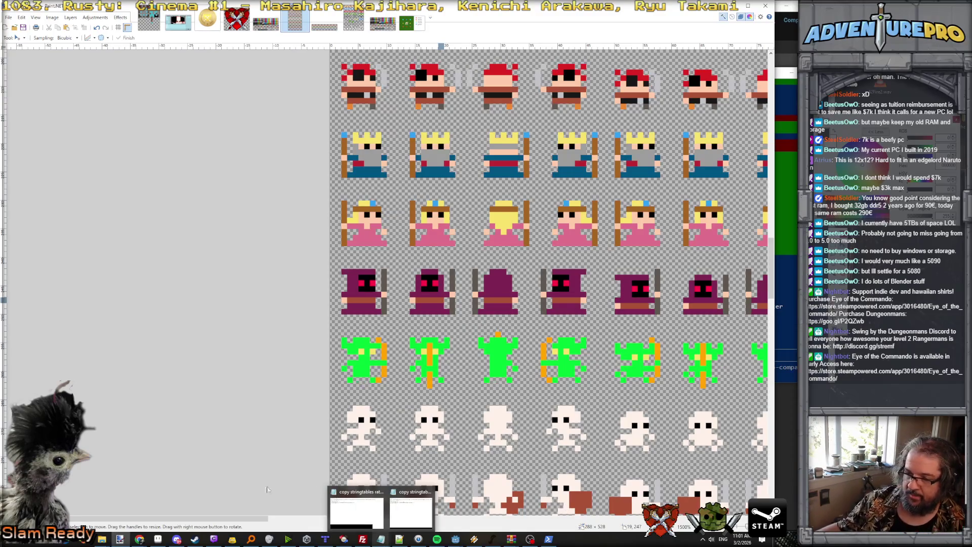
pyautogui.click(176, 539)
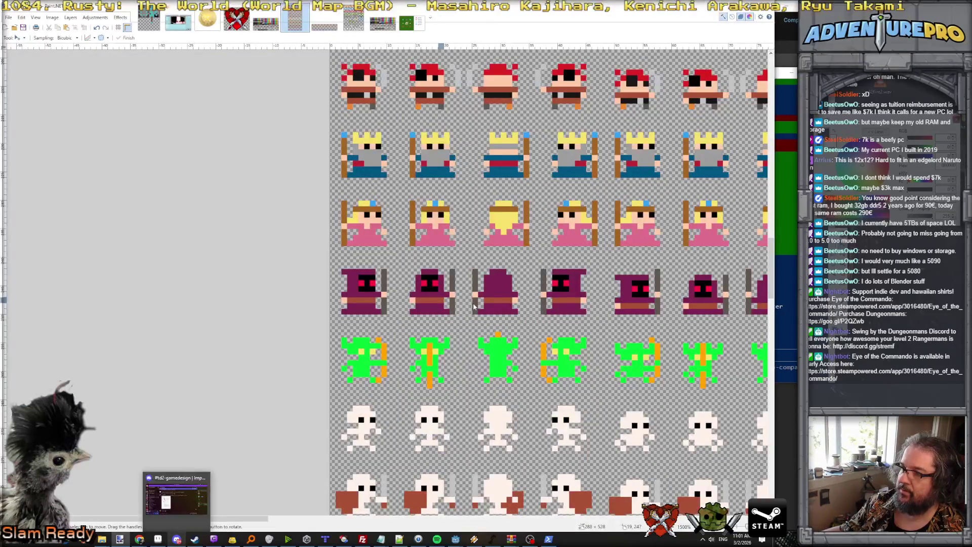
# Save the sheet again, accepting the PNG settings and flattening the image
pyautogui.hotkey('ctrl', 's')
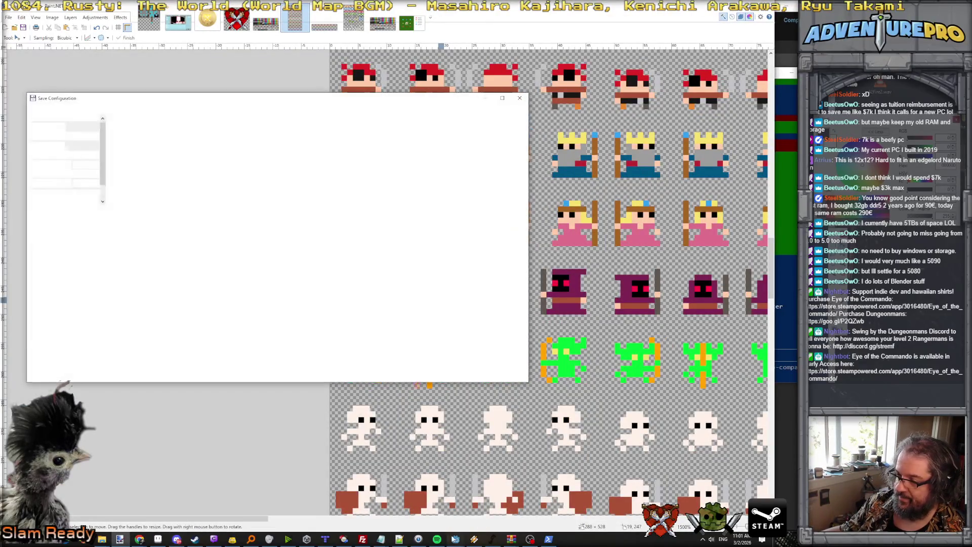
pyautogui.moveTo(456, 538)
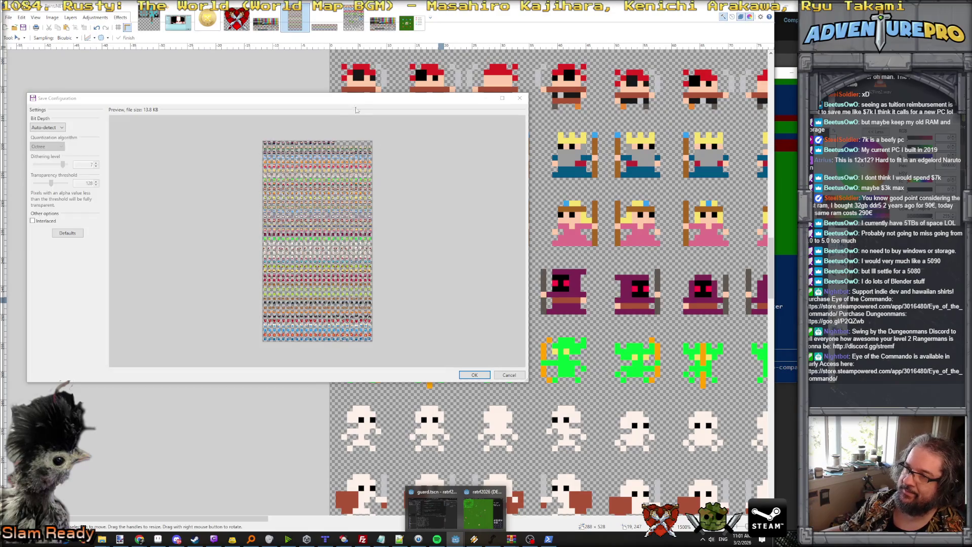
pyautogui.click(470, 374)
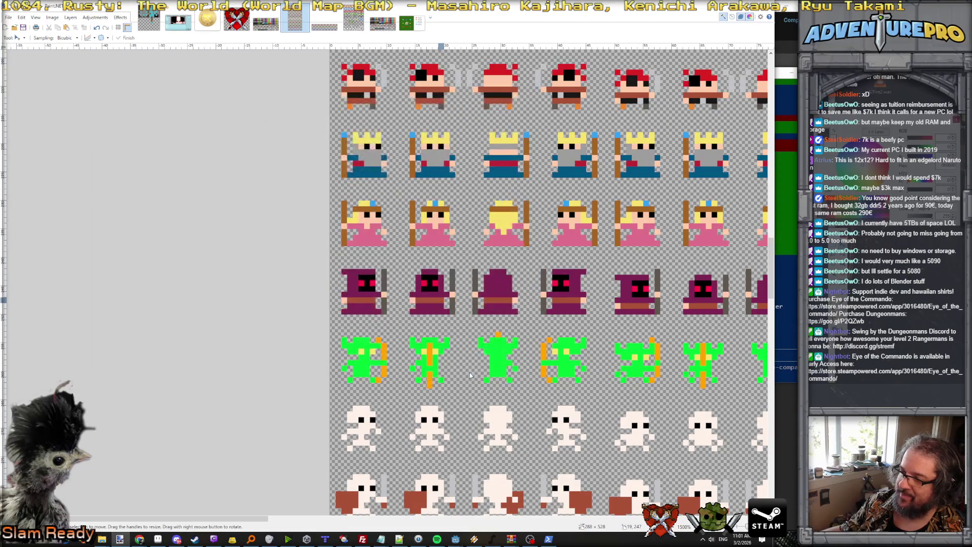
pyautogui.click(403, 276)
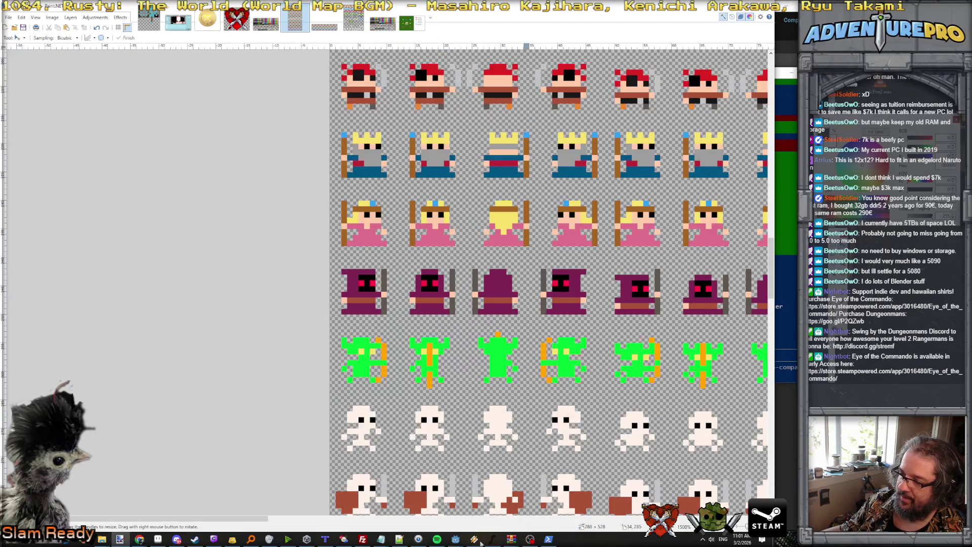
pyautogui.moveTo(456, 543)
pyautogui.click(473, 525)
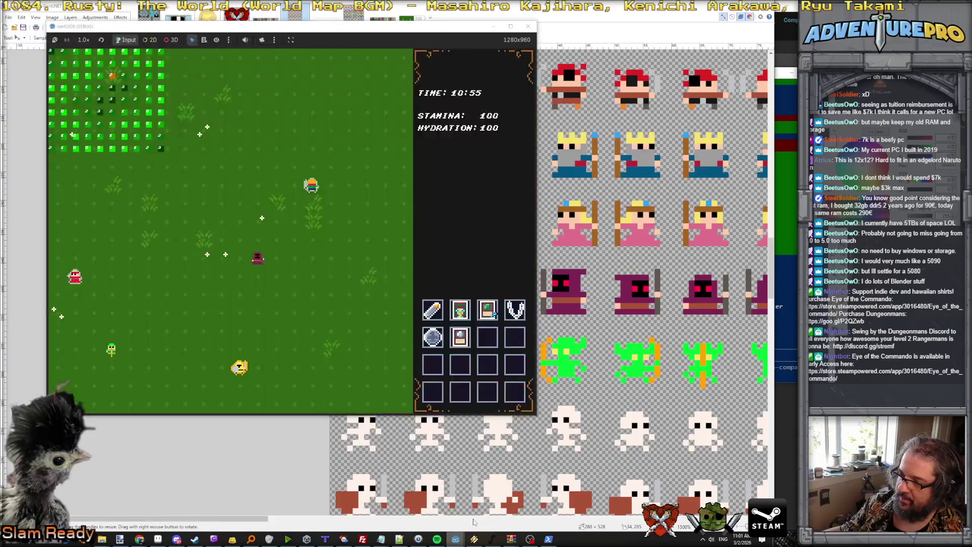
# Close the outdated game window and relaunch the project from the Godot editor
pyautogui.click(529, 30)
pyautogui.click(455, 540)
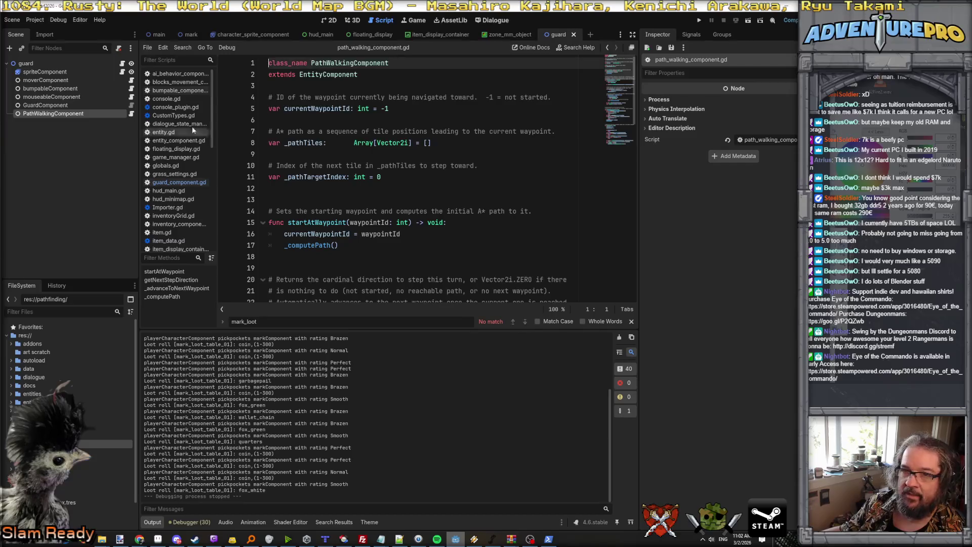
pyautogui.click(699, 23)
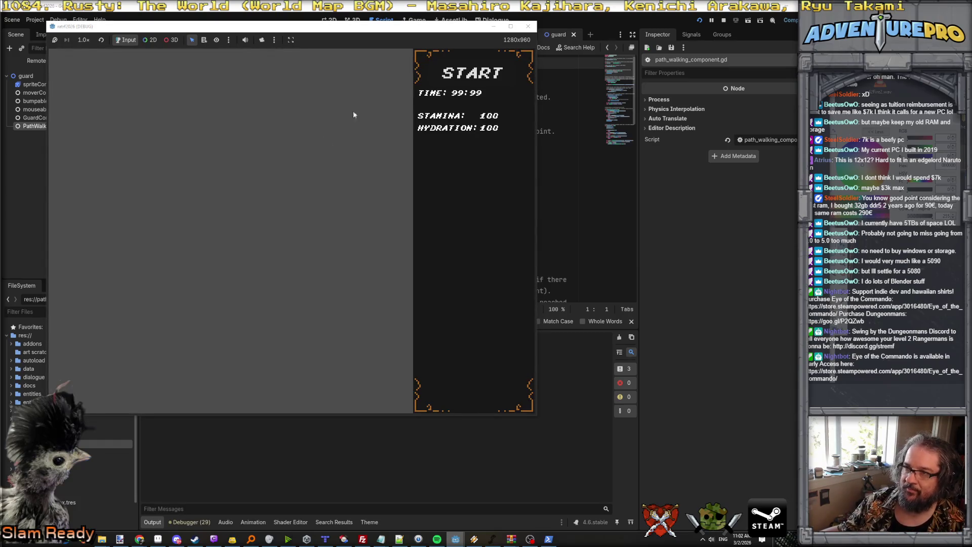
# Walk the hooded ninja up, right, down and left around the map to check its walk frames
pyautogui.press('w')
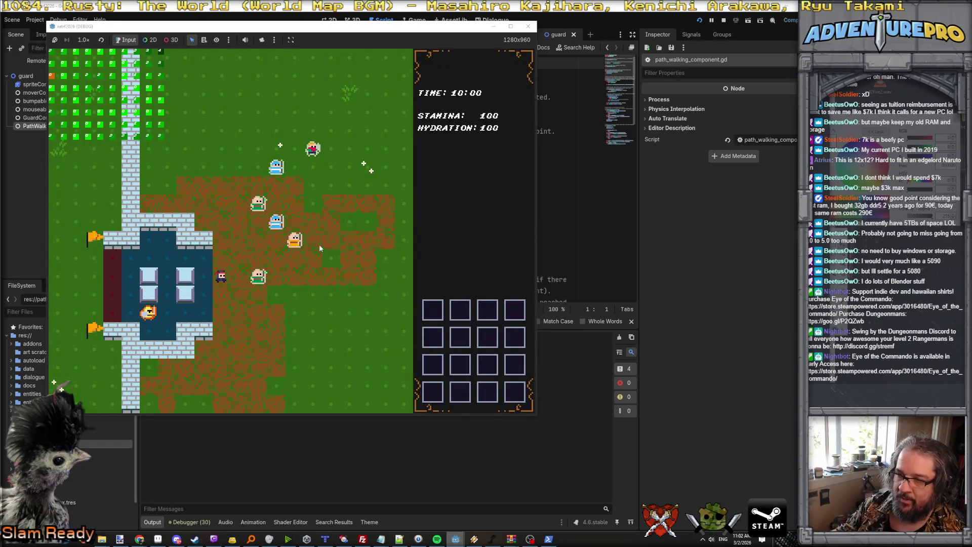
pyautogui.press('d')
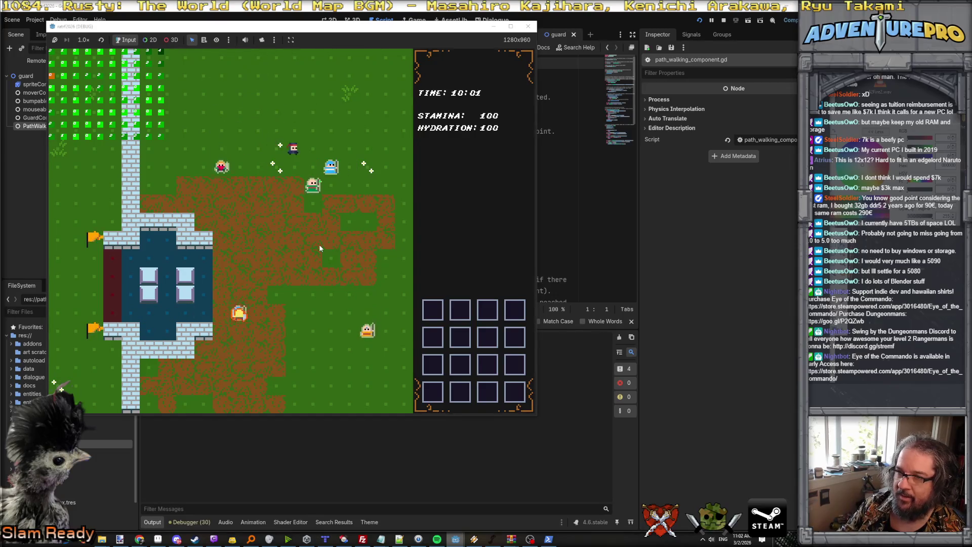
pyautogui.press('d')
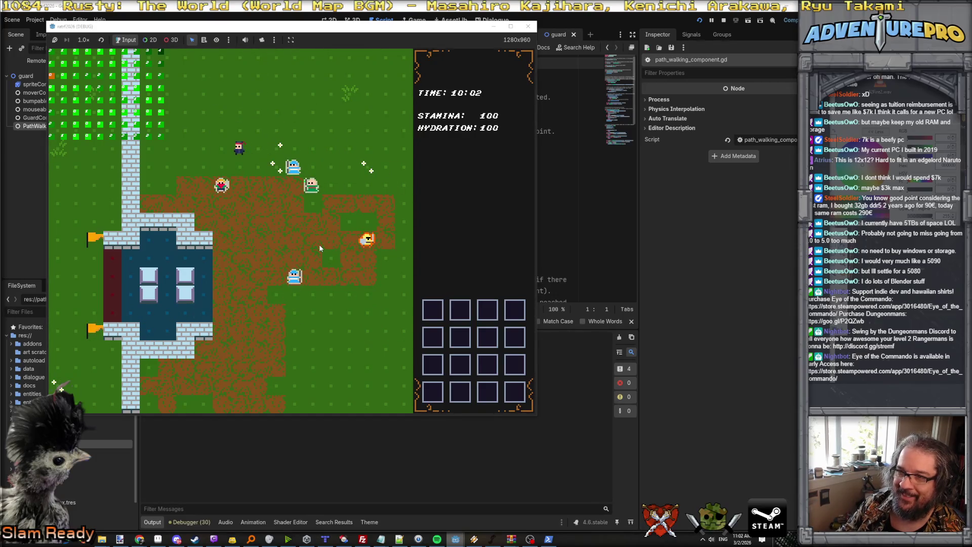
pyautogui.press('s')
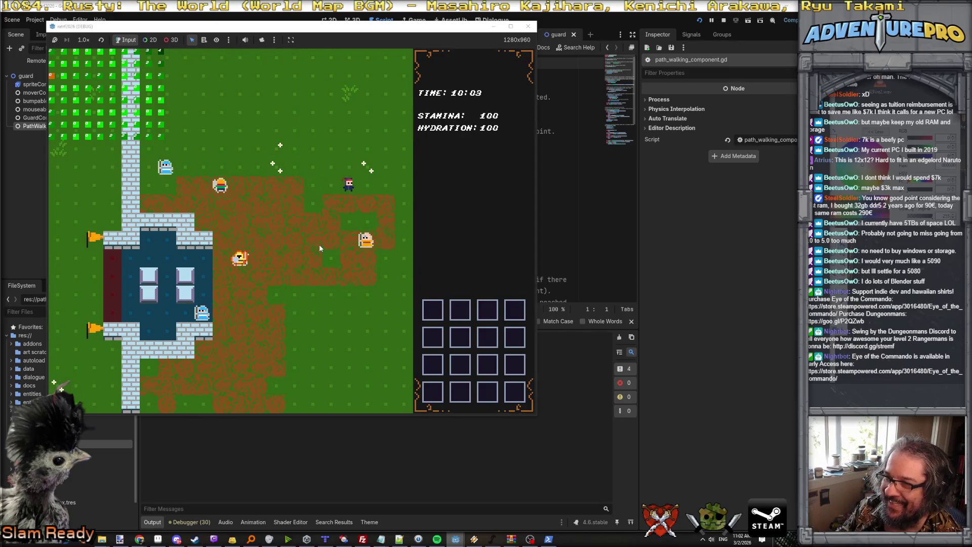
pyautogui.press('w')
pyautogui.press('a')
pyautogui.press('a')
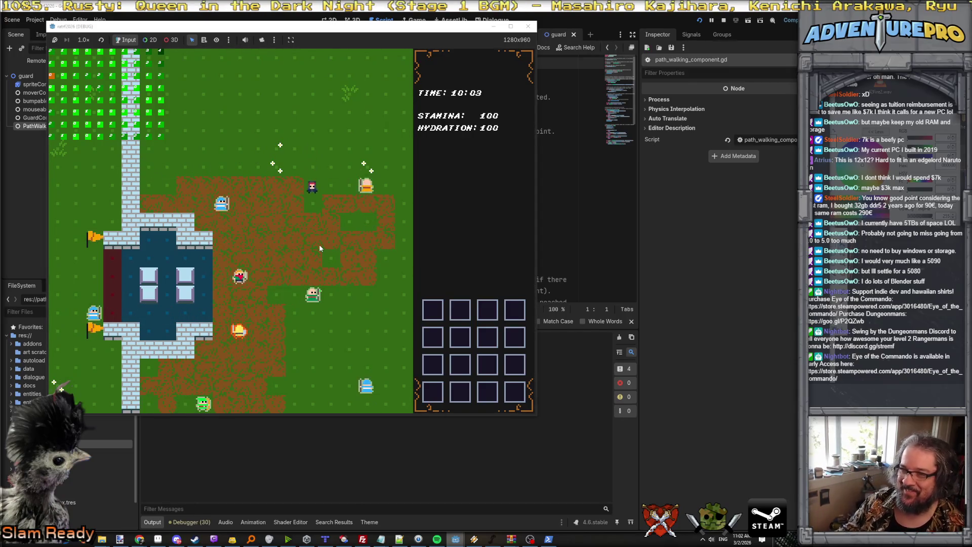
pyautogui.press('d')
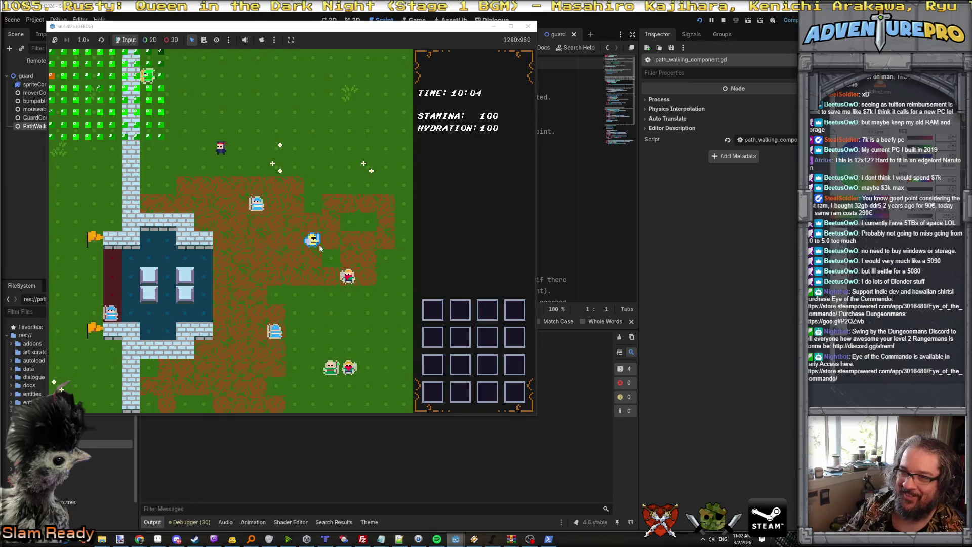
pyautogui.press('s')
pyautogui.press('s')
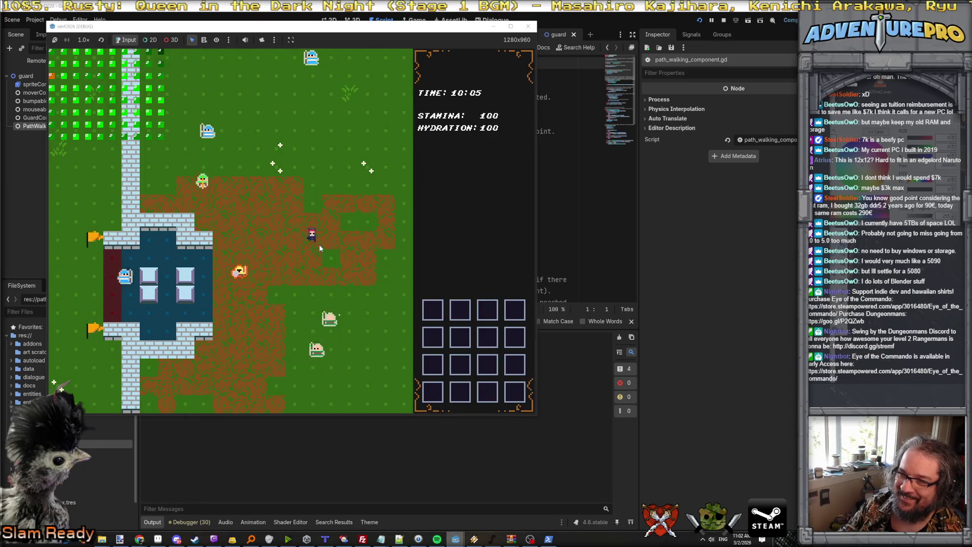
pyautogui.press('d')
pyautogui.press('w')
pyautogui.press('a')
pyautogui.press('w')
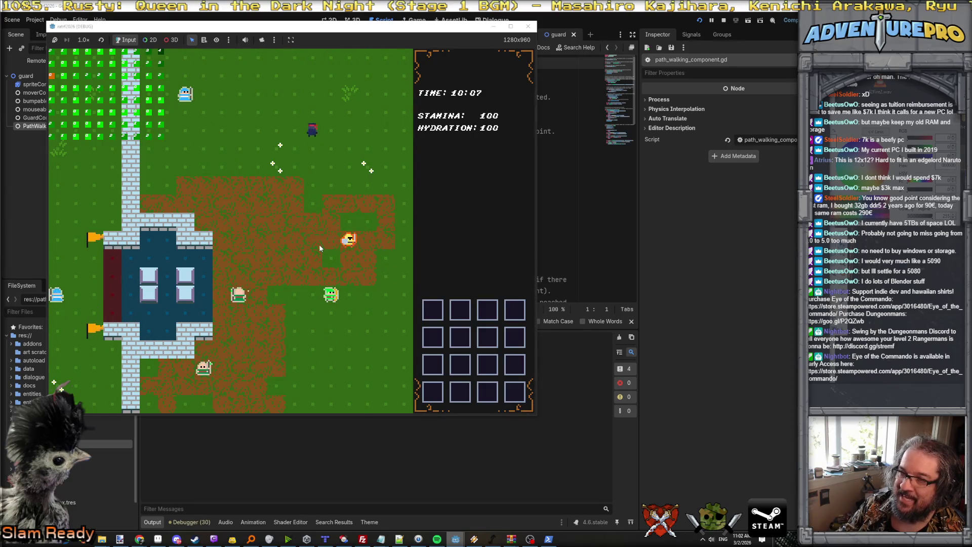
pyautogui.press('a')
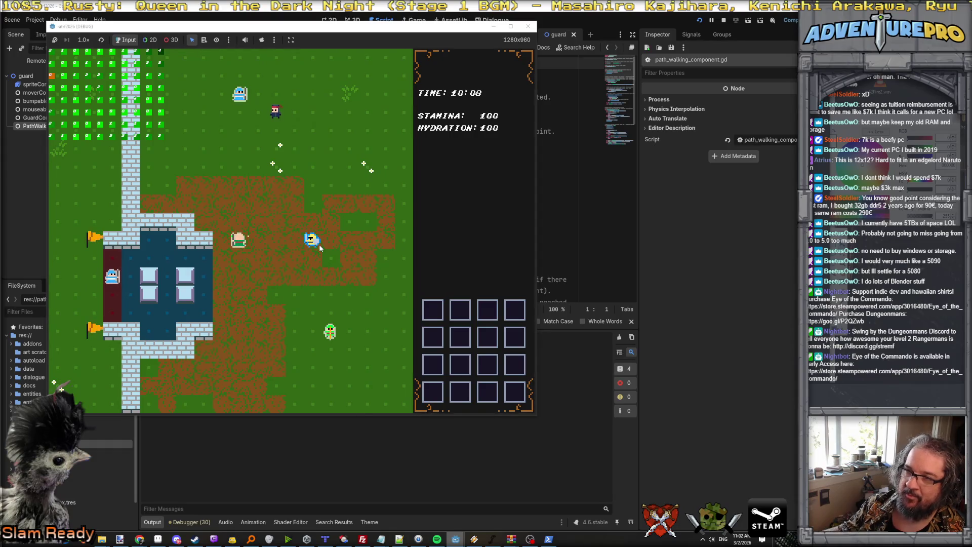
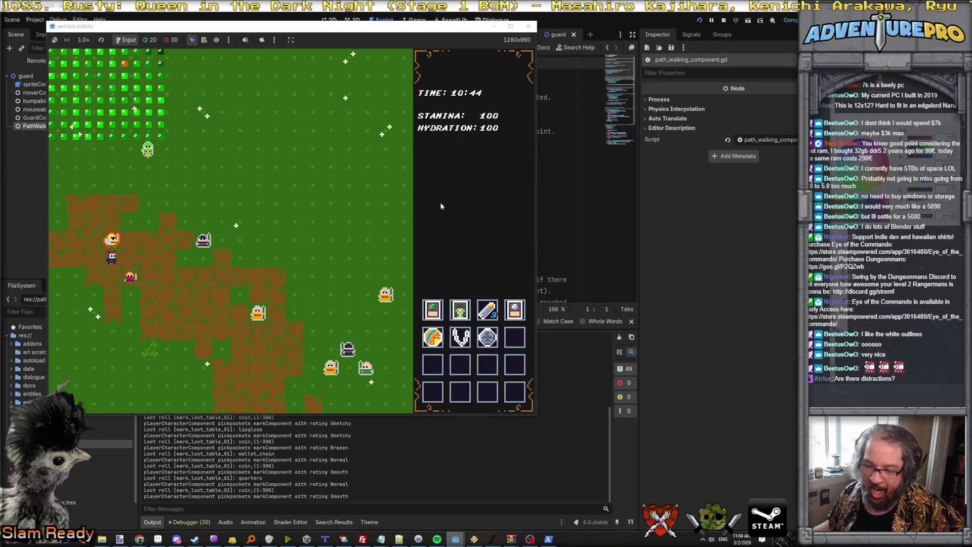
# Bring up the character sprite sheet in Paint.NET and zoom in on the characters
pyautogui.click(120, 541)
pyautogui.scroll(-5, 386, 409)
pyautogui.scroll(3, 385, 409)
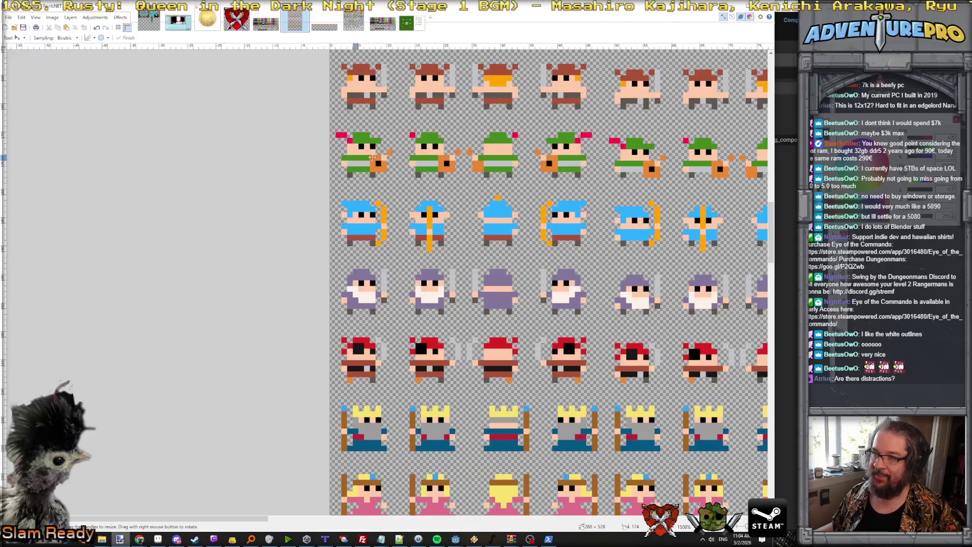
# Scroll across the rows of character sprites, then switch to the sprite sheet in Aseprite
pyautogui.hscroll(5, 442, 148)
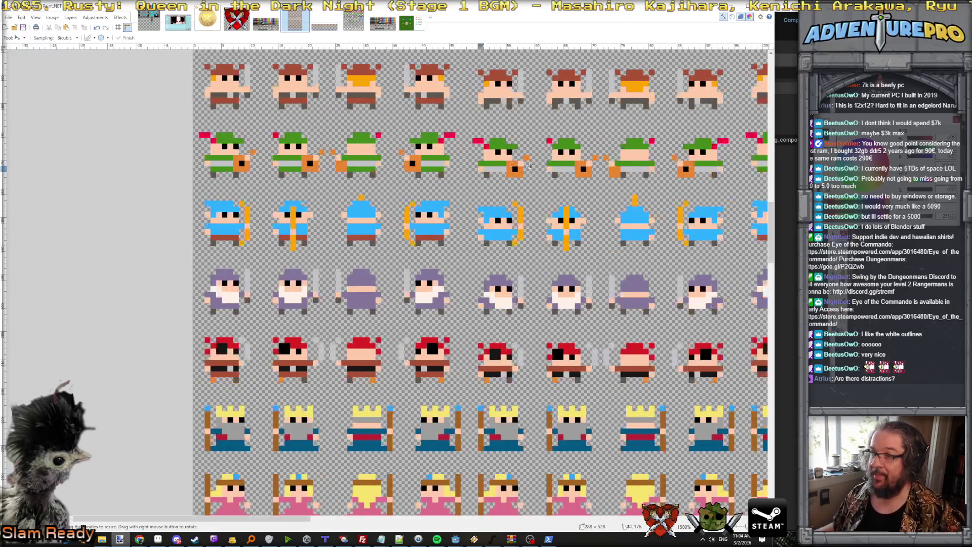
pyautogui.hscroll(-6, 506, 157)
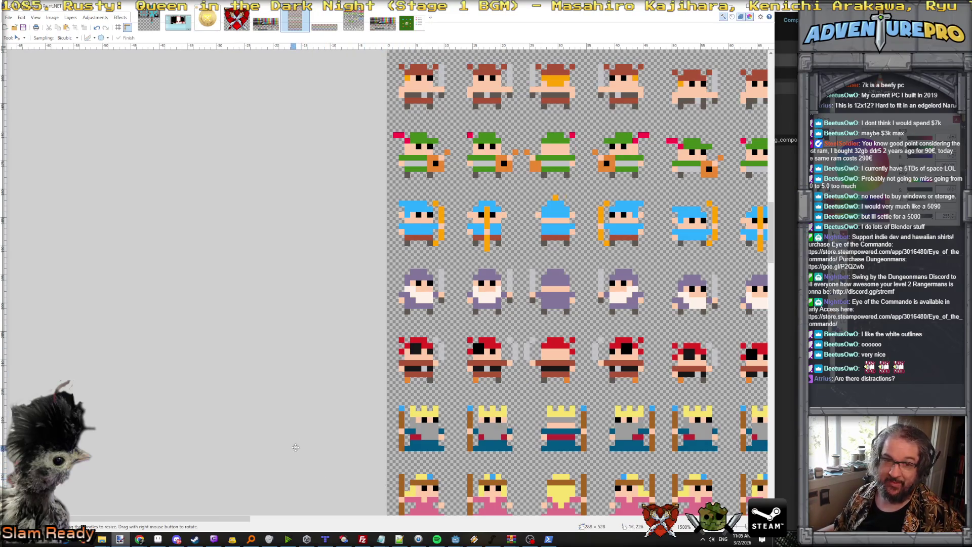
pyautogui.scroll(5, 547, 177)
pyautogui.scroll(2, 547, 177)
pyautogui.scroll(-7, 546, 177)
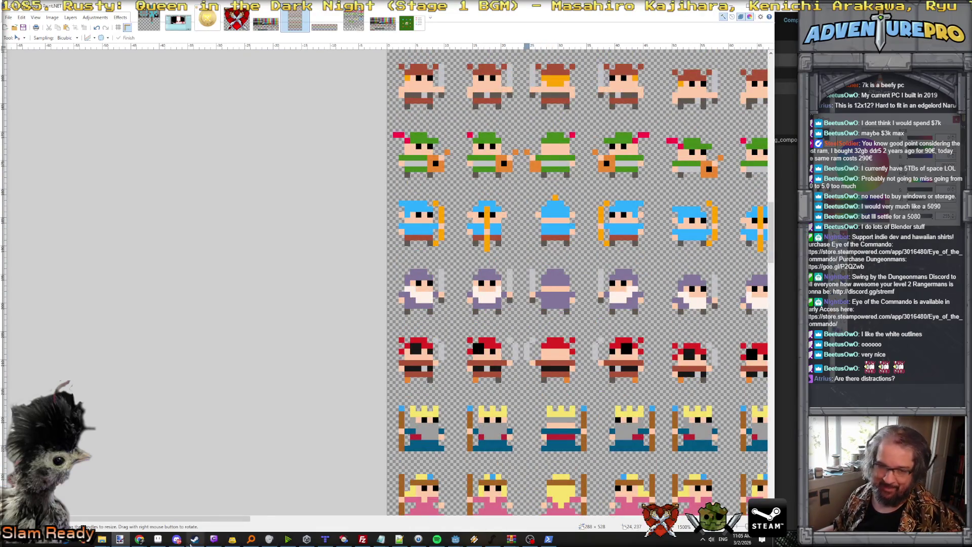
pyautogui.hotkey('alt', 'Tab')
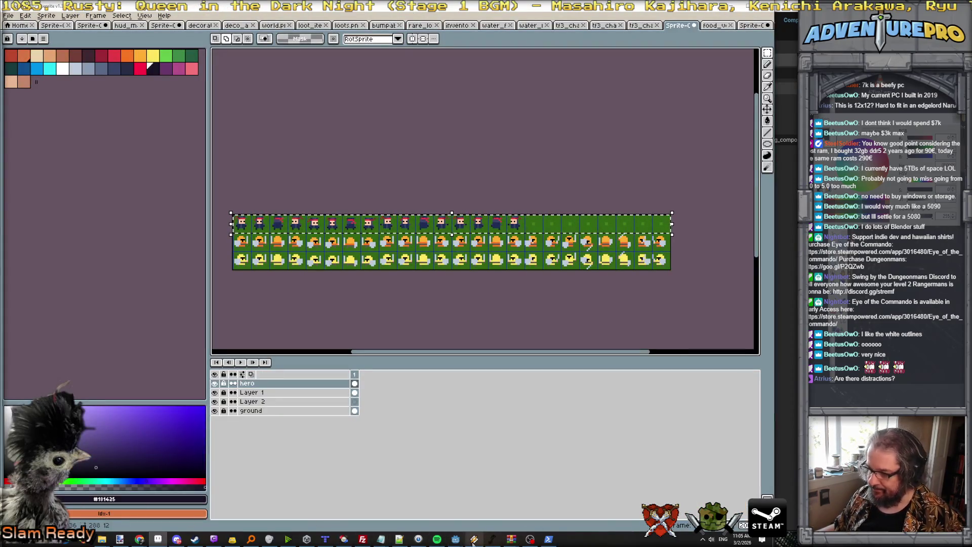
# Bring the running game test window in front of Aseprite from the taskbar
pyautogui.moveTo(458, 540)
pyautogui.click(484, 509)
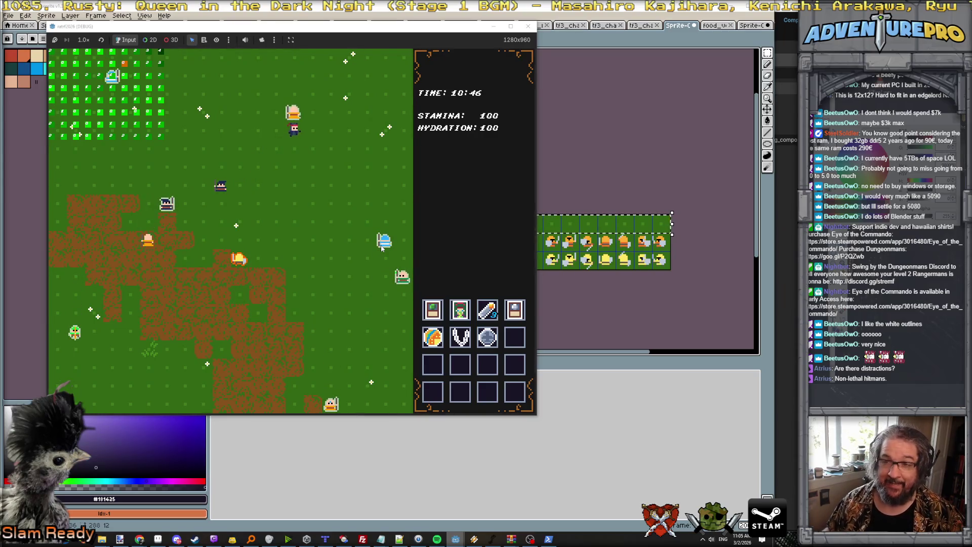
# Switch from the running game back to the Godot editor window
pyautogui.moveTo(194, 538)
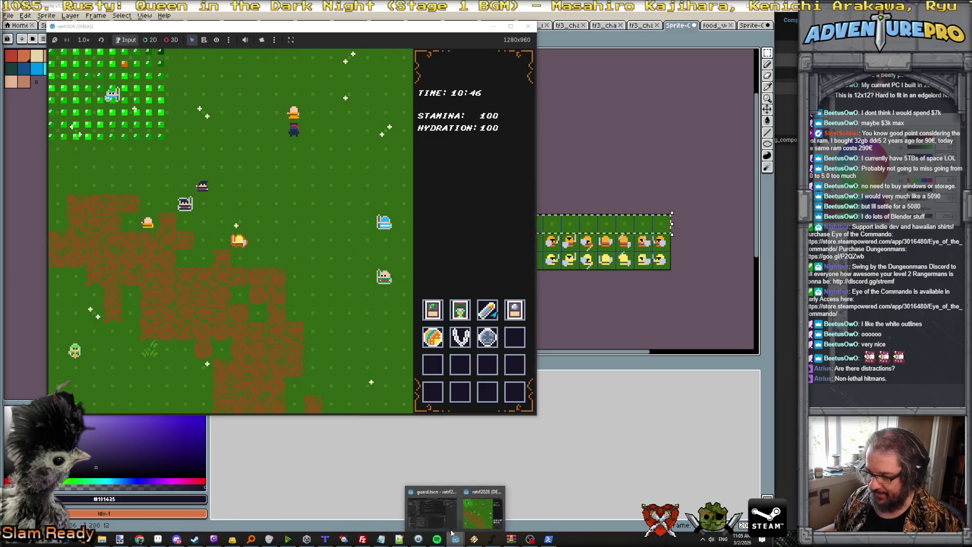
pyautogui.click(448, 526)
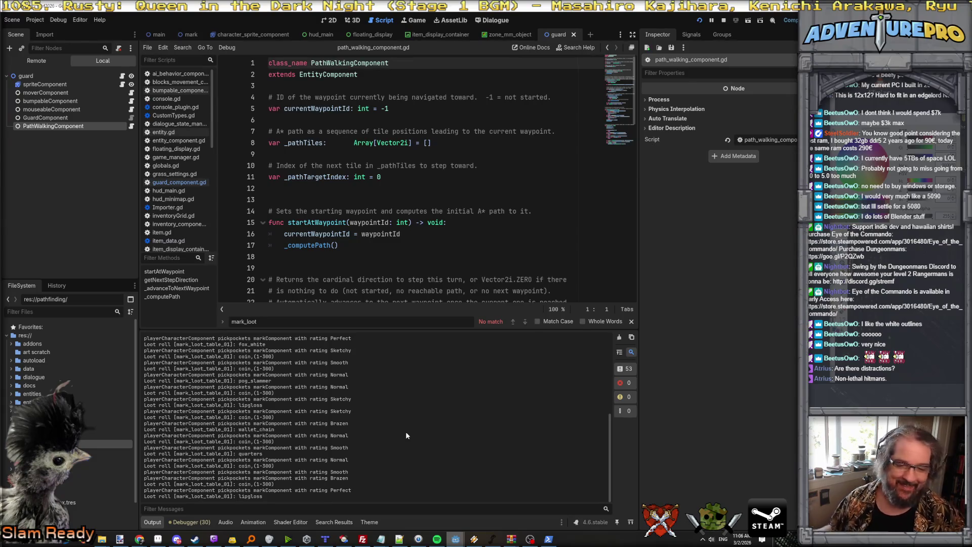
# Bring the running game test back to the front using its taskbar preview thumbnail
pyautogui.moveTo(197, 537)
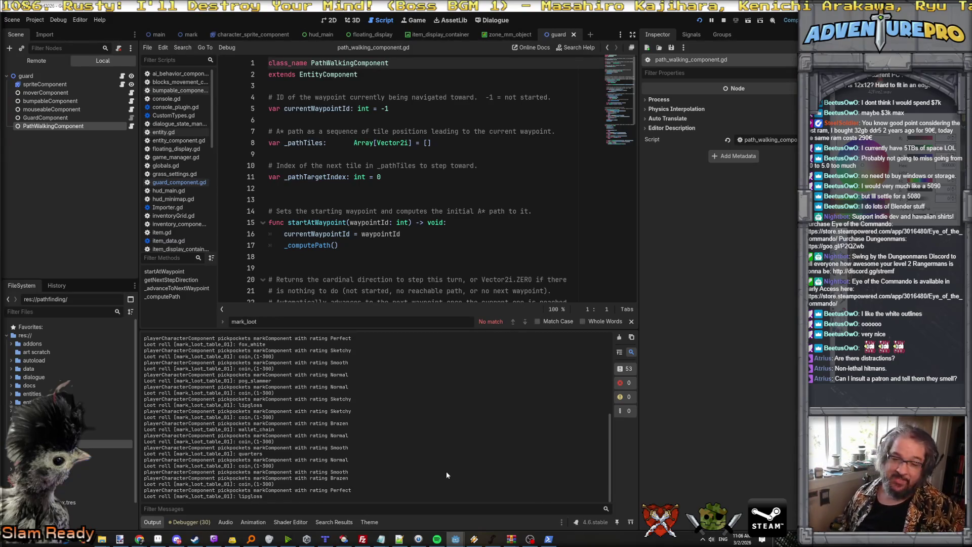
pyautogui.moveTo(358, 542)
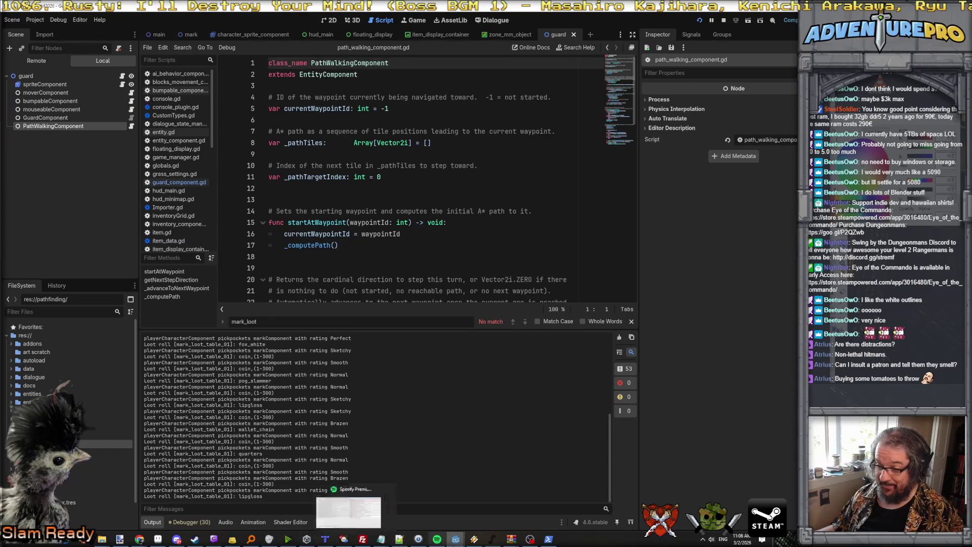
pyautogui.click(472, 517)
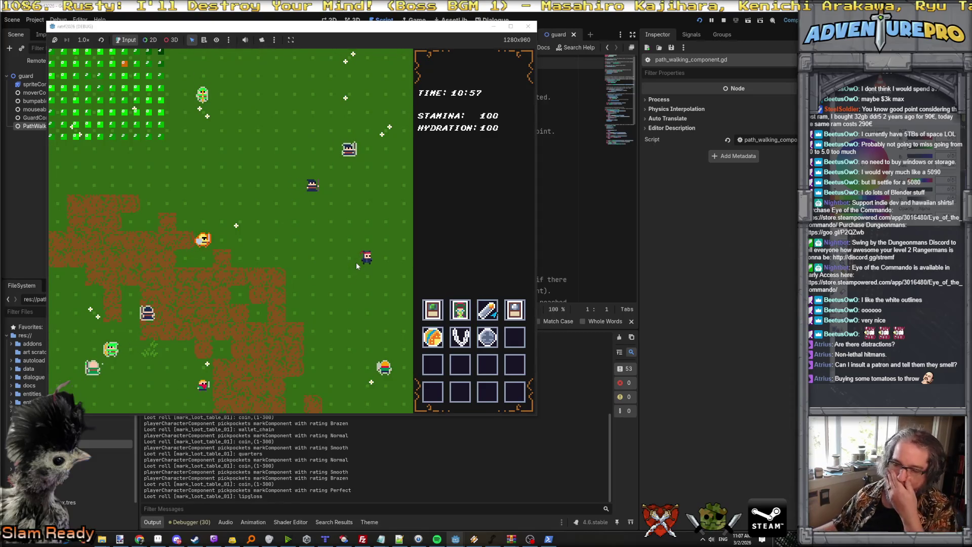
# In Aseprite, open textures/ui/hud_main_bg.png and select its ornamented top band
pyautogui.moveTo(120, 539)
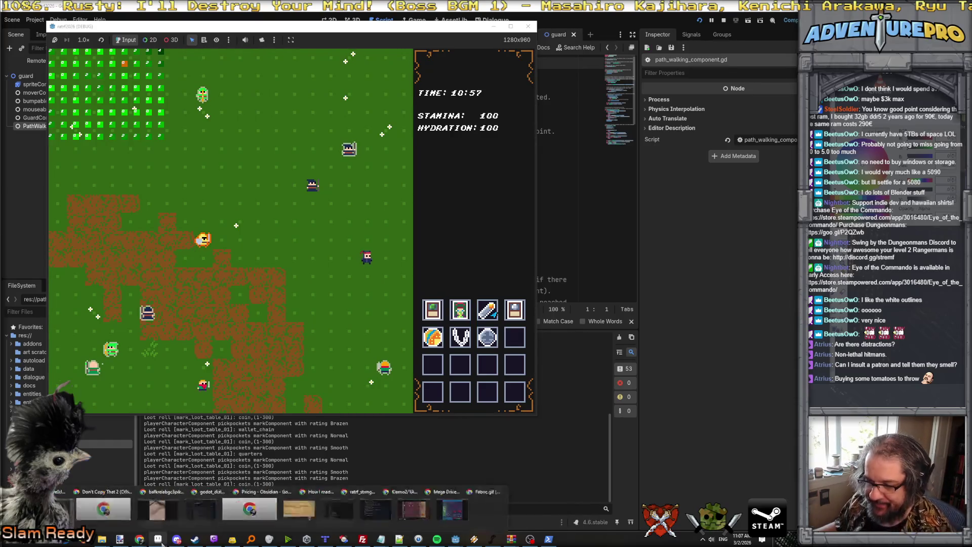
pyautogui.click(95, 512)
pyautogui.click(9, 15)
pyautogui.click(23, 34)
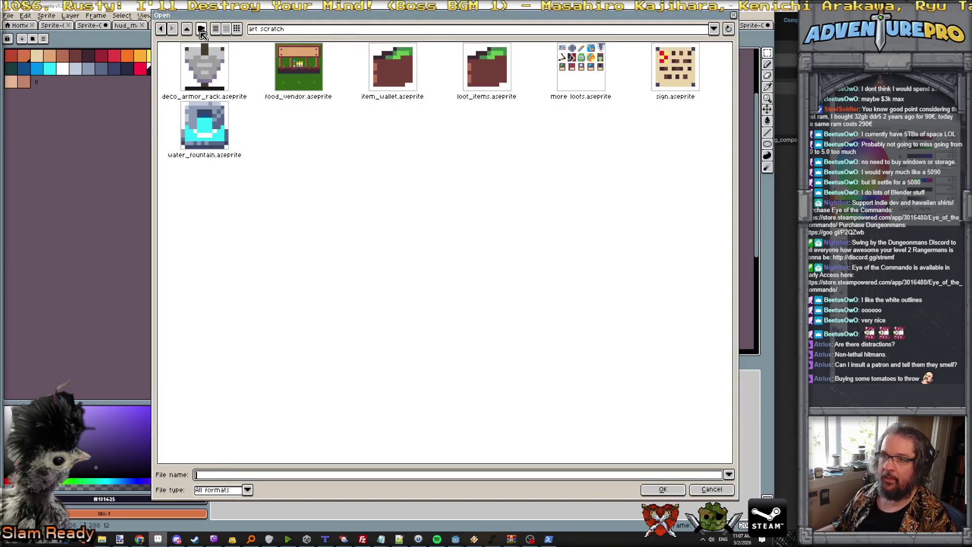
pyautogui.click(187, 29)
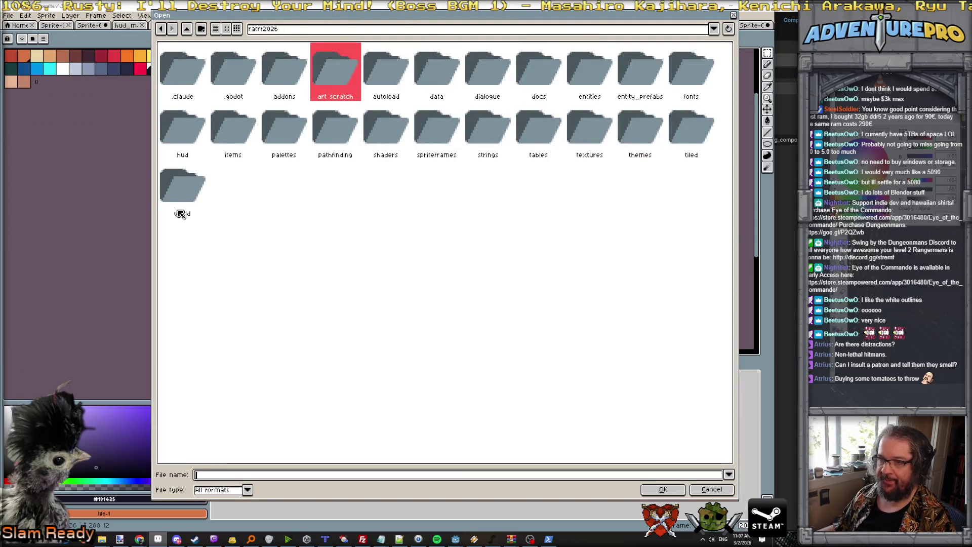
pyautogui.doubleClick(576, 133)
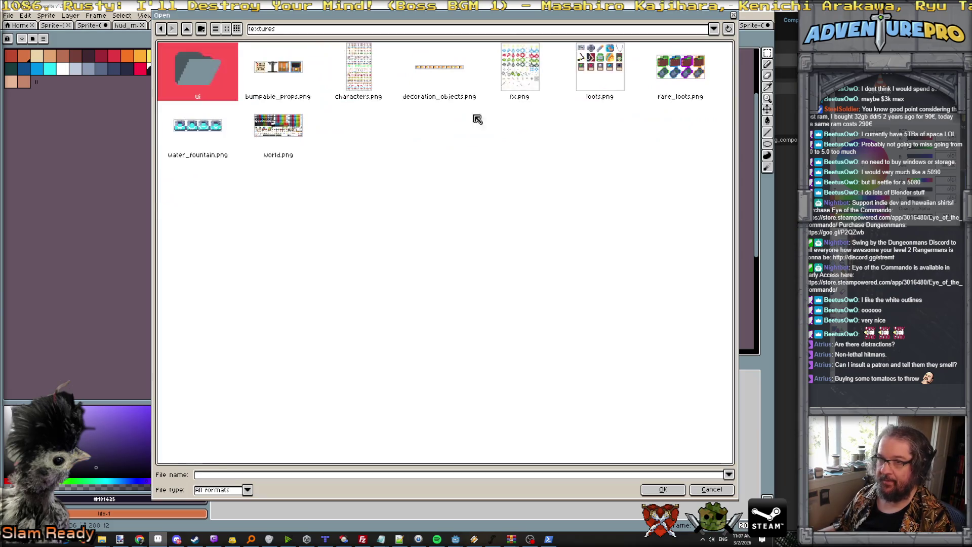
pyautogui.doubleClick(202, 75)
pyautogui.doubleClick(211, 79)
pyautogui.scroll(3, 526, 121)
pyautogui.scroll(1, 583, 125)
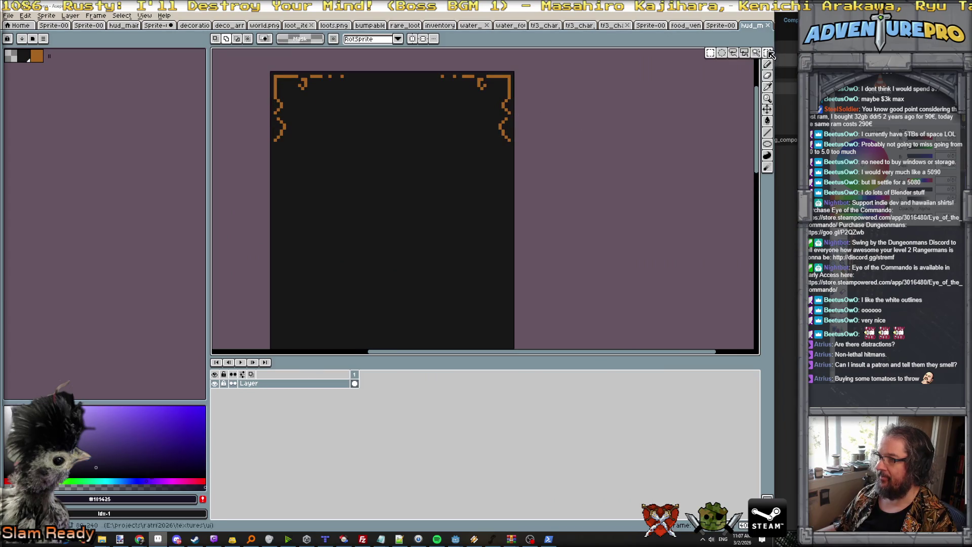
pyautogui.moveTo(275, 73); pyautogui.dragTo(568, 178)
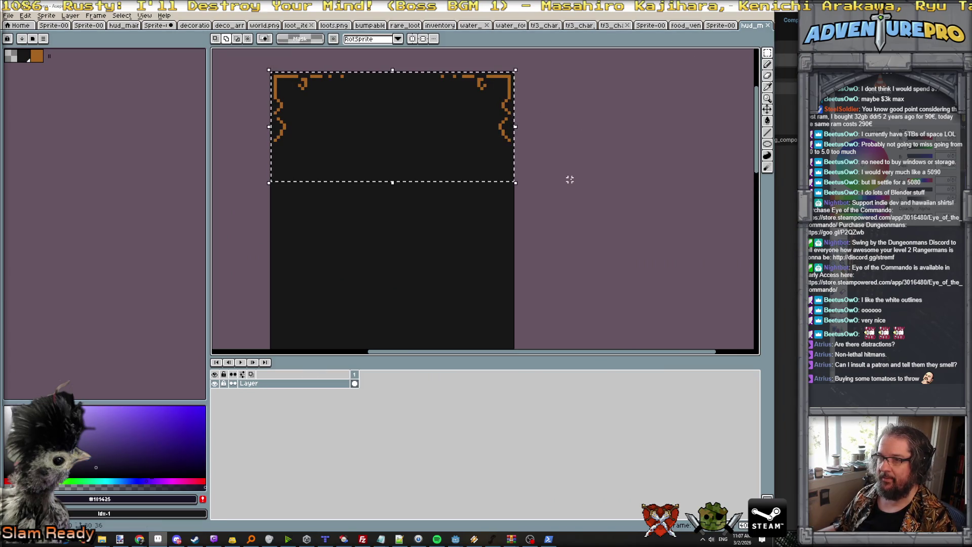
# Create a new transparent sprite sized 16 by 16 pixels
pyautogui.click(9, 16)
pyautogui.click(16, 26)
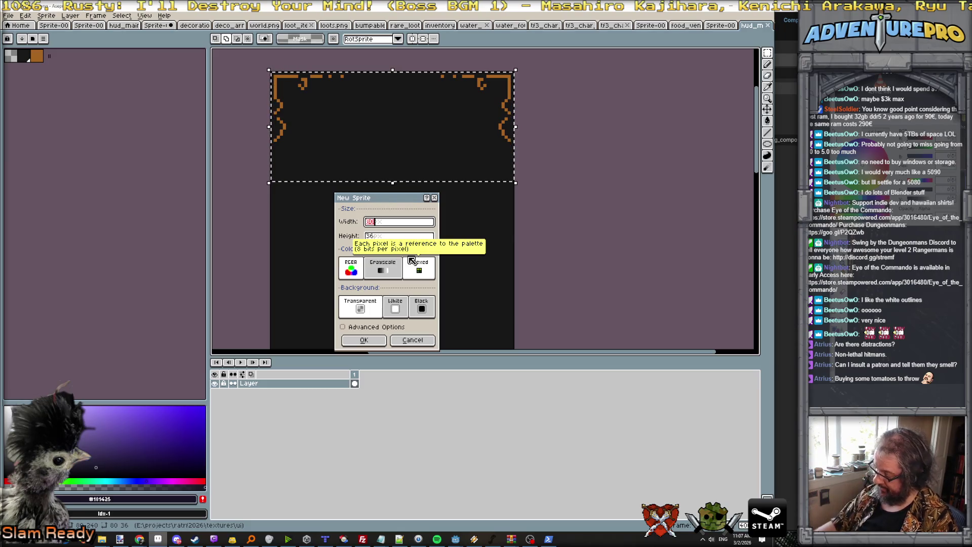
pyautogui.write('247')
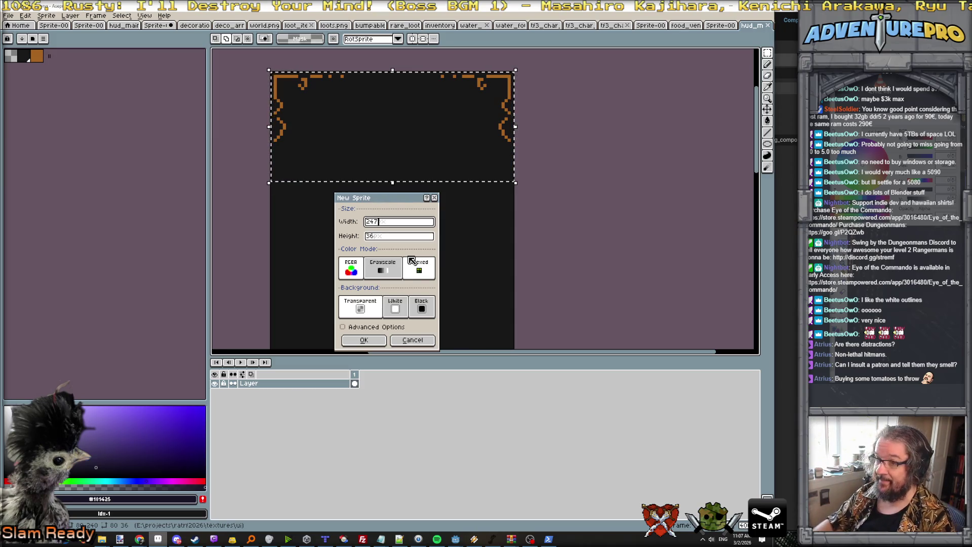
pyautogui.press('BackSpace')
pyautogui.press('BackSpace')
pyautogui.write('16')
pyautogui.press('Tab')
pyautogui.write('16')
pyautogui.press('Return')
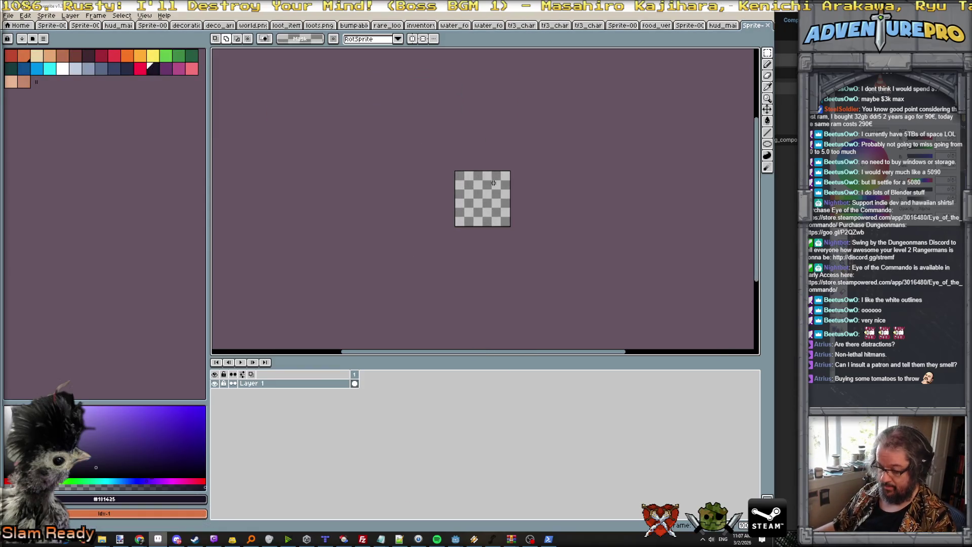
# Paste the copied panel top into the new sprite and fill the empty lower area with dark #171717
pyautogui.hotkey('ctrl', 'v')
pyautogui.scroll(2, 527, 192)
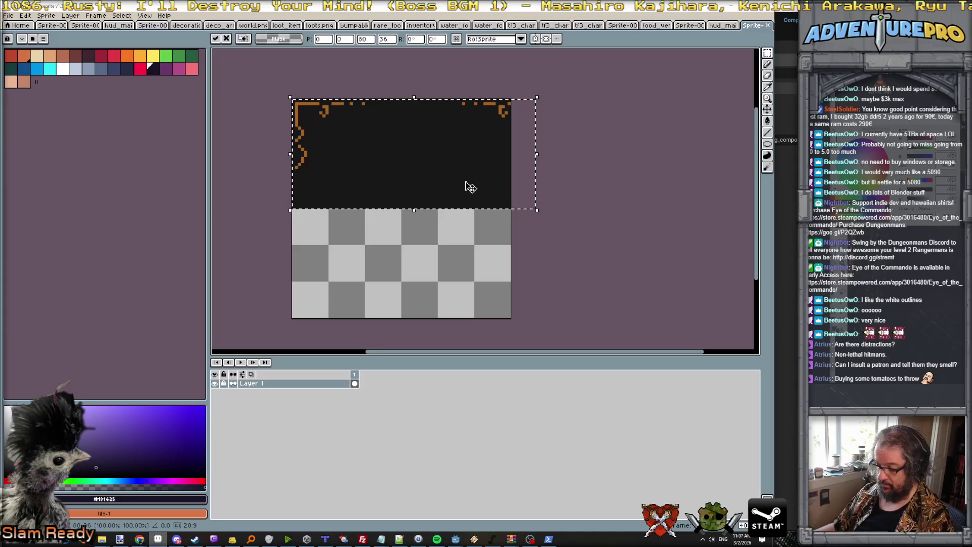
pyautogui.press('Return')
pyautogui.hotkey('ctrl', 'd')
pyautogui.keyDown('alt'); pyautogui.click(451, 176); pyautogui.keyUp('alt')
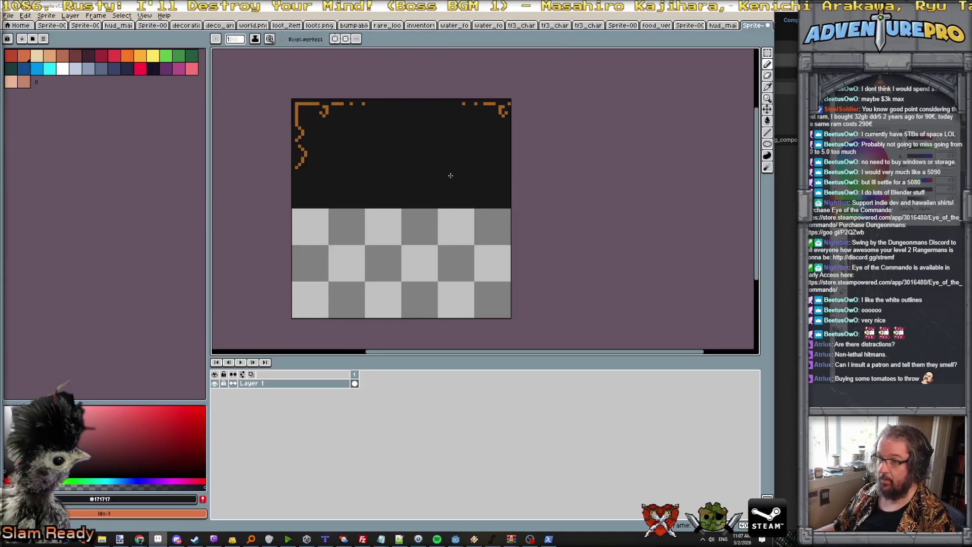
pyautogui.press('g')
pyautogui.click(421, 264)
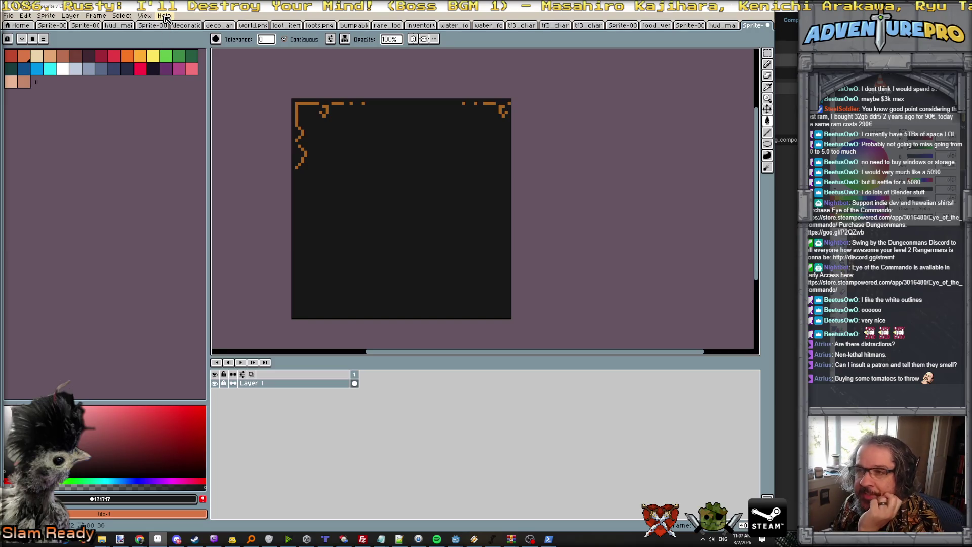
# Set the canvas grid to a 24-pixel width in the grid settings
pyautogui.click(144, 16)
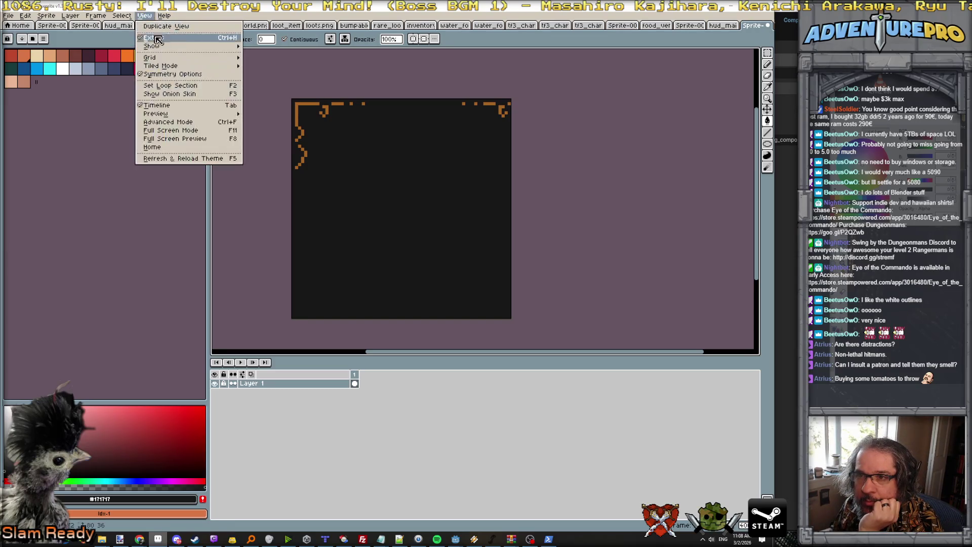
pyautogui.moveTo(152, 57)
pyautogui.click(258, 74)
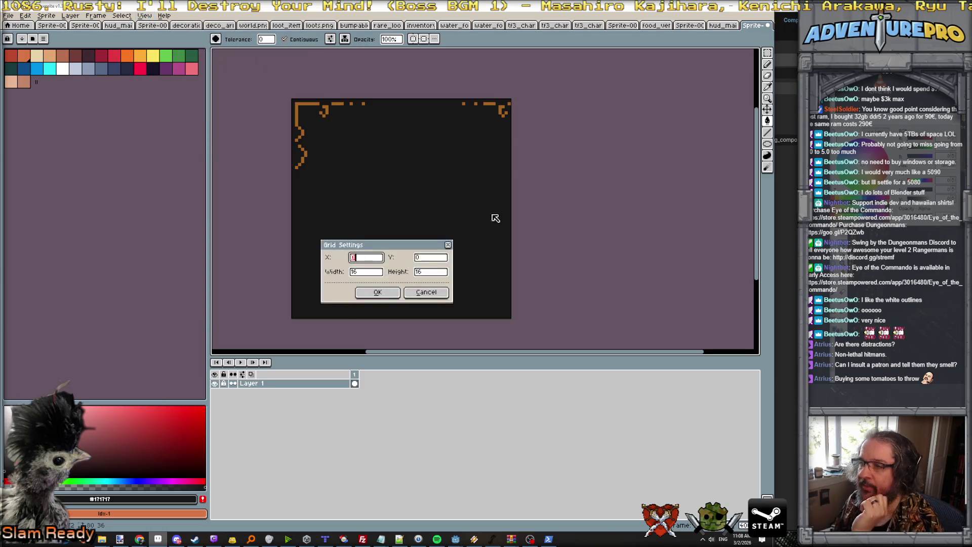
pyautogui.press('Tab')
pyautogui.press('Tab')
pyautogui.write('24')
pyautogui.press('Tab')
pyautogui.write('2')
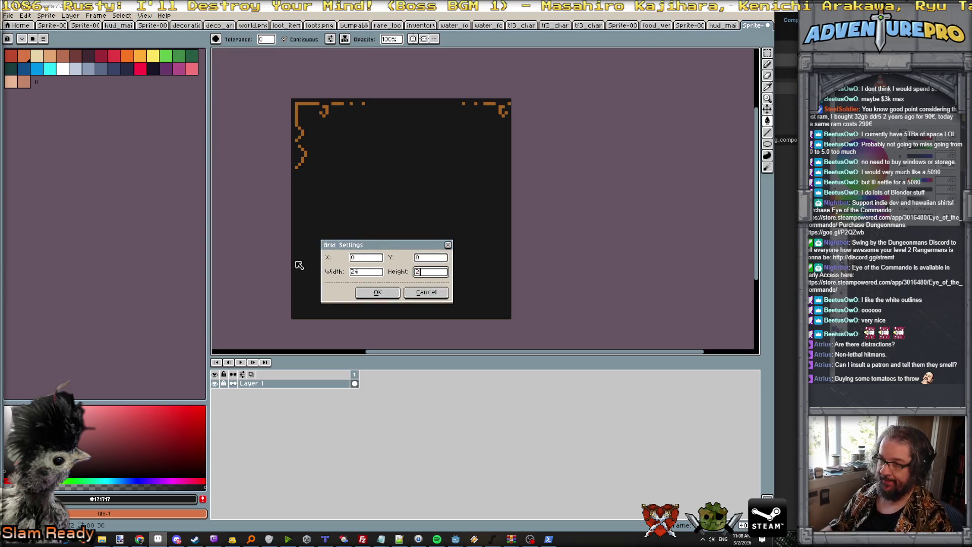
pyautogui.press('Return')
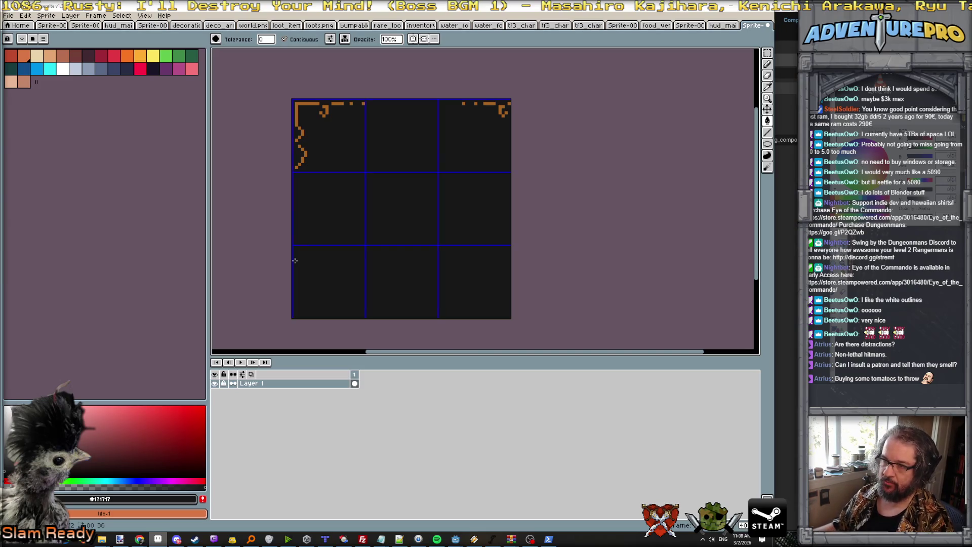
# Paint orange pixels up the sprite's left edge, undoing an accidental orange fill
pyautogui.scroll(1, 496, 115)
pyautogui.scroll(-1, 496, 115)
pyautogui.scroll(1, 496, 114)
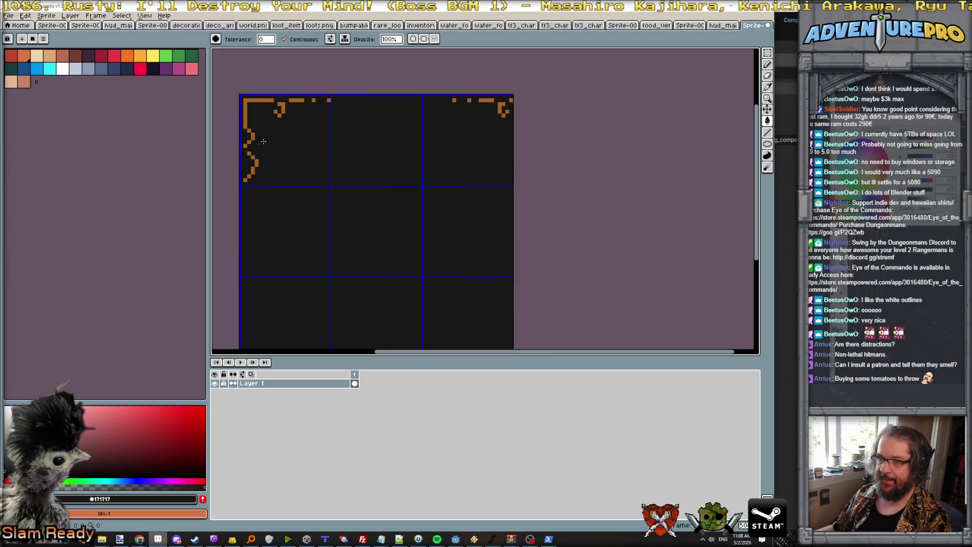
pyautogui.keyDown('alt'); pyautogui.click(247, 125); pyautogui.keyUp('alt')
pyautogui.click(245, 130)
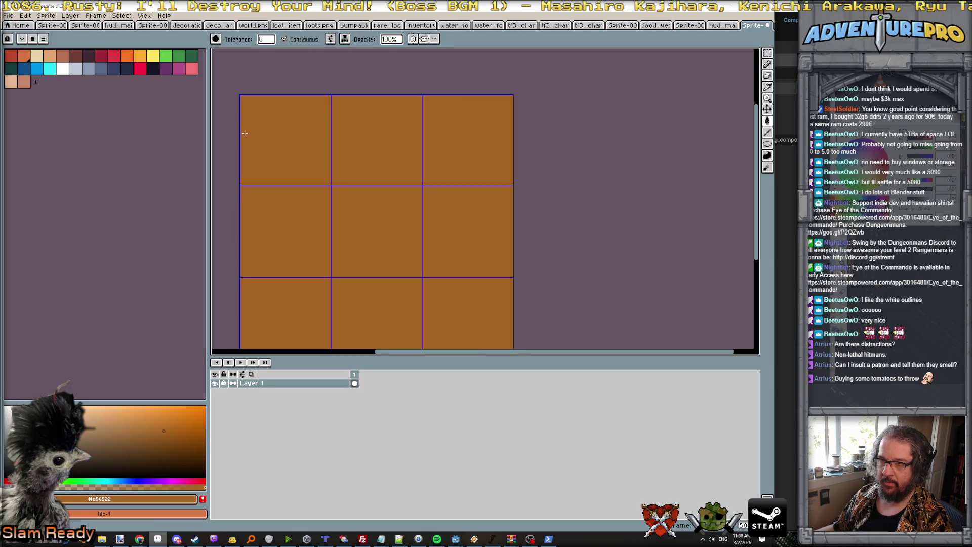
pyautogui.hotkey('ctrl', 'z')
pyautogui.press('b')
pyautogui.moveTo(246, 180); pyautogui.dragTo(252, 132)
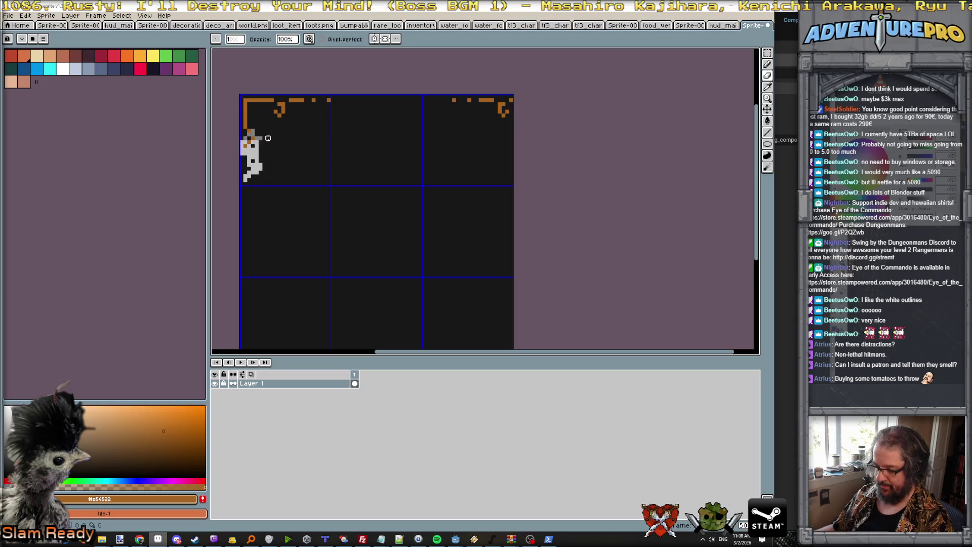
# Cover the stray light-grey pixels with the dark panel colour
pyautogui.press('h')
pyautogui.press('g')
pyautogui.keyDown('alt'); pyautogui.click(240, 171); pyautogui.keyUp('alt')
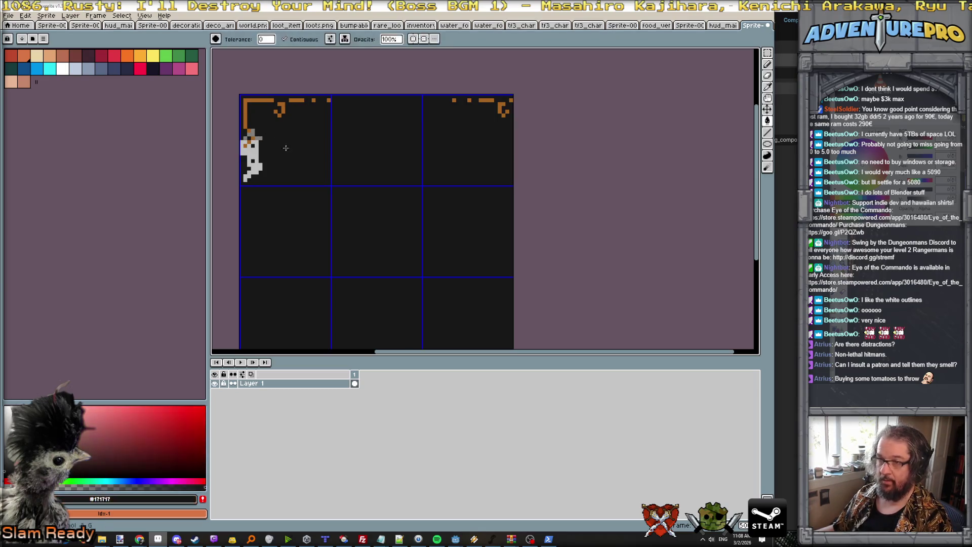
pyautogui.click(245, 160)
pyautogui.click(251, 132)
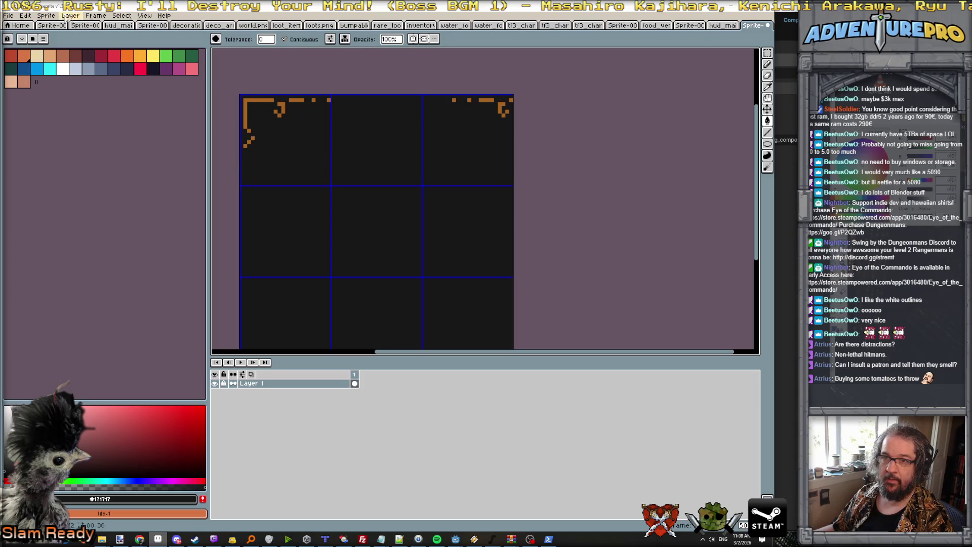
# Add a new empty layer above Layer 1
pyautogui.click(70, 15)
pyautogui.moveTo(90, 63)
pyautogui.click(153, 65)
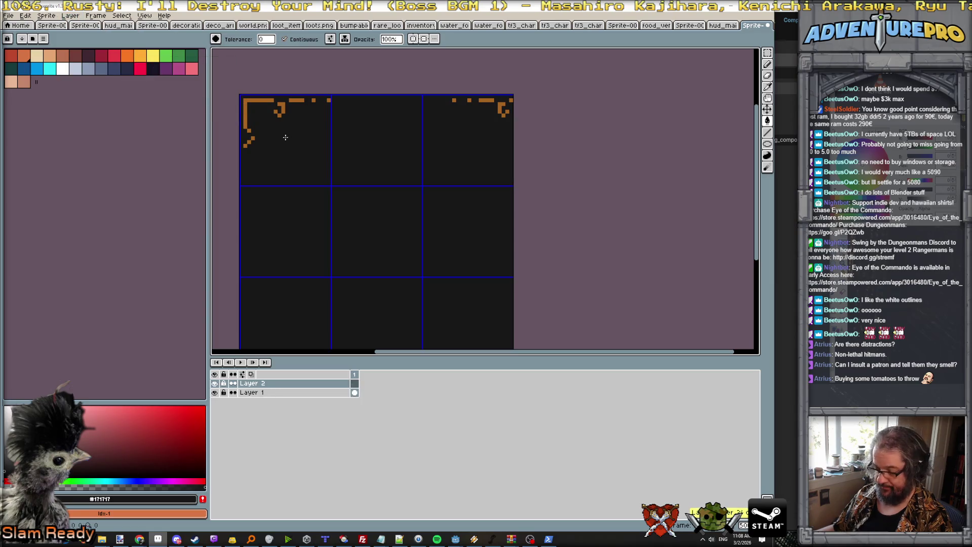
# Draw an orange L-shape near the lower-left on Layer 2
pyautogui.press('b')
pyautogui.keyDown('alt'); pyautogui.click(246, 121); pyautogui.keyUp('alt')
pyautogui.moveTo(253, 321); pyautogui.dragTo(272, 325)
# Clear Layer 1 entirely and refill it with plain dark colour
pyautogui.press('Down')
pyautogui.hotkey('ctrl', 'a')
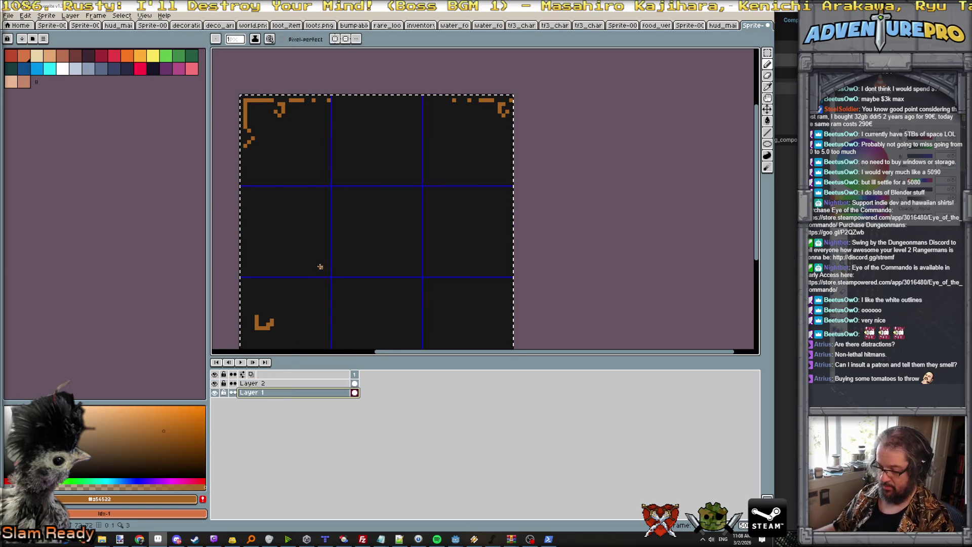
pyautogui.keyDown('alt'); pyautogui.click(312, 252); pyautogui.keyUp('alt')
pyautogui.press('Delete')
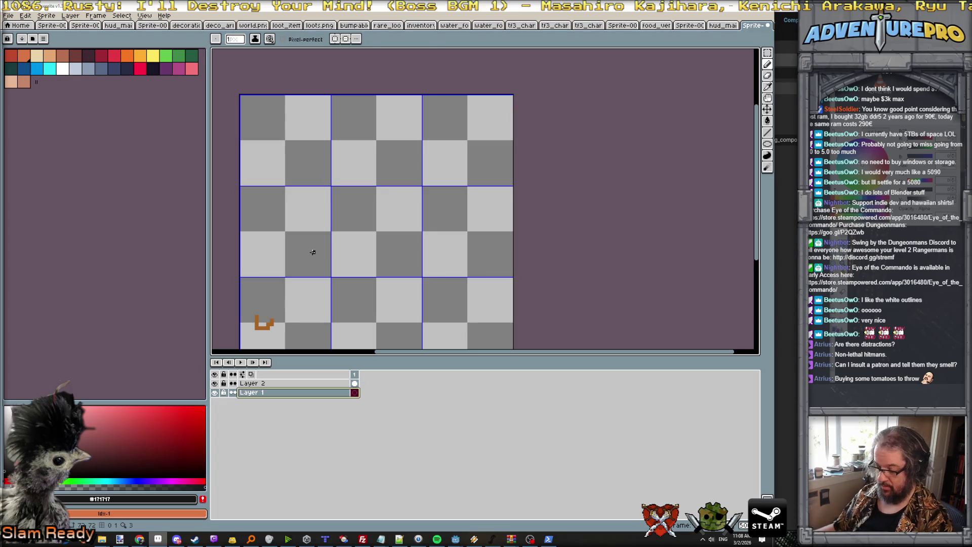
pyautogui.press('g')
pyautogui.click(312, 252)
# Rename Layer 1 to 'base' and Layer 2 to 'edge'
pyautogui.doubleClick(262, 392)
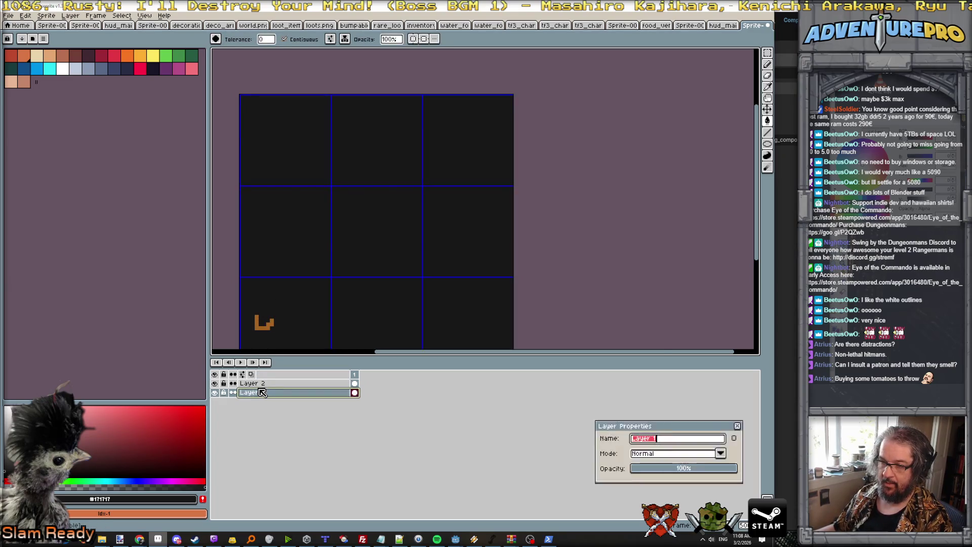
pyautogui.write('base')
pyautogui.press('Return')
pyautogui.click(262, 383)
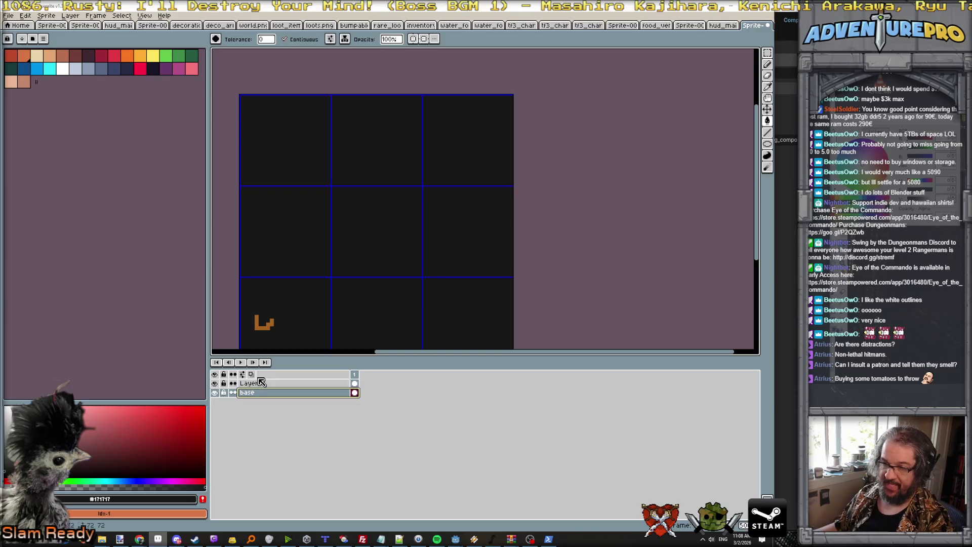
pyautogui.doubleClick(262, 383)
pyautogui.write('edge')
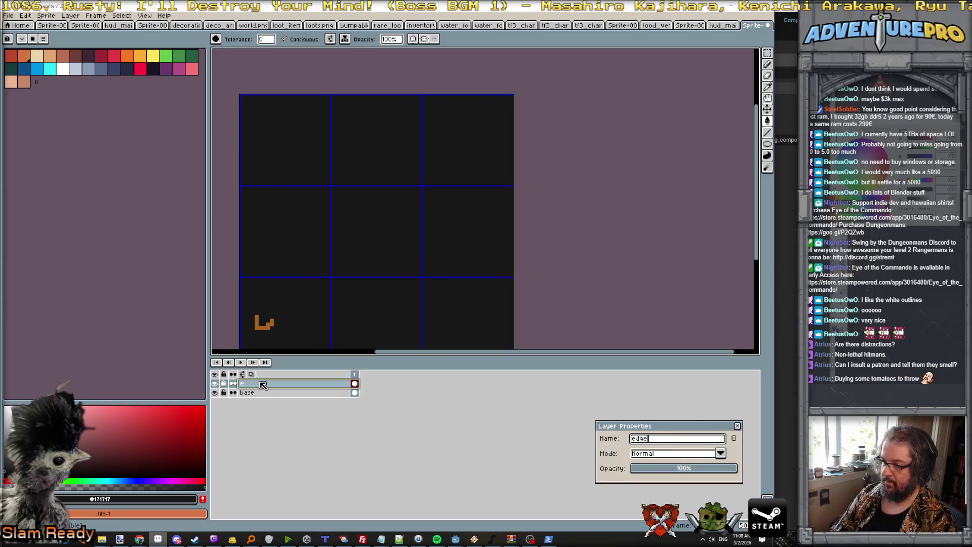
pyautogui.press('Return')
# Pick the sprite's orange and turn on symmetry across both axes
pyautogui.keyDown('alt'); pyautogui.click(256, 327); pyautogui.keyUp('alt')
pyautogui.scroll(2, 249, 135)
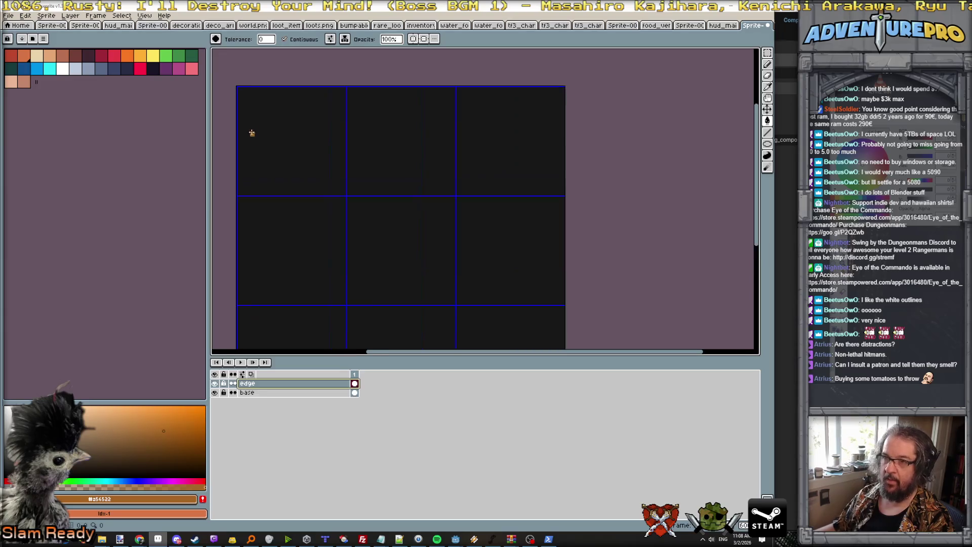
pyautogui.click(424, 39)
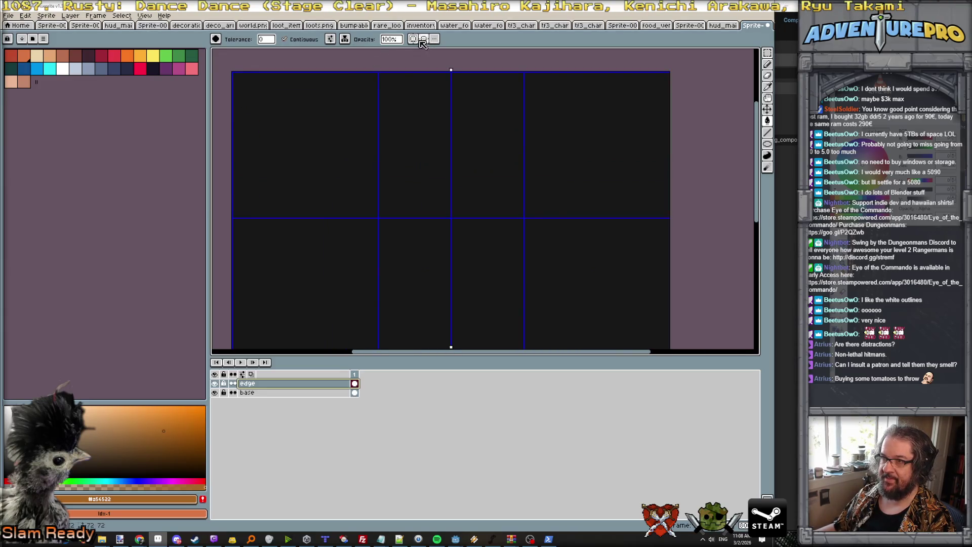
# Draw mirrored orange side border lines and the top border line
pyautogui.click(241, 90)
pyautogui.hotkey('ctrl', 'z')
pyautogui.press('b')
pyautogui.moveTo(241, 86); pyautogui.dragTo(241, 205)
pyautogui.hotkey('ctrl', 'z')
pyautogui.click(242, 196)
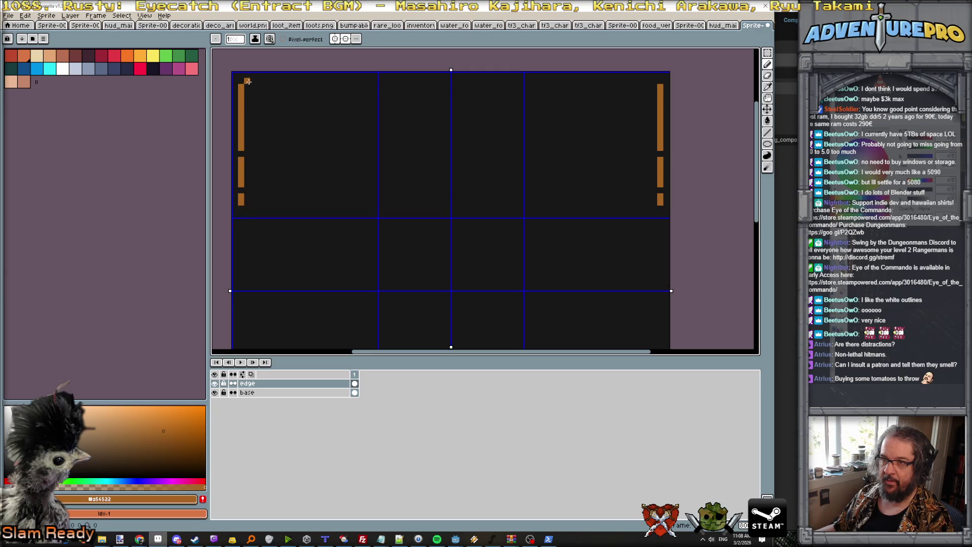
pyautogui.moveTo(247, 80); pyautogui.dragTo(326, 81)
# Trim and extend the orange top border out to its end pixel
pyautogui.press('e')
pyautogui.click(320, 81)
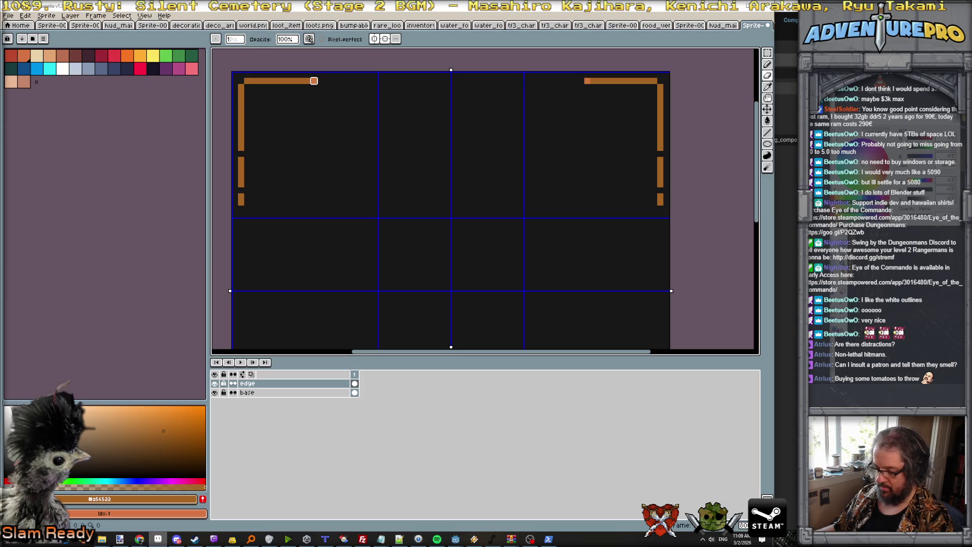
pyautogui.press('b')
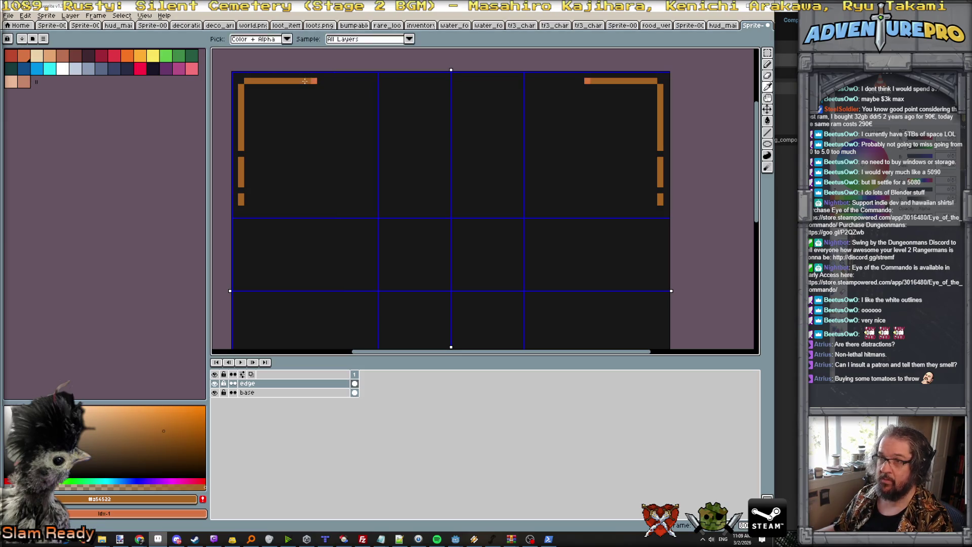
pyautogui.click(325, 81)
pyautogui.moveTo(326, 81); pyautogui.dragTo(353, 81)
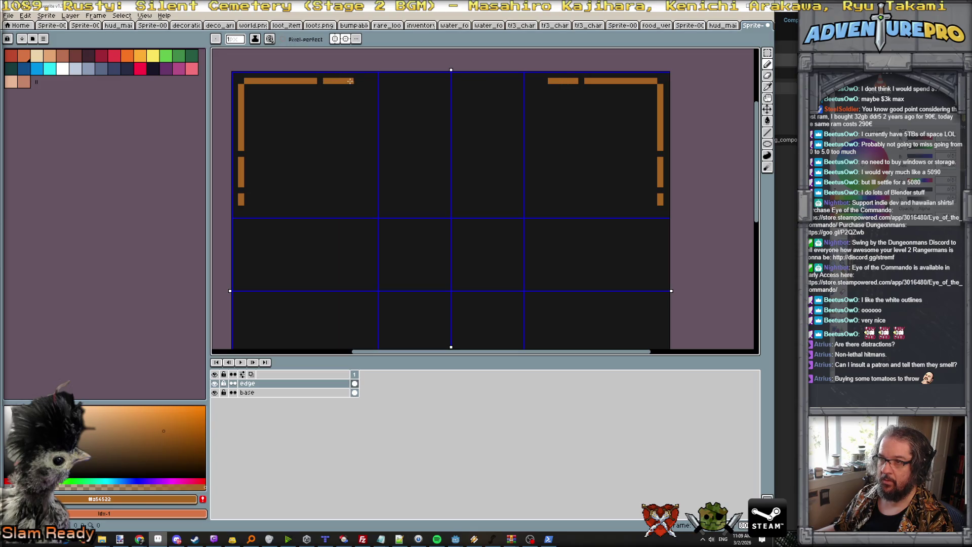
pyautogui.click(363, 81)
pyautogui.scroll(-5, 362, 117)
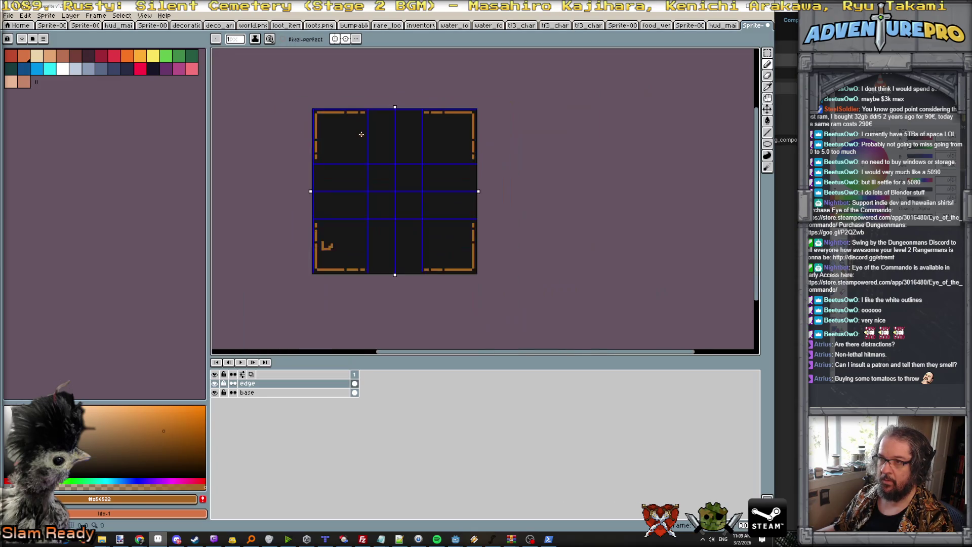
pyautogui.scroll(1, 343, 173)
pyautogui.scroll(2, 343, 172)
# Draw the curling orange ornament inside the corners with vertical and diagonal segments
pyautogui.moveTo(314, 116)
pyautogui.mouseDown()
pyautogui.moveTo(335, 99)
pyautogui.moveTo(364, 101)
pyautogui.mouseUp()
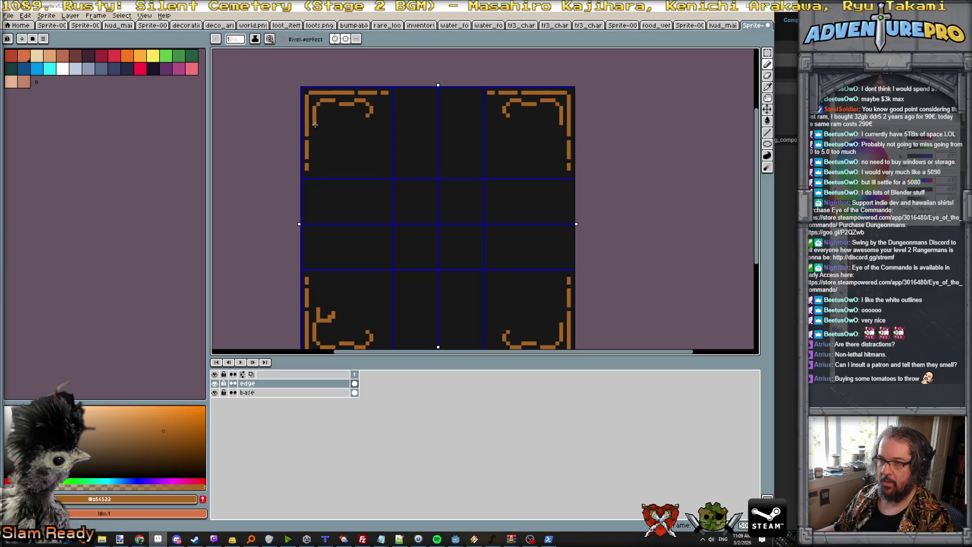
pyautogui.moveTo(316, 124)
pyautogui.mouseDown()
pyautogui.moveTo(314, 147)
pyautogui.moveTo(326, 123)
pyautogui.moveTo(328, 147)
pyautogui.mouseUp()
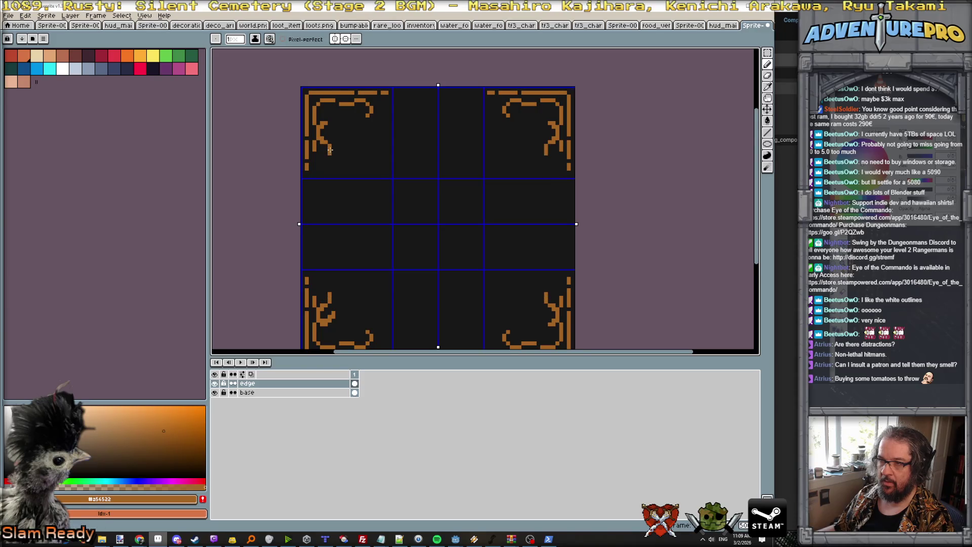
pyautogui.scroll(-3, 331, 164)
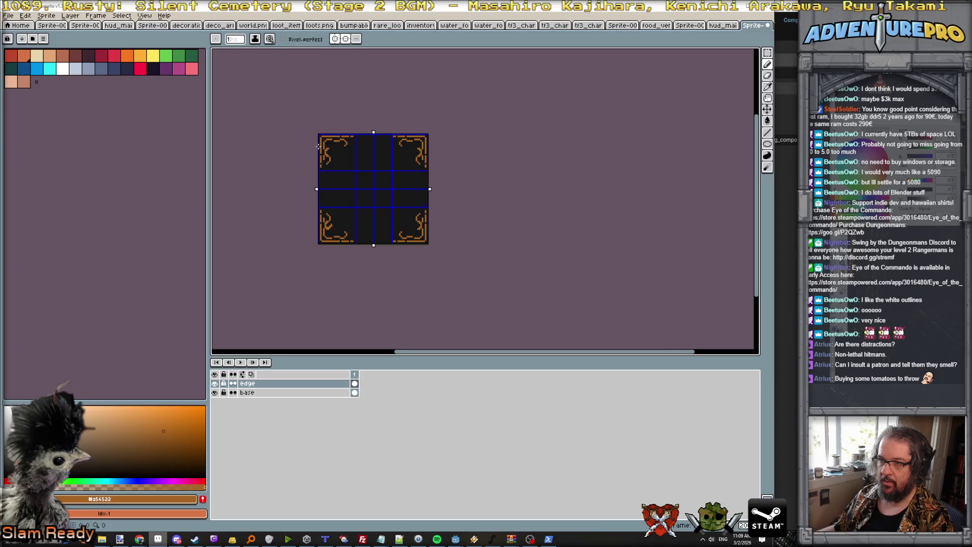
pyautogui.scroll(5, 318, 146)
pyautogui.moveTo(352, 142)
pyautogui.mouseDown()
pyautogui.moveTo(400, 140)
pyautogui.moveTo(416, 150)
pyautogui.mouseUp()
pyautogui.press('v')
pyautogui.press('b')
pyautogui.click(414, 158)
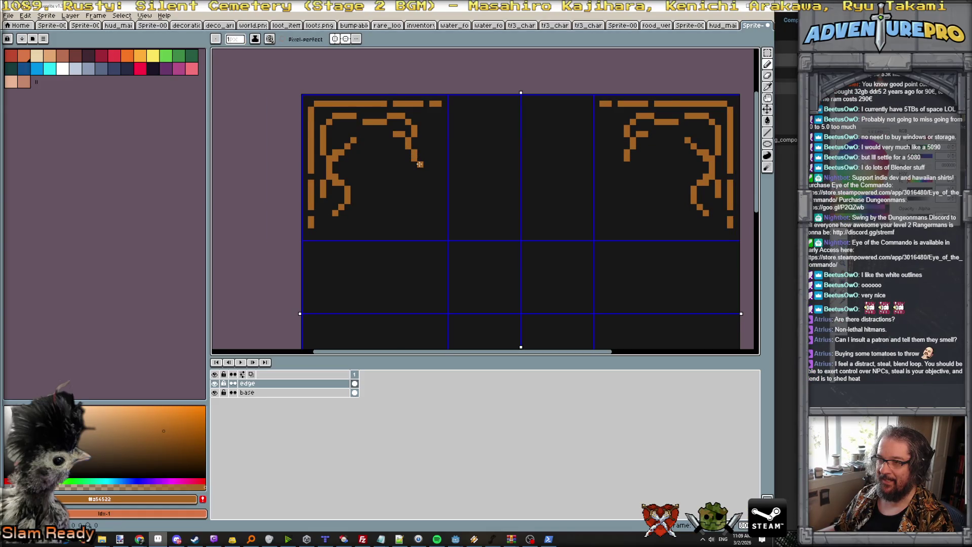
pyautogui.scroll(-2, 400, 158)
pyautogui.scroll(2, 400, 158)
# Erase stray and diagonal pixels to clean up the corner curl
pyautogui.keyDown('alt'); pyautogui.click(347, 151); pyautogui.keyUp('alt')
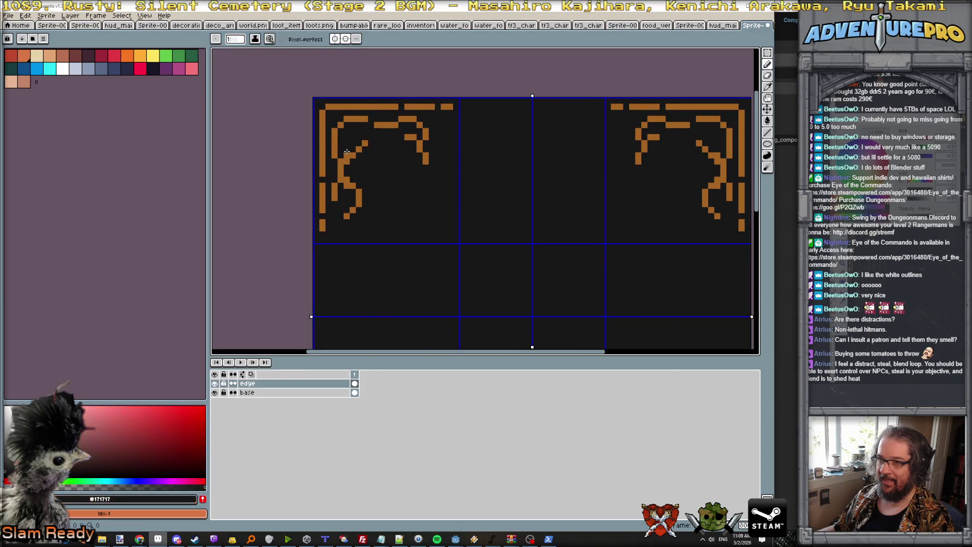
pyautogui.press('e')
pyautogui.click(347, 155)
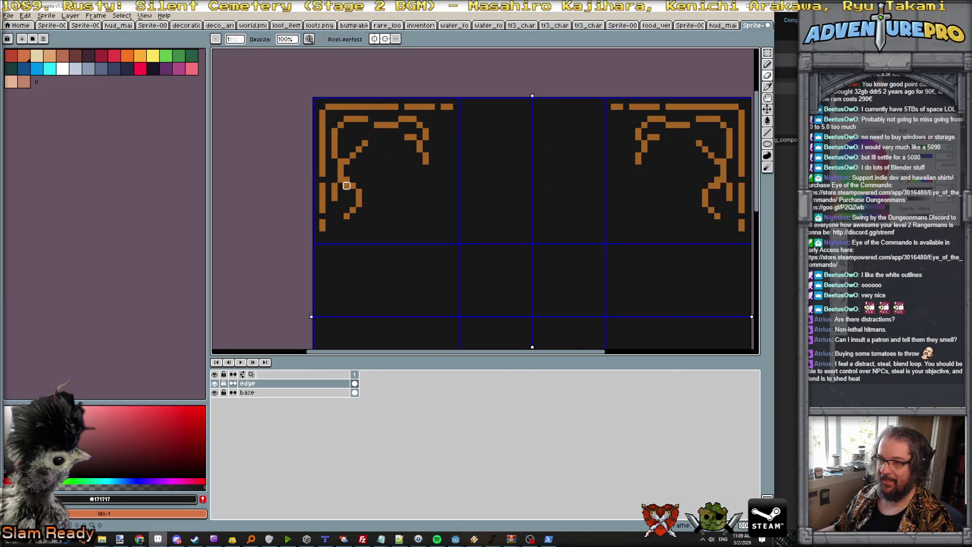
pyautogui.click(341, 161)
pyautogui.scroll(-5, 379, 163)
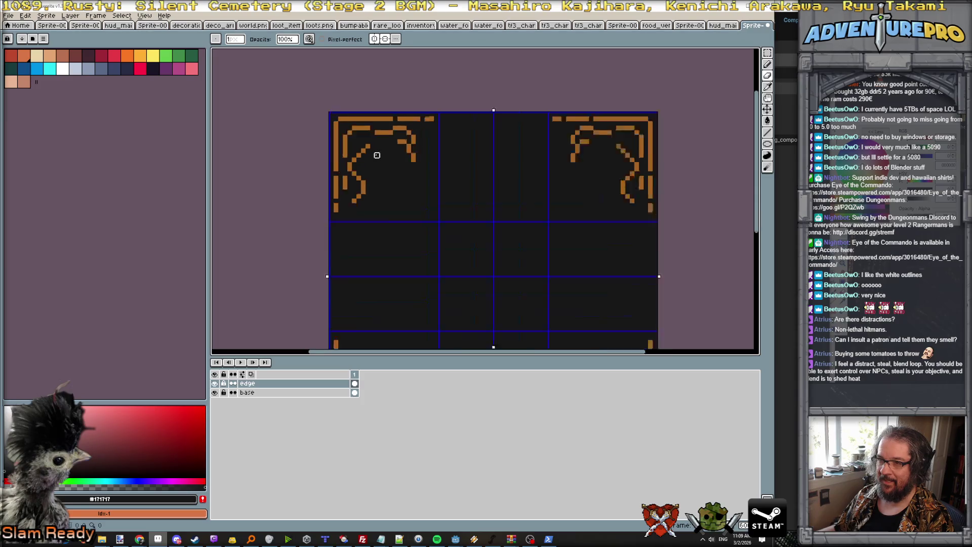
pyautogui.scroll(1, 383, 187)
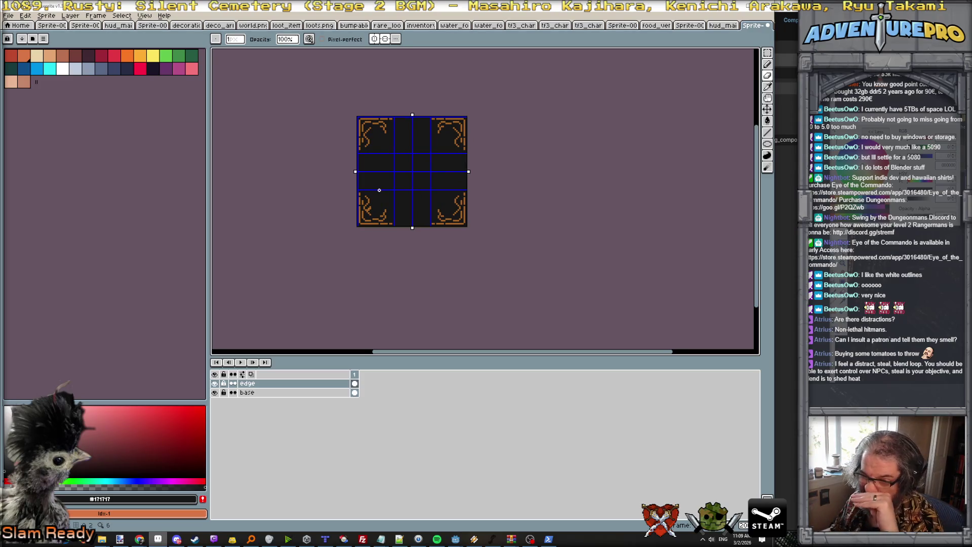
pyautogui.scroll(1, 383, 189)
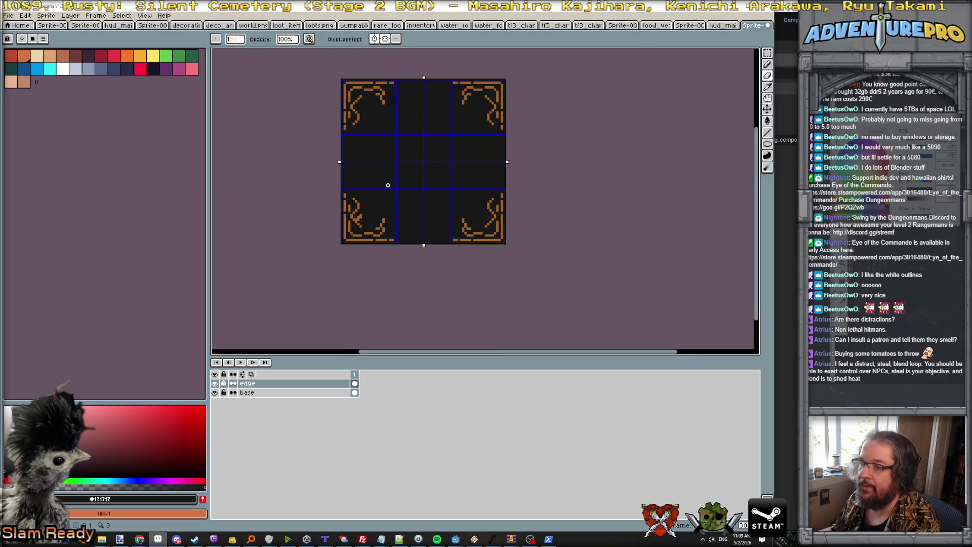
pyautogui.scroll(-3, 478, 146)
pyautogui.scroll(2, 481, 145)
pyautogui.scroll(2, 484, 141)
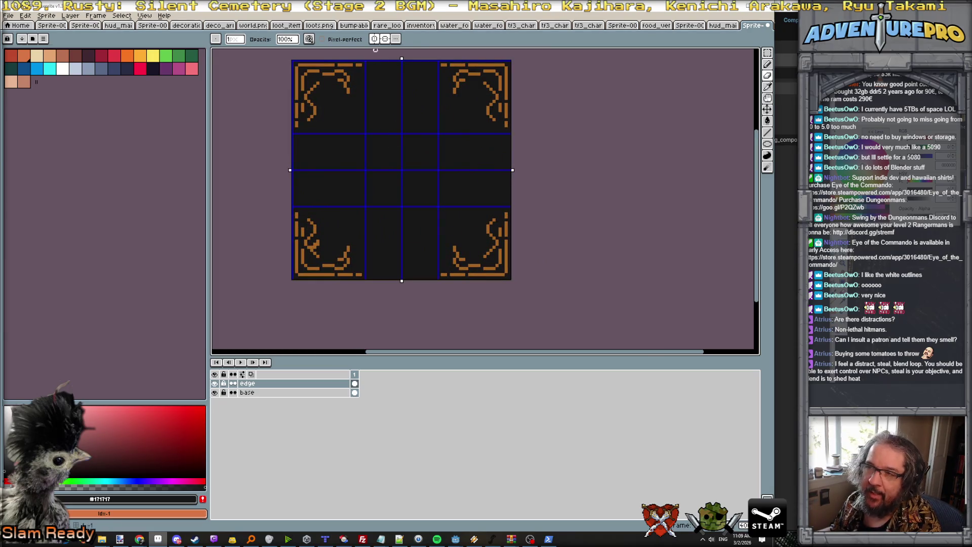
# Turn off horizontal and vertical mirroring and pick the border's orange colour
pyautogui.click(377, 40)
pyautogui.click(376, 40)
pyautogui.scroll(1, 382, 75)
pyautogui.scroll(1, 382, 74)
pyautogui.scroll(-2, 382, 74)
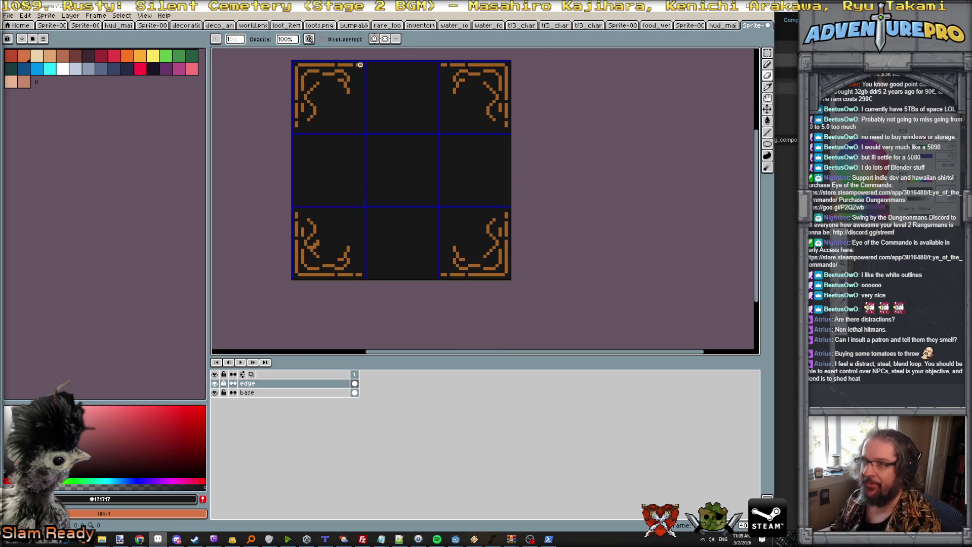
pyautogui.keyDown('alt'); pyautogui.click(360, 65); pyautogui.keyUp('alt')
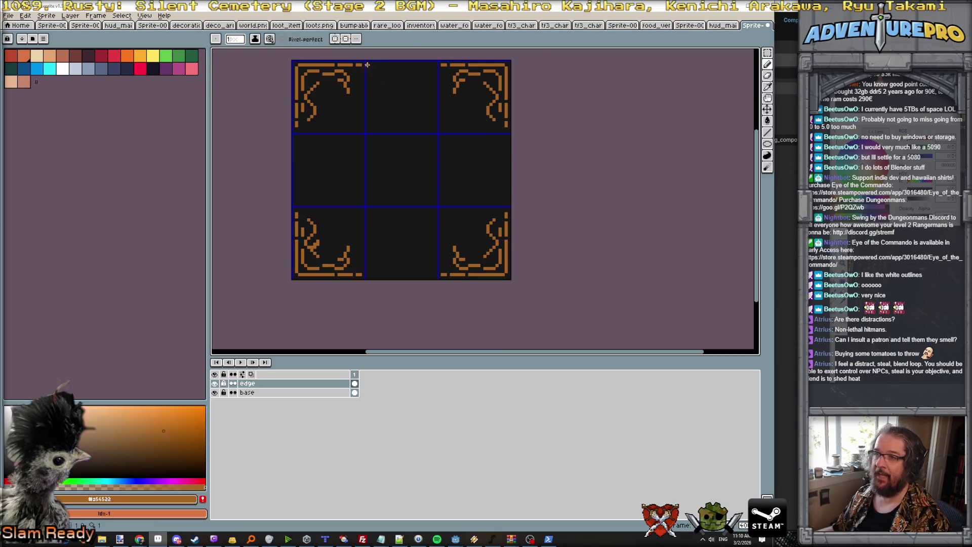
pyautogui.scroll(1, 373, 65)
# Draw an orange dash atop the middle tile with left-right symmetry, then erase the top dashes
pyautogui.moveTo(370, 65); pyautogui.dragTo(384, 65)
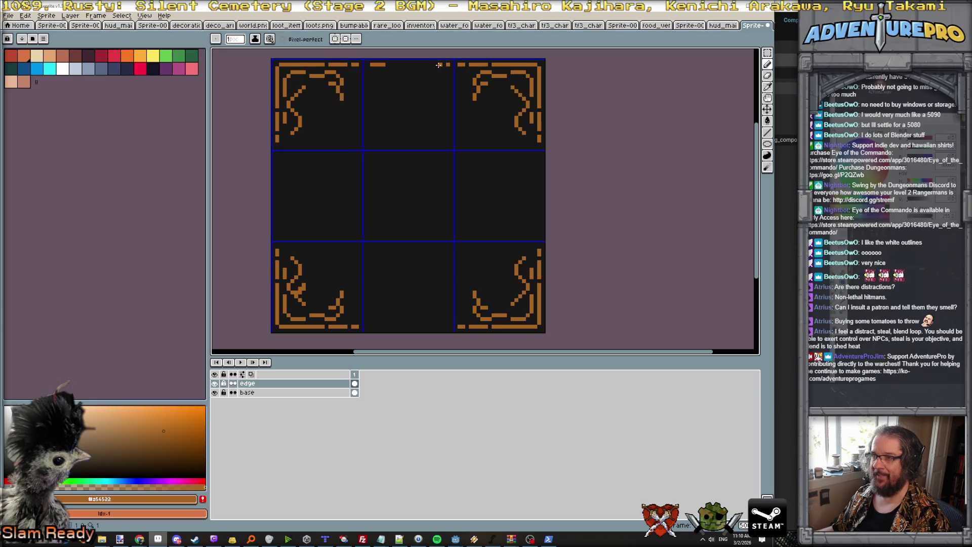
pyautogui.scroll(-4, 402, 117)
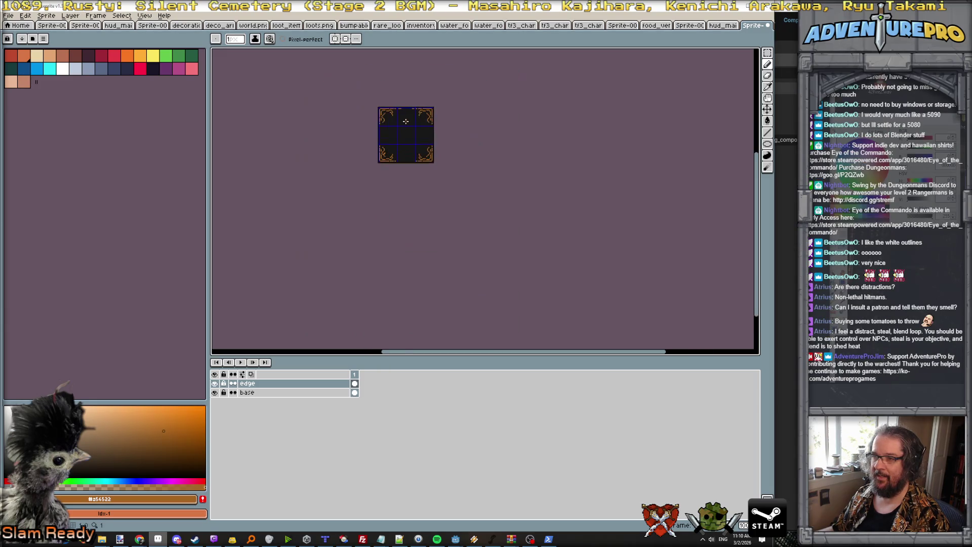
pyautogui.scroll(4, 402, 117)
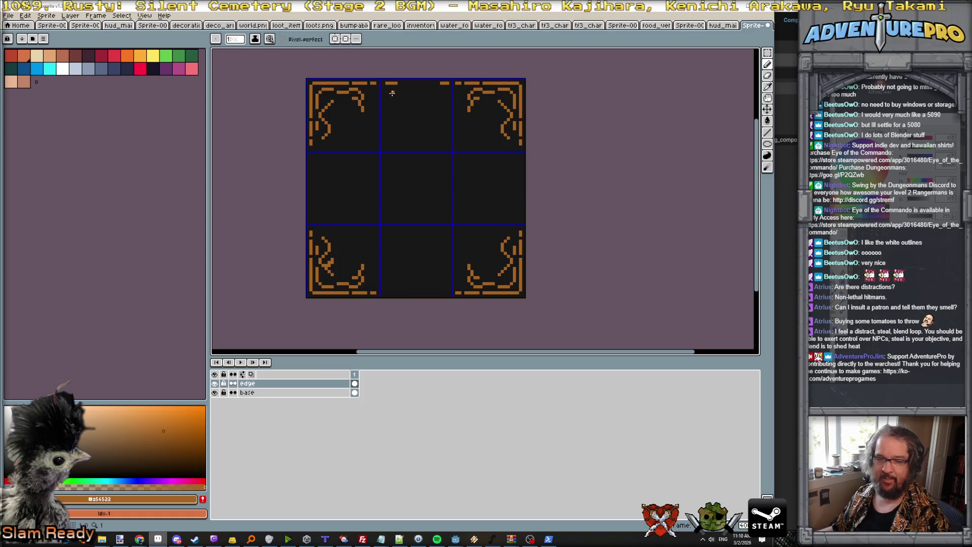
pyautogui.click(334, 38)
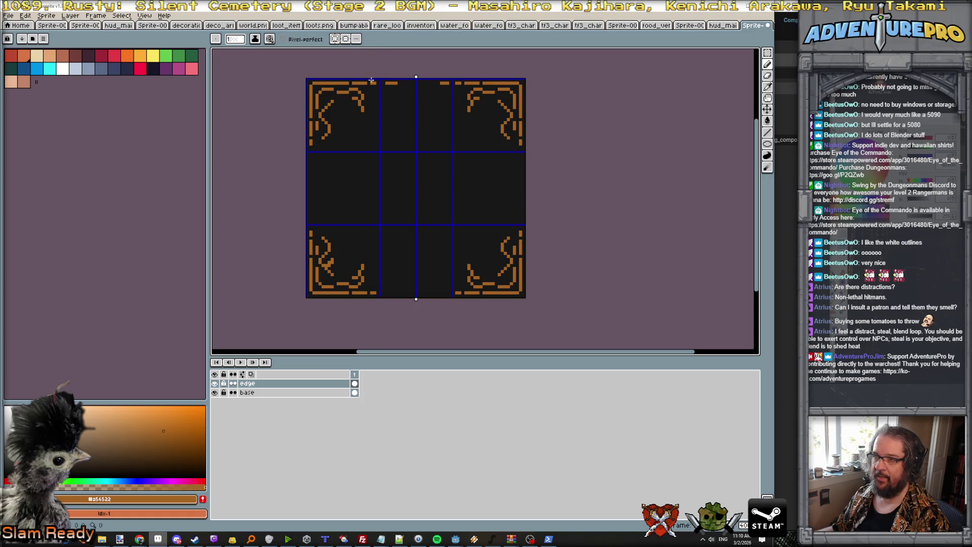
pyautogui.click(394, 84)
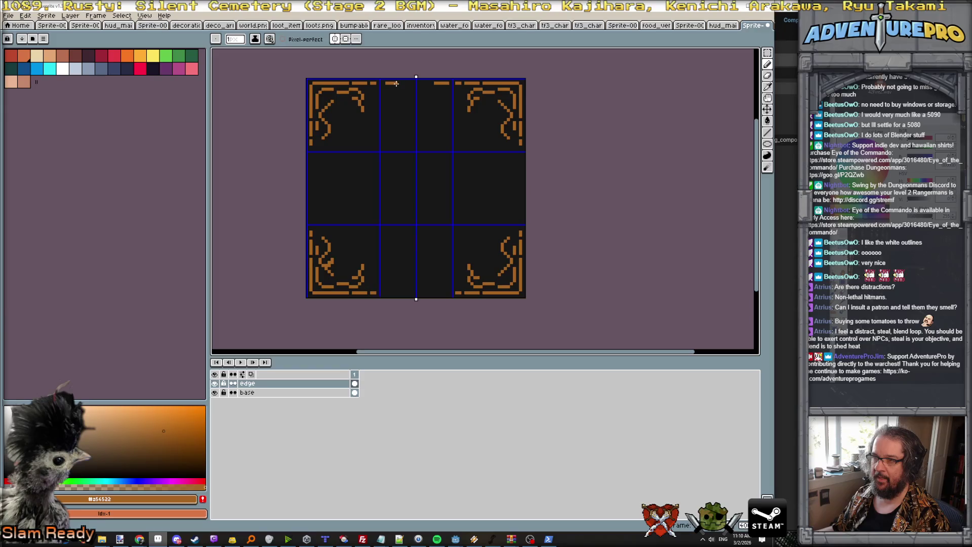
pyautogui.scroll(2, 398, 86)
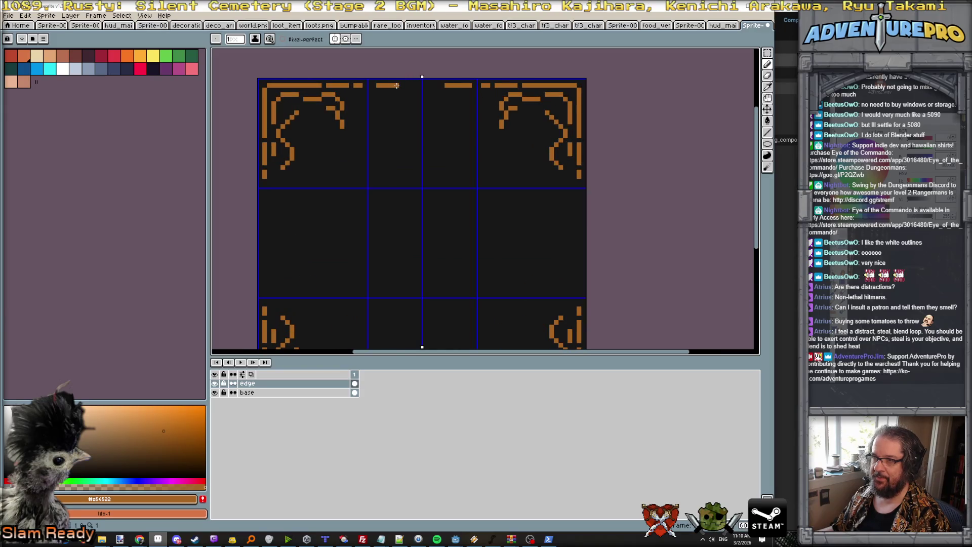
pyautogui.press('e')
pyautogui.moveTo(447, 85); pyautogui.dragTo(465, 89)
pyautogui.click(464, 87)
# Redraw a mirrored orange dash along the top edge and trim its end pixels
pyautogui.press('b')
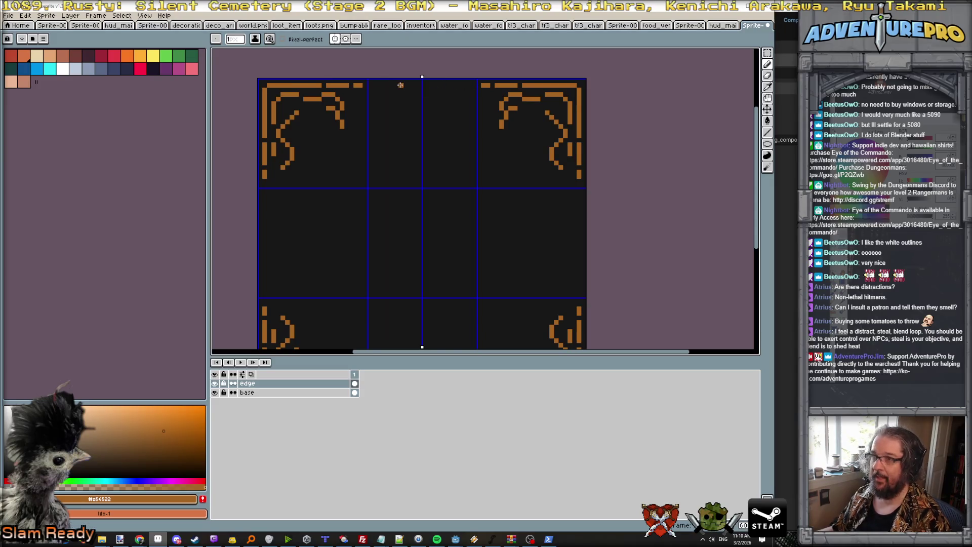
pyautogui.moveTo(379, 85); pyautogui.dragTo(395, 86)
pyautogui.click(396, 86)
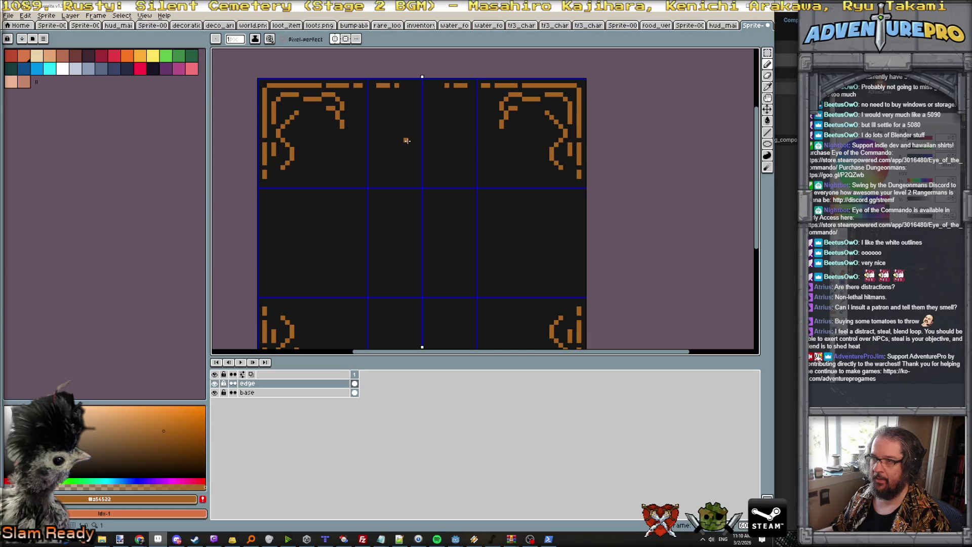
pyautogui.press('e')
pyautogui.click(385, 86)
pyautogui.click(397, 86)
pyautogui.press('b')
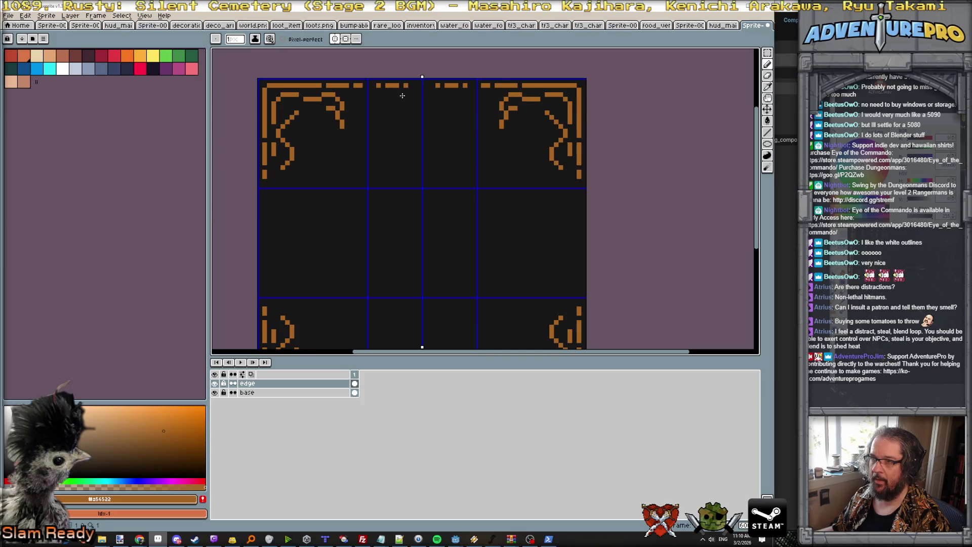
# Add top-bottom symmetry and draw mirrored short orange ticks down the left edge
pyautogui.click(344, 40)
pyautogui.click(264, 194)
pyautogui.moveTo(263, 202); pyautogui.dragTo(265, 214)
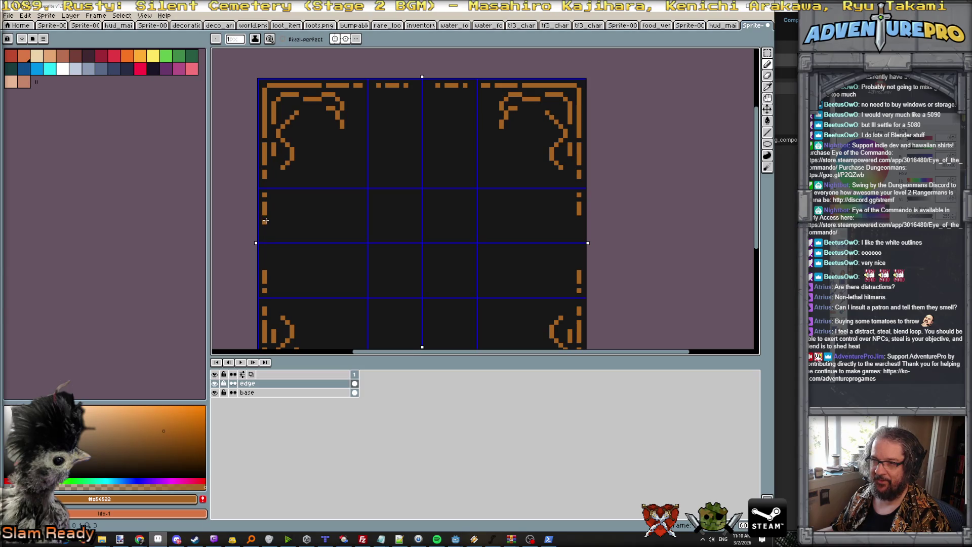
pyautogui.scroll(-3, 375, 277)
pyautogui.scroll(3, 374, 277)
pyautogui.scroll(-1, 395, 270)
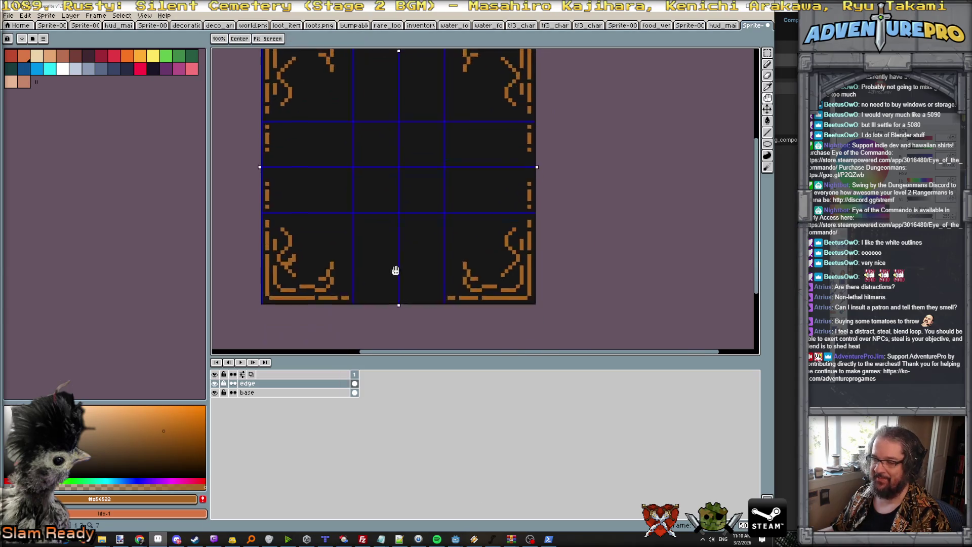
pyautogui.scroll(1, 396, 270)
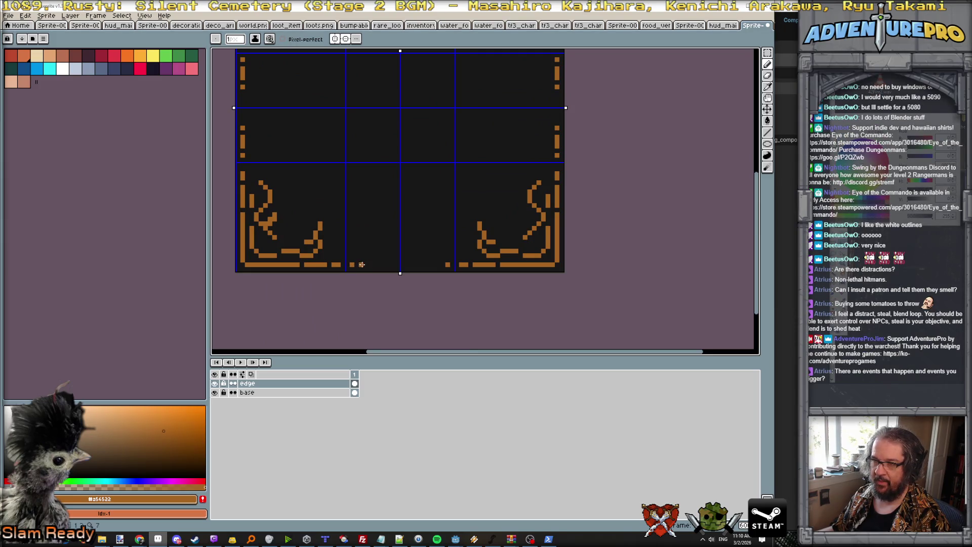
pyautogui.scroll(-3, 436, 186)
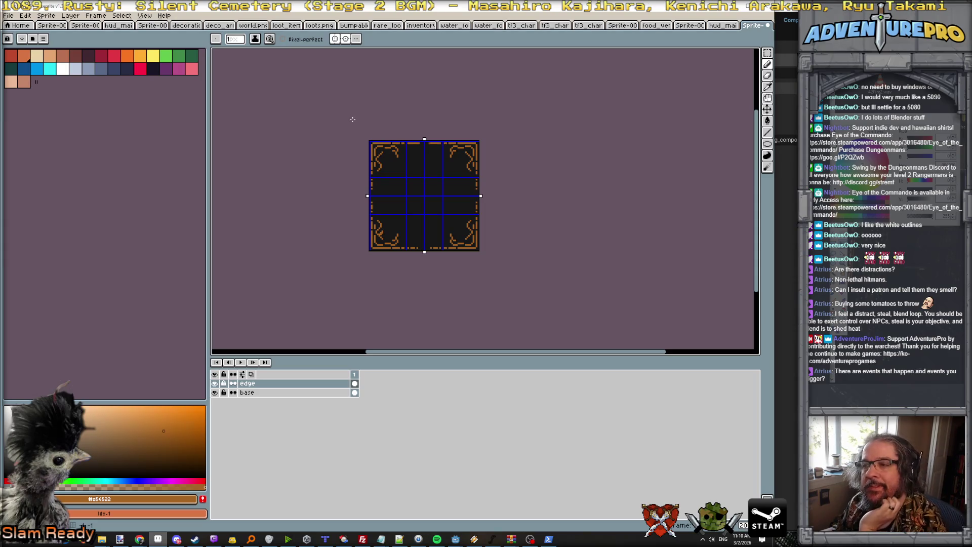
pyautogui.click(334, 39)
# Turn off symmetry and save the sprite as 9slice_filligree.png
pyautogui.click(346, 39)
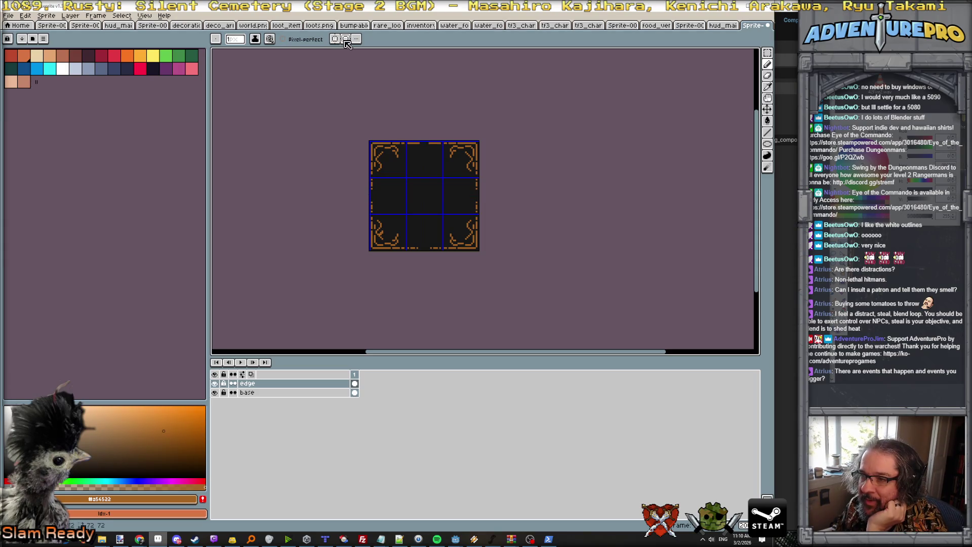
pyautogui.click(9, 15)
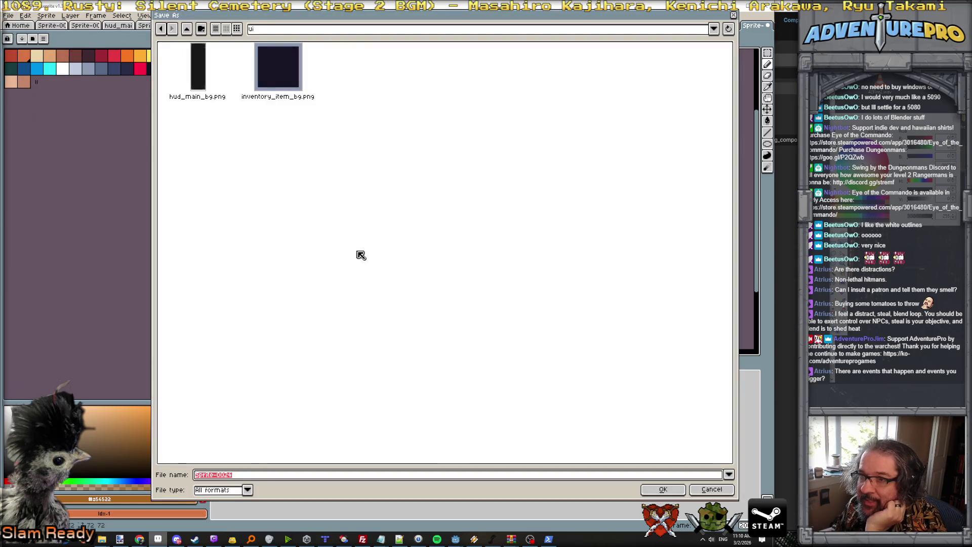
pyautogui.write('9slice_')
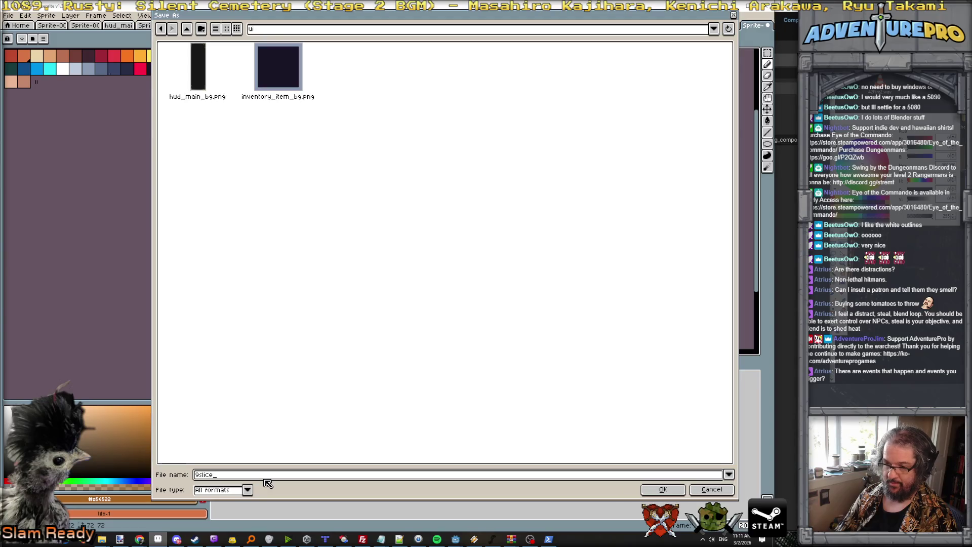
pyautogui.write('filligree.png')
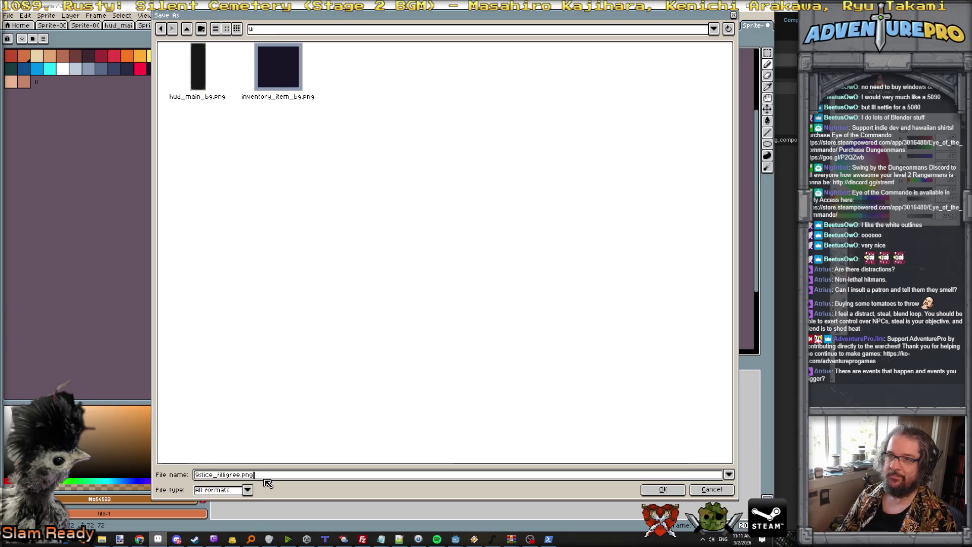
pyautogui.press('Return')
pyautogui.press('Return')
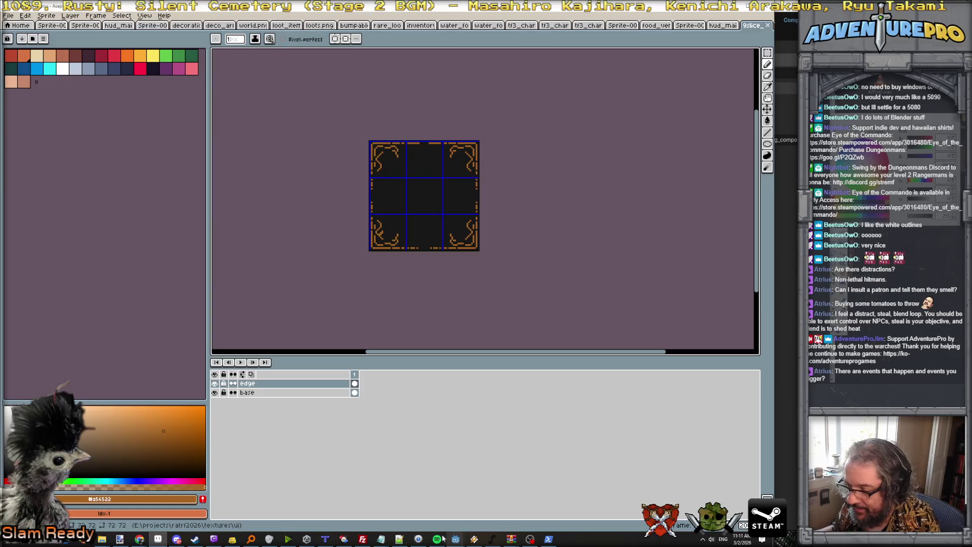
# Bring the Godot editor window to the front
pyautogui.moveTo(454, 540)
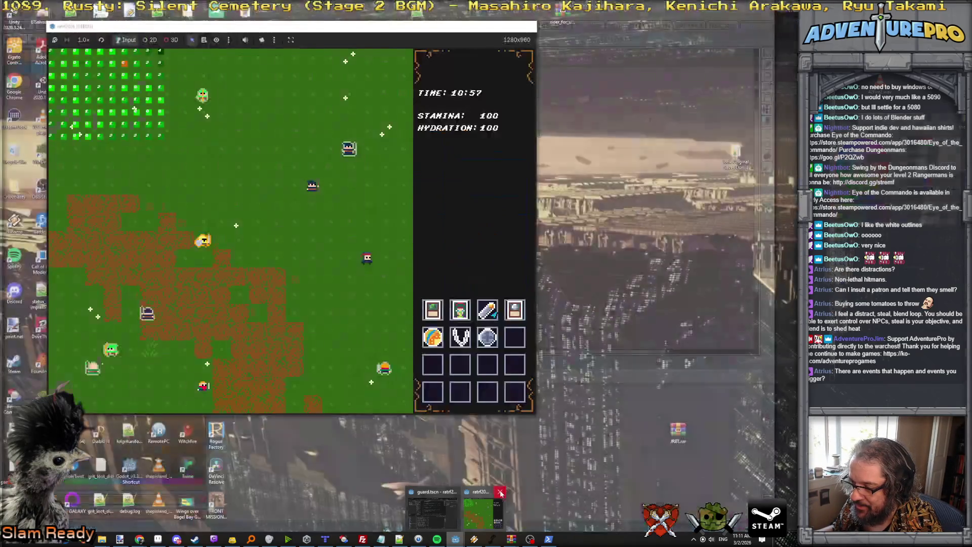
pyautogui.moveTo(462, 511)
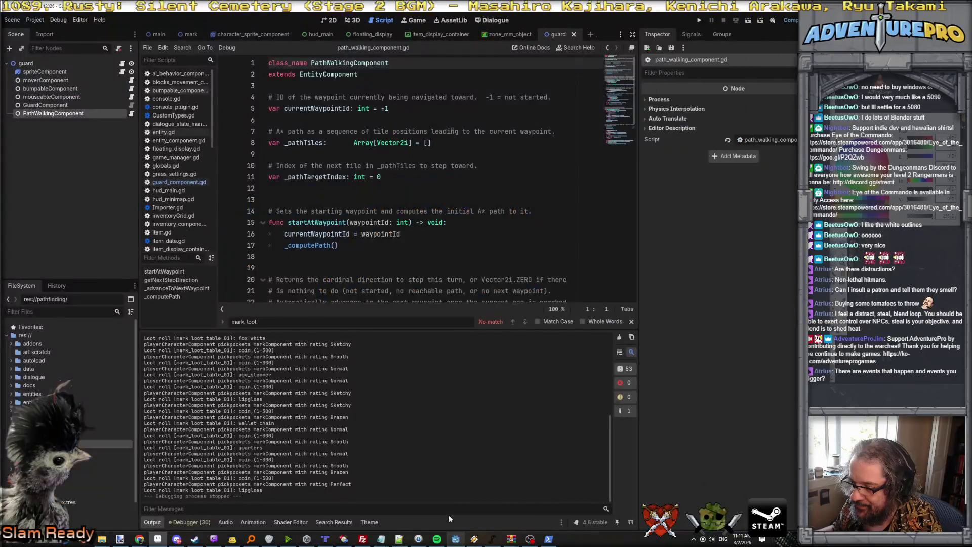
pyautogui.click(456, 538)
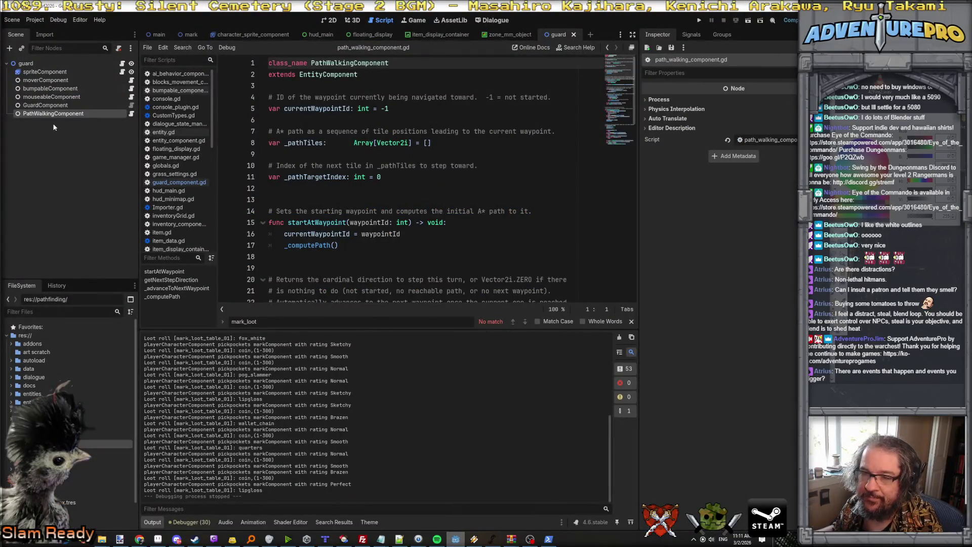
# Create a new scene with a User Interface Control root and show the 2D view
pyautogui.click(13, 21)
pyautogui.click(23, 34)
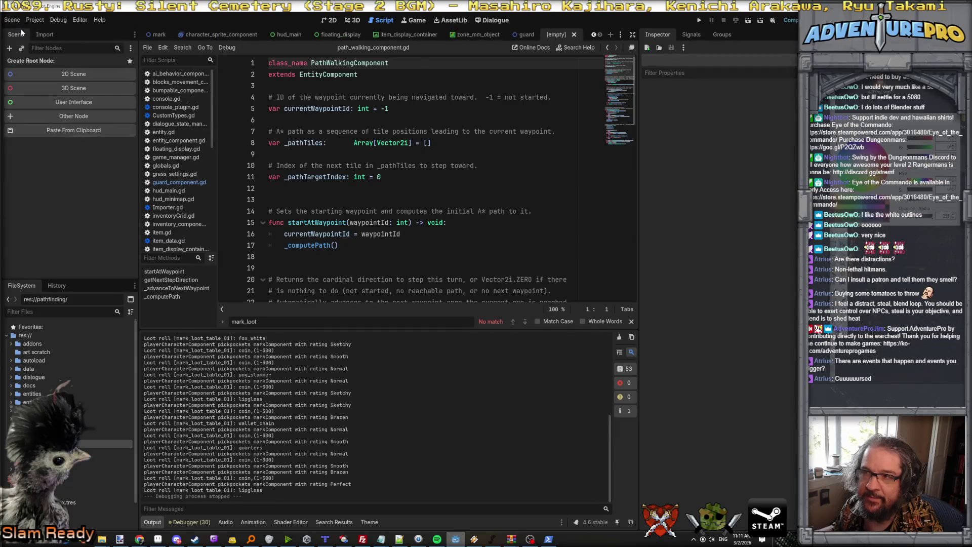
pyautogui.click(65, 101)
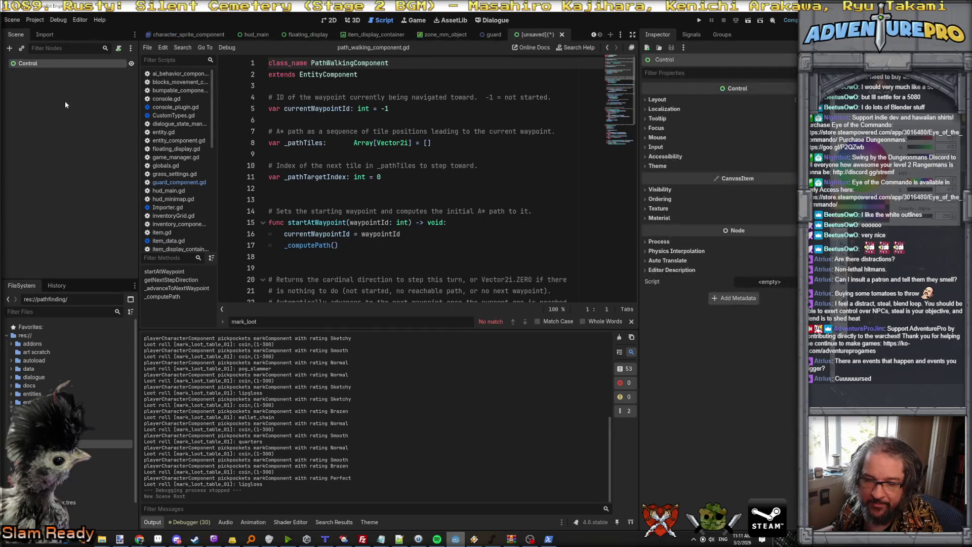
pyautogui.click(328, 20)
# Add a NinePatchRect as a child of the Control node
pyautogui.rightClick(46, 66)
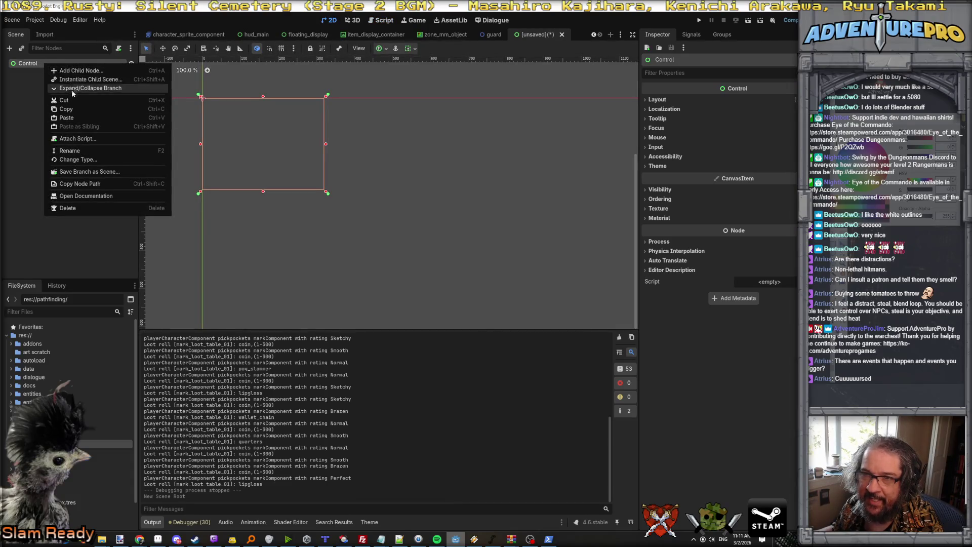
pyautogui.click(70, 72)
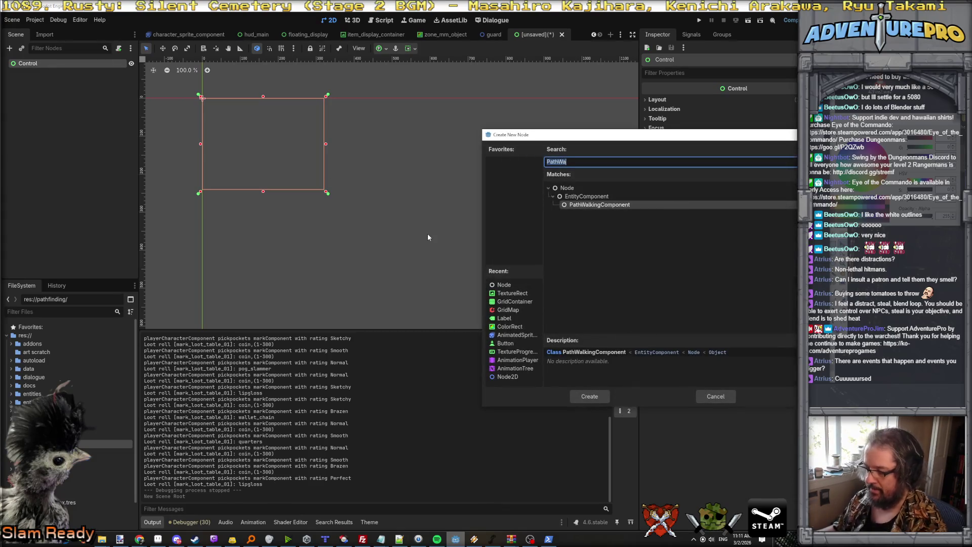
pyautogui.write('nine')
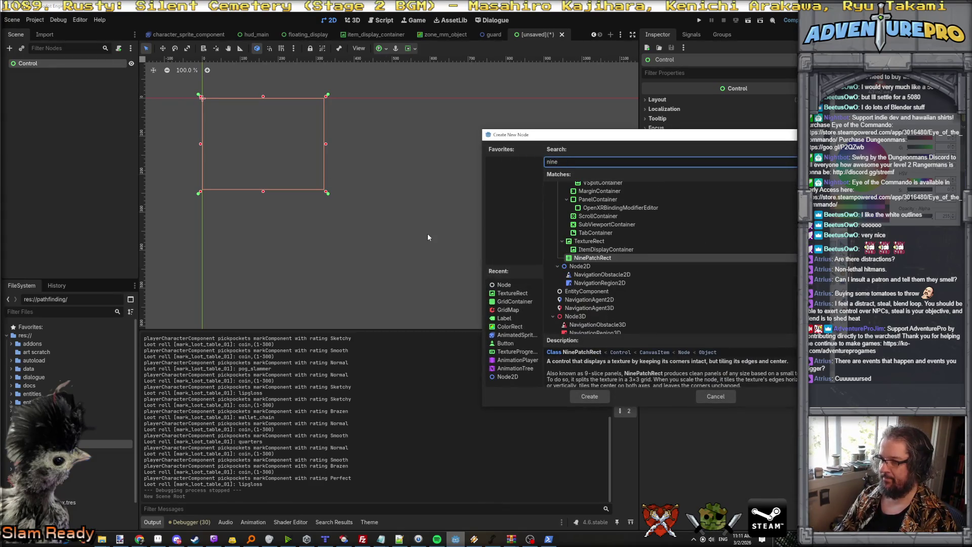
pyautogui.press('Return')
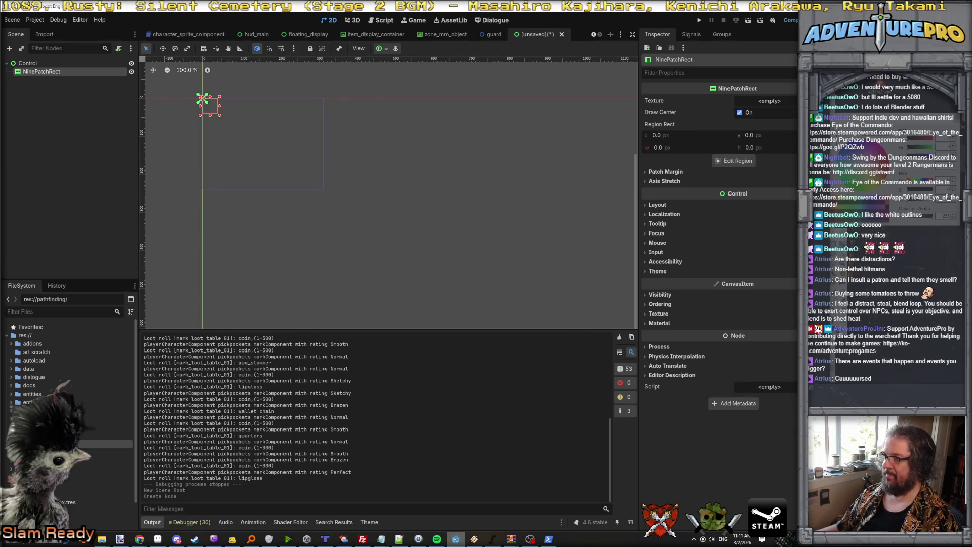
pyautogui.click(770, 100)
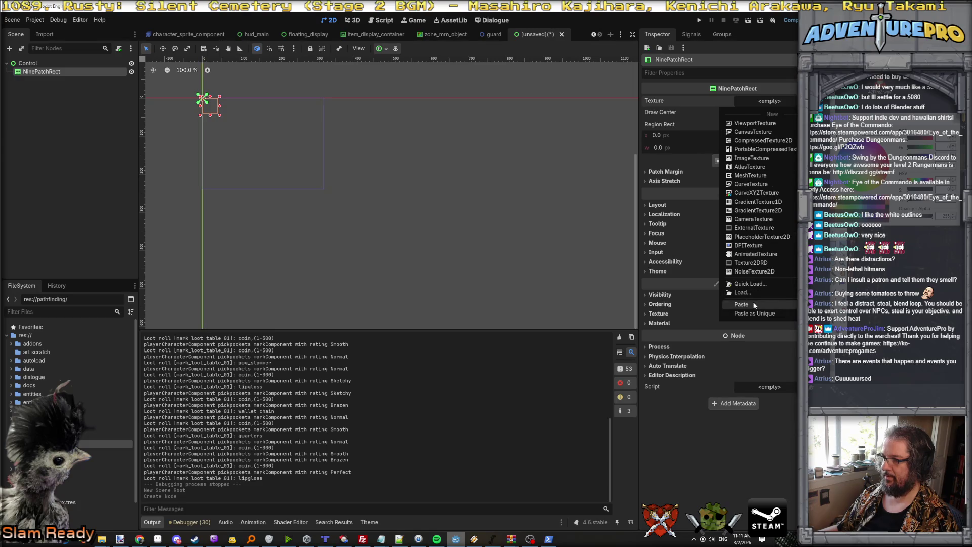
# Assign 9slice_filligree.png as the NinePatchRect texture and drag the panel to (59, 27)
pyautogui.click(754, 285)
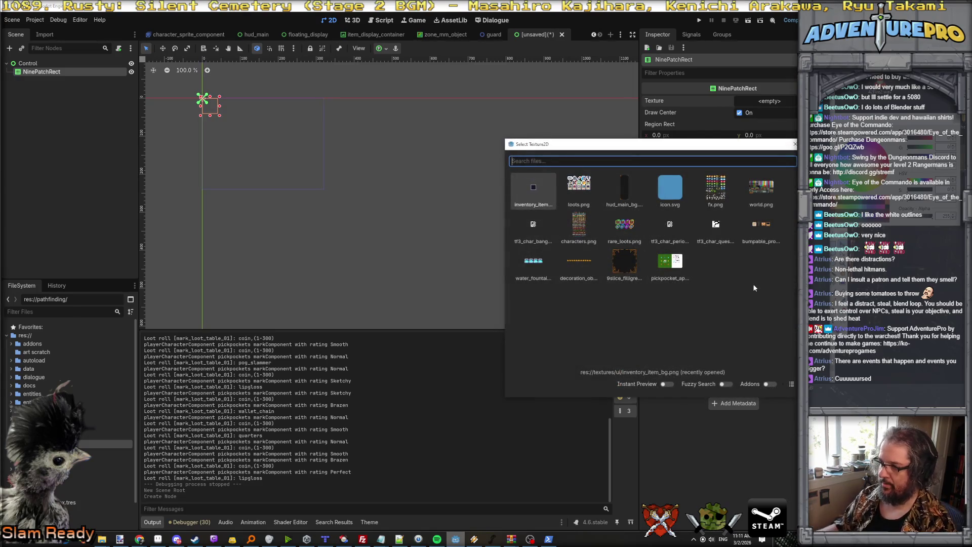
pyautogui.doubleClick(624, 261)
pyautogui.scroll(8, 211, 116)
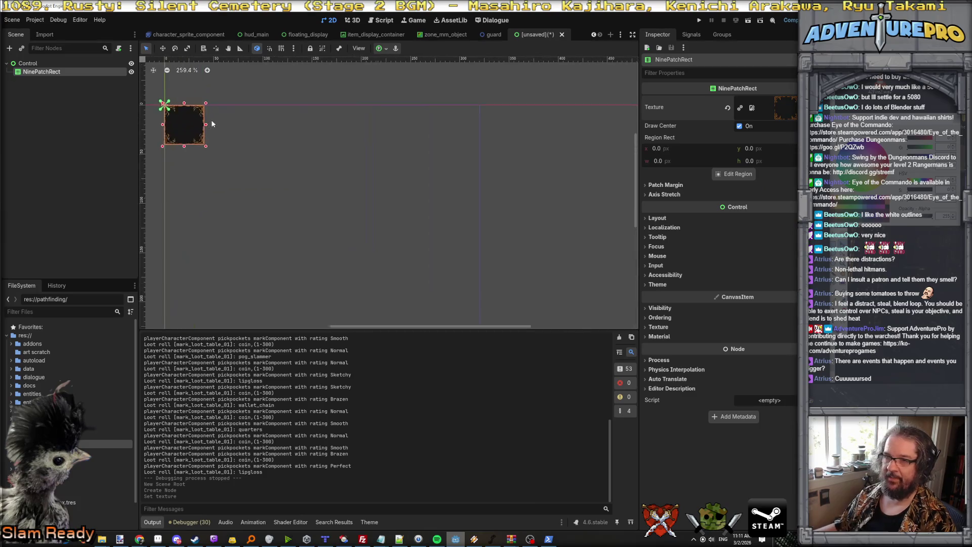
pyautogui.scroll(2, 223, 157)
pyautogui.rightClick(264, 176)
pyautogui.click(226, 178)
pyautogui.moveTo(227, 178); pyautogui.dragTo(404, 256)
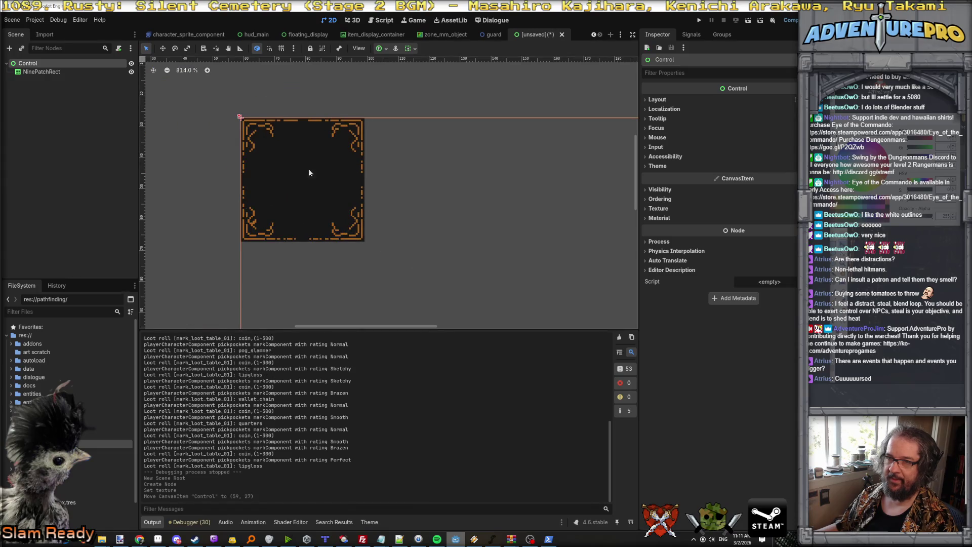
# Set the NinePatchRect's Left, Top, Right and Bottom patch margins to 24
pyautogui.click(65, 72)
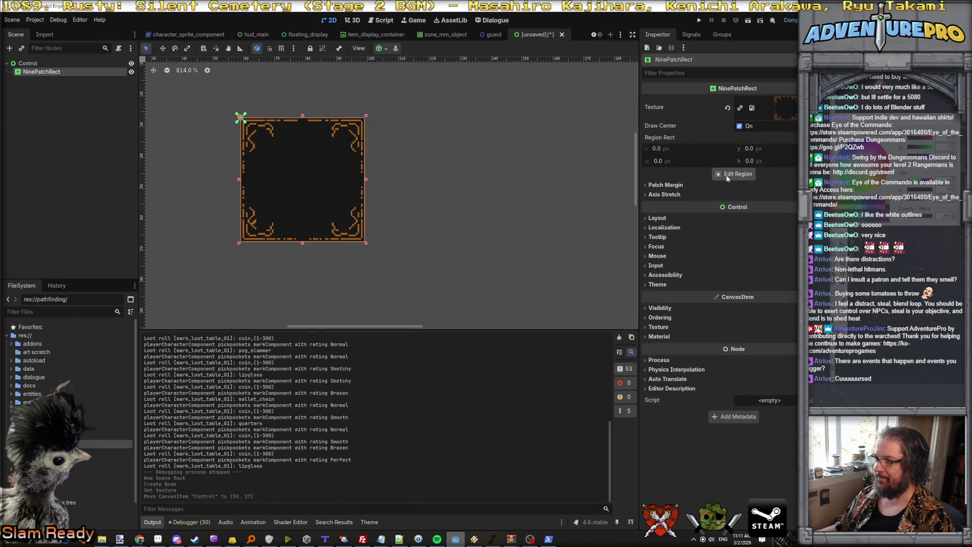
pyautogui.click(711, 185)
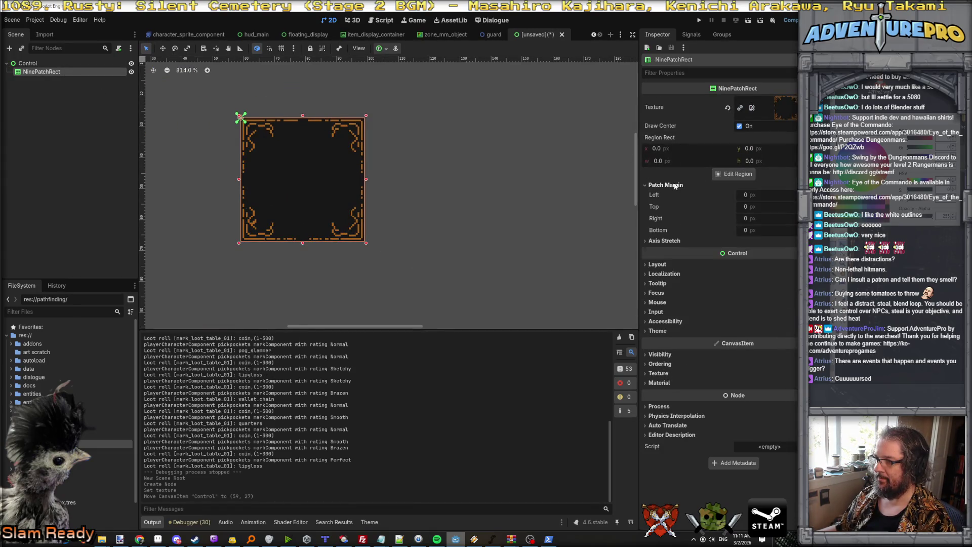
pyautogui.click(759, 195)
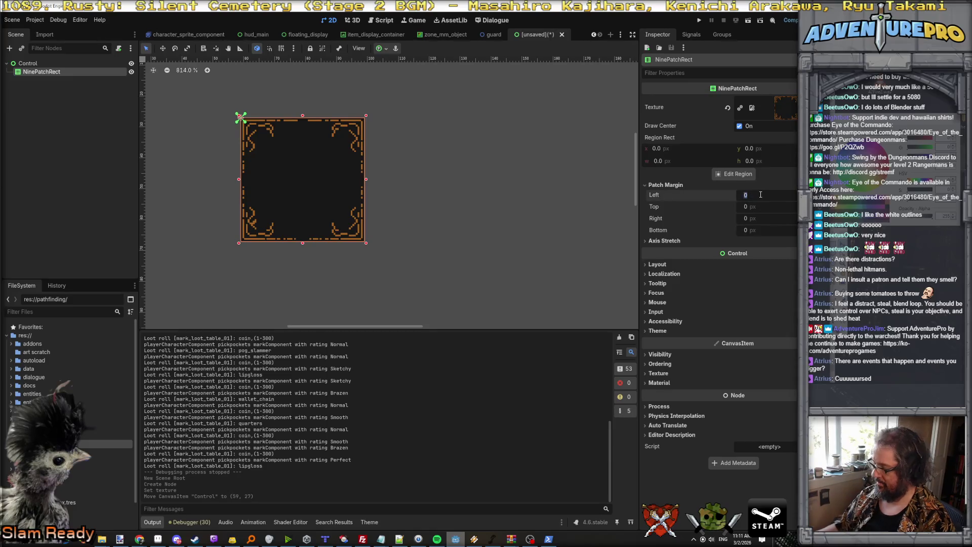
pyautogui.press('Tab')
pyautogui.write('24')
pyautogui.press('Tab')
pyautogui.write('24')
pyautogui.press('Tab')
pyautogui.write('24')
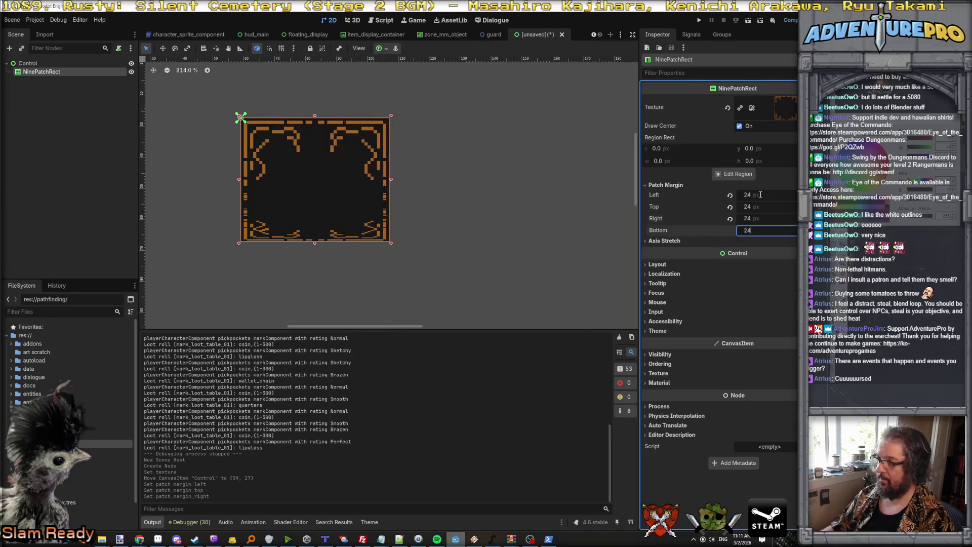
pyautogui.press('Return')
pyautogui.scroll(-5, 439, 189)
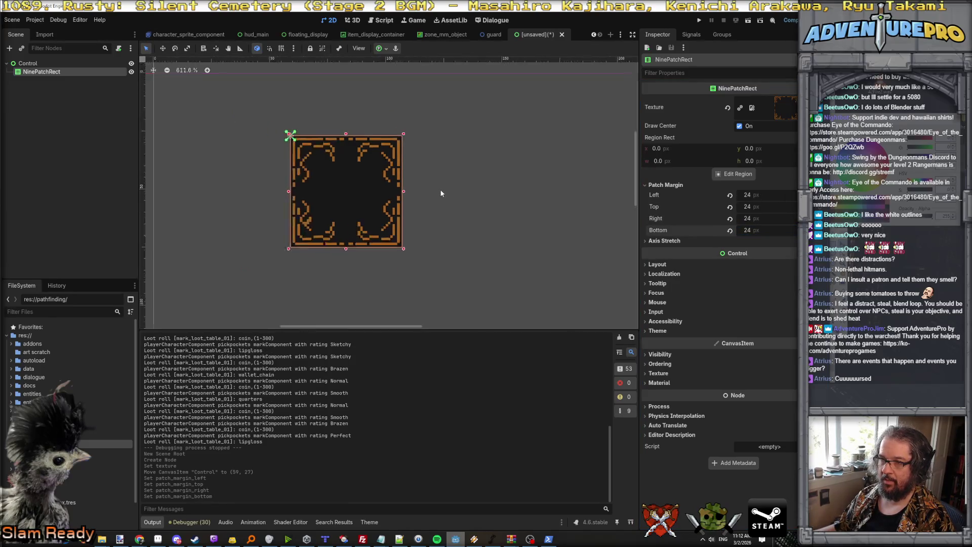
pyautogui.scroll(1, 440, 192)
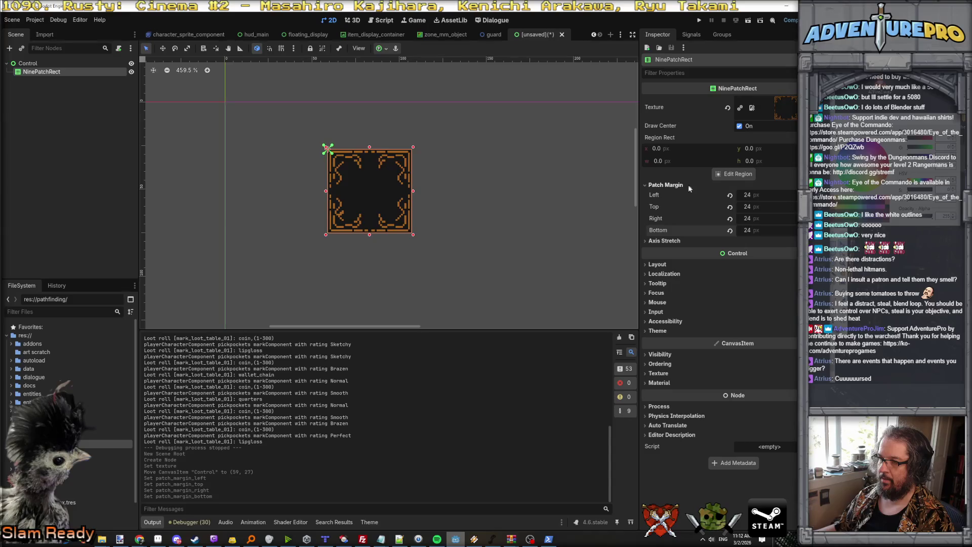
# Check the margin guides in the texture region view, then drag the NinePatchRect up-left to (-59, -27)
pyautogui.click(730, 174)
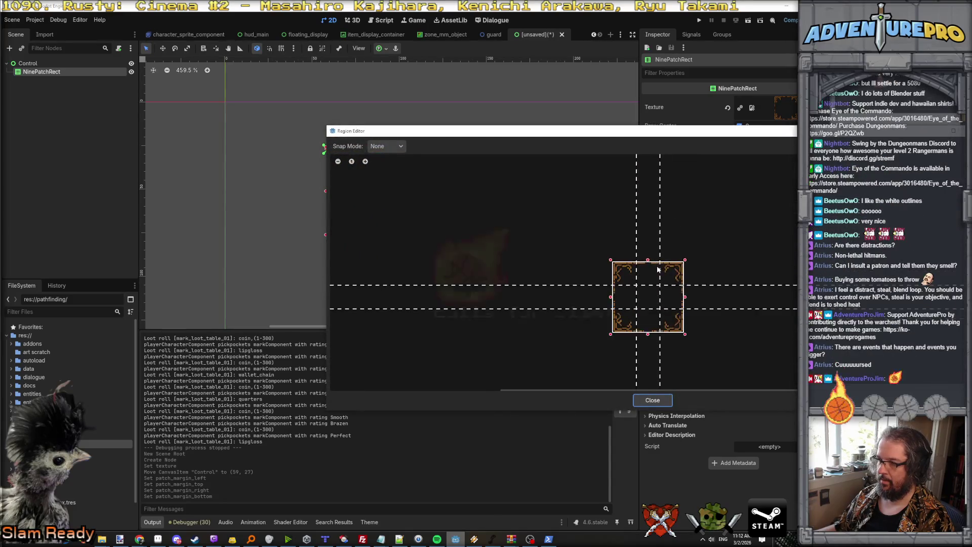
pyautogui.scroll(-2, 649, 265)
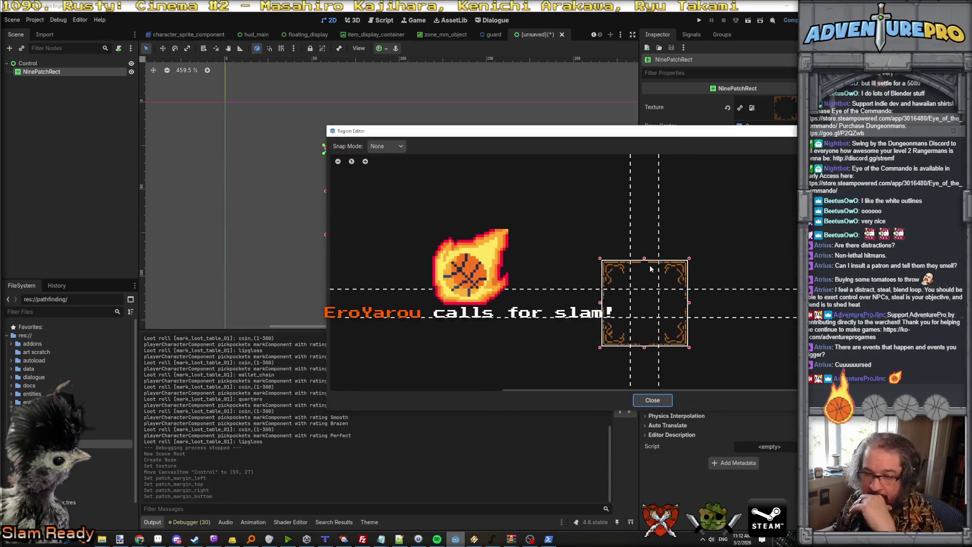
pyautogui.scroll(2, 668, 278)
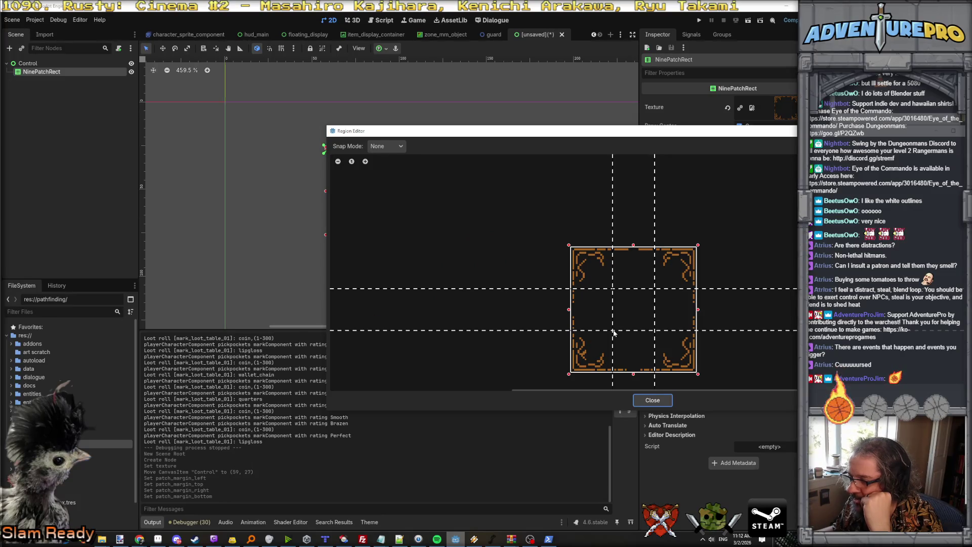
pyautogui.scroll(1, 614, 332)
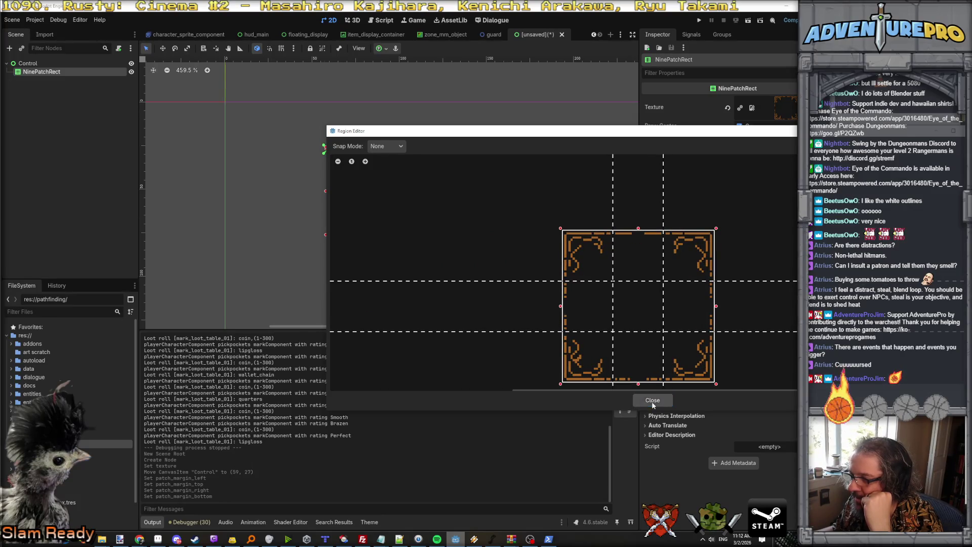
pyautogui.click(652, 400)
pyautogui.scroll(-3, 437, 225)
pyautogui.click(40, 64)
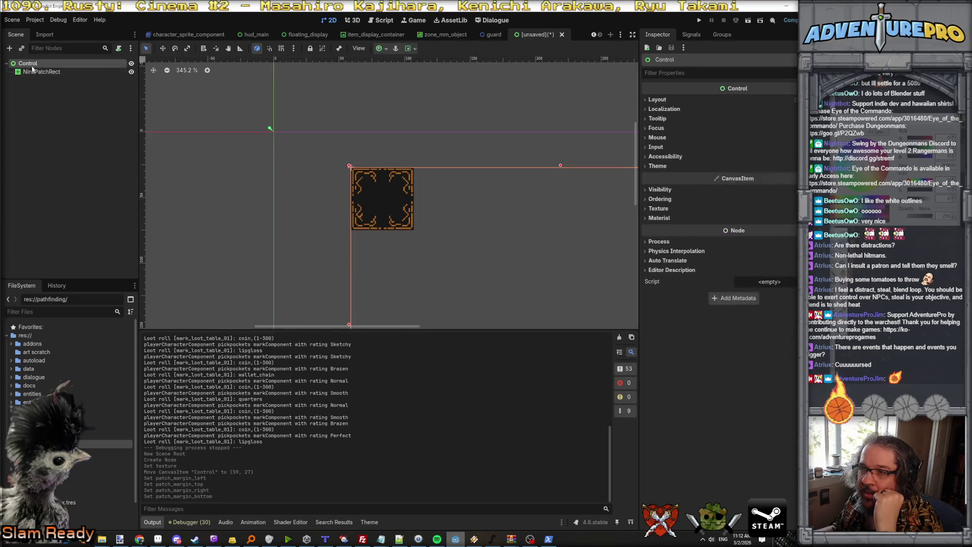
pyautogui.click(42, 73)
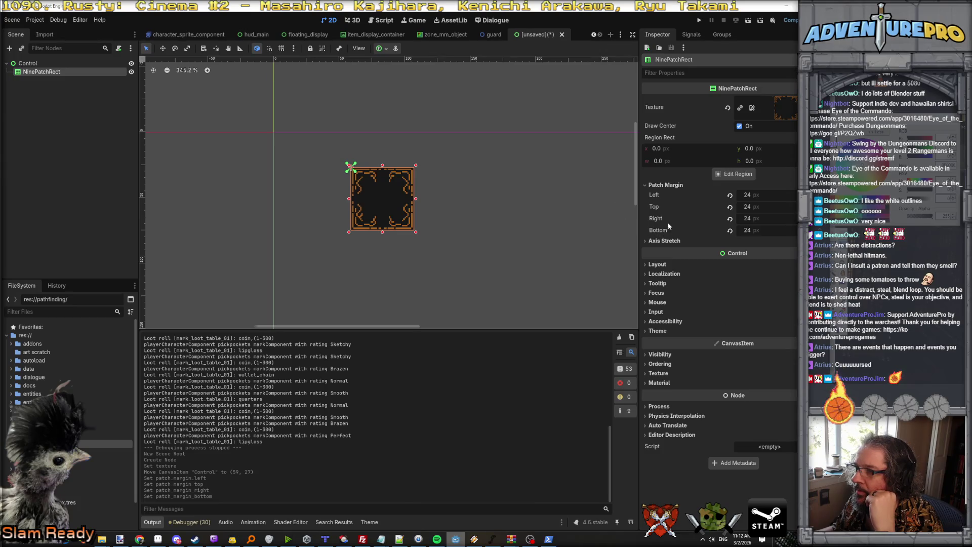
pyautogui.moveTo(388, 202)
pyautogui.mouseDown()
pyautogui.moveTo(309, 167)
pyautogui.moveTo(525, 174)
pyautogui.mouseUp()
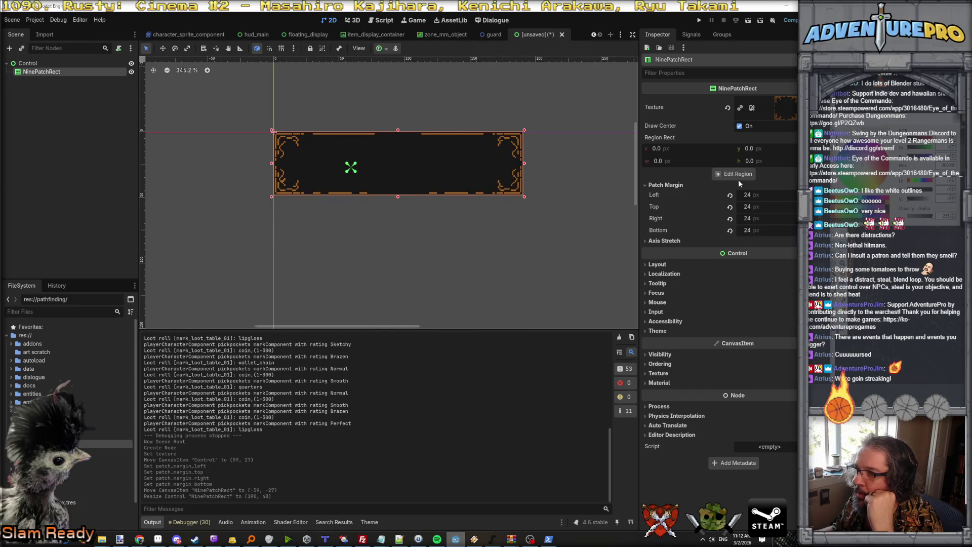
# Set the NinePatchRect's horizontal and vertical Axis Stretch to Tile
pyautogui.click(663, 241)
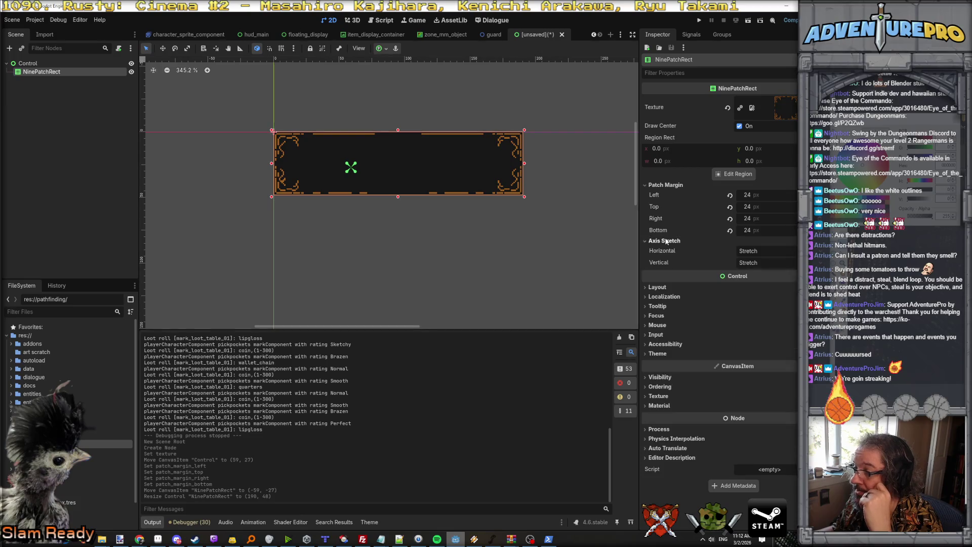
pyautogui.click(790, 251)
pyautogui.click(774, 270)
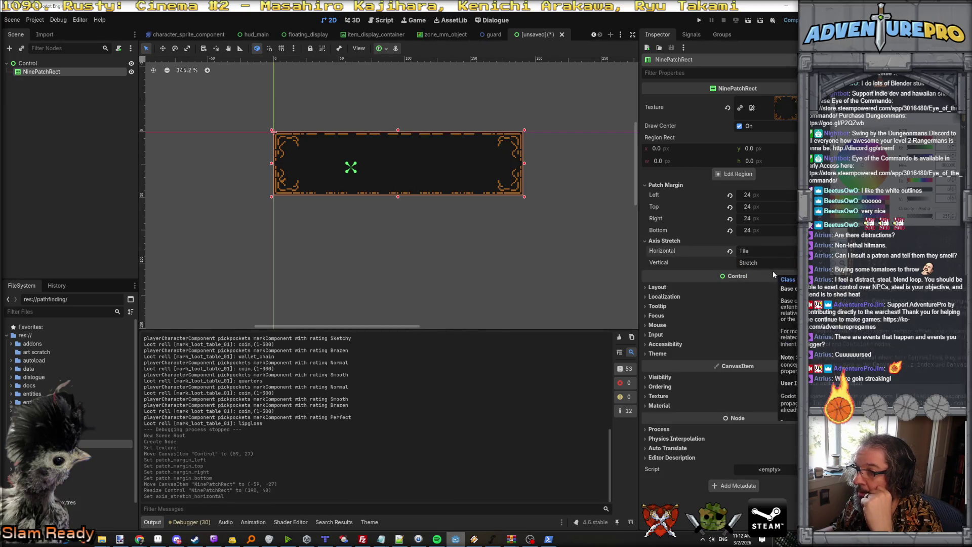
pyautogui.click(761, 261)
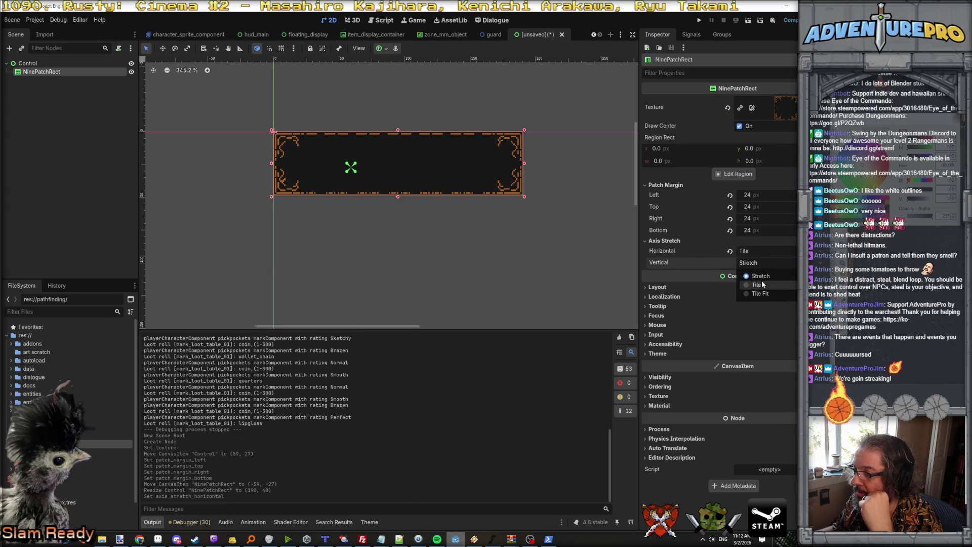
pyautogui.click(758, 284)
# Resize the panel to about 151 × 104 by extending its bottom and narrowing its right side
pyautogui.moveTo(397, 197); pyautogui.dragTo(395, 271)
pyautogui.scroll(2, 389, 169)
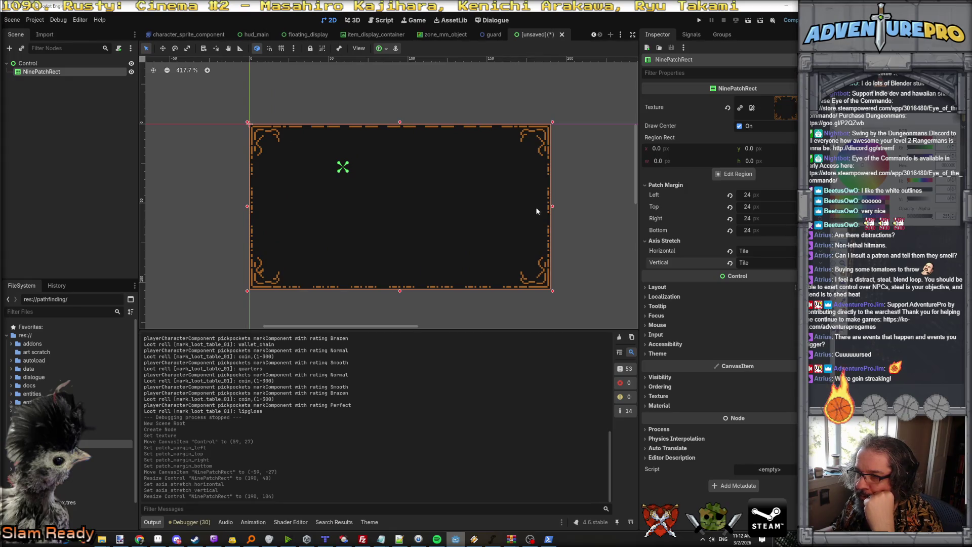
pyautogui.moveTo(553, 206)
pyautogui.mouseDown()
pyautogui.moveTo(567, 206)
pyautogui.moveTo(309, 207)
pyautogui.moveTo(490, 207)
pyautogui.mouseUp()
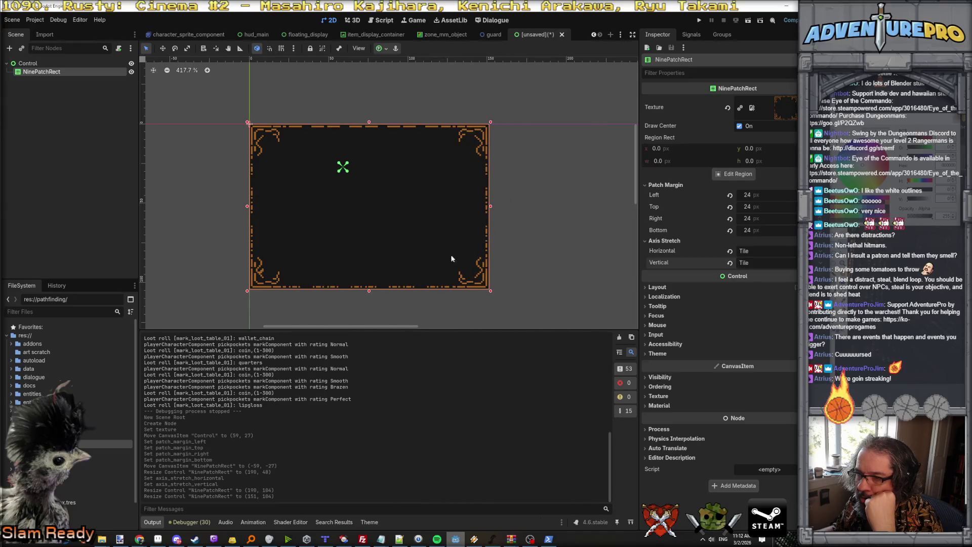
pyautogui.scroll(1, 351, 228)
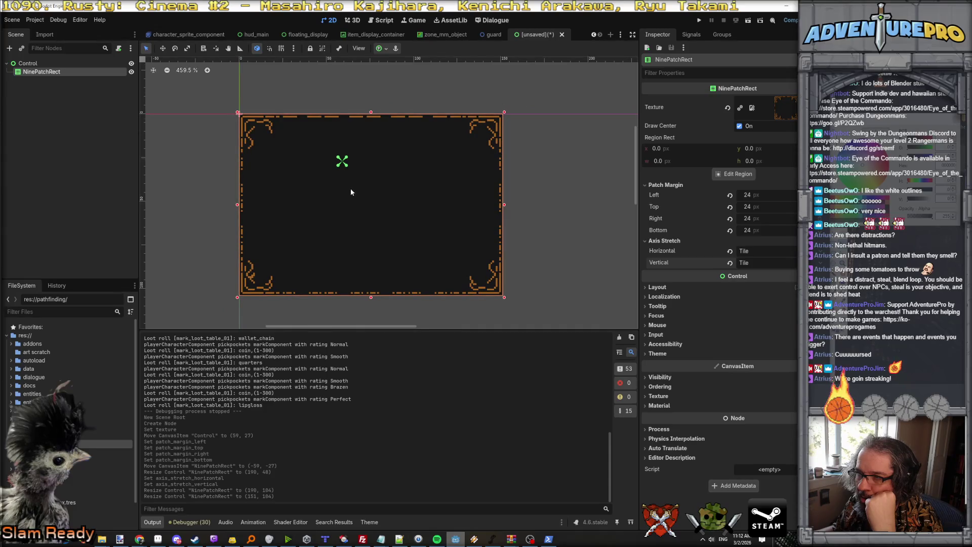
pyautogui.scroll(1, 253, 277)
pyautogui.scroll(-1, 253, 278)
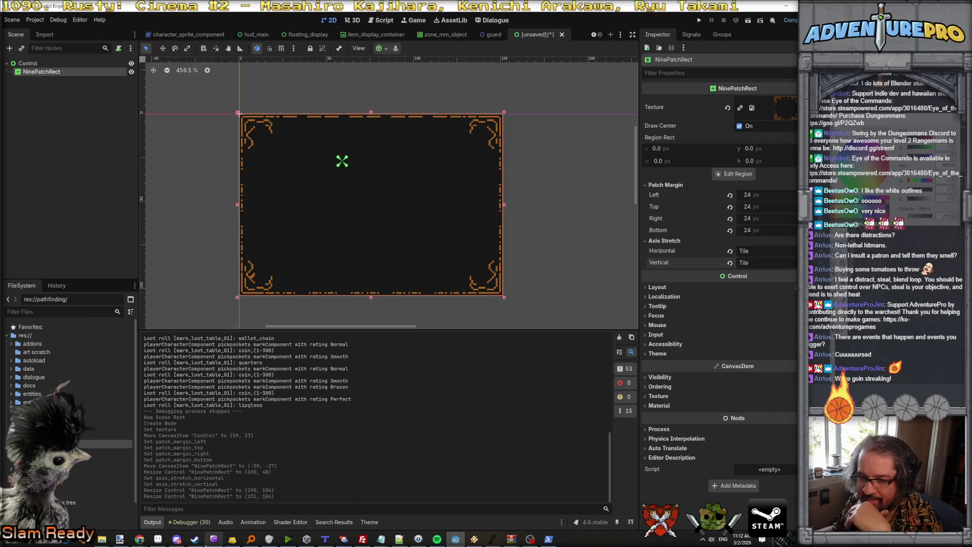
pyautogui.click(158, 539)
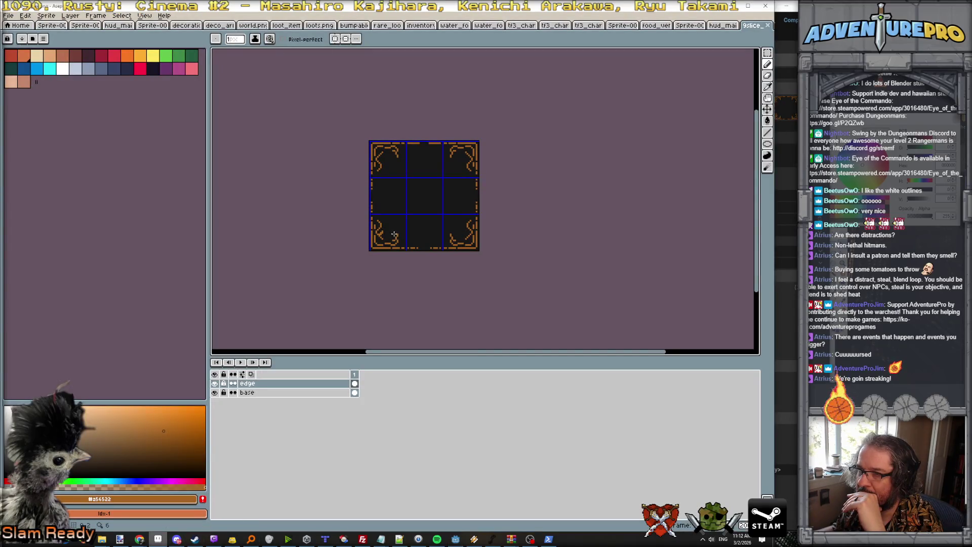
# Darken two pixels in the top border's centre gap and restore one of them to orange
pyautogui.scroll(1, 392, 230)
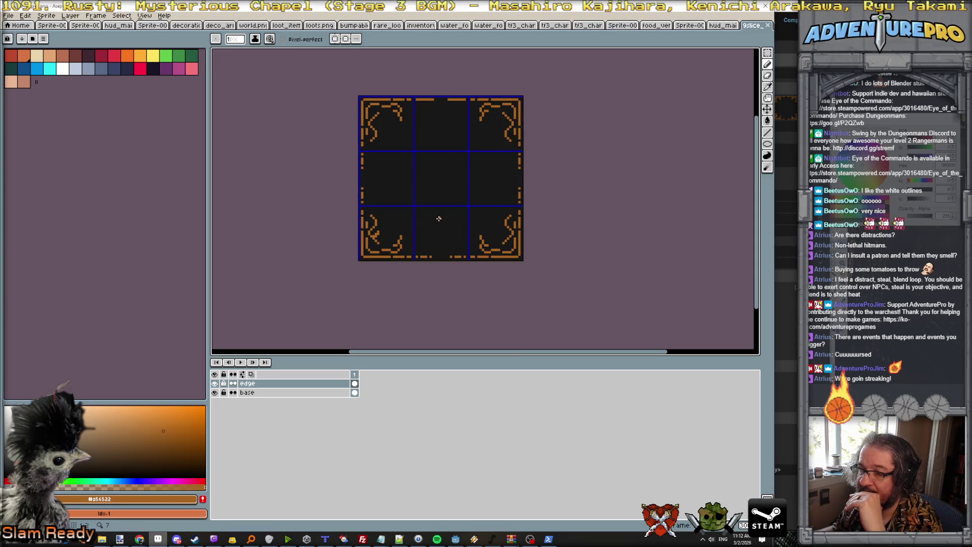
pyautogui.click(215, 383)
pyautogui.click(214, 384)
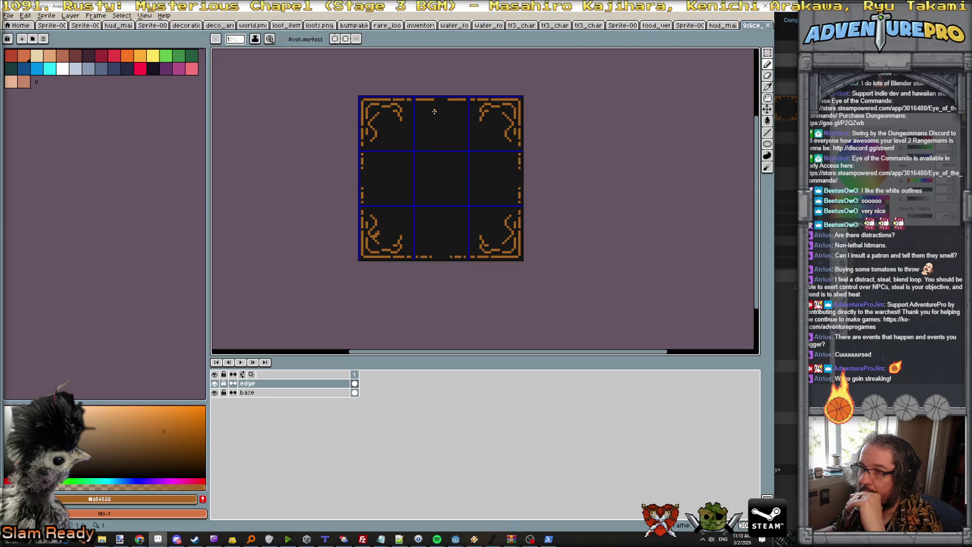
pyautogui.scroll(1, 434, 112)
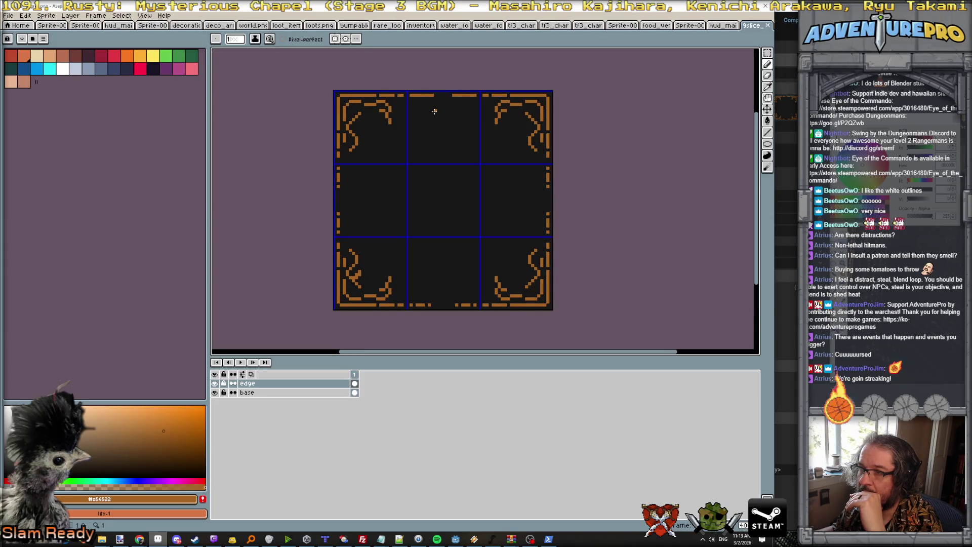
pyautogui.keyDown('alt'); pyautogui.click(415, 98); pyautogui.keyUp('alt')
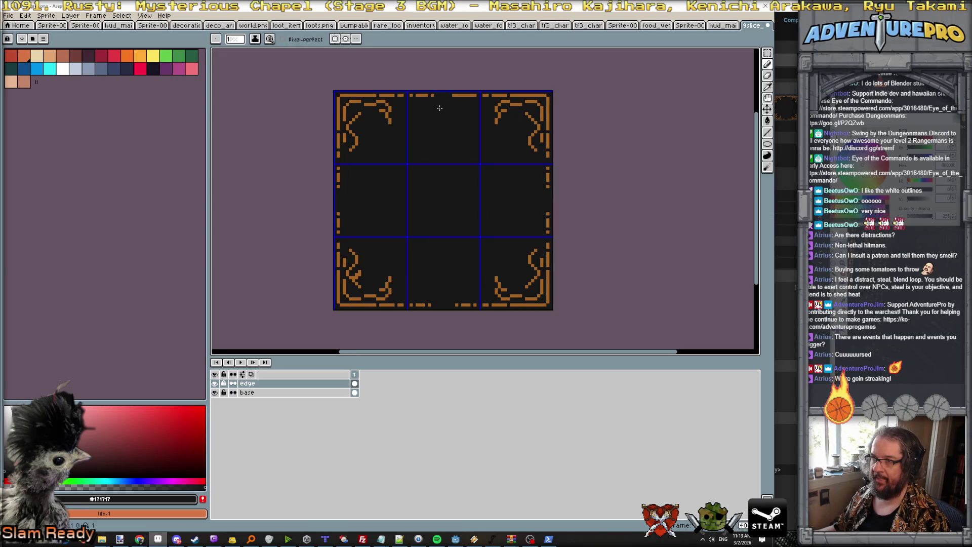
pyautogui.scroll(1, 430, 105)
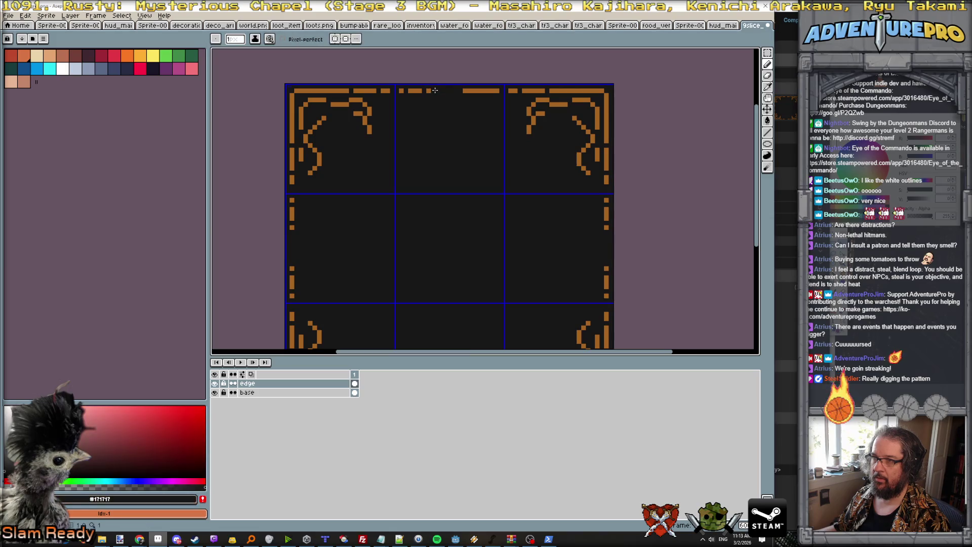
pyautogui.scroll(-1, 437, 96)
pyautogui.scroll(1, 439, 117)
pyautogui.scroll(1, 471, 100)
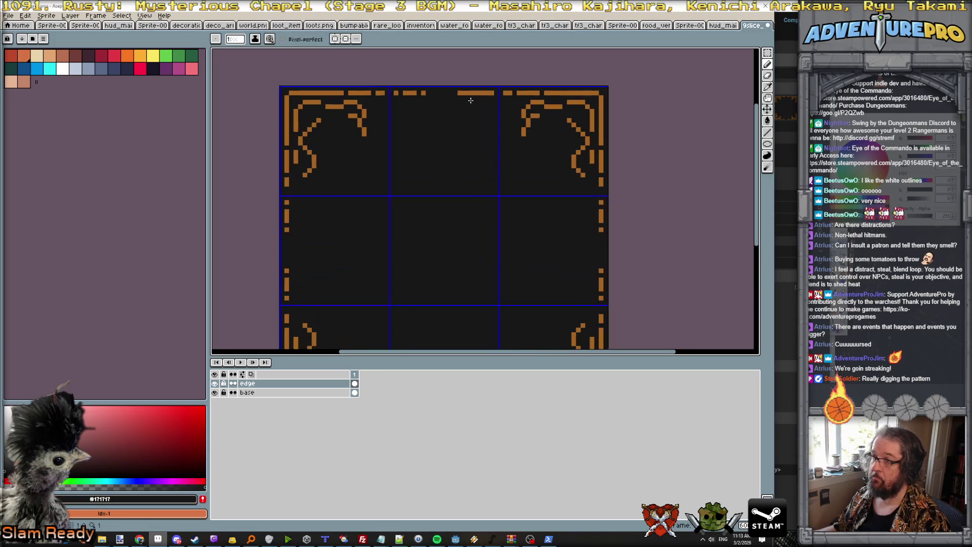
pyautogui.click(484, 94)
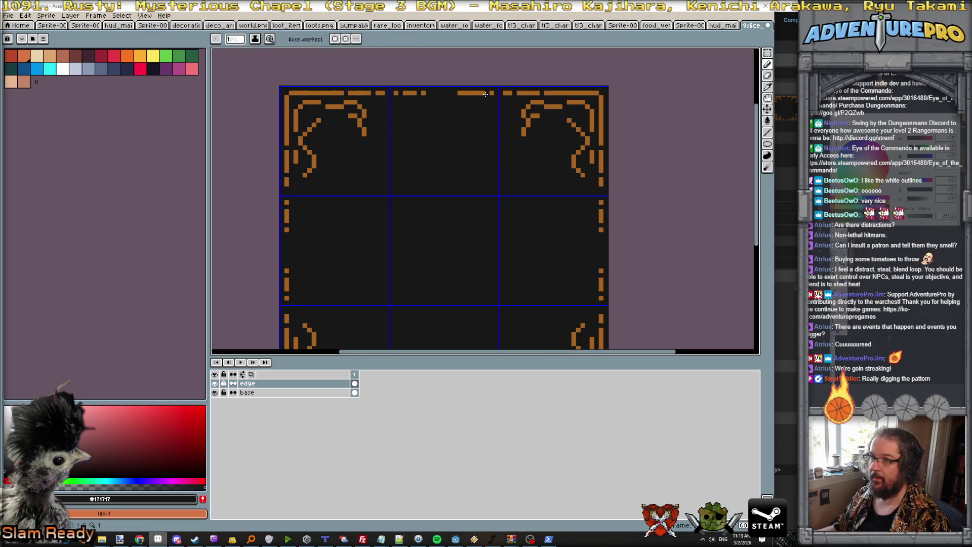
pyautogui.click(463, 94)
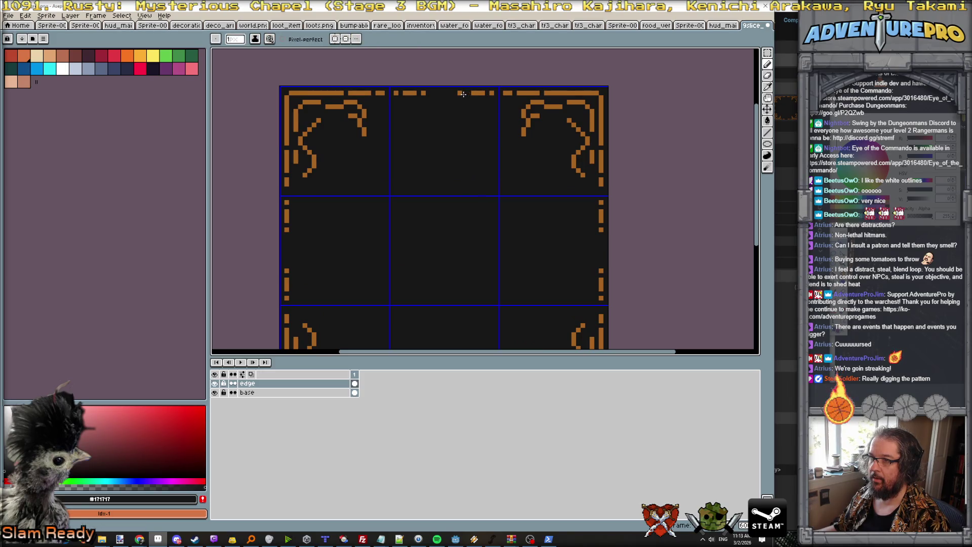
pyautogui.keyDown('alt'); pyautogui.click(474, 93); pyautogui.keyUp('alt')
pyautogui.click(465, 93)
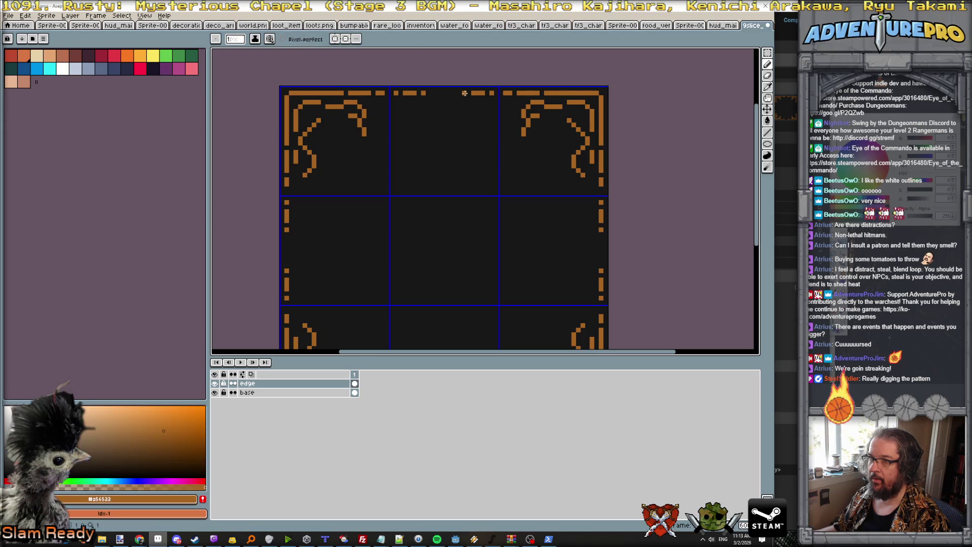
# Zoom out, dismiss the confirmation prompts and return to the Godot editor
pyautogui.scroll(-2, 466, 122)
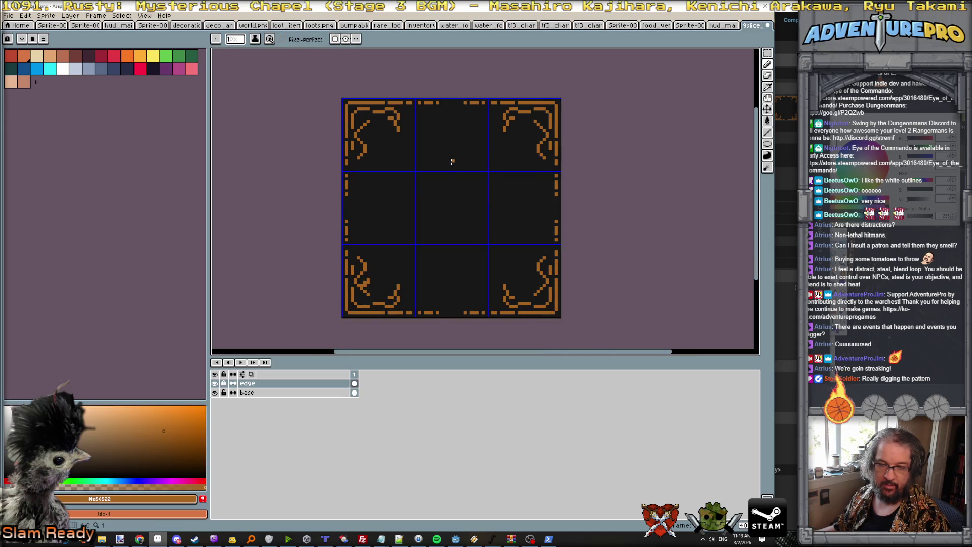
pyautogui.scroll(-1, 451, 161)
pyautogui.press('v')
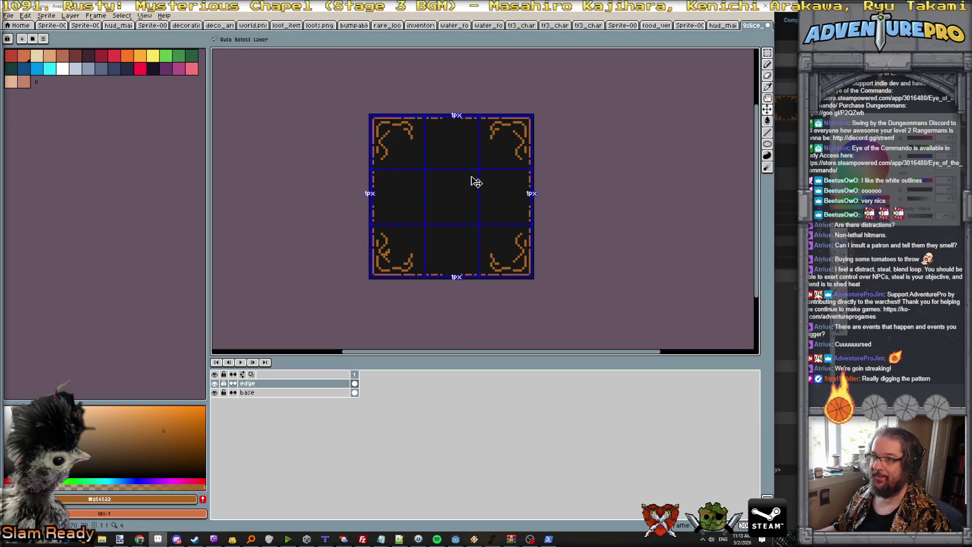
pyautogui.click(477, 182)
pyautogui.click(362, 314)
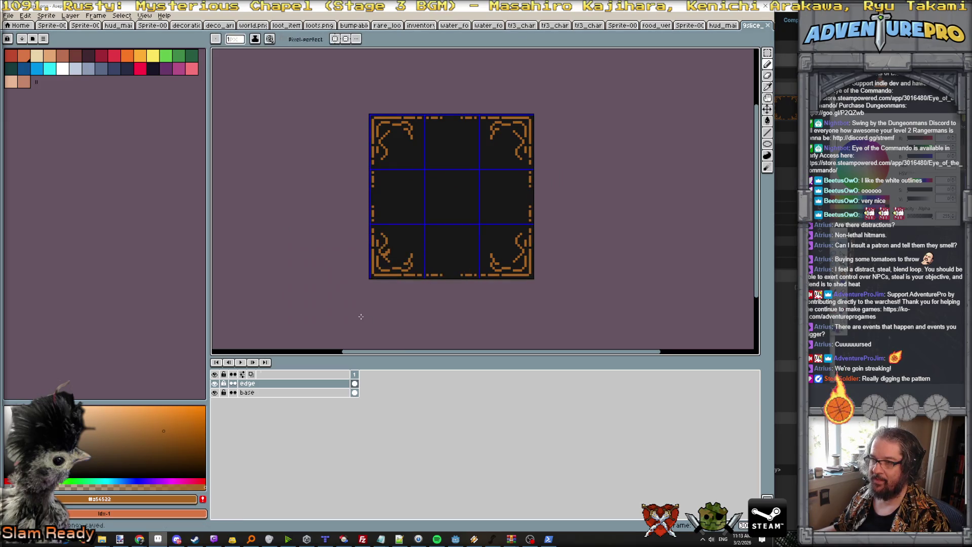
pyautogui.hotkey('alt', 'Tab')
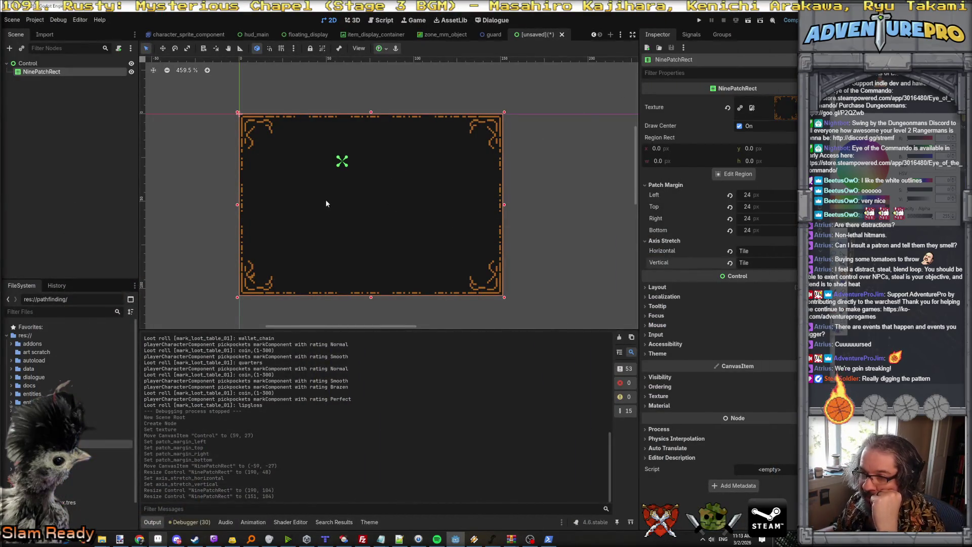
# Switch windows to the 9slice_filligree.png sprite in Aseprite
pyautogui.hotkey('alt', 'Tab')
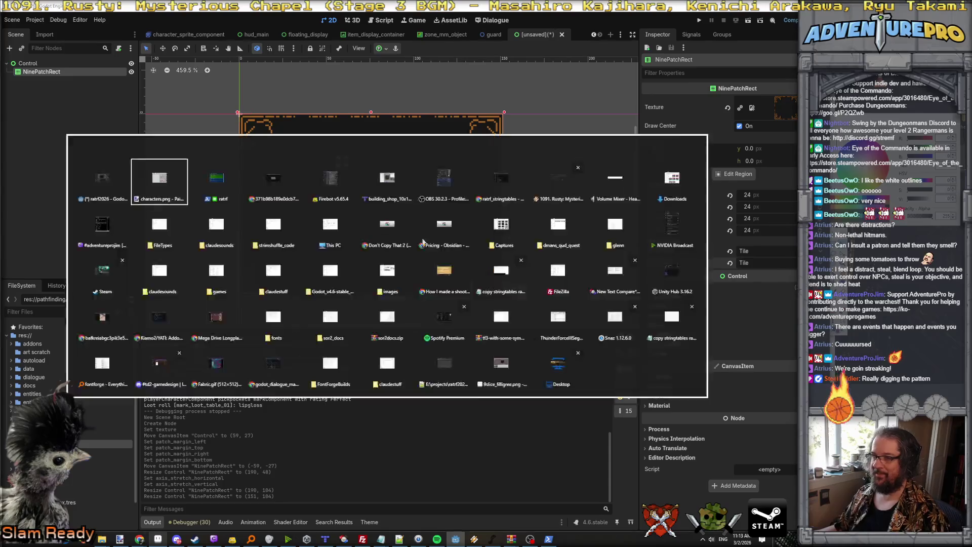
pyautogui.hotkey('alt', 'Tab')
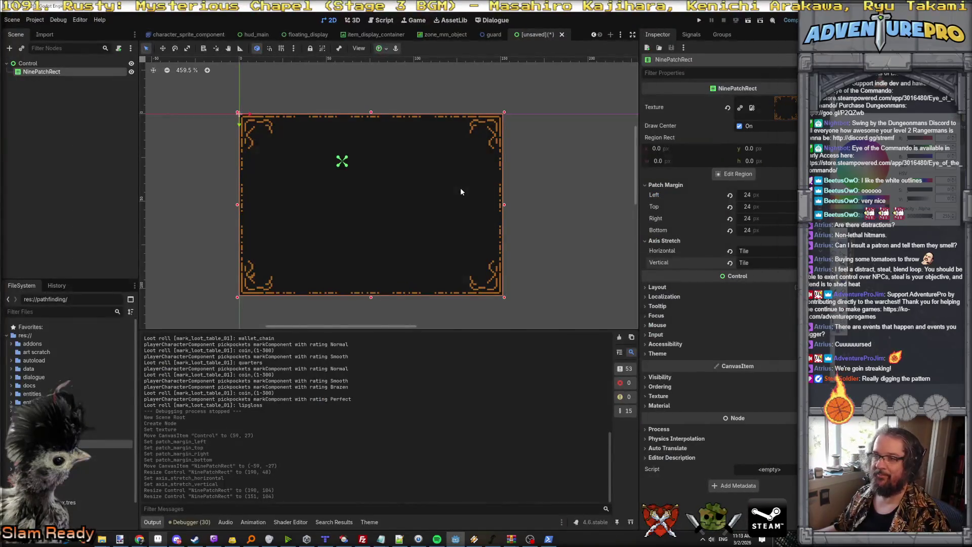
pyautogui.hotkey('alt', 'Tab')
pyautogui.hotkey('alt', 'shift', 'Tab')
pyautogui.hotkey('alt', 'shift', 'Tab')
pyautogui.hotkey('alt', 'shift', 'Tab')
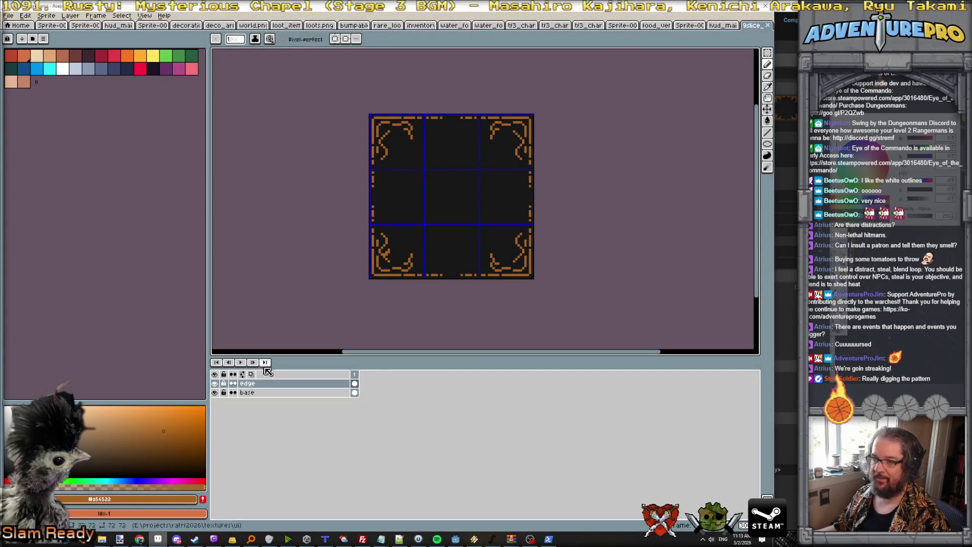
# Make the edge layer active and toggle the base and edge layers' visibility to compare them
pyautogui.click(248, 383)
pyautogui.click(215, 392)
pyautogui.click(215, 392)
pyautogui.click(214, 383)
pyautogui.click(215, 383)
pyautogui.click(215, 383)
pyautogui.click(215, 384)
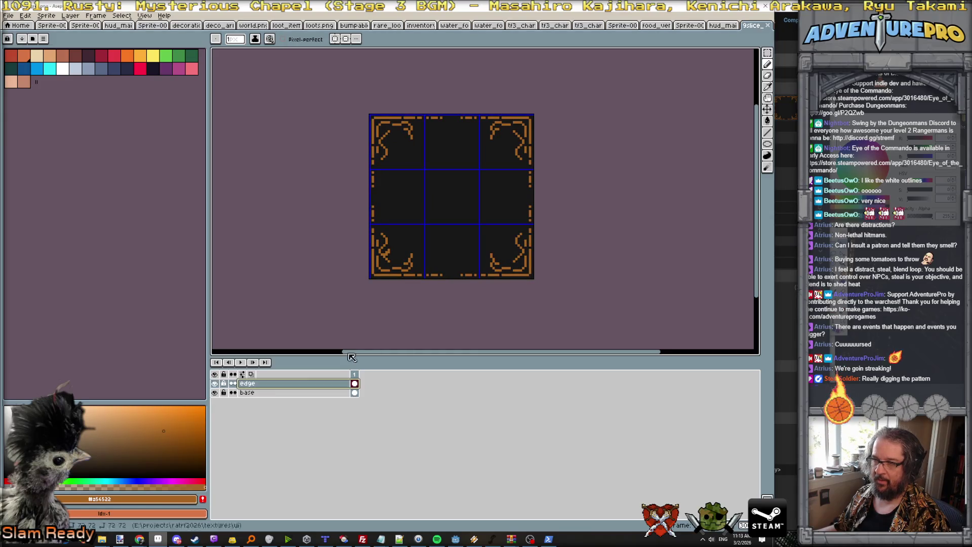
pyautogui.click(766, 53)
# Select the bottom-left corner cell of the 9-slice and add a new empty layer
pyautogui.scroll(1, 399, 238)
pyautogui.press('w')
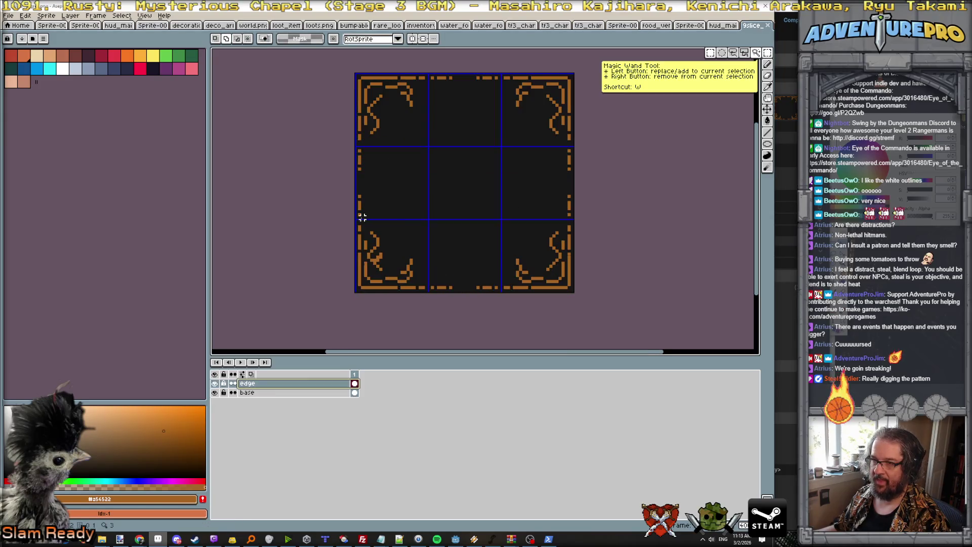
pyautogui.moveTo(356, 220); pyautogui.dragTo(430, 290)
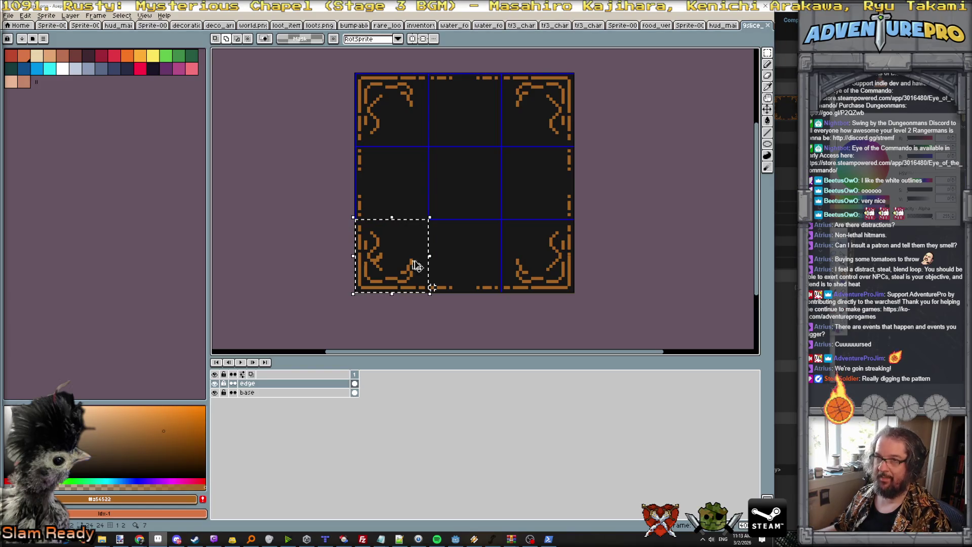
pyautogui.click(74, 17)
pyautogui.moveTo(76, 62)
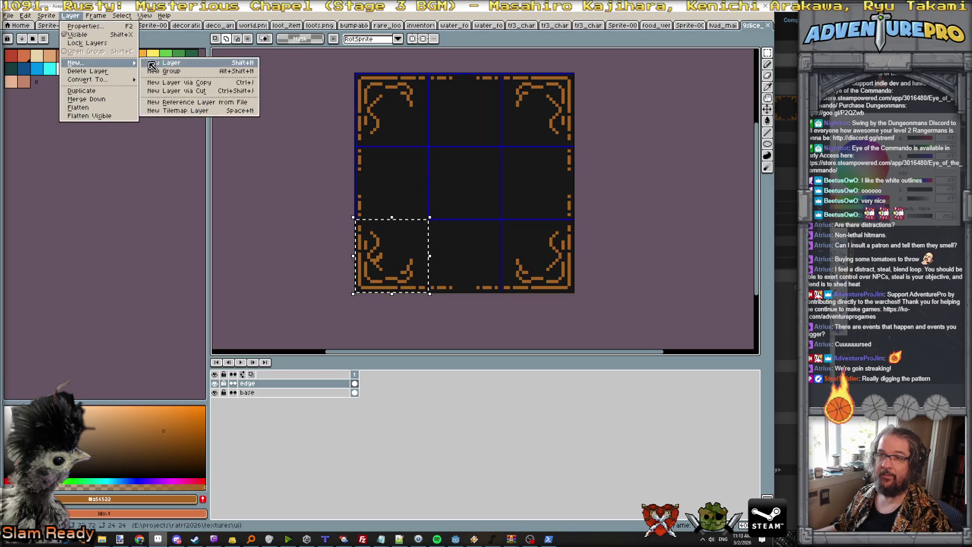
pyautogui.click(157, 62)
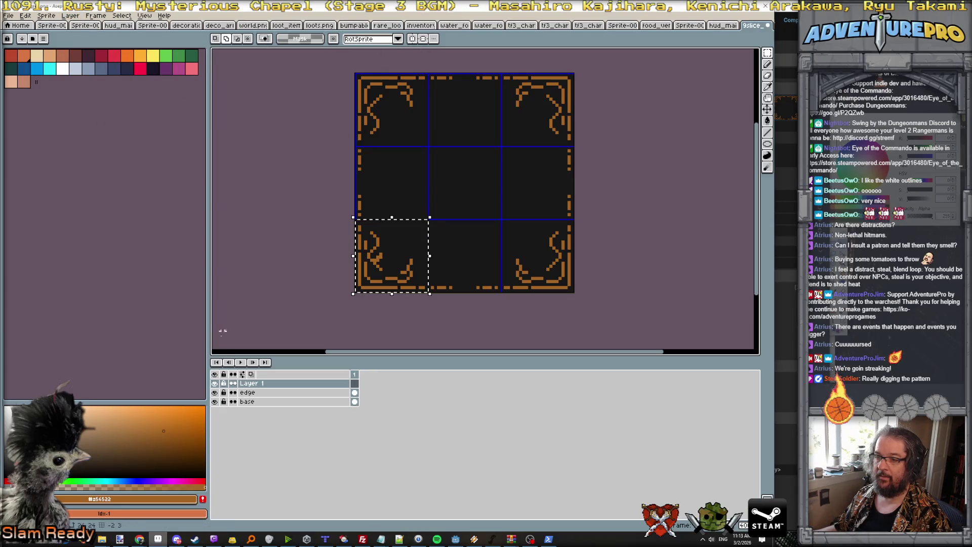
# Hide the edge layer, paste and commit the corner ornament on Layer 1, then select all
pyautogui.click(214, 393)
pyautogui.click(423, 38)
pyautogui.hotkey('ctrl', 'v')
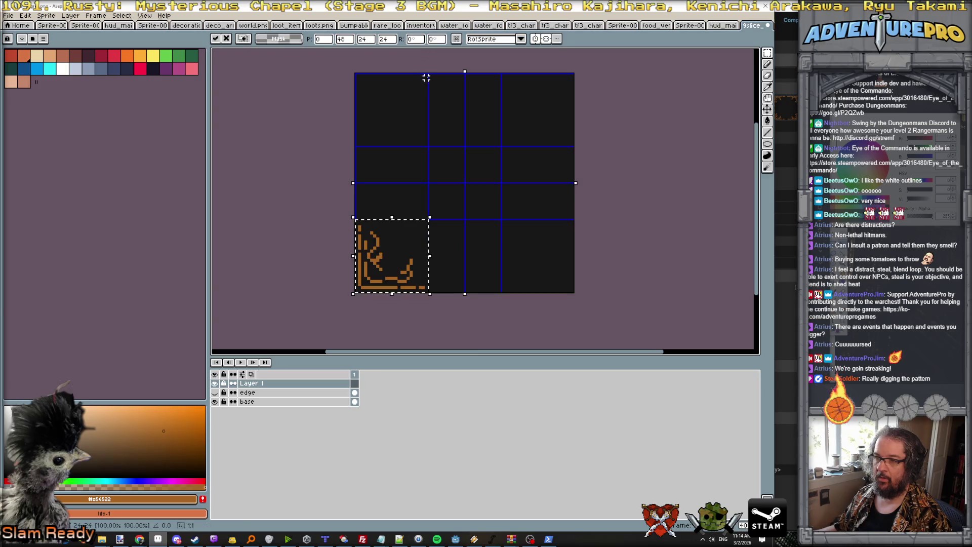
pyautogui.click(429, 80)
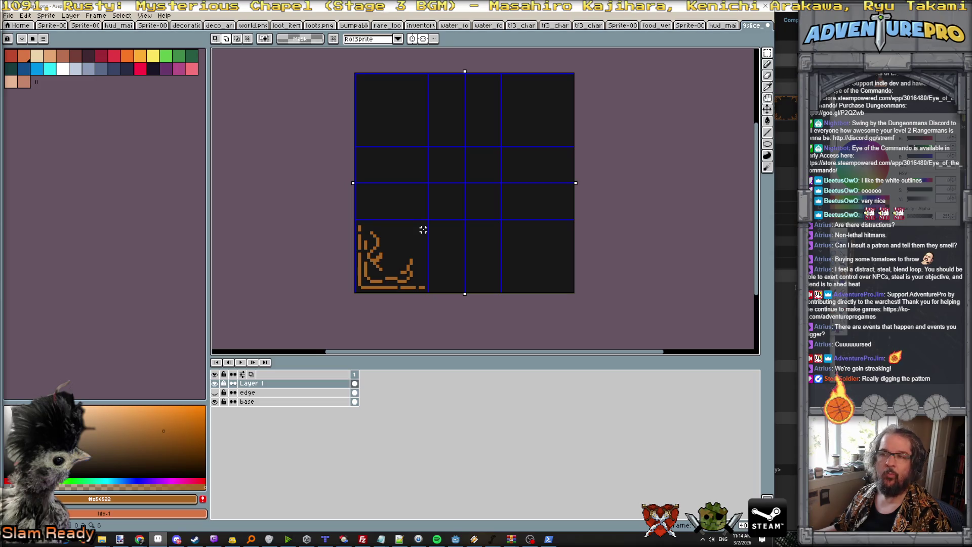
pyautogui.hotkey('ctrl', 'a')
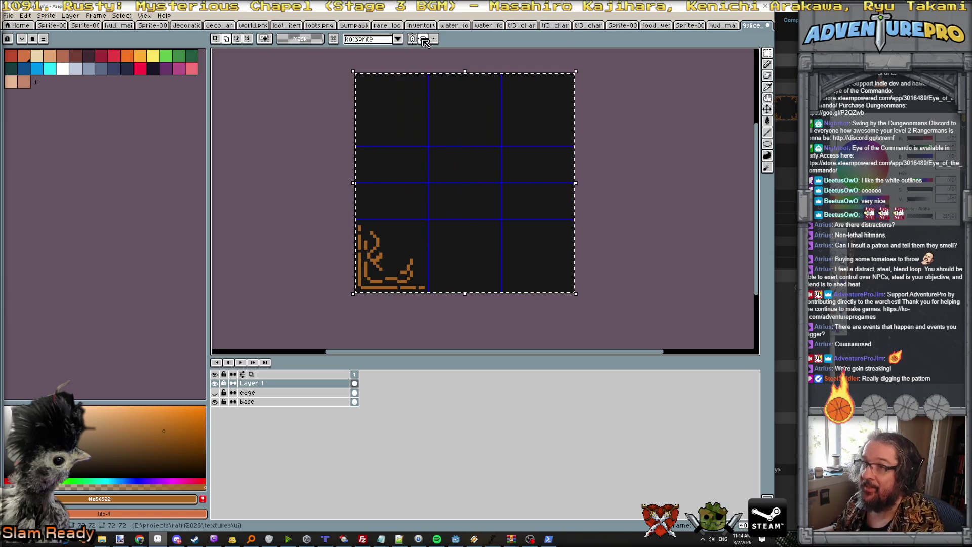
pyautogui.rightClick(278, 384)
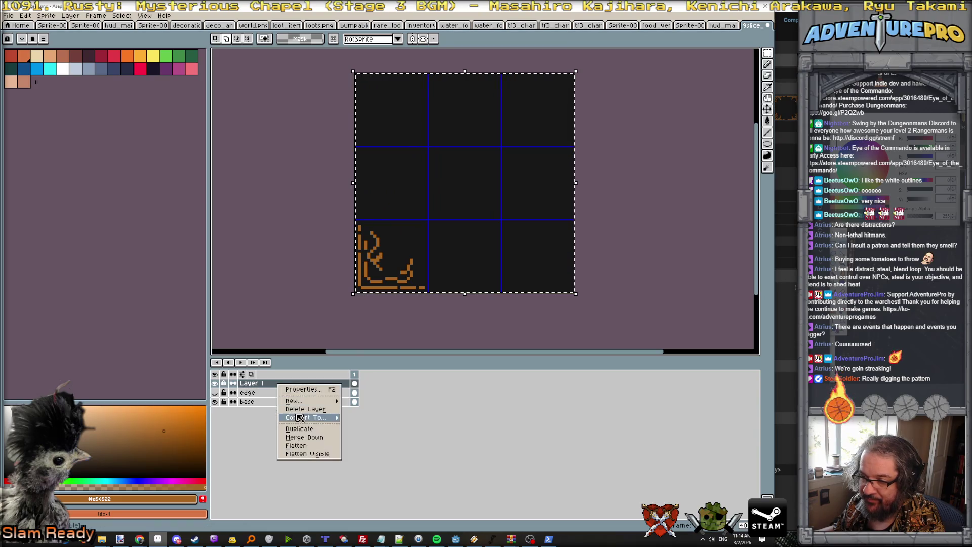
# Duplicate Layer 1, flip the copy vertically and merge it down for both left corners
pyautogui.click(310, 429)
pyautogui.click(70, 17)
pyautogui.click(70, 17)
pyautogui.click(25, 16)
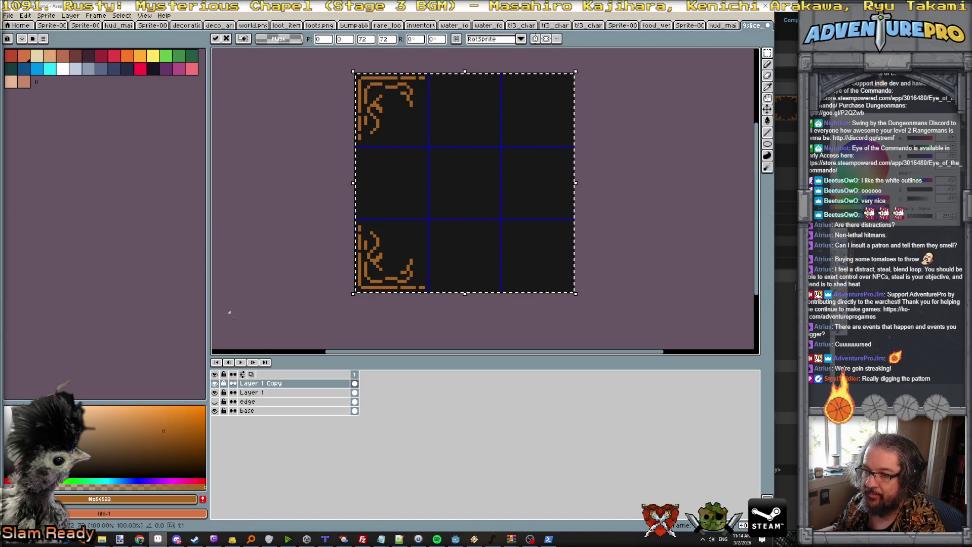
pyautogui.rightClick(273, 384)
pyautogui.click(306, 430)
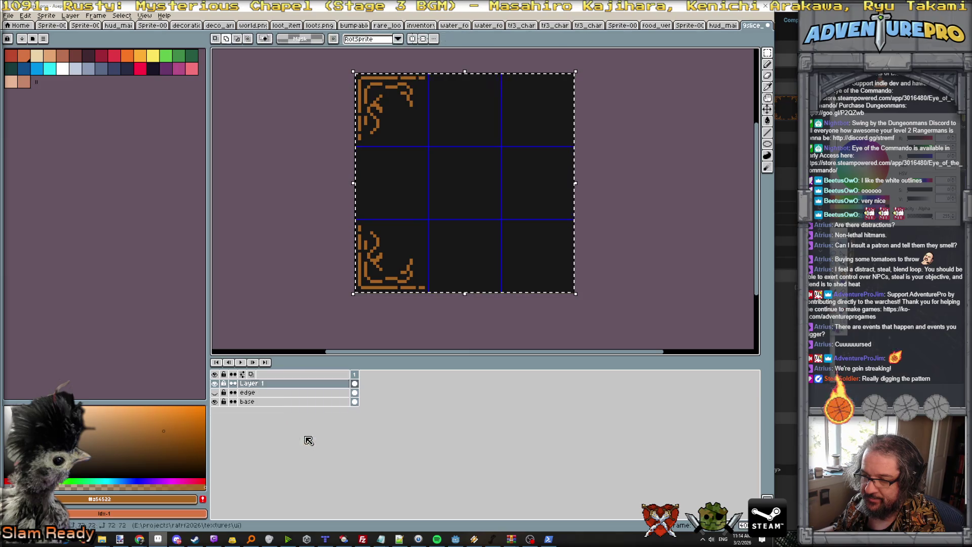
# Duplicate Layer 1 again, flip it horizontally, merge down, and show the edge layer again
pyautogui.rightClick(274, 385)
pyautogui.click(304, 427)
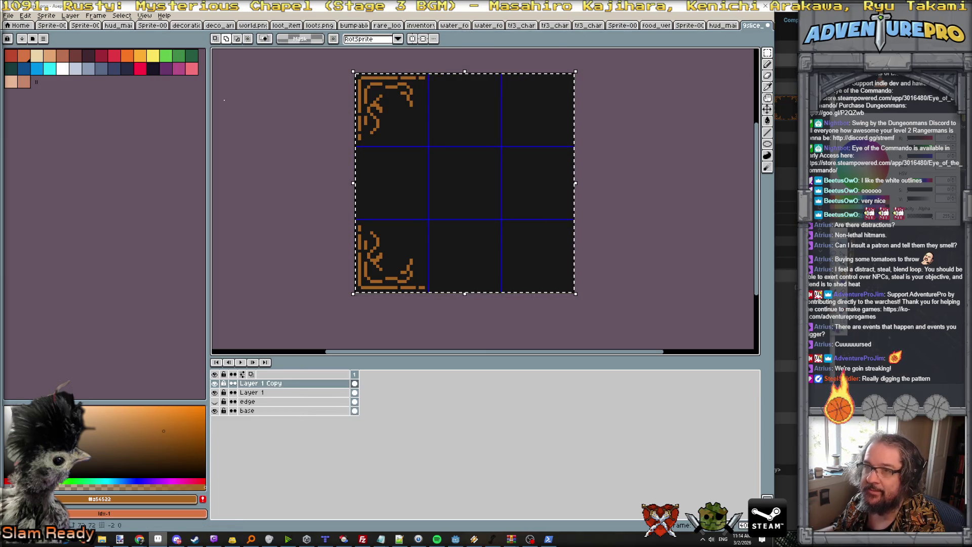
pyautogui.click(26, 15)
pyautogui.click(71, 135)
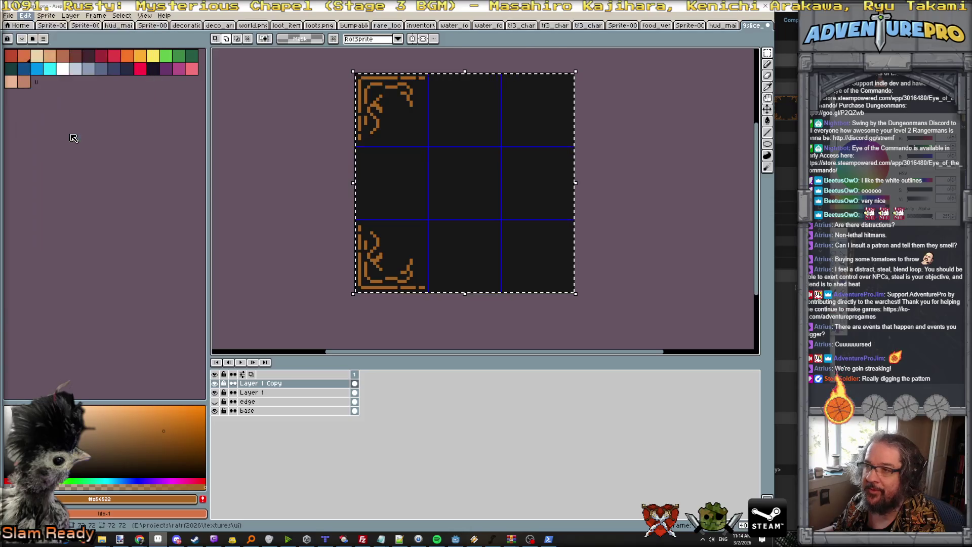
pyautogui.rightClick(302, 386)
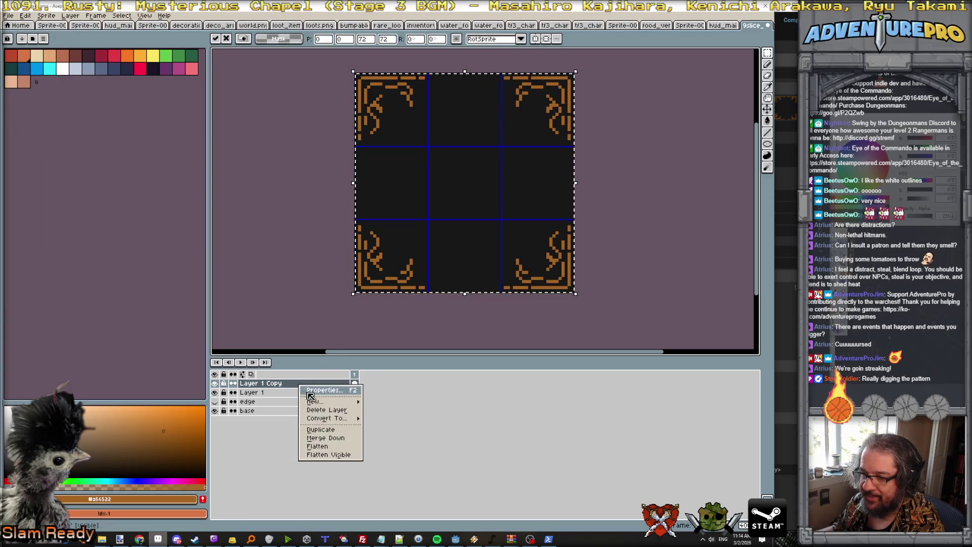
pyautogui.click(334, 438)
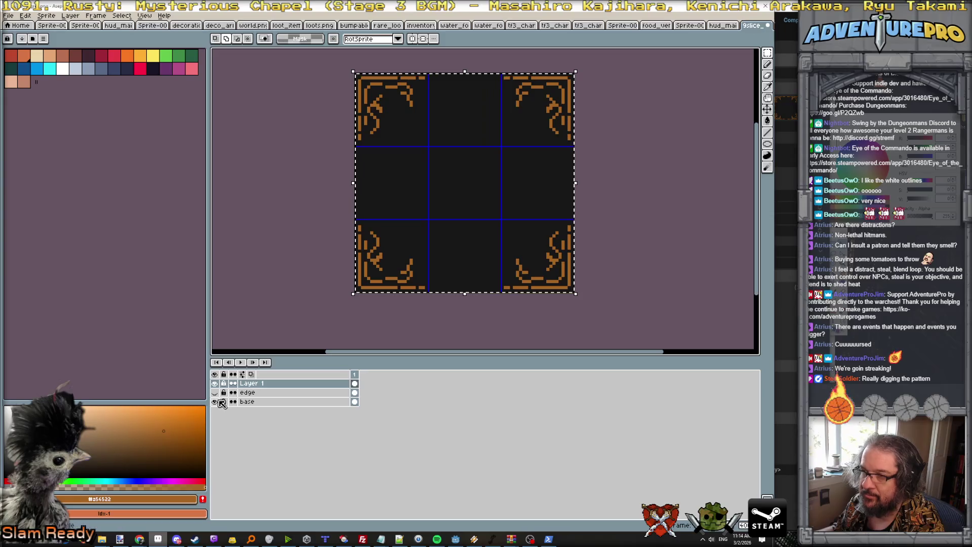
pyautogui.click(253, 393)
pyautogui.click(214, 392)
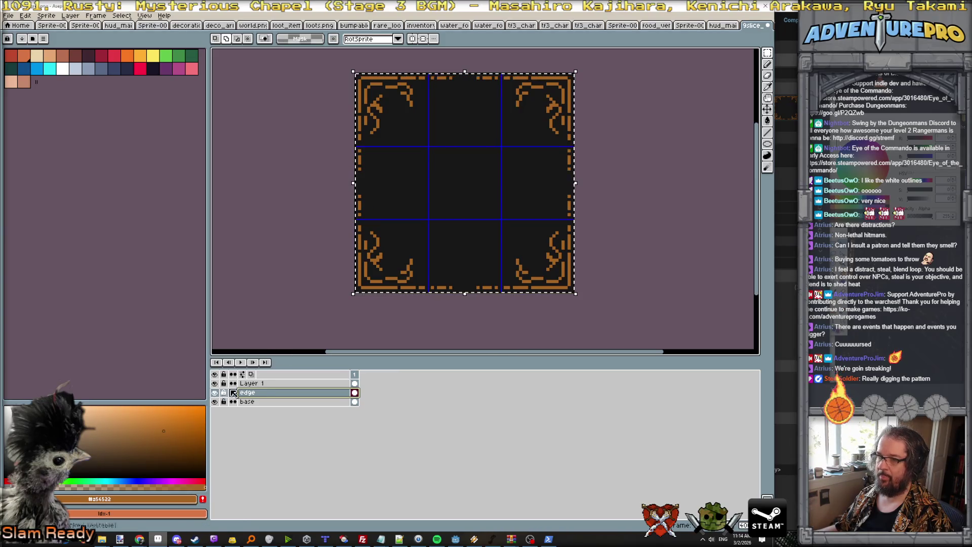
# Delete the temporary Layer 1 from the Aseprite sprite
pyautogui.click(262, 385)
pyautogui.rightClick(263, 385)
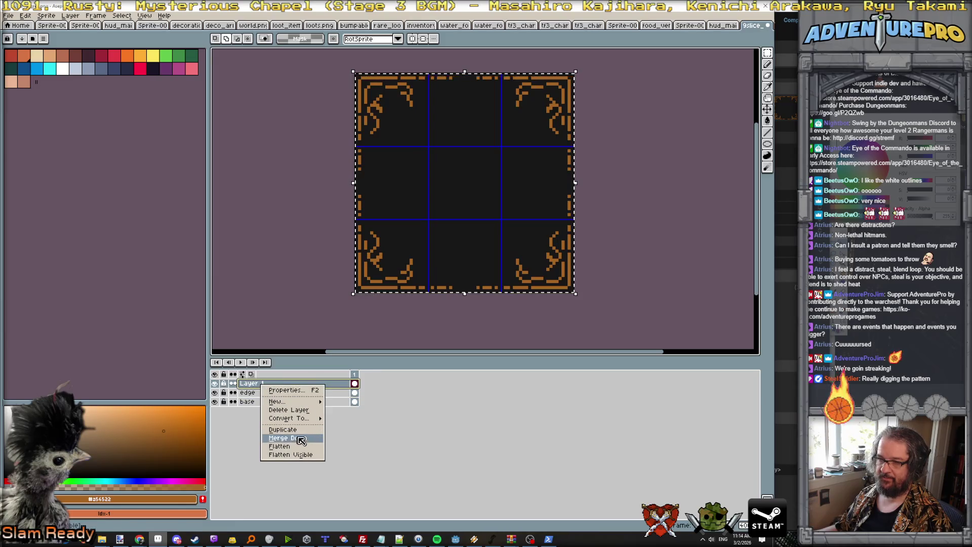
pyautogui.click(284, 434)
# Save the filigree sprite as a PNG, accepting the flattened-layers warning
pyautogui.hotkey('ctrl', 's')
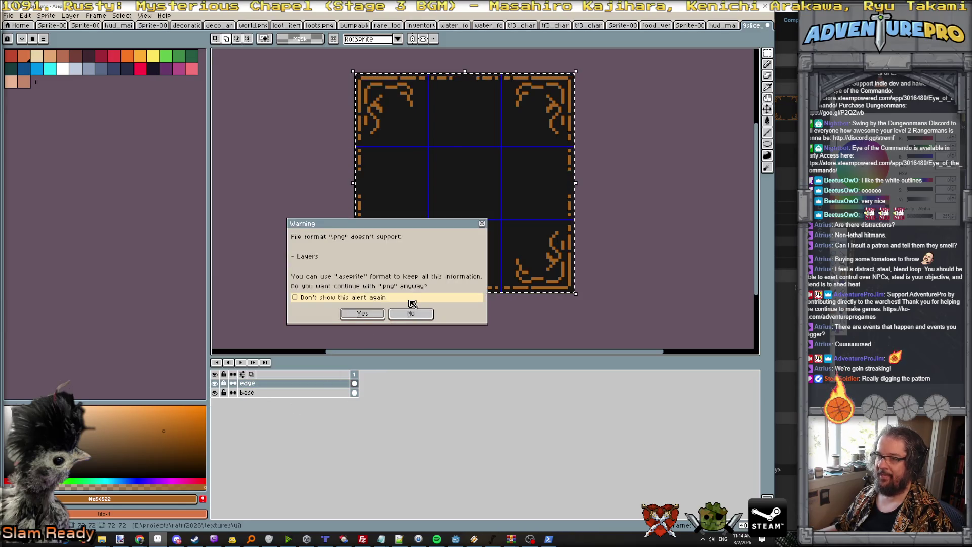
pyautogui.click(363, 314)
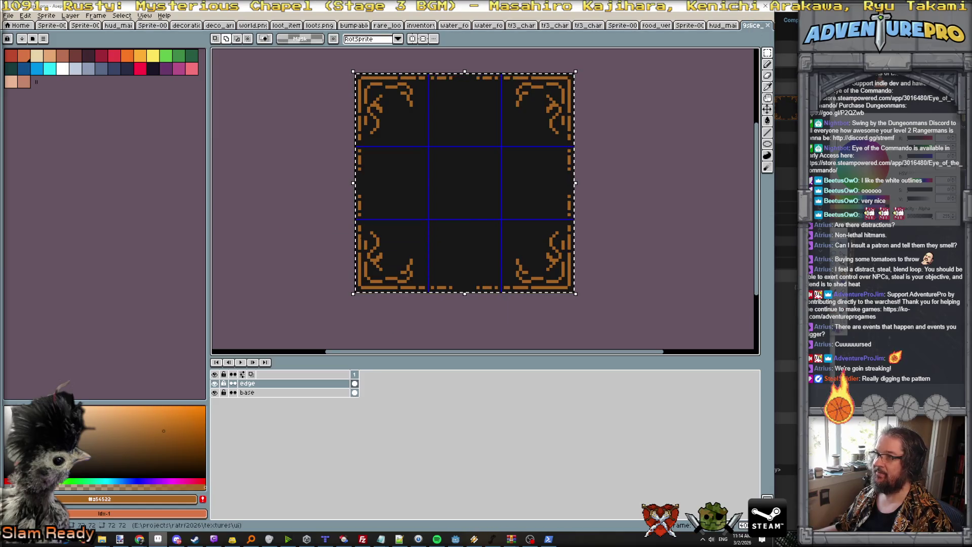
pyautogui.hotkey('alt', 'Tab')
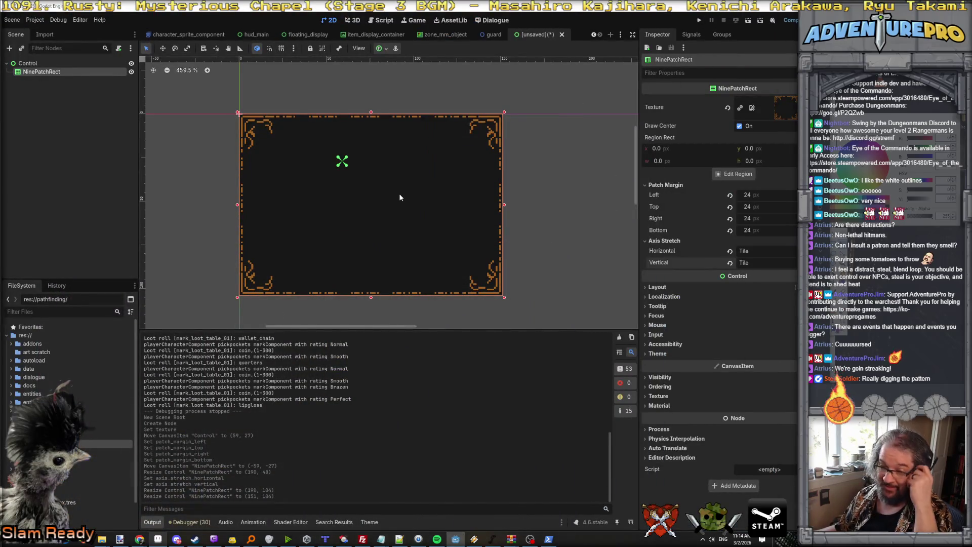
# Rename the scene's root Control node to TooltipPopup
pyautogui.scroll(-4, 400, 198)
pyautogui.scroll(4, 423, 209)
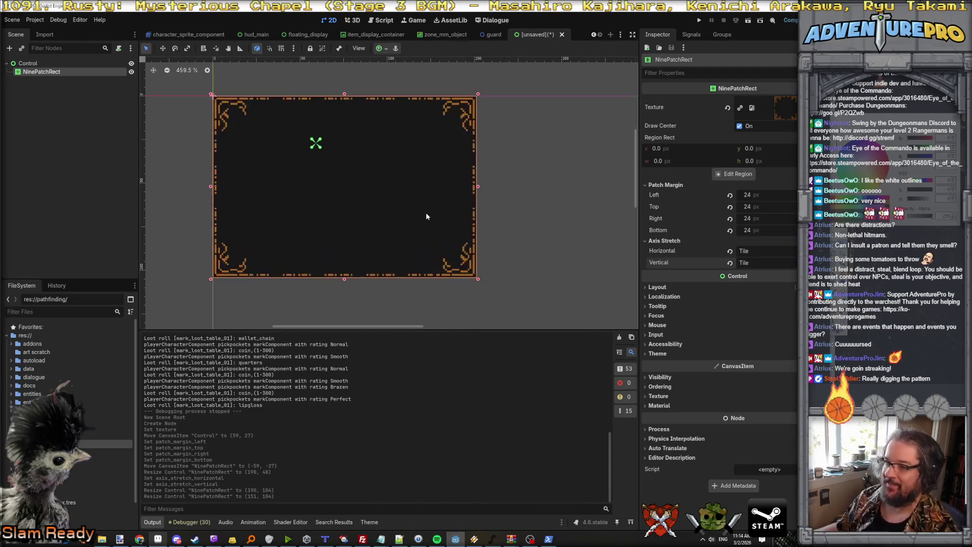
pyautogui.scroll(1, 427, 219)
pyautogui.click(35, 63)
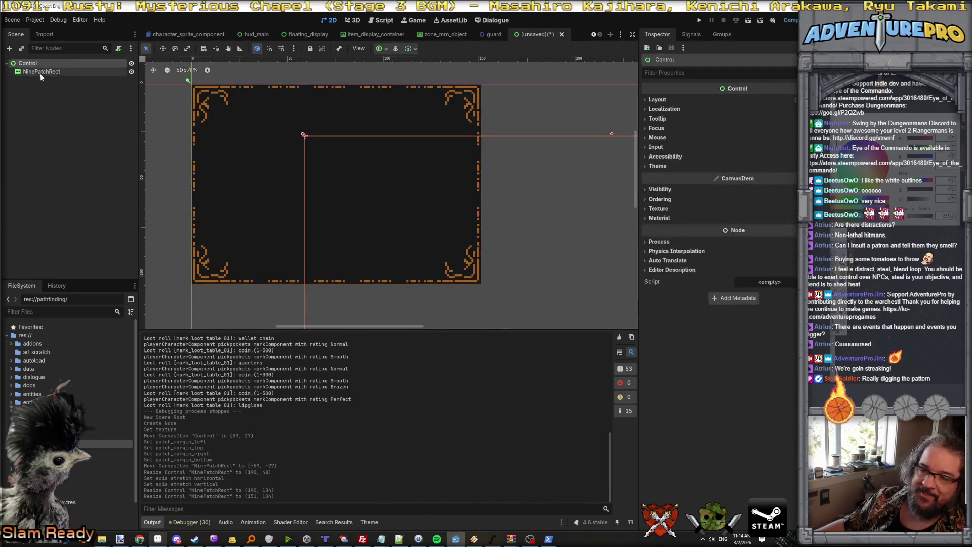
pyautogui.doubleClick(35, 63)
pyautogui.write('TooltipPopup')
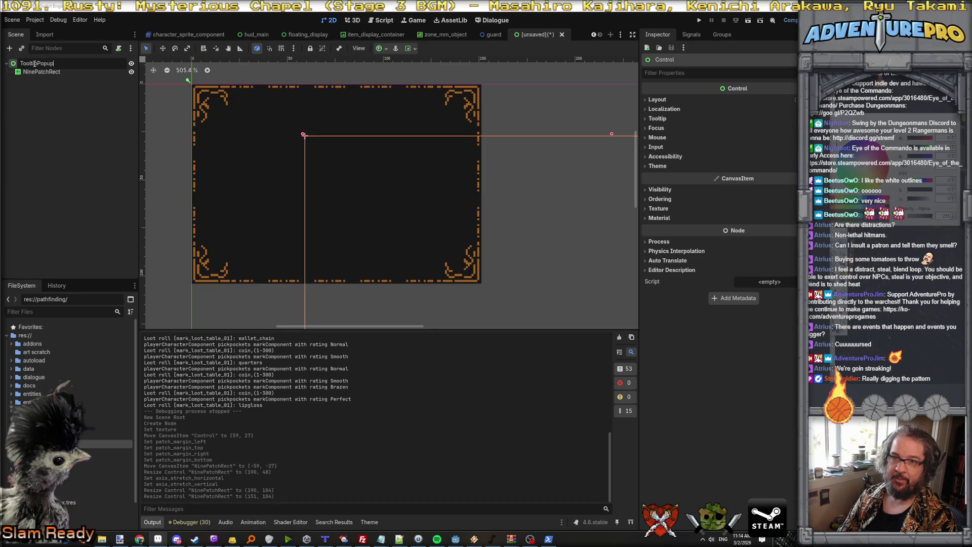
pyautogui.press('Return')
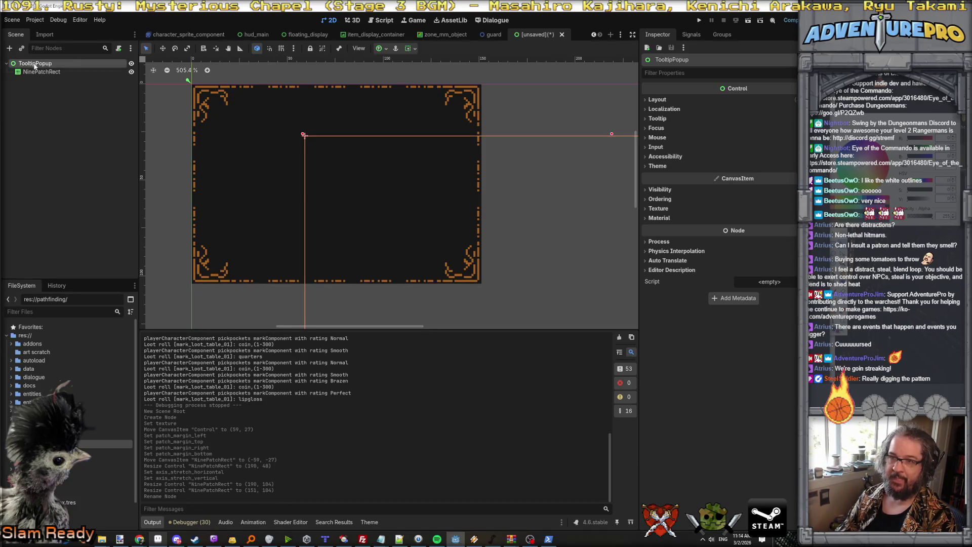
# Reselect TooltipPopup and expand its Layout properties in the Inspector
pyautogui.click(41, 72)
pyautogui.click(39, 64)
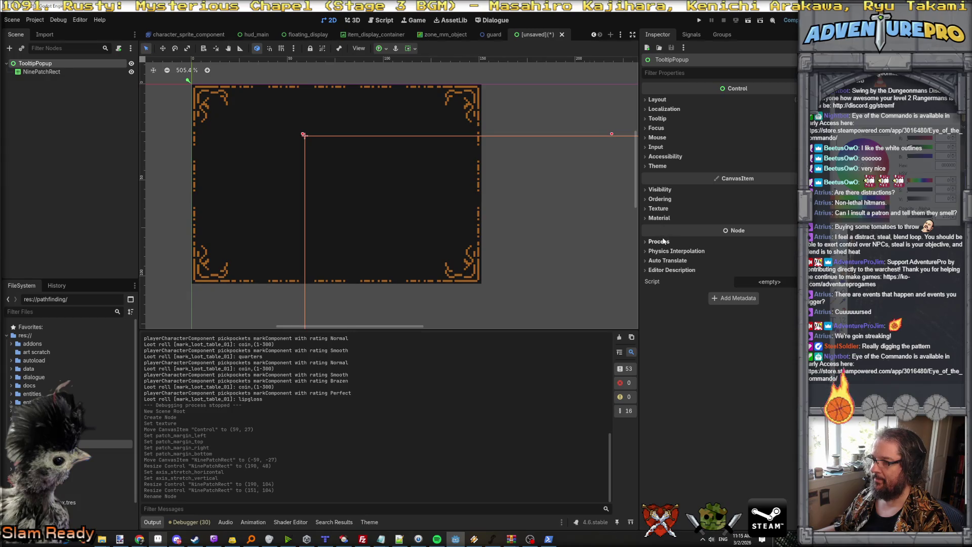
pyautogui.click(657, 99)
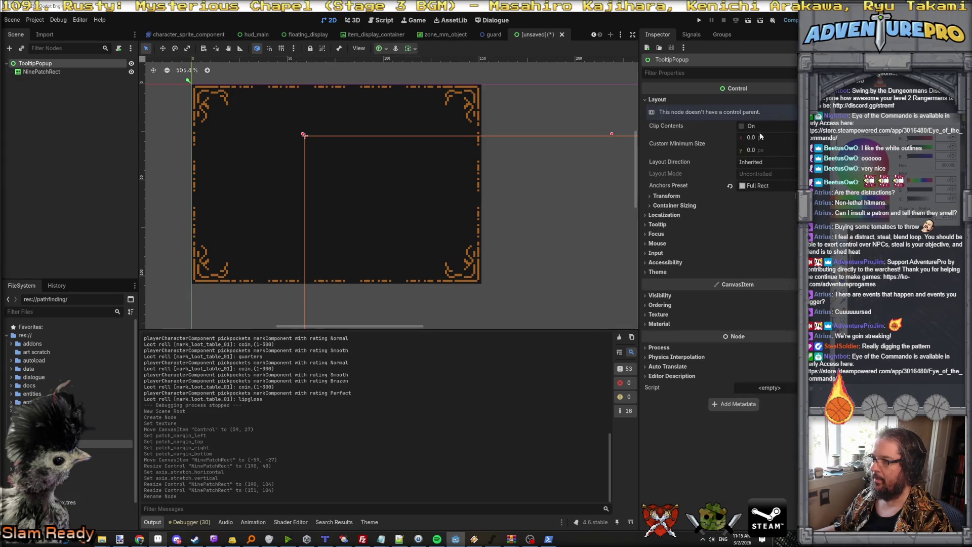
# Set the TooltipPopup root's position to 0, 0
pyautogui.click(678, 196)
pyautogui.click(770, 231)
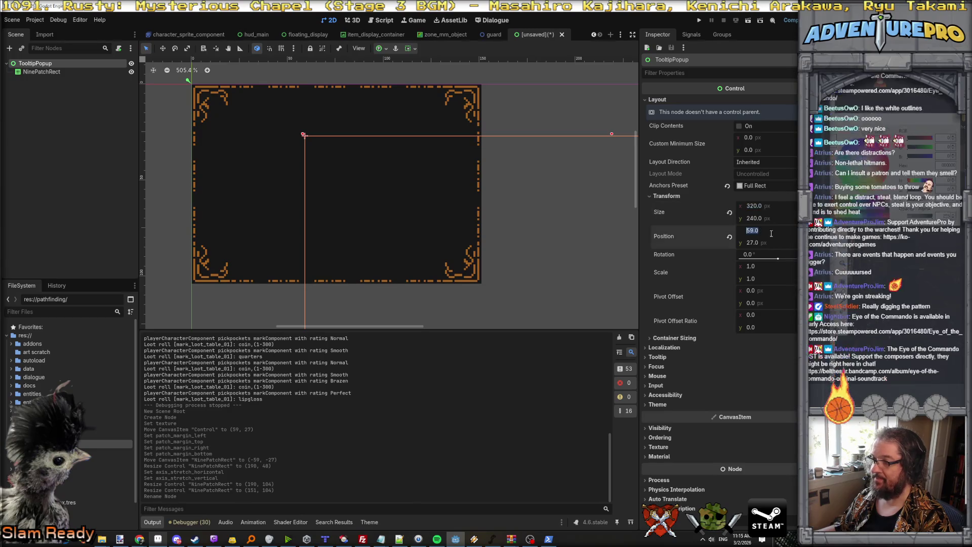
pyautogui.write('0')
pyautogui.press('Tab')
pyautogui.write('0')
pyautogui.press('Return')
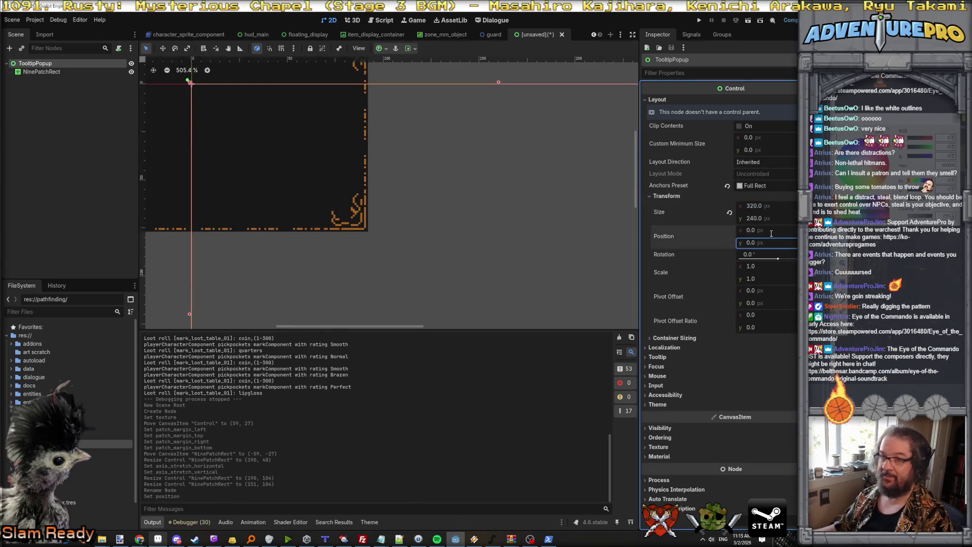
# Set the NinePatchRect panel's position to 0, 0
pyautogui.click(42, 72)
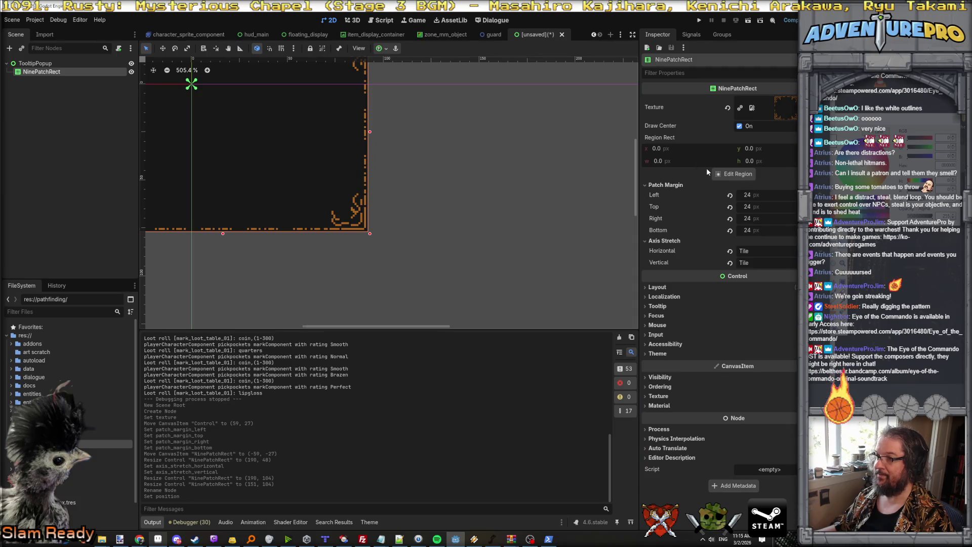
pyautogui.click(683, 287)
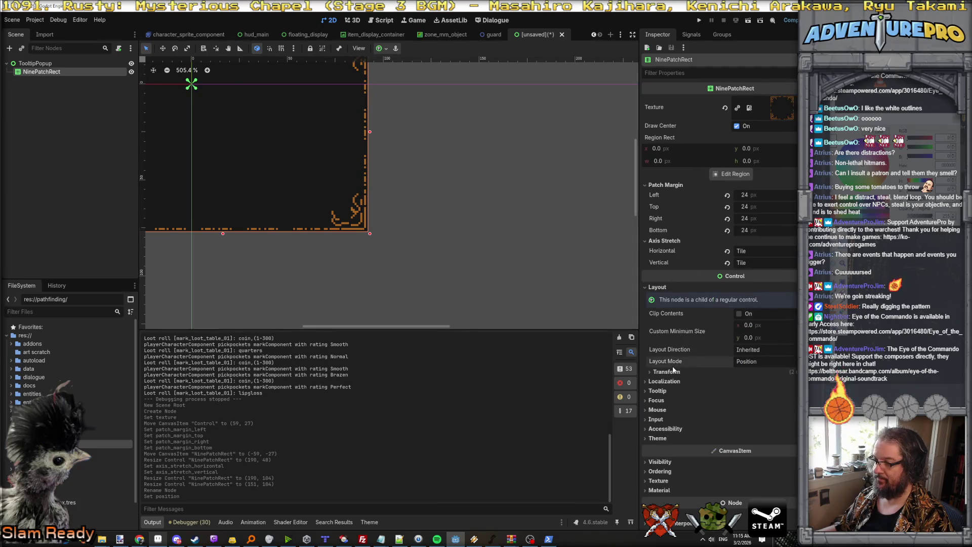
pyautogui.click(666, 371)
pyautogui.click(772, 404)
pyautogui.write('0')
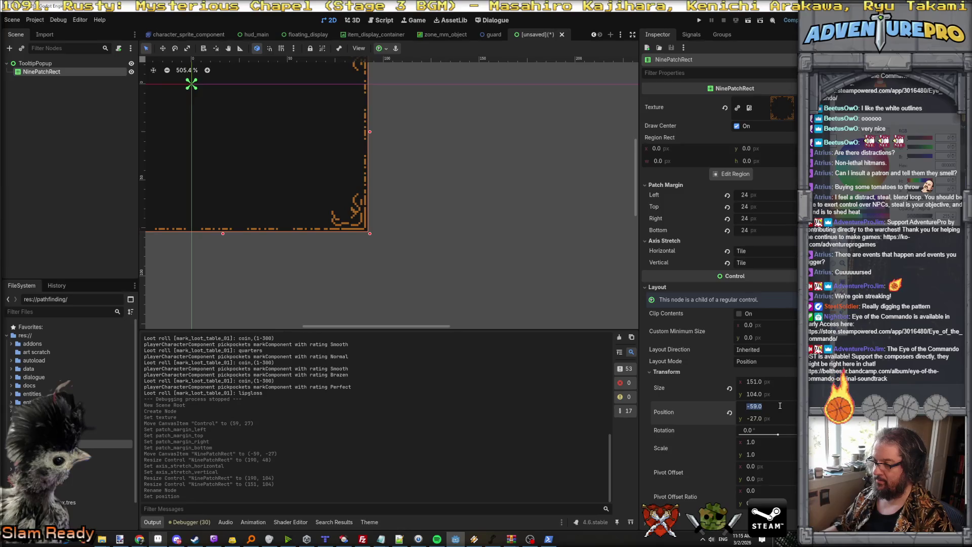
pyautogui.press('Tab')
pyautogui.write('0')
pyautogui.press('Return')
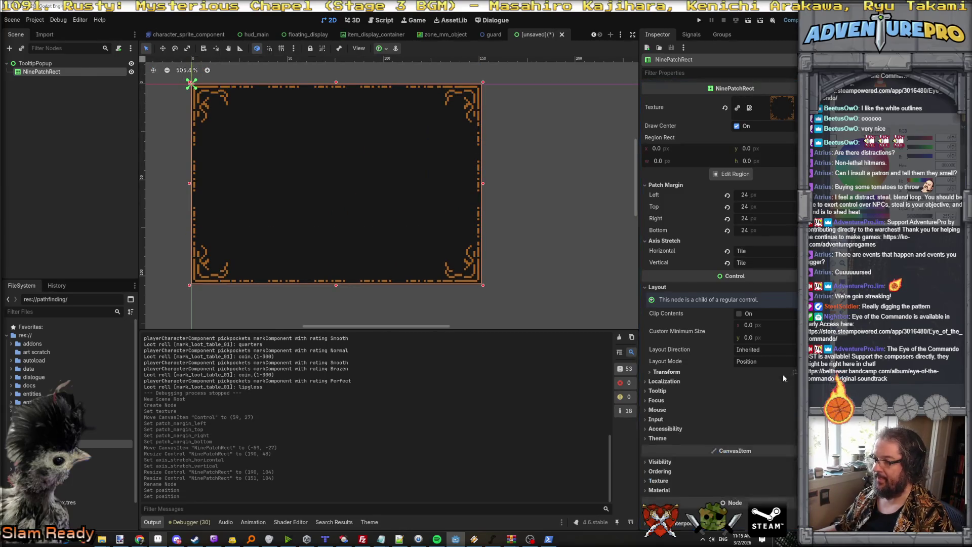
# Resize the NinePatchRect panel to 160 × 120
pyautogui.click(785, 380)
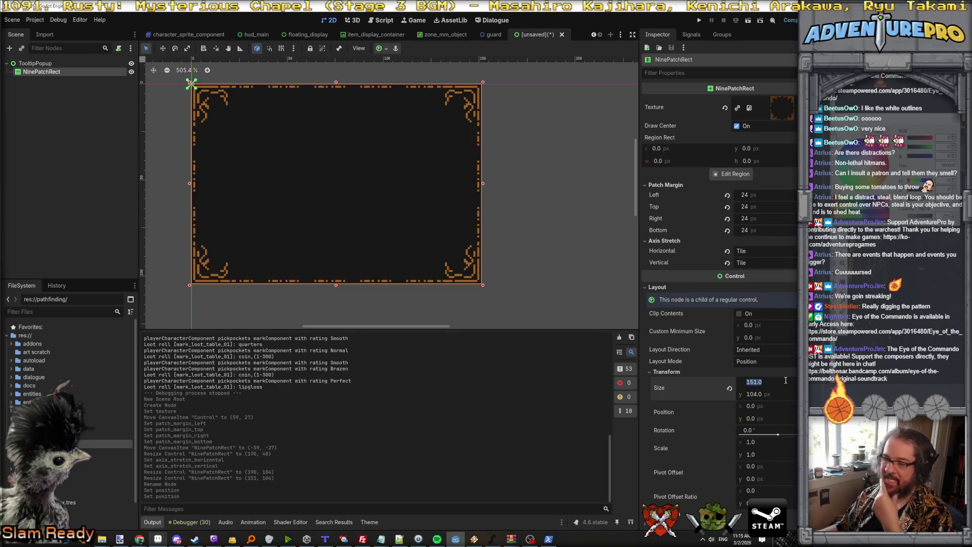
pyautogui.write('160')
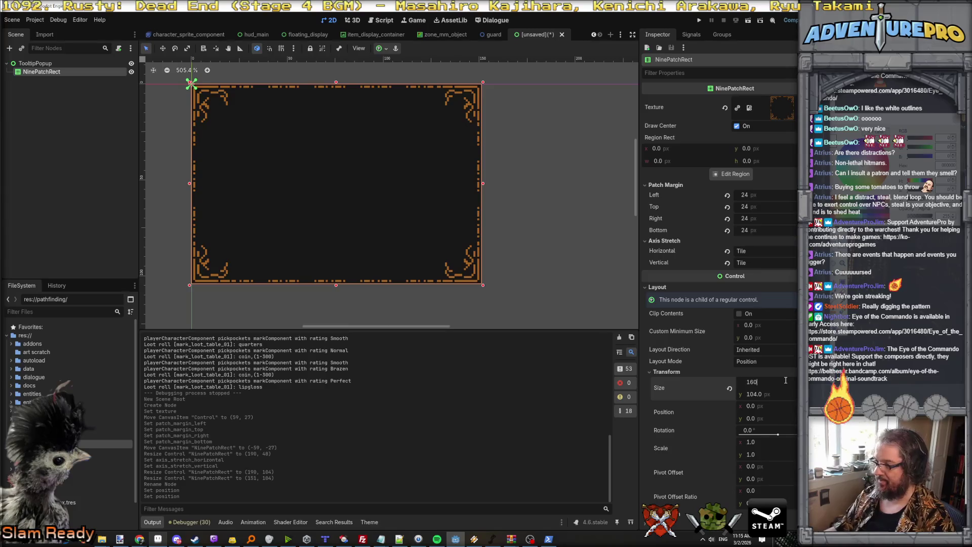
pyautogui.press('Tab')
pyautogui.write('120')
pyautogui.press('Return')
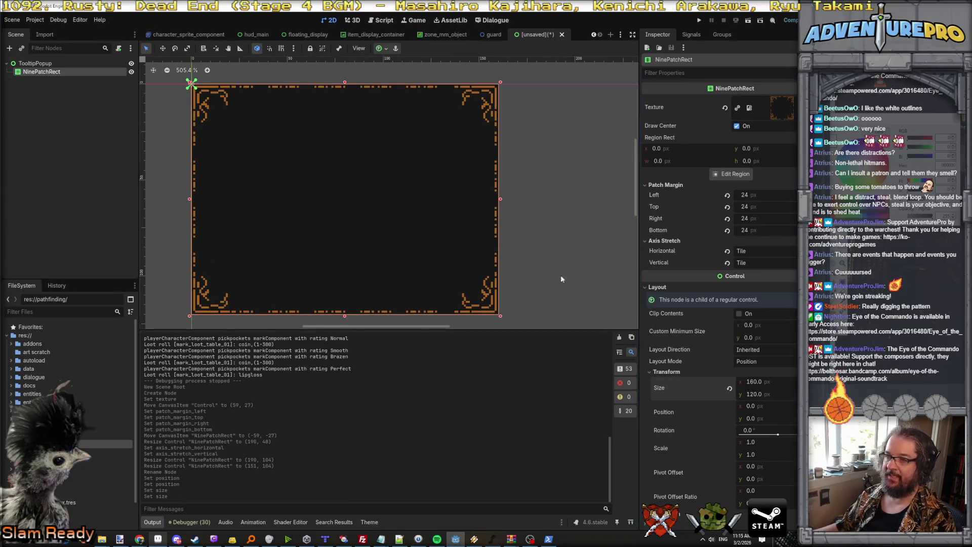
pyautogui.scroll(-5, 543, 247)
pyautogui.scroll(3, 547, 258)
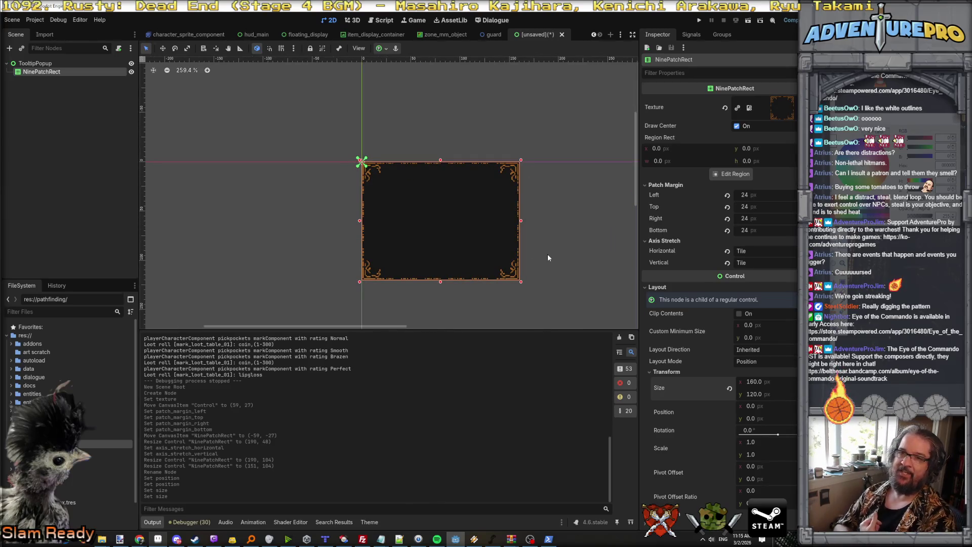
pyautogui.scroll(5, 547, 253)
pyautogui.click(51, 72)
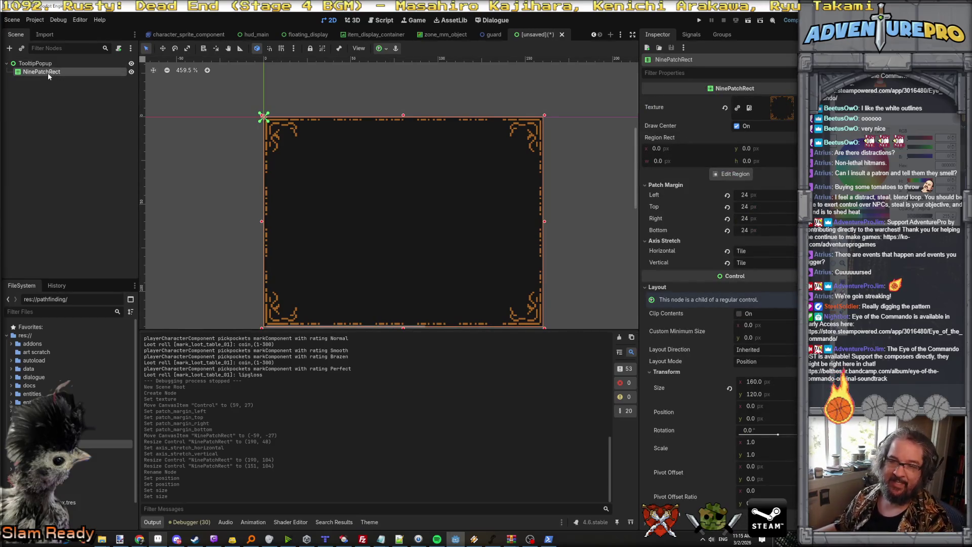
pyautogui.rightClick(48, 72)
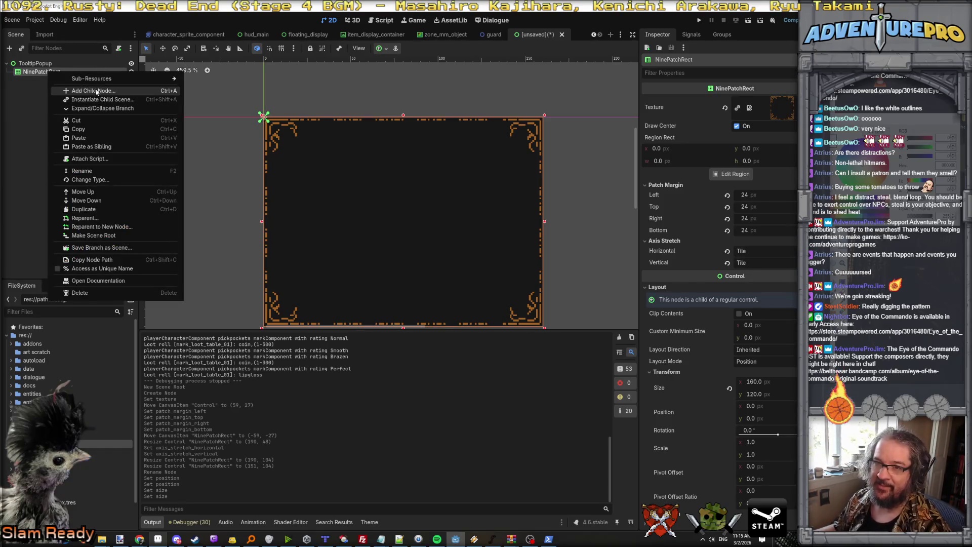
# Add an ItemDisplayContainer child node under the NinePatchRect panel
pyautogui.click(96, 91)
pyautogui.write('margin')
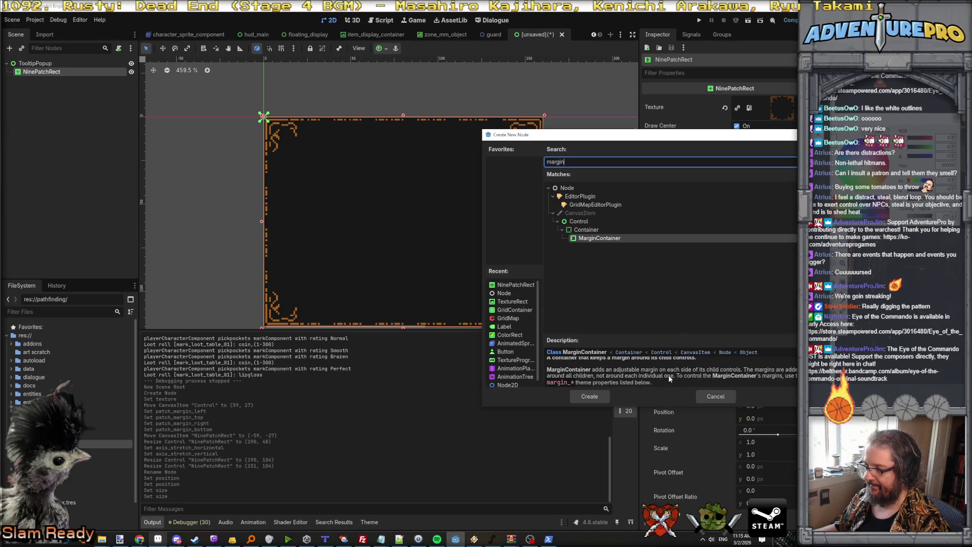
pyautogui.click(586, 230)
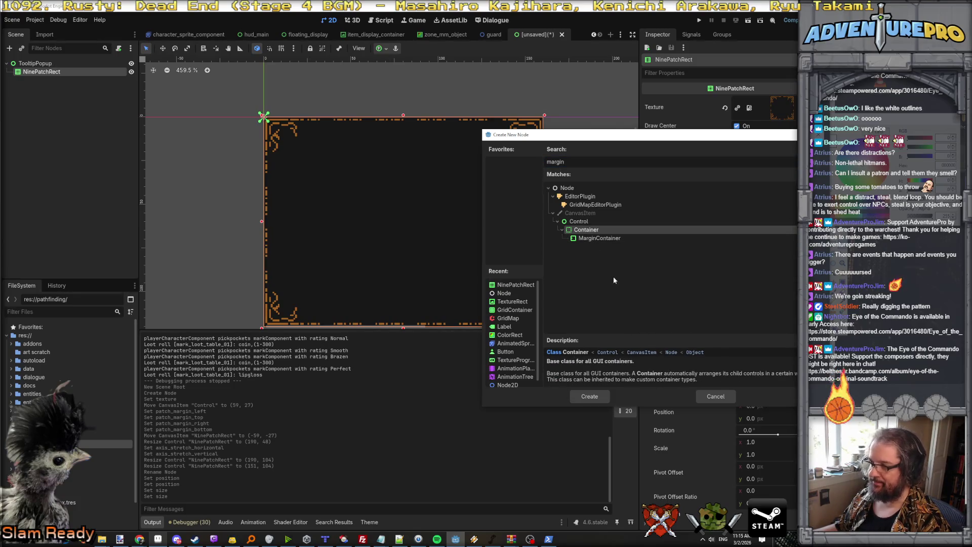
pyautogui.click(599, 238)
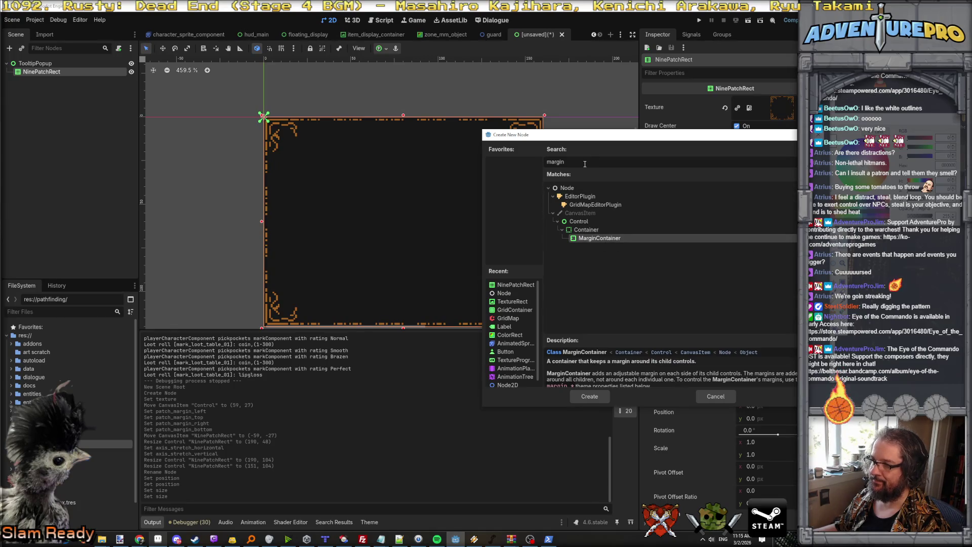
pyautogui.write('conta')
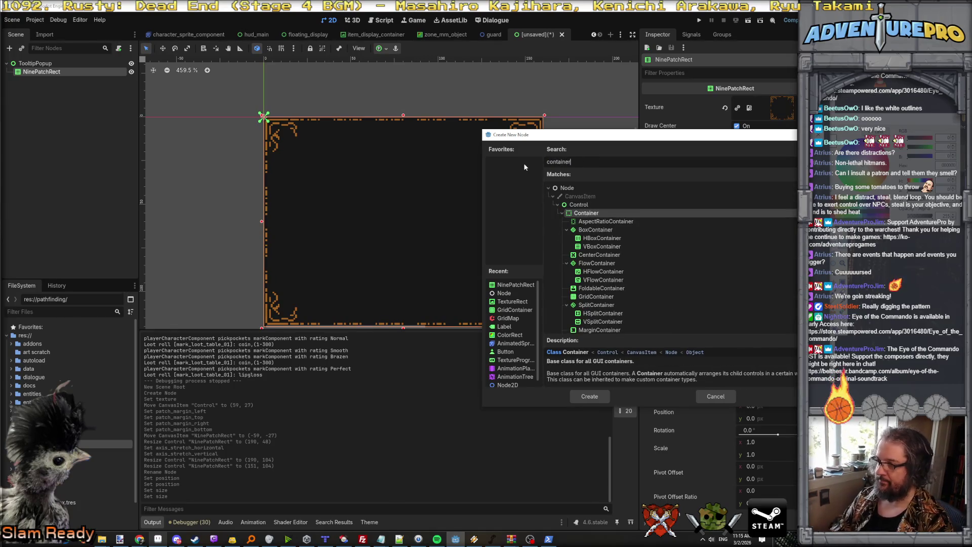
pyautogui.scroll(-3, 598, 268)
pyautogui.scroll(3, 598, 269)
pyautogui.scroll(-3, 604, 304)
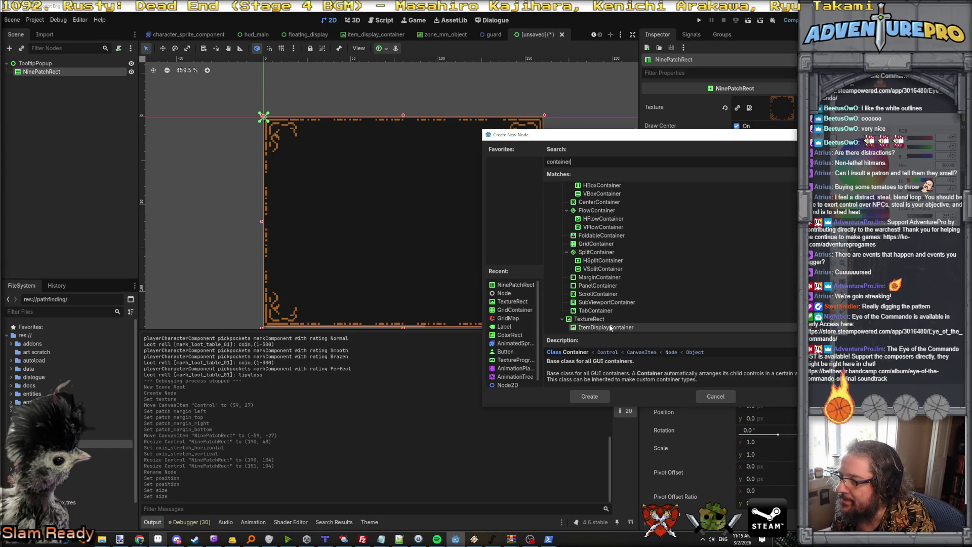
pyautogui.click(610, 328)
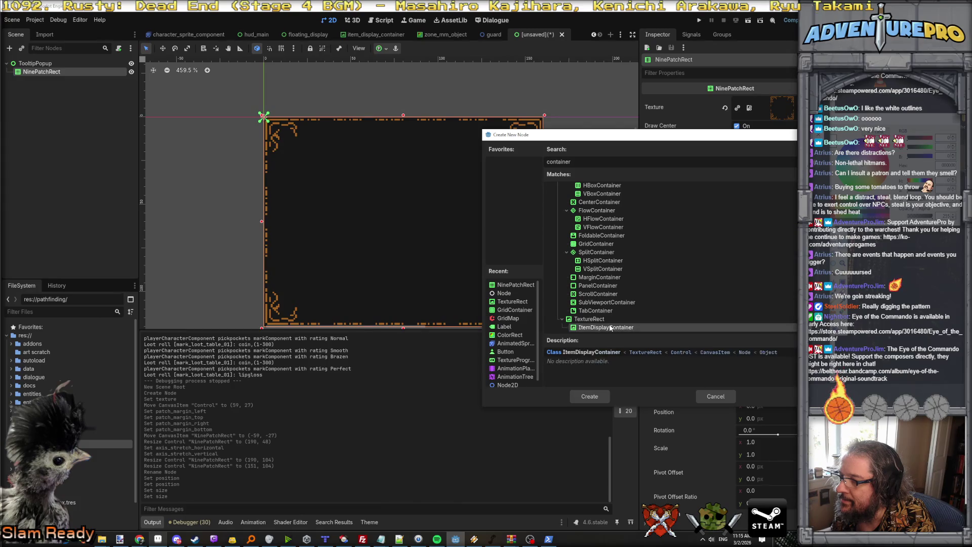
pyautogui.click(593, 398)
# Set the ItemDisplayContainer's width to 24
pyautogui.click(48, 72)
pyautogui.click(60, 83)
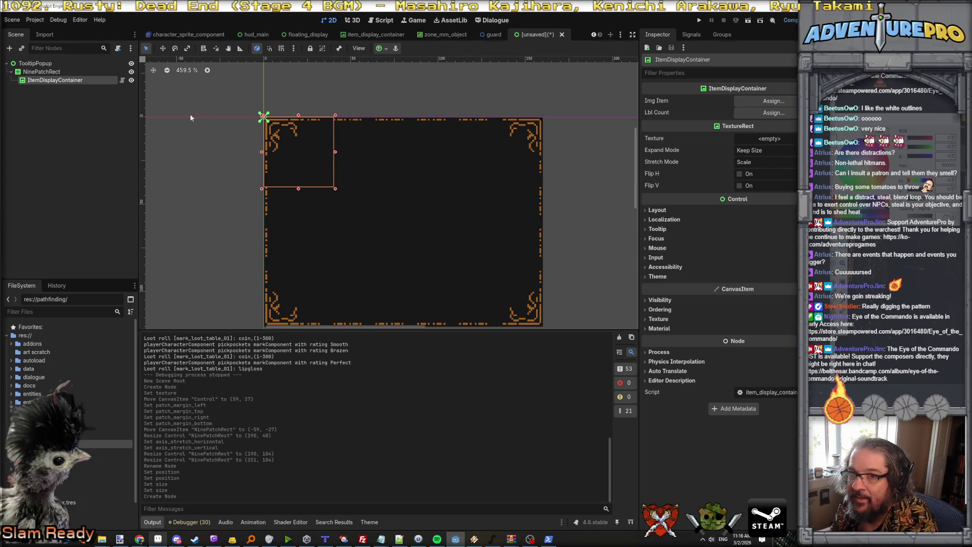
pyautogui.click(658, 210)
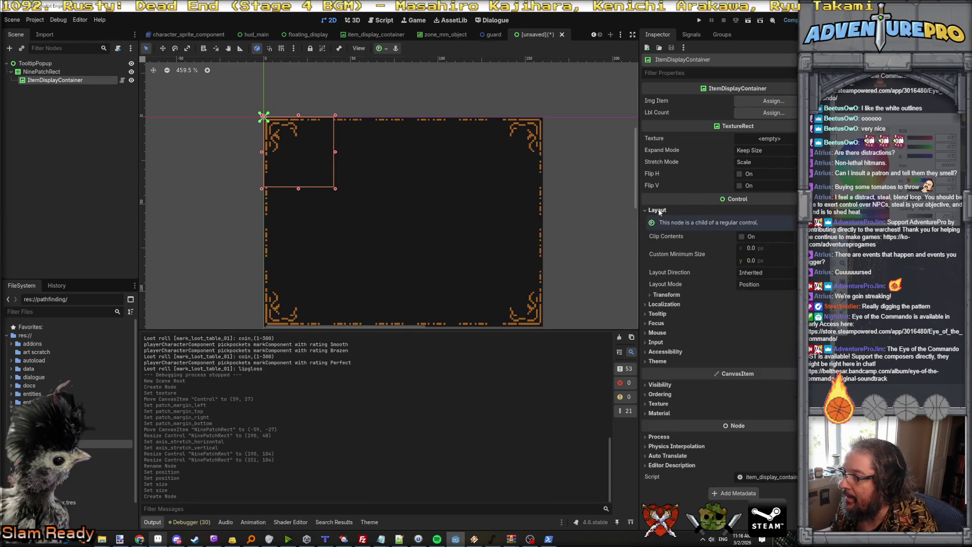
pyautogui.click(667, 295)
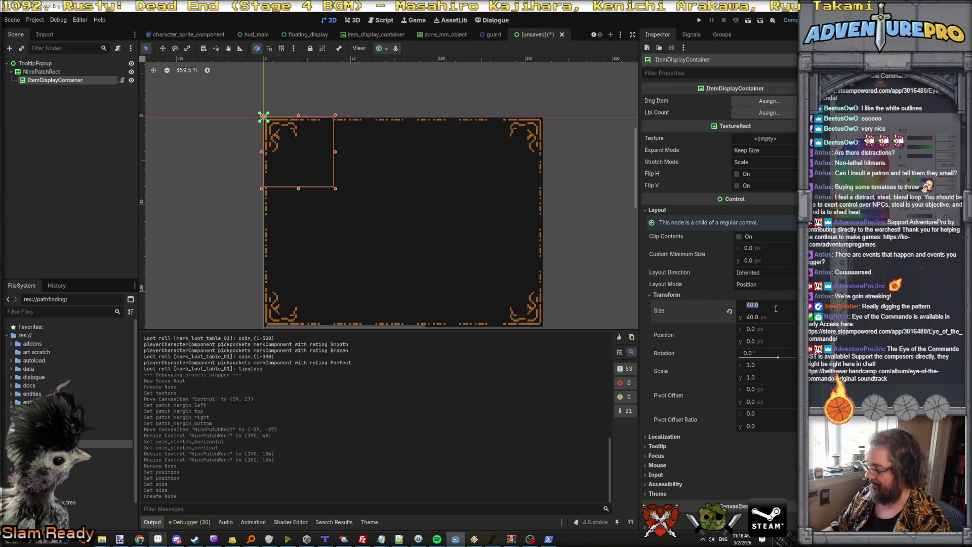
pyautogui.write('24')
pyautogui.press('Tab')
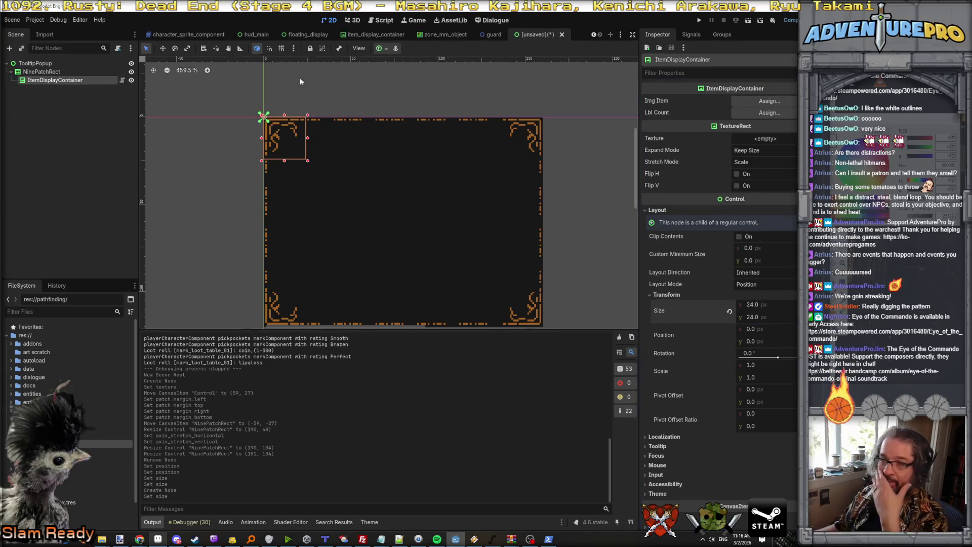
# Delete the ItemDisplayContainer node and confirm the removal
pyautogui.click(55, 72)
pyautogui.click(57, 81)
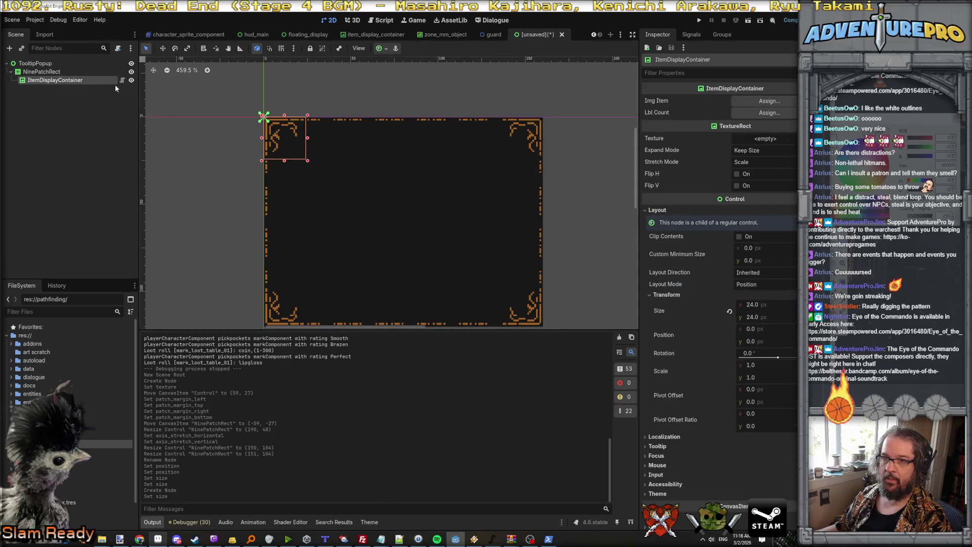
pyautogui.click(56, 81)
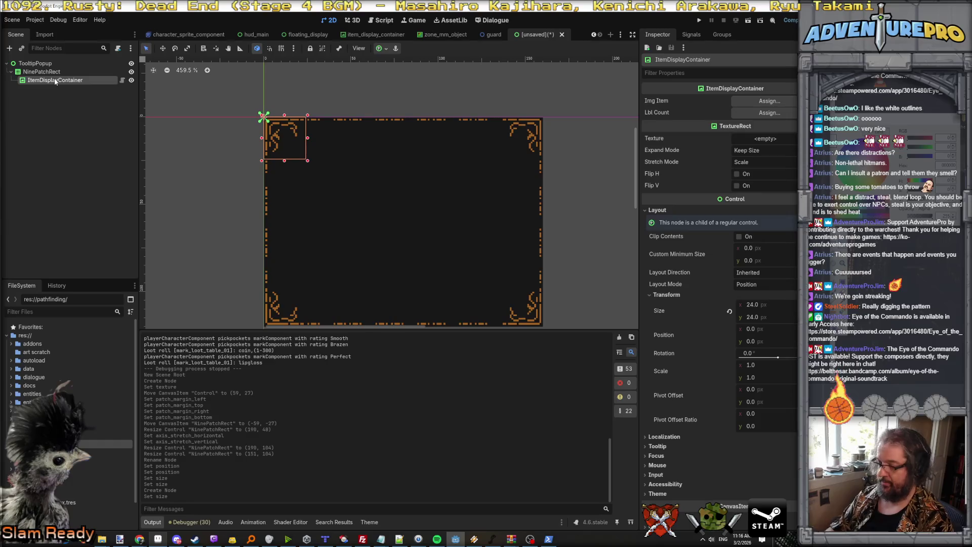
pyautogui.press('Delete')
pyautogui.click(628, 280)
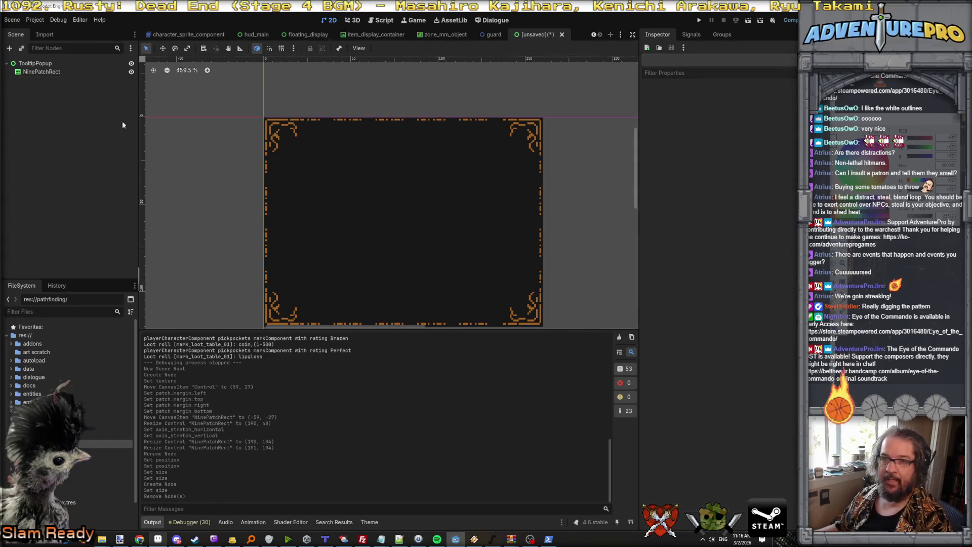
pyautogui.rightClick(56, 74)
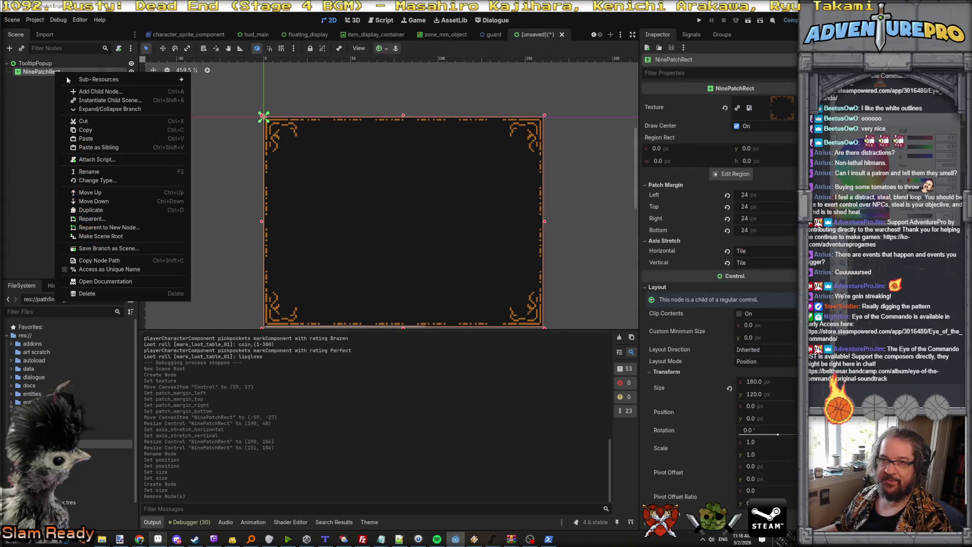
# Instance item_display_container.tscn under NinePatchRect, trying a 28 × 28 size then undoing it
pyautogui.click(109, 101)
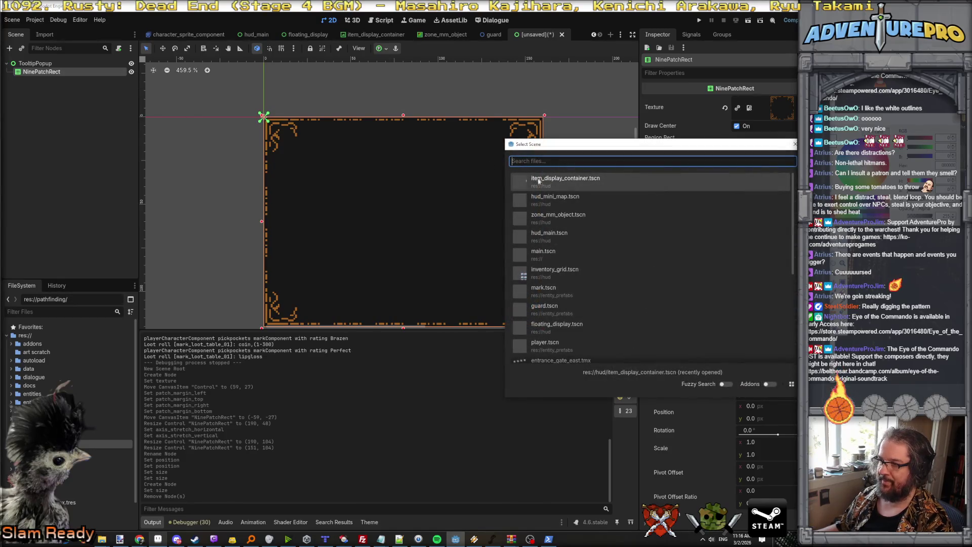
pyautogui.doubleClick(588, 181)
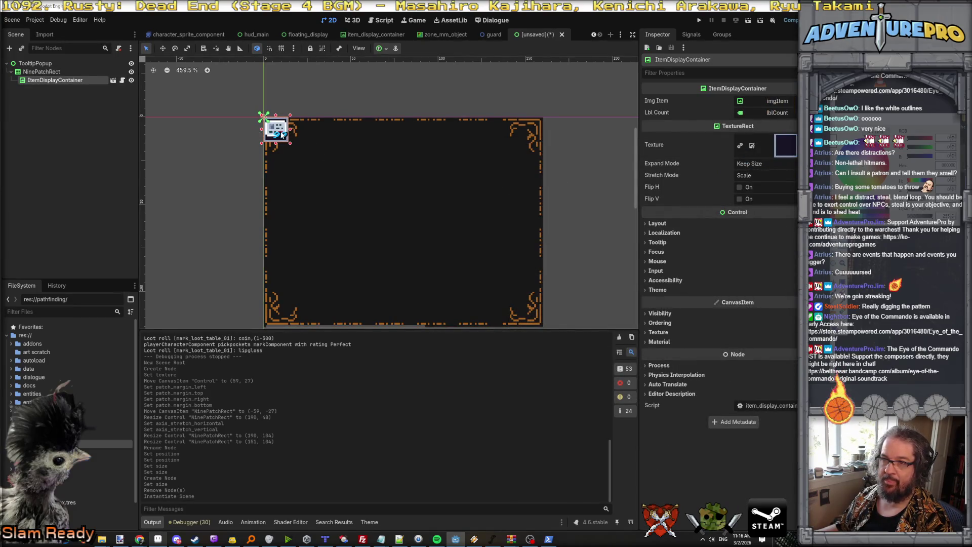
pyautogui.click(657, 223)
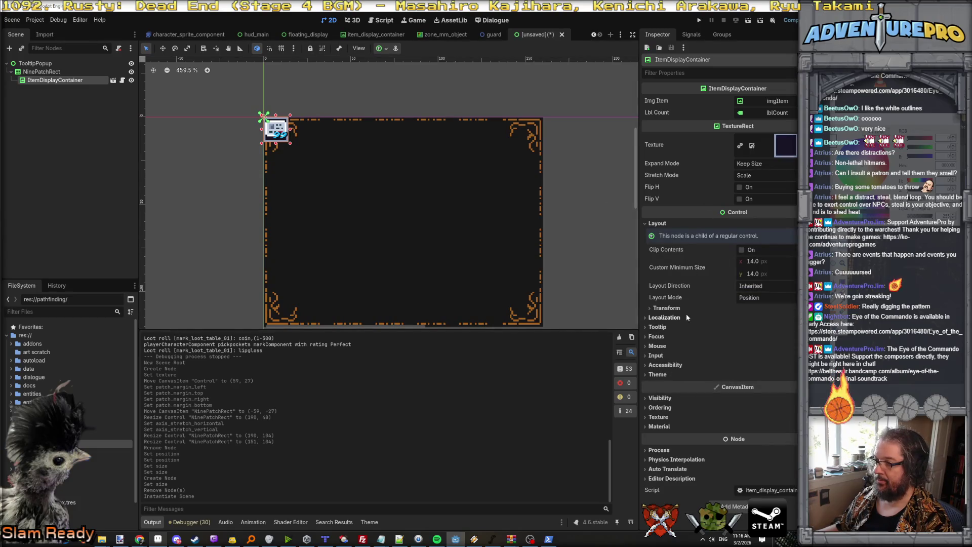
pyautogui.click(666, 308)
pyautogui.click(766, 317)
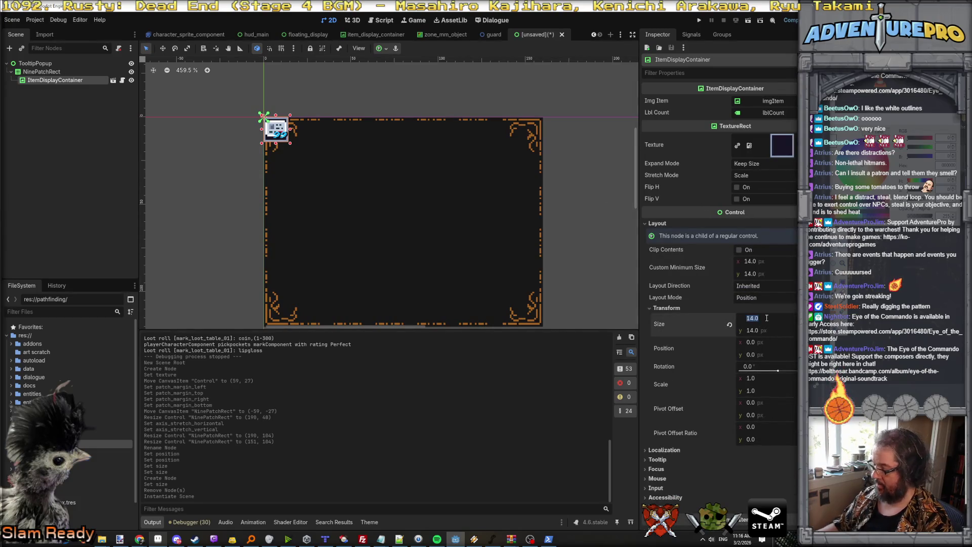
pyautogui.write('28')
pyautogui.press('Tab')
pyautogui.write('28')
pyautogui.press('Return')
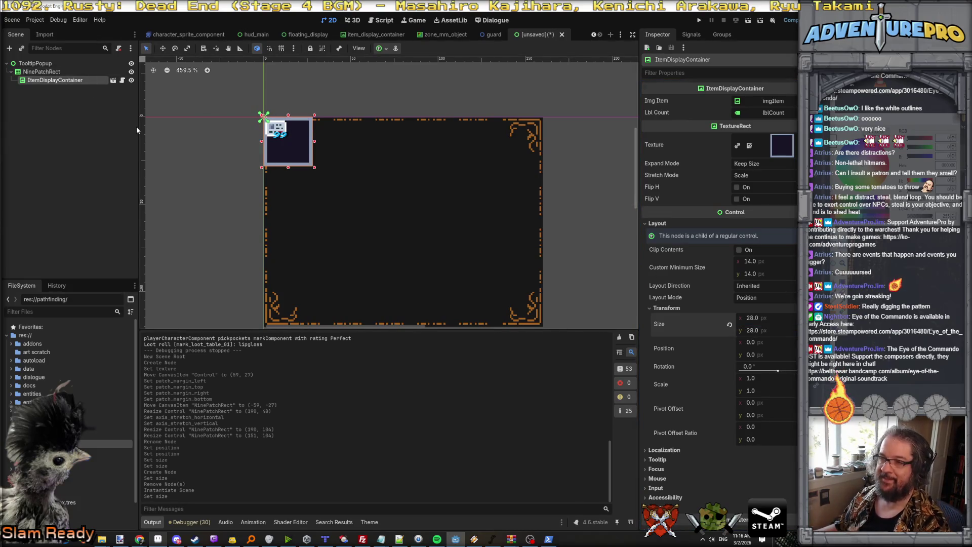
pyautogui.hotkey('ctrl', 'z')
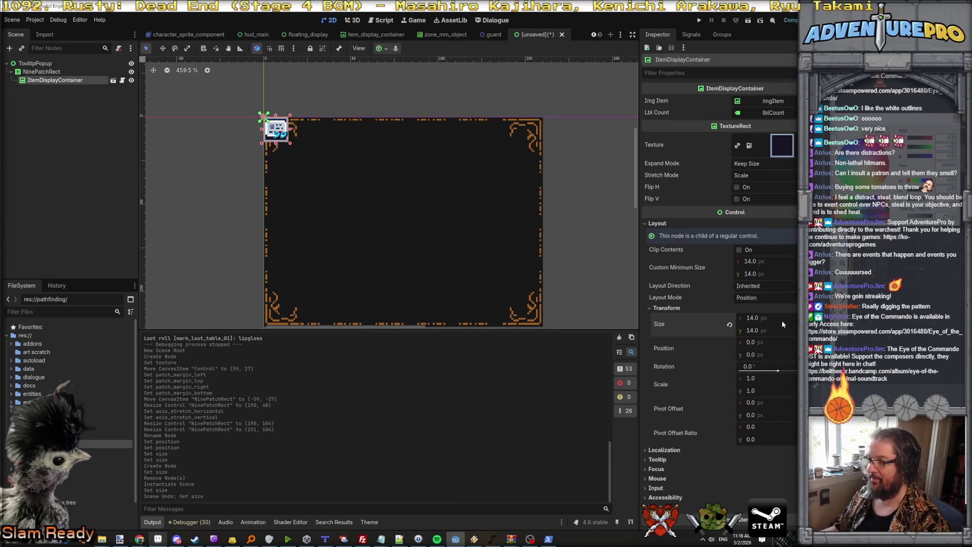
# Scale the item container to 2 and move it to (16, 16) inside the panel
pyautogui.click(766, 379)
pyautogui.press('Tab')
pyautogui.press('Return')
pyautogui.moveTo(304, 152); pyautogui.dragTo(325, 175)
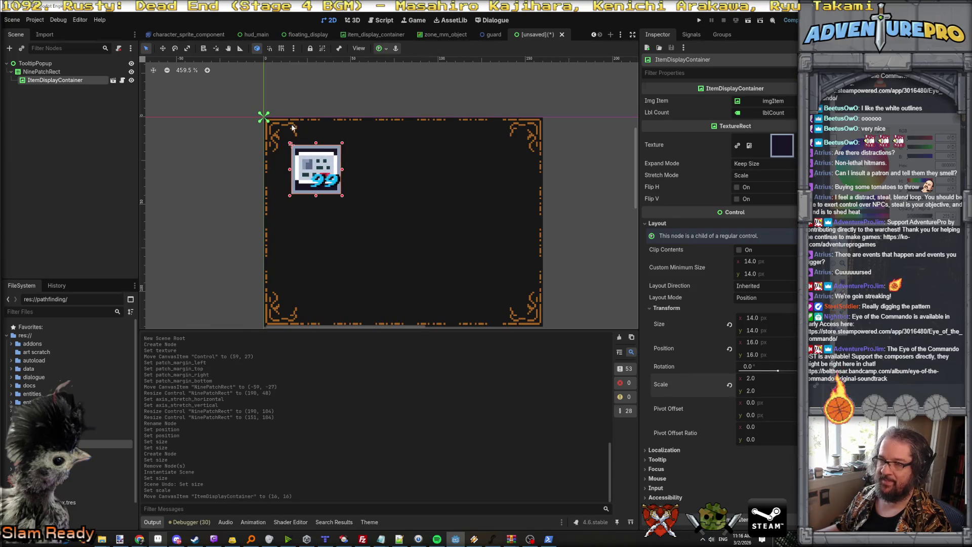
pyautogui.click(365, 181)
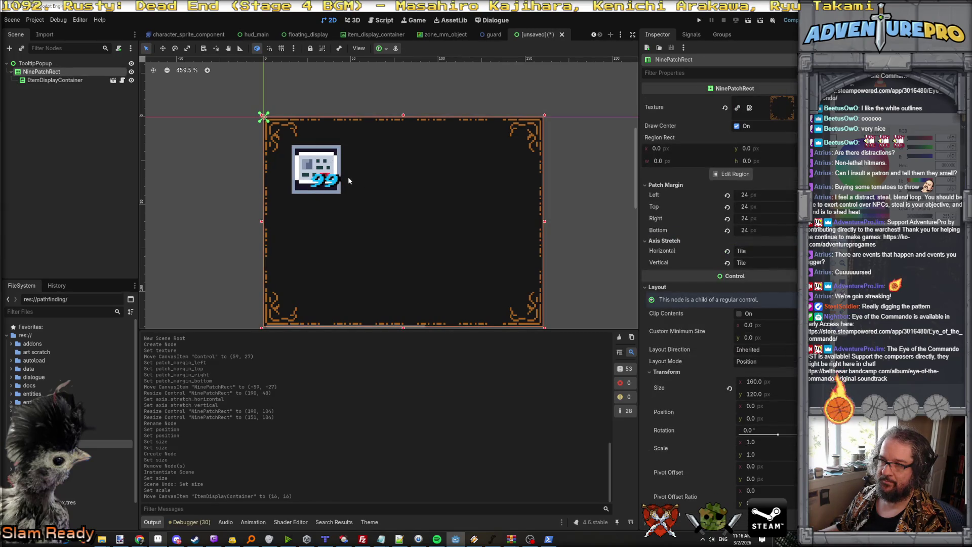
pyautogui.click(51, 81)
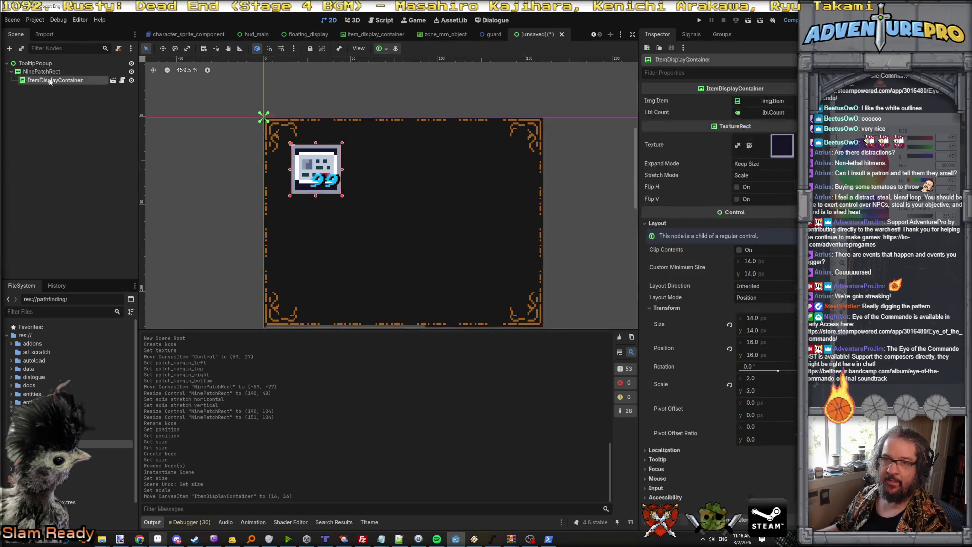
pyautogui.click(51, 81)
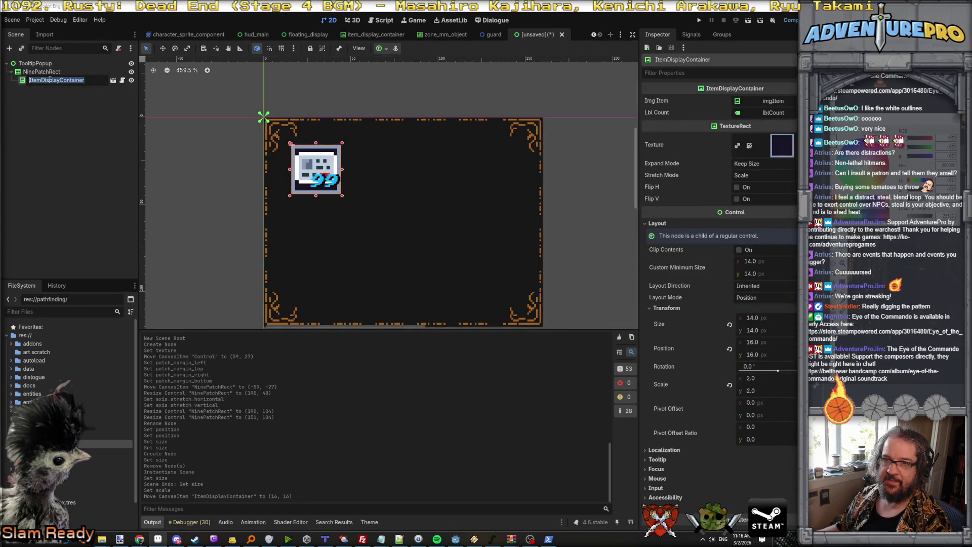
pyautogui.click(59, 92)
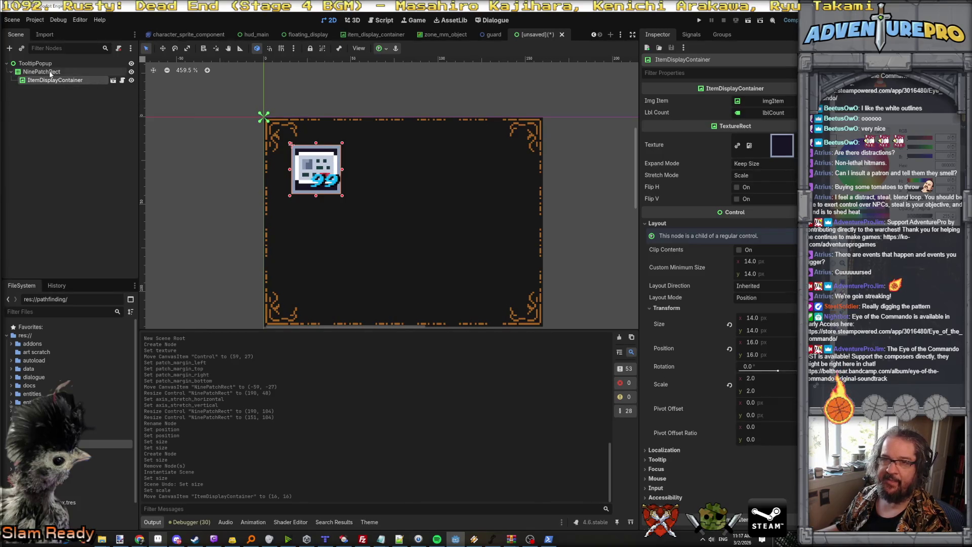
# Add a Label child under NinePatchRect and rename it txtName
pyautogui.click(50, 72)
pyautogui.rightClick(49, 72)
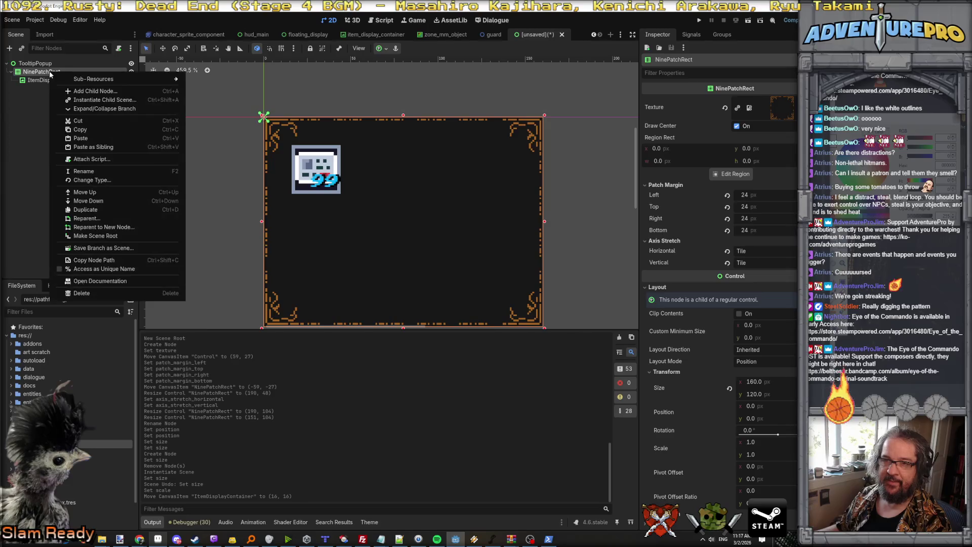
pyautogui.click(81, 91)
pyautogui.write('label')
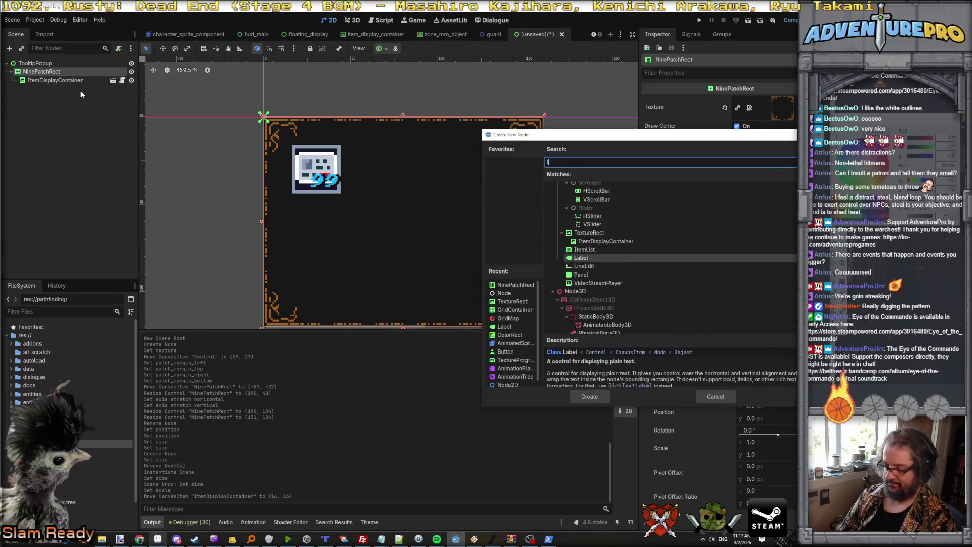
pyautogui.press('Return')
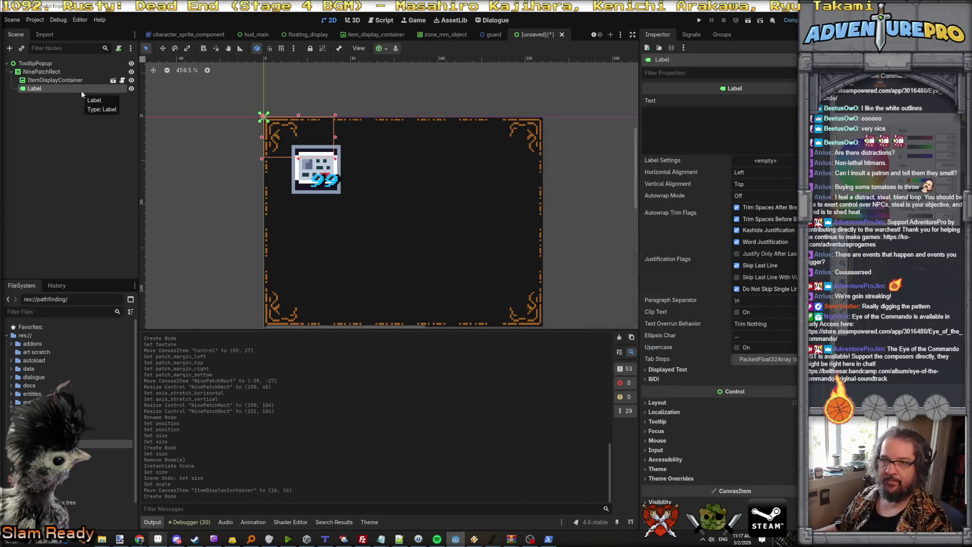
pyautogui.doubleClick(65, 90)
pyautogui.write('txtN')
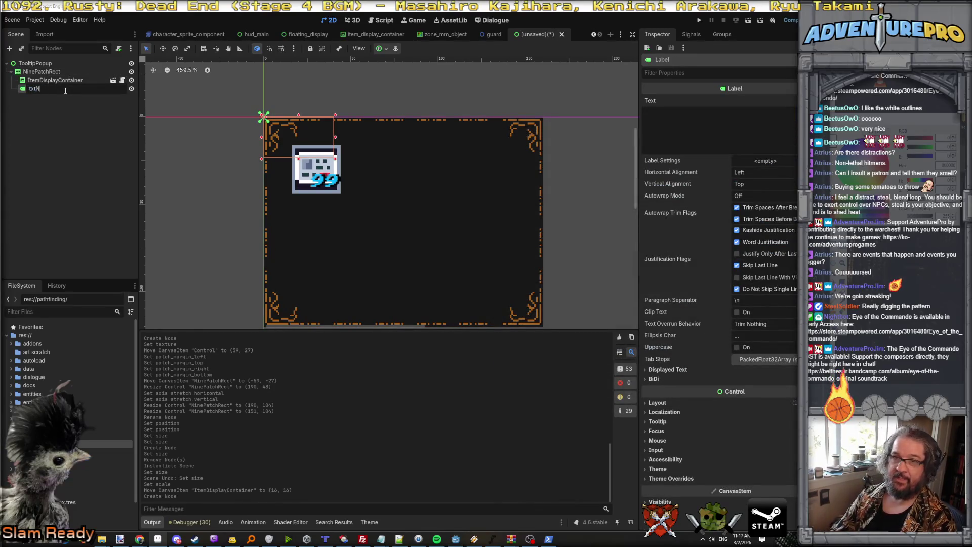
pyautogui.write('ame')
pyautogui.press('Return')
# Place txtName right of the item icon and set its text to 'Dog Sunscreen'
pyautogui.moveTo(301, 151); pyautogui.dragTo(389, 162)
pyautogui.click(666, 114)
pyautogui.write('Dog Sunscreen')
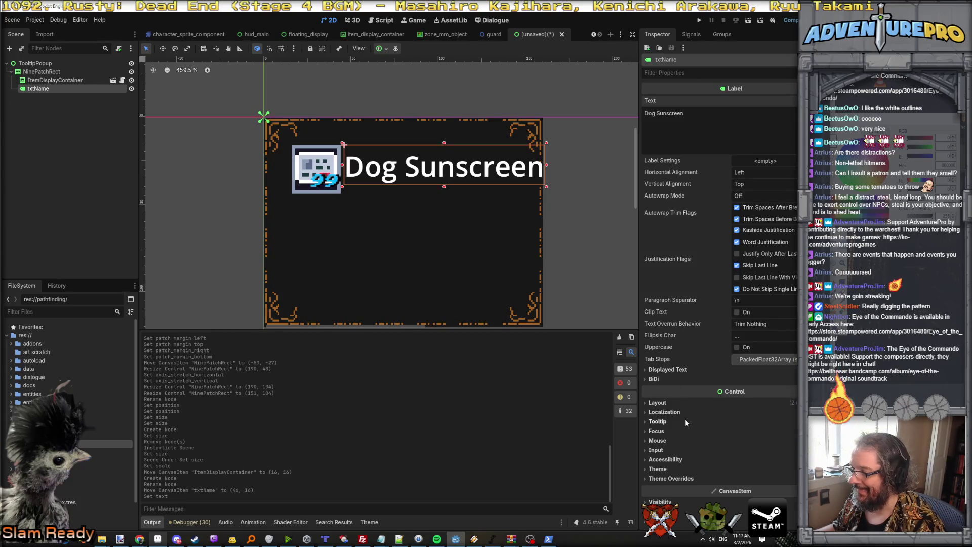
pyautogui.click(680, 470)
# Load the pixel-font theme resource onto the txtName label
pyautogui.click(767, 479)
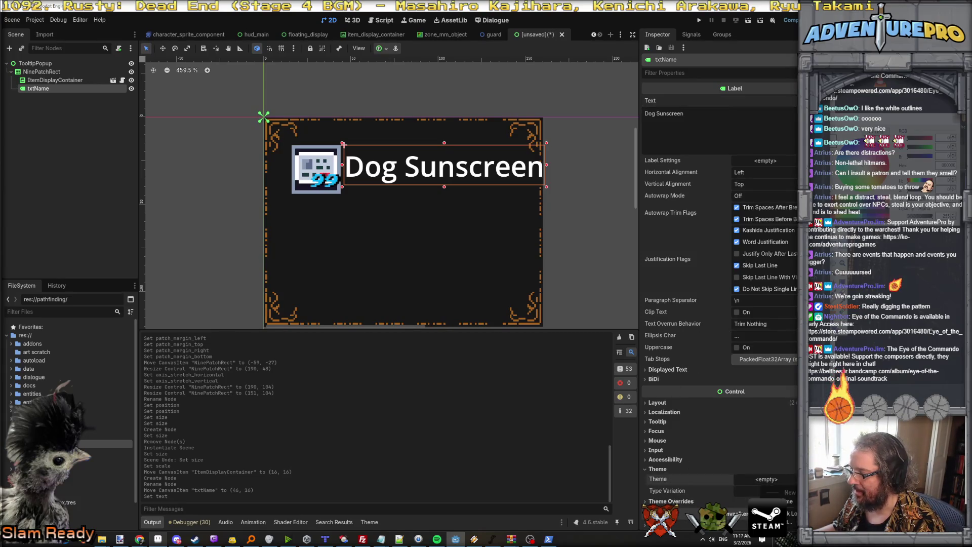
pyautogui.click(779, 512)
pyautogui.click(591, 194)
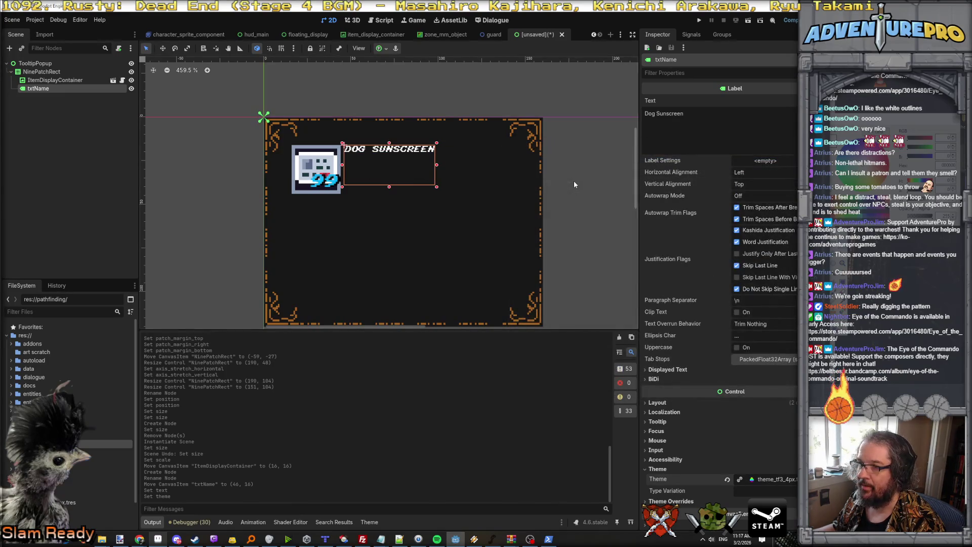
pyautogui.scroll(-5, 688, 384)
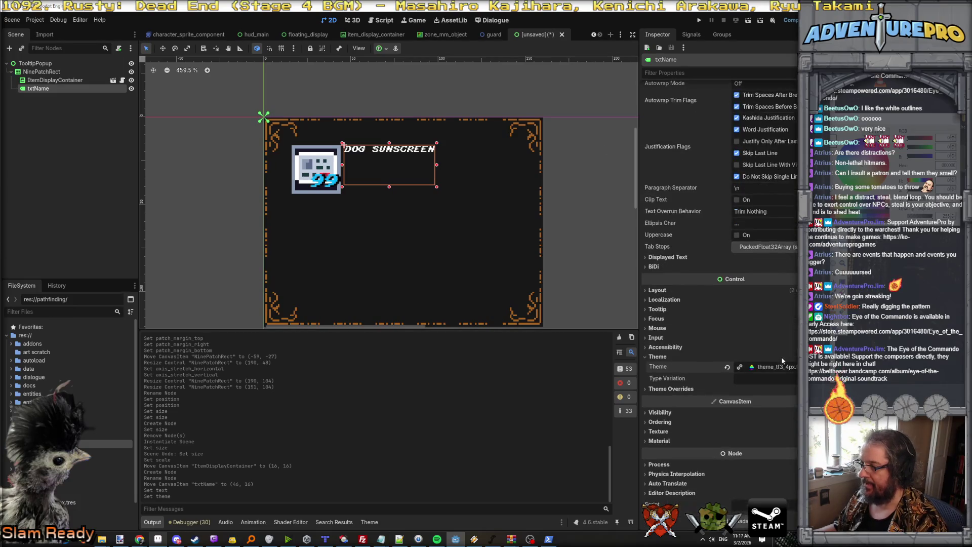
# Enable a Font Size theme override of 8 on txtName
pyautogui.click(673, 389)
pyautogui.click(660, 416)
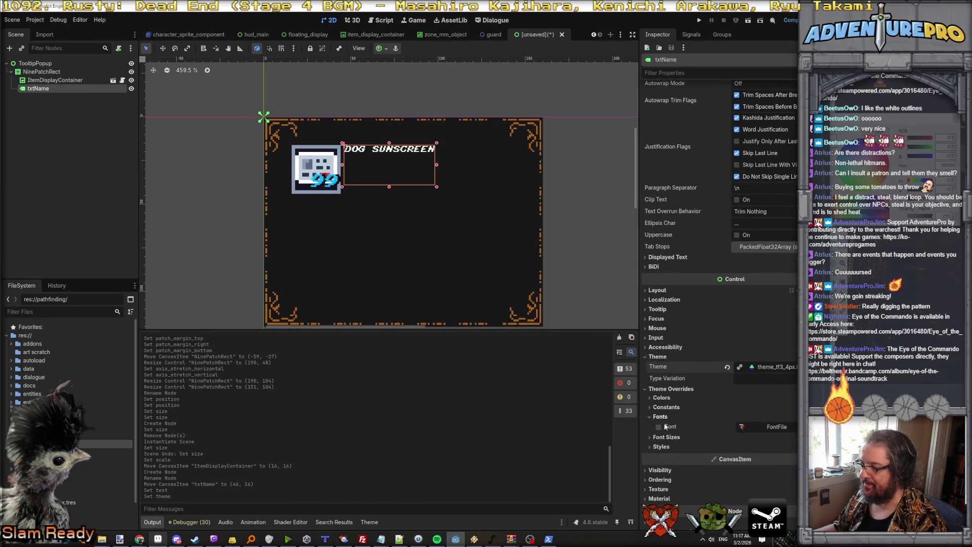
pyautogui.click(666, 437)
pyautogui.click(658, 447)
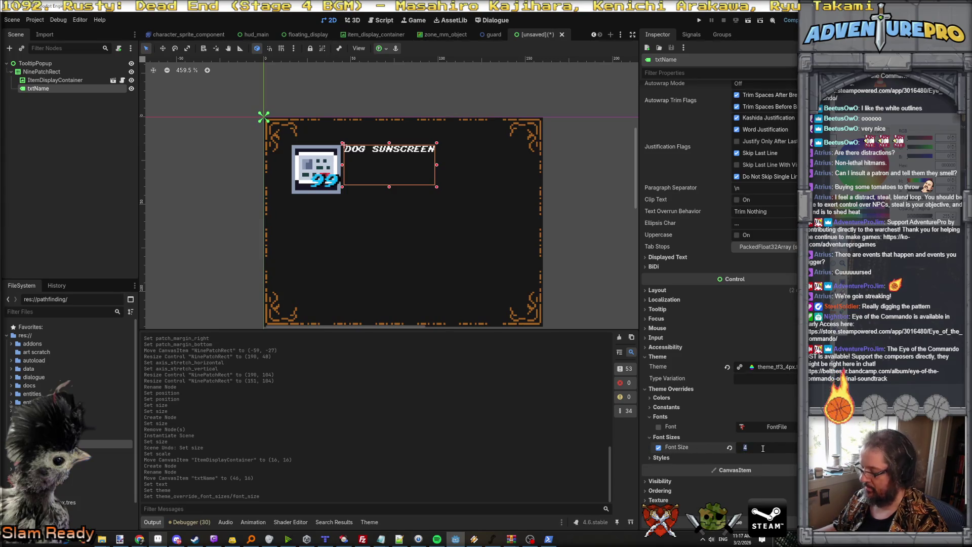
pyautogui.write('8')
pyautogui.press('Return')
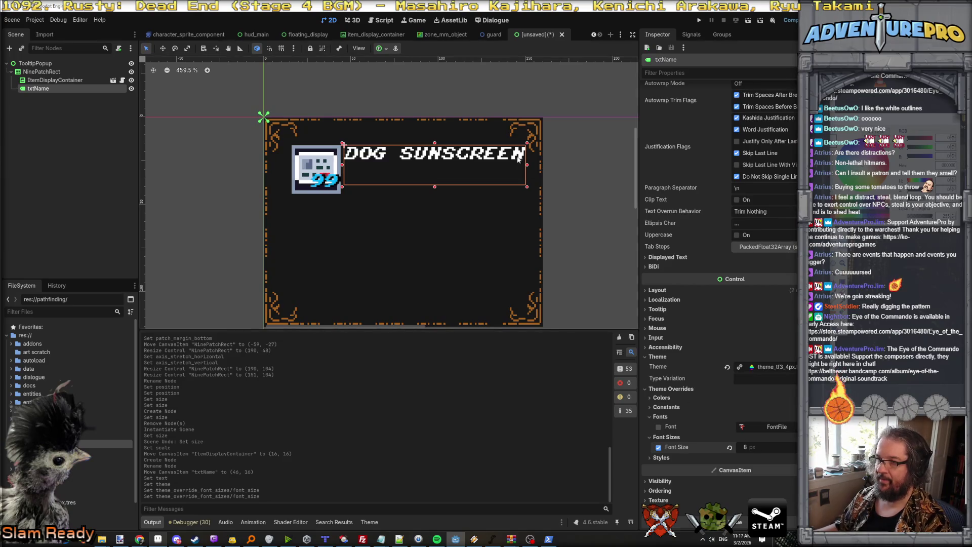
# Widen the txtName label to 158 px beside the item icon
pyautogui.scroll(-3, 514, 165)
pyautogui.scroll(2, 513, 165)
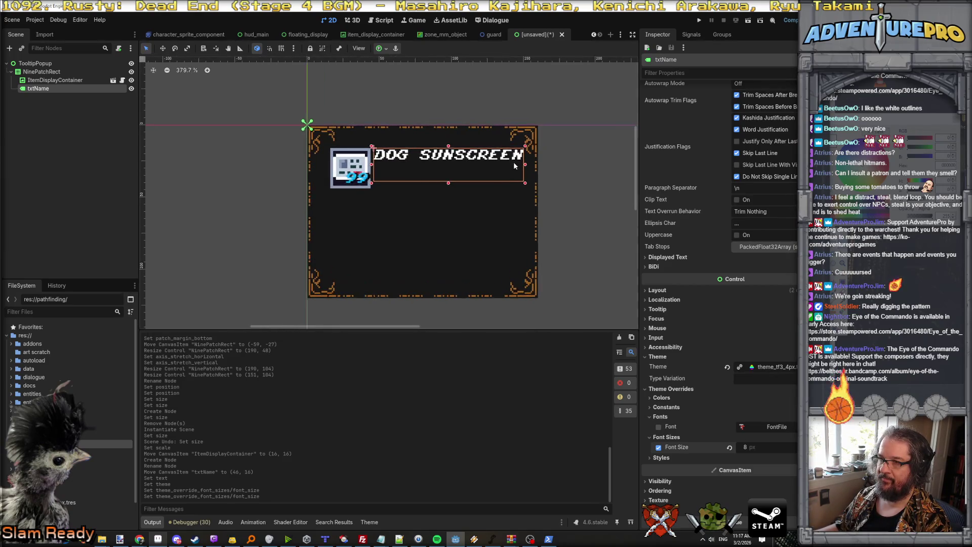
pyautogui.moveTo(526, 166); pyautogui.dragTo(613, 169)
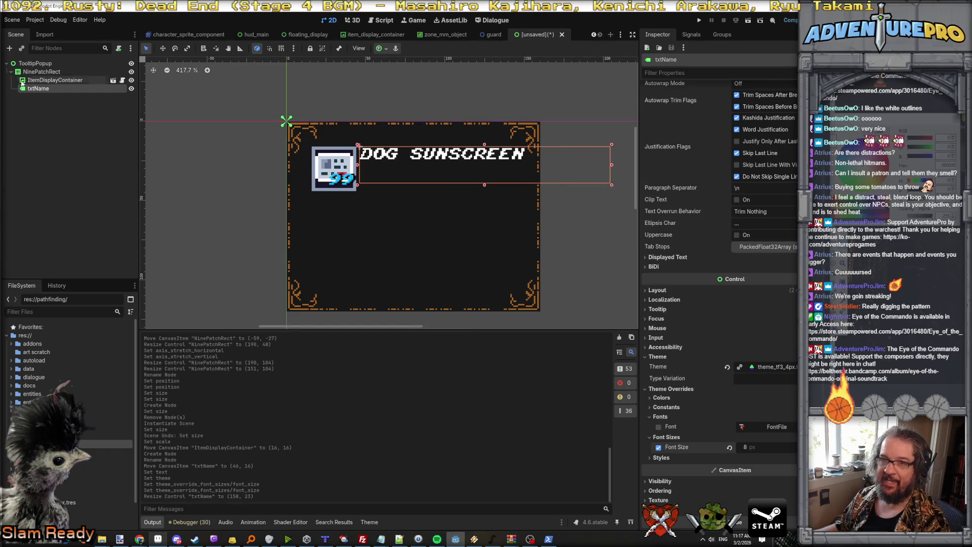
pyautogui.click(50, 73)
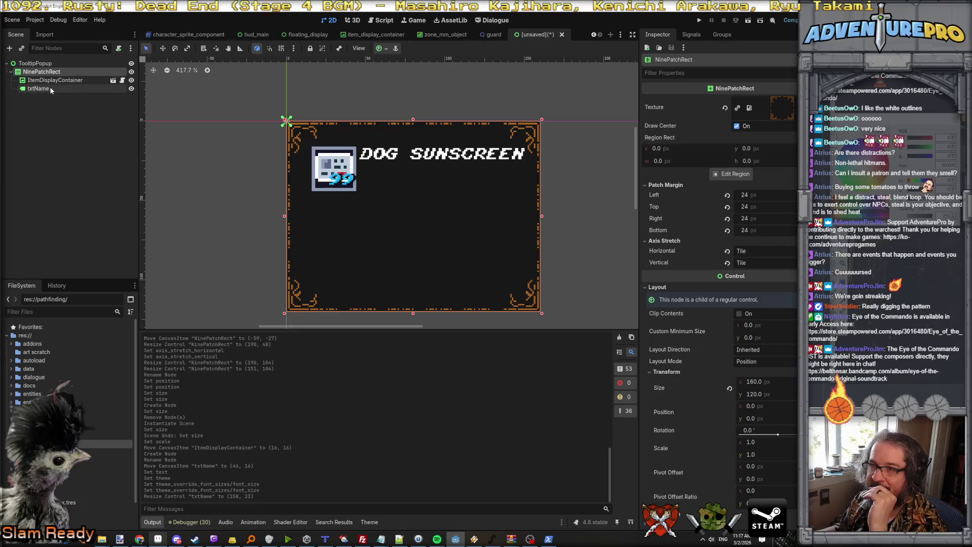
pyautogui.click(51, 80)
pyautogui.click(48, 89)
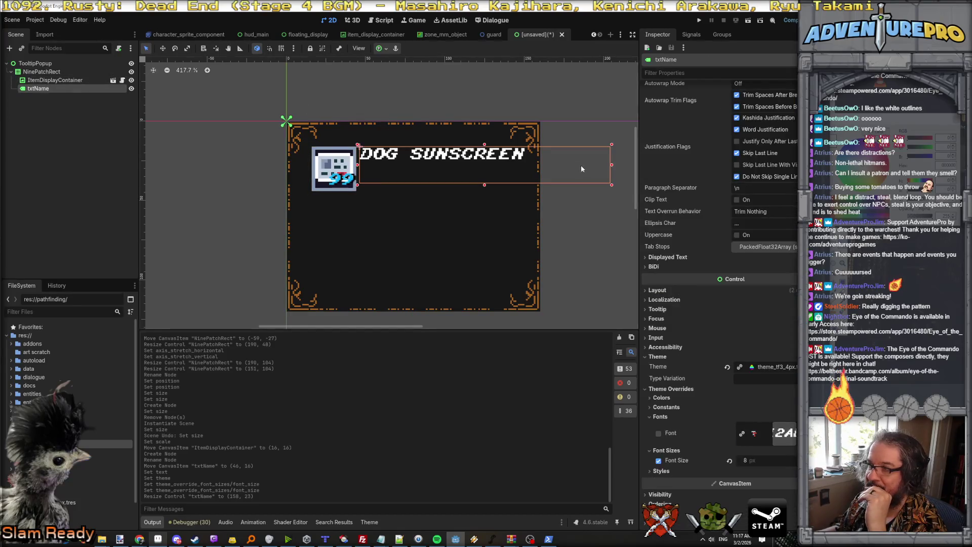
pyautogui.click(44, 72)
pyautogui.rightClick(43, 75)
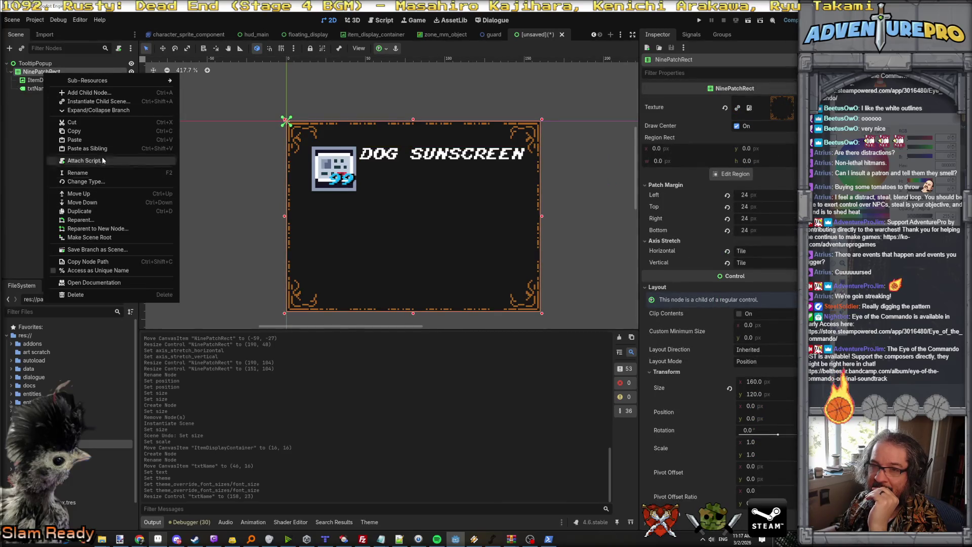
# Create a MarginContainer node from the NinePatchRect's Add Child Node dialog
pyautogui.click(97, 96)
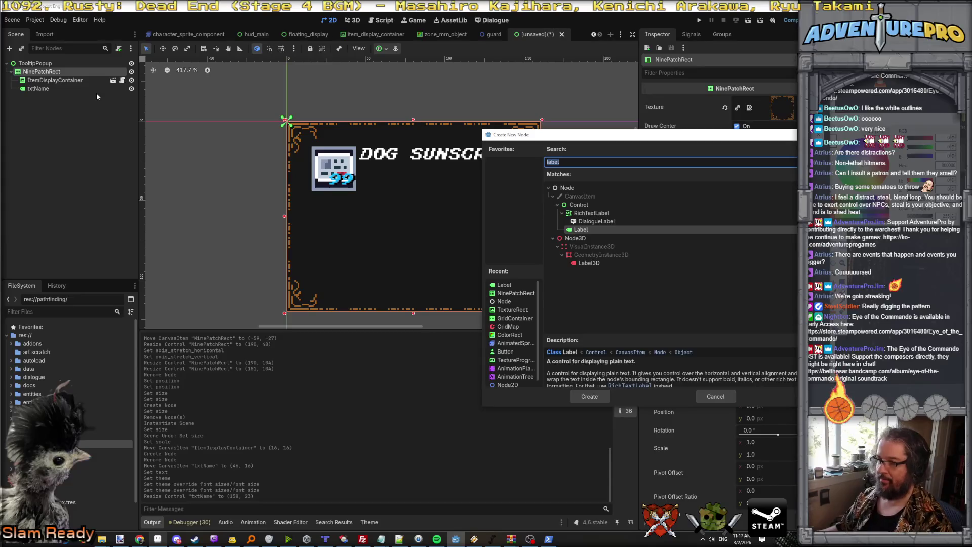
pyautogui.write('margin')
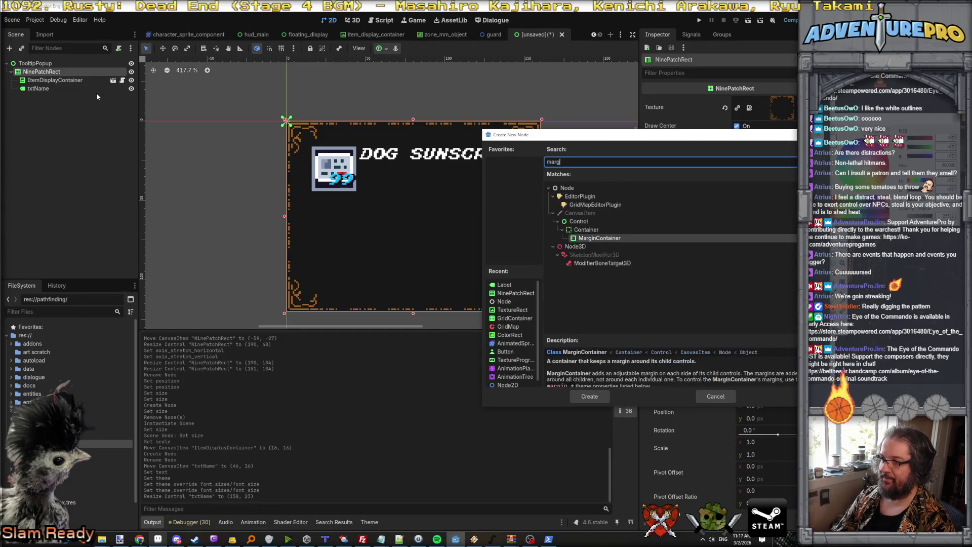
pyautogui.press('Return')
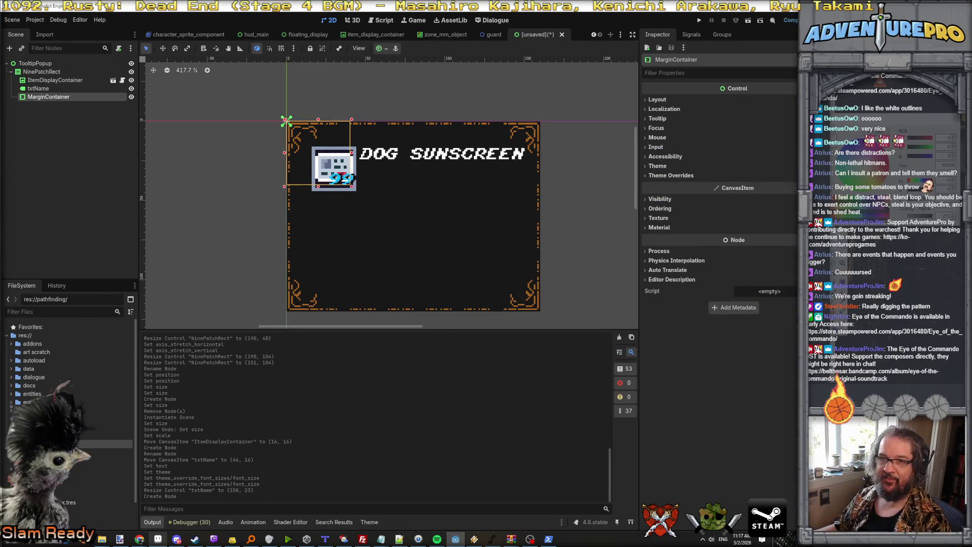
# Move MarginContainer directly under TooltipPopup and put ItemDisplayContainer and txtName inside it
pyautogui.moveTo(51, 94); pyautogui.dragTo(47, 81)
pyautogui.click(45, 95)
pyautogui.keyDown('shift'); pyautogui.click(45, 89); pyautogui.keyUp('shift')
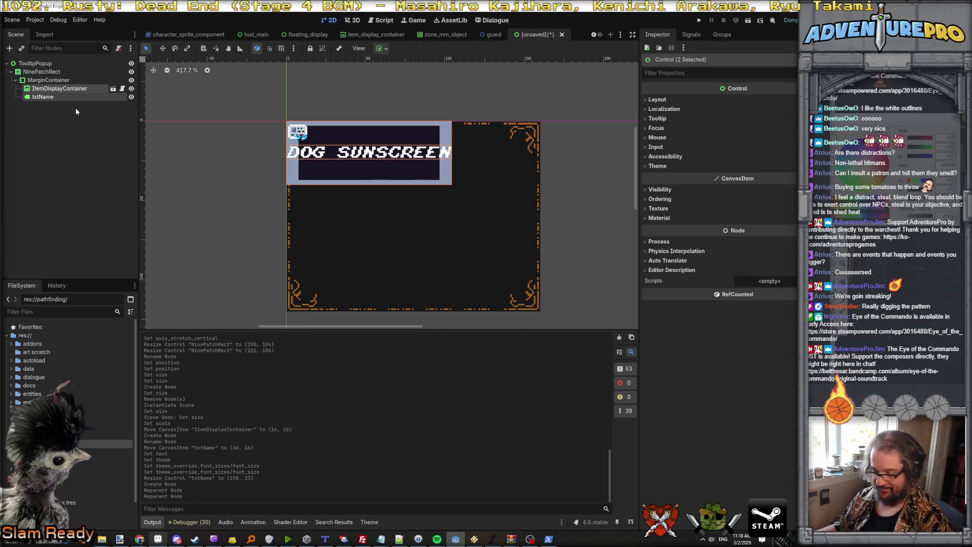
pyautogui.hotkey('ctrl', 'z')
pyautogui.hotkey('ctrl', 'z')
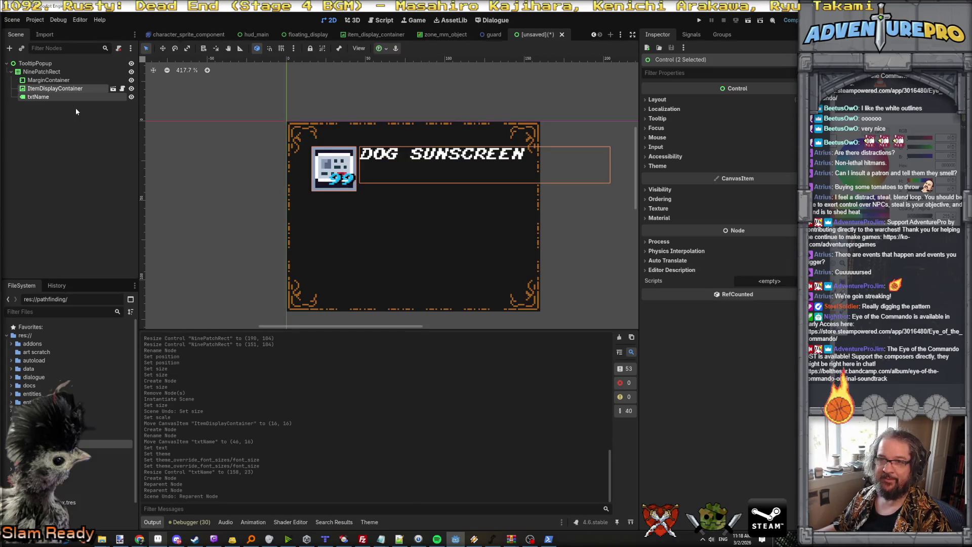
pyautogui.moveTo(56, 97); pyautogui.dragTo(50, 74)
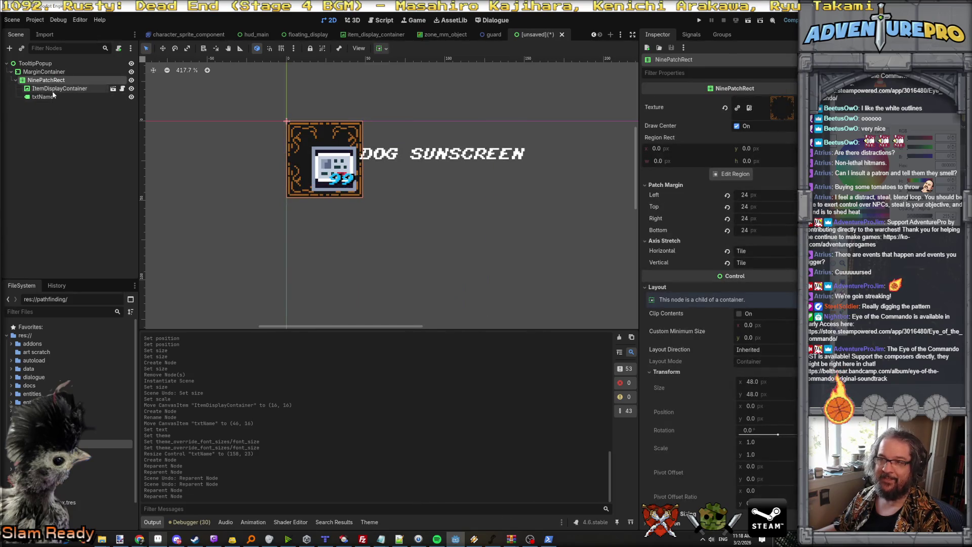
pyautogui.moveTo(53, 90); pyautogui.dragTo(51, 73)
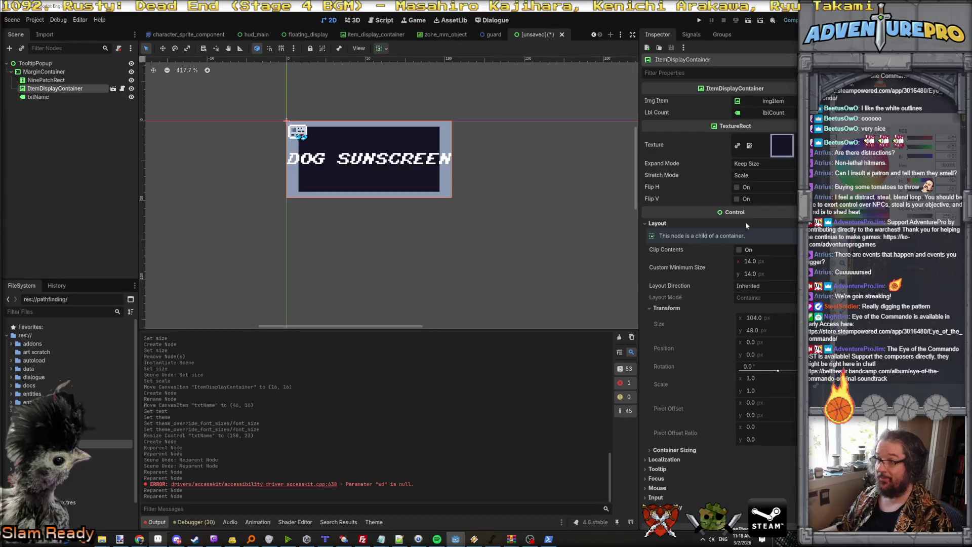
# Keep ItemDisplayContainer's expand mode at Keep Size and change its stretch mode from Scale to Keep
pyautogui.click(760, 162)
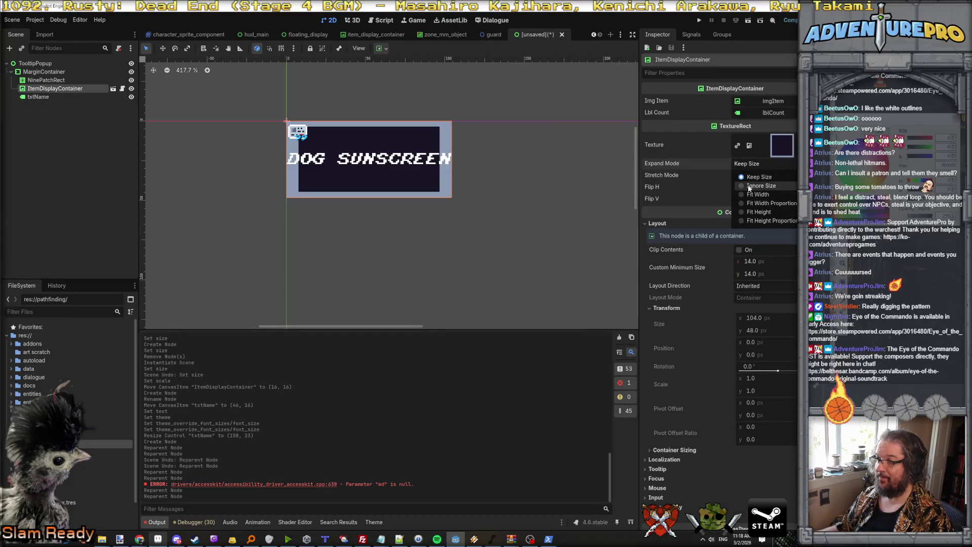
pyautogui.click(747, 188)
pyautogui.click(755, 164)
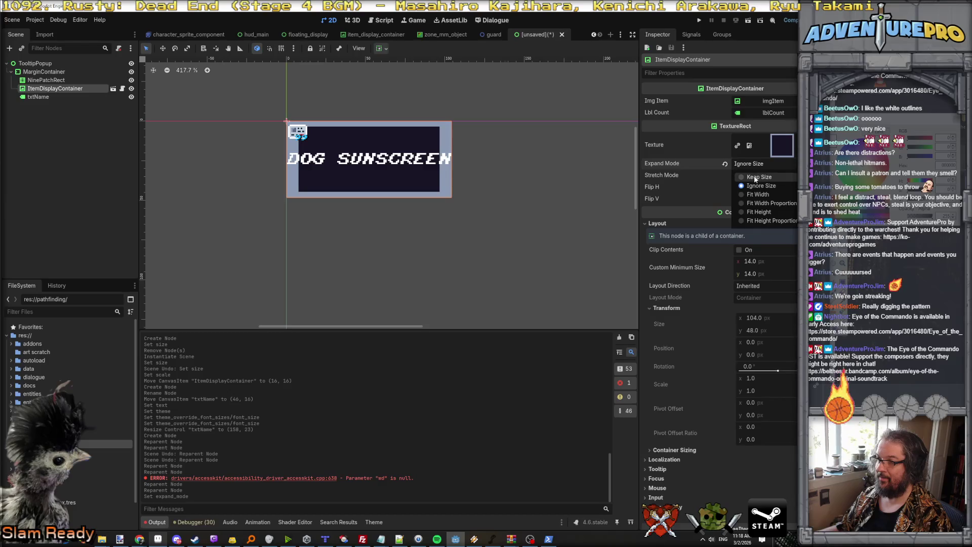
pyautogui.click(754, 172)
pyautogui.click(752, 175)
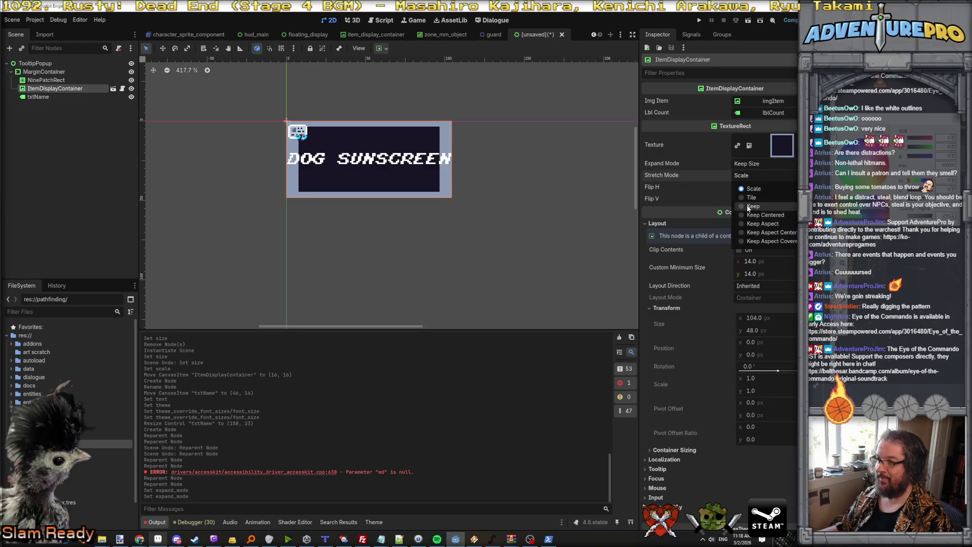
pyautogui.click(747, 205)
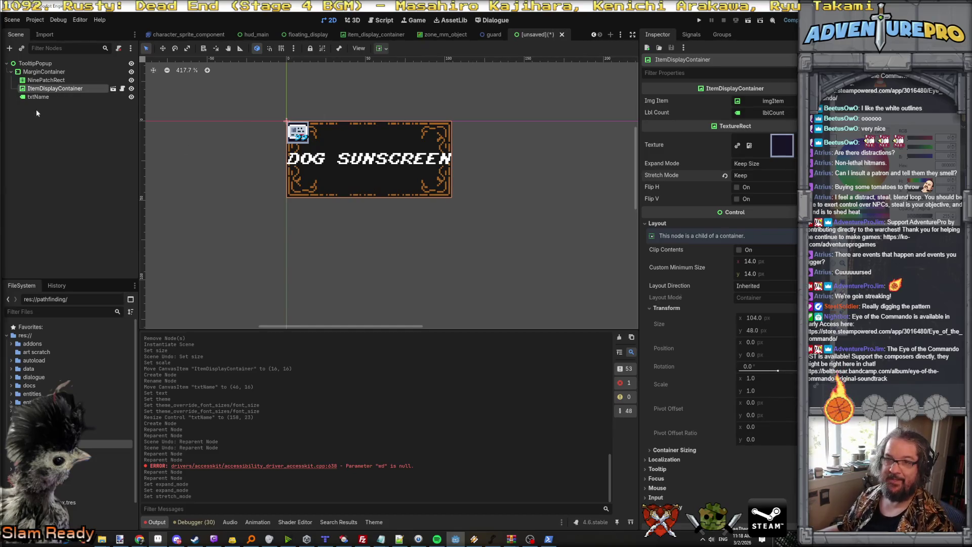
pyautogui.click(314, 139)
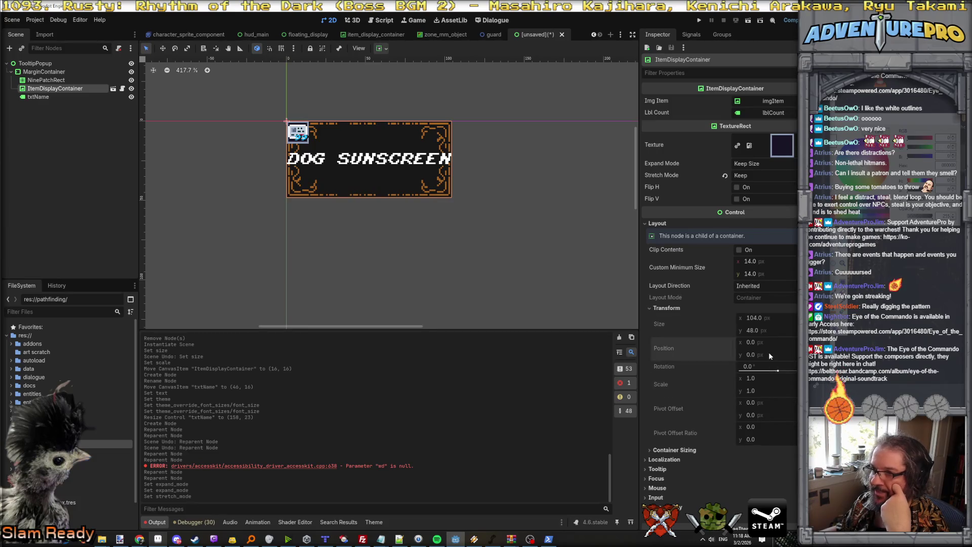
pyautogui.click(49, 80)
pyautogui.click(53, 73)
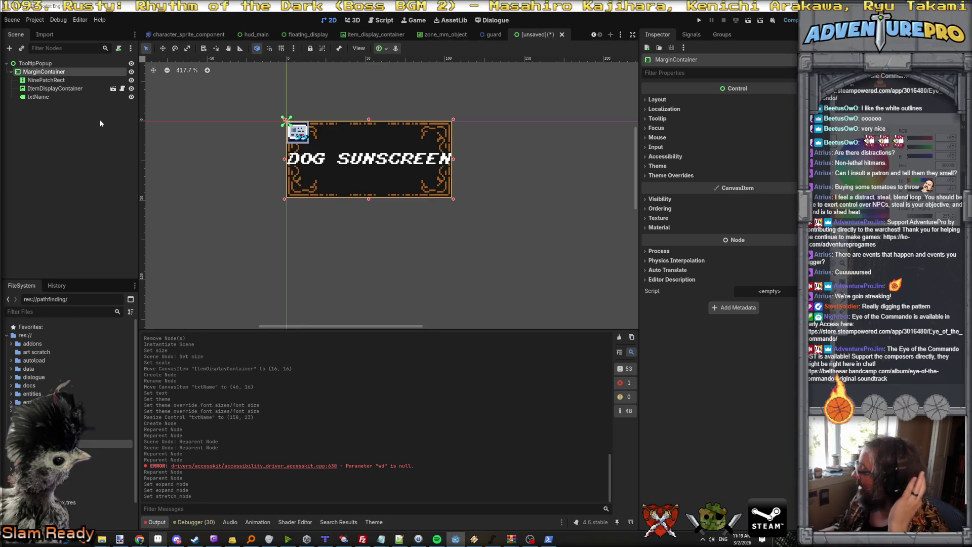
pyautogui.click(56, 89)
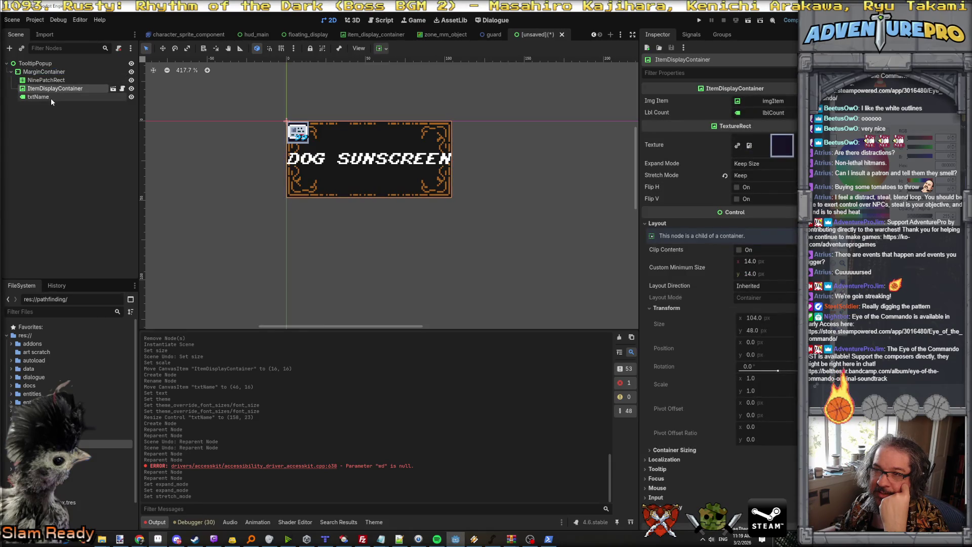
pyautogui.click(47, 97)
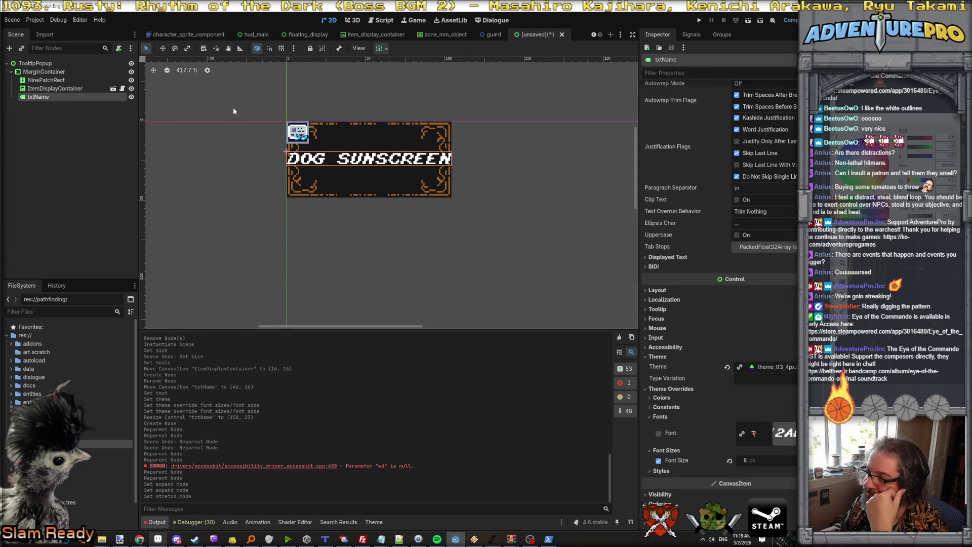
pyautogui.click(51, 71)
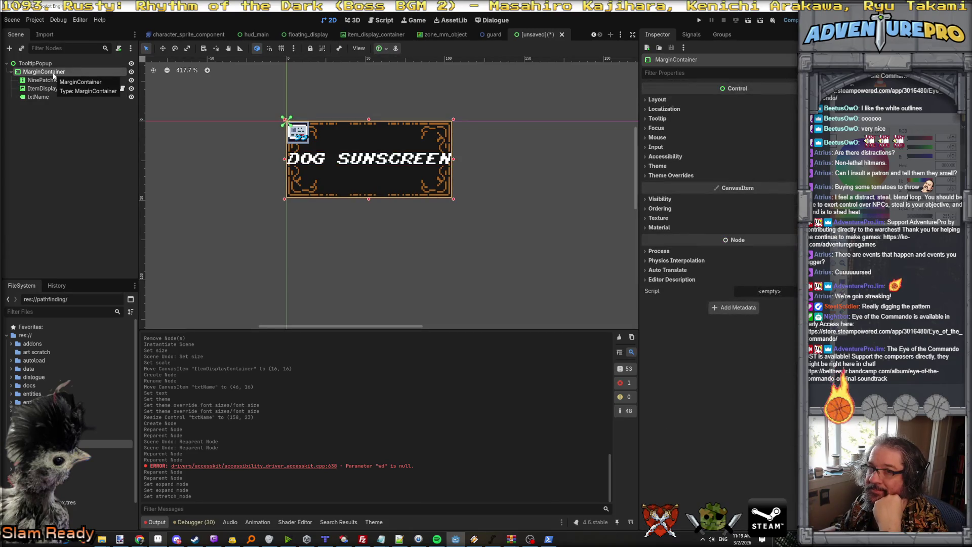
pyautogui.click(46, 88)
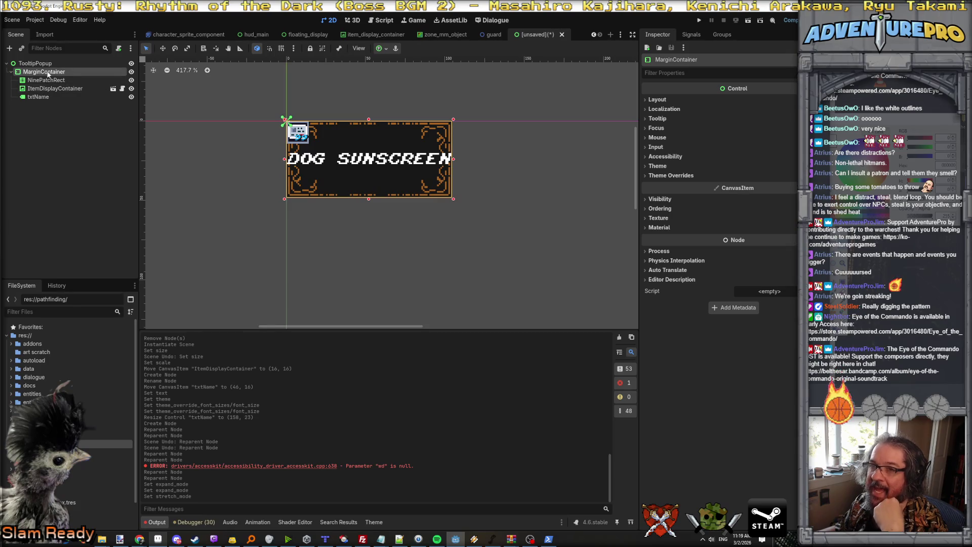
pyautogui.click(380, 163)
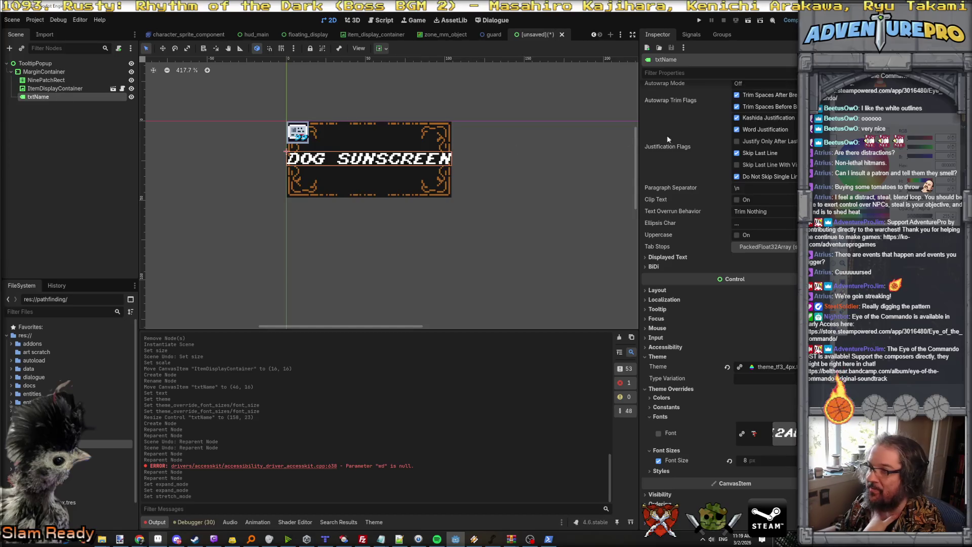
pyautogui.scroll(3, 666, 140)
pyautogui.click(718, 118)
# Append 'With Flavor' to the label text so it reads 'Dog Sunscreen With Flavor'
pyautogui.write('Wi')
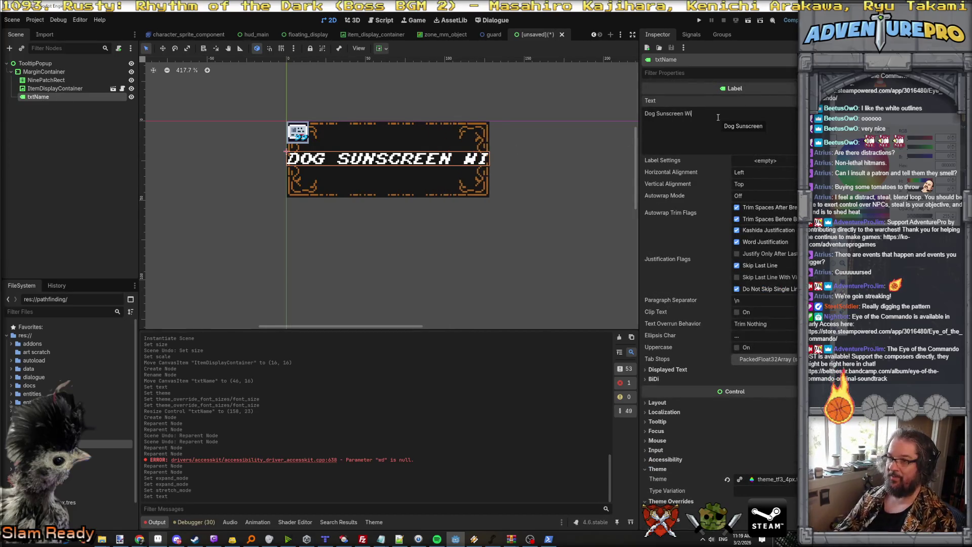
pyautogui.write('th Flavor')
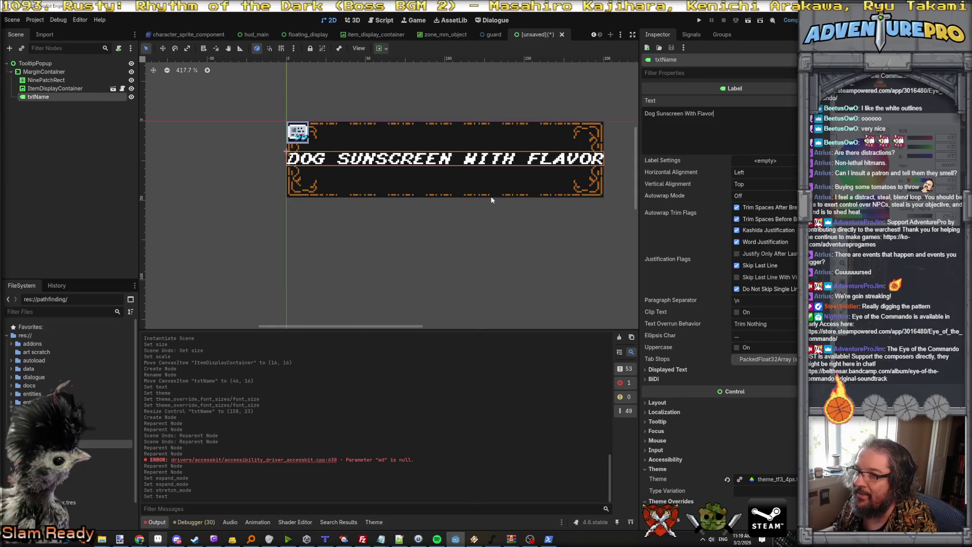
pyautogui.scroll(-2, 490, 196)
pyautogui.scroll(1, 491, 196)
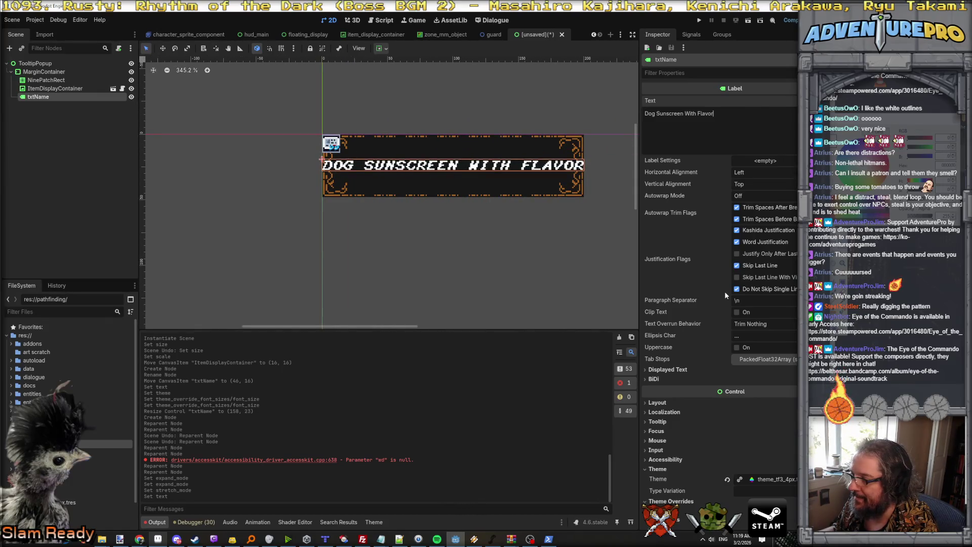
pyautogui.scroll(-4, 725, 295)
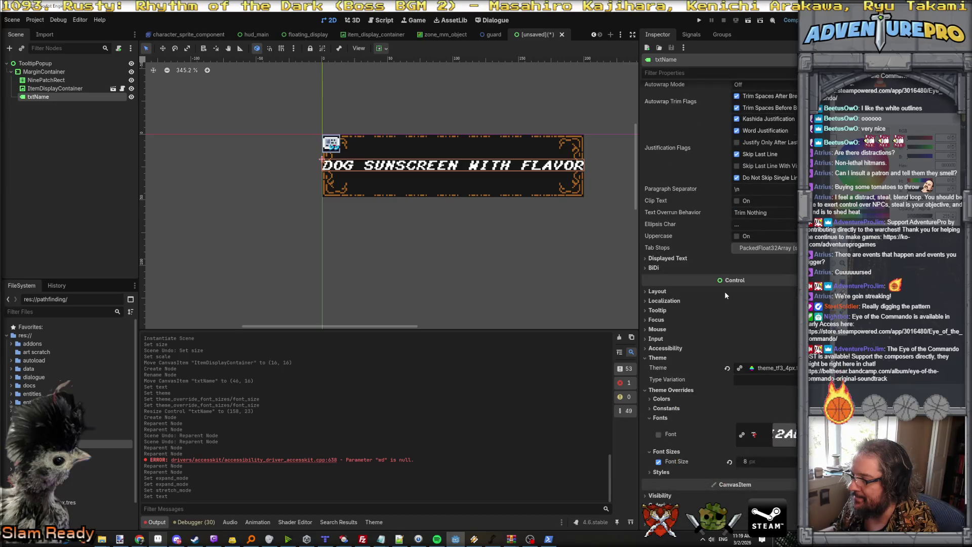
# Re-enable the label's Font Size override and set it to 8
pyautogui.click(659, 462)
pyautogui.click(658, 462)
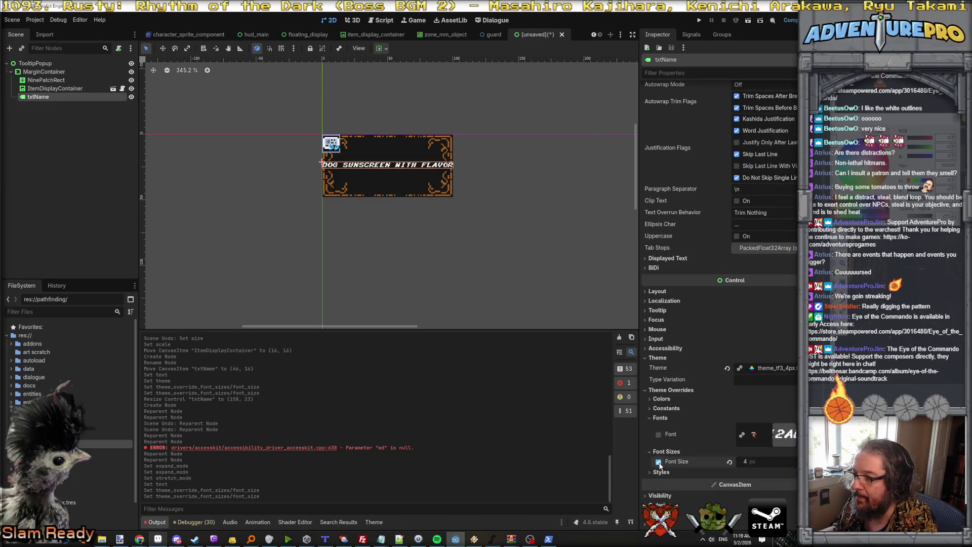
pyautogui.click(765, 461)
pyautogui.write('8')
pyautogui.press('Return')
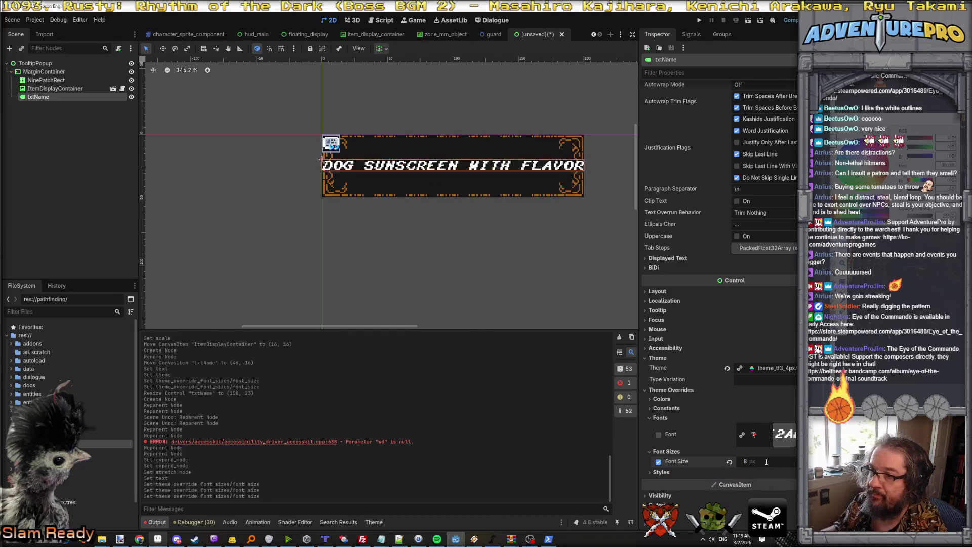
pyautogui.scroll(3, 376, 153)
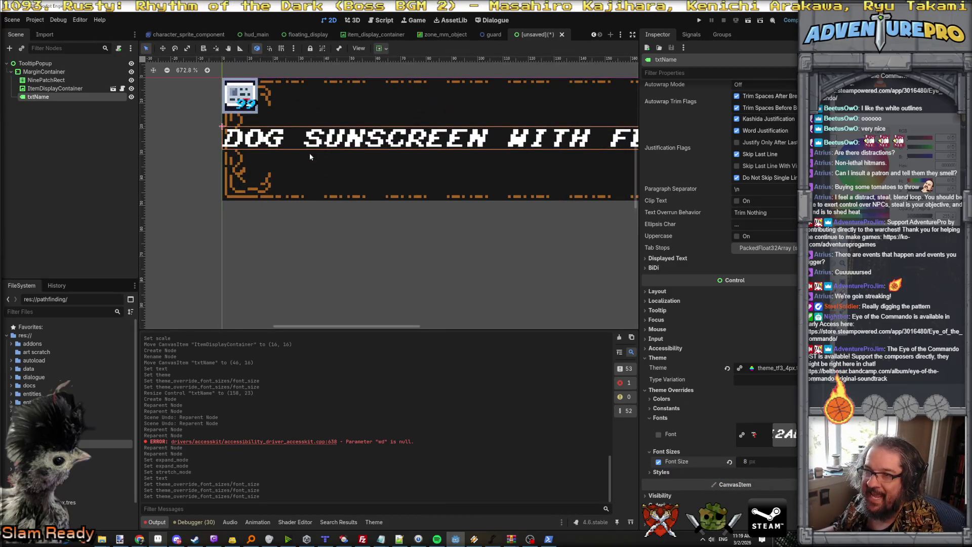
pyautogui.click(258, 137)
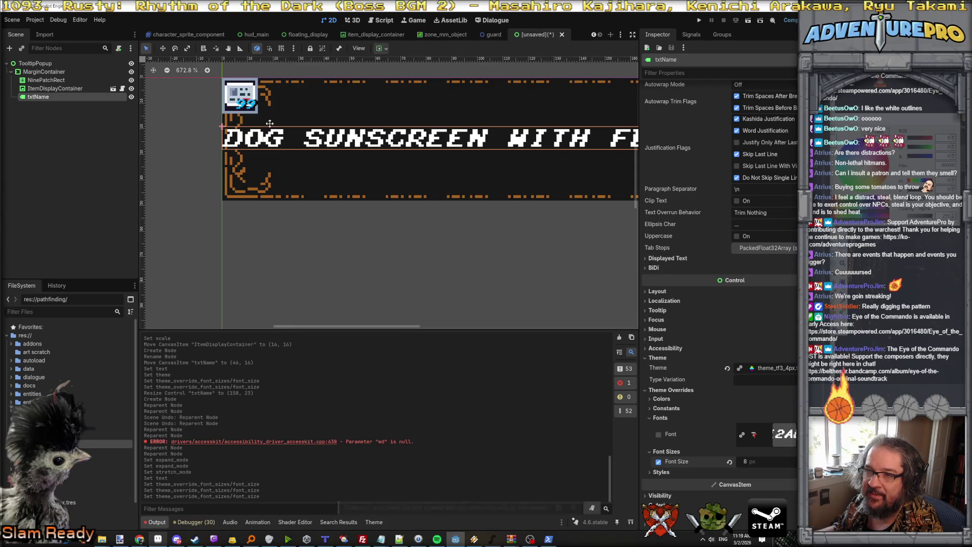
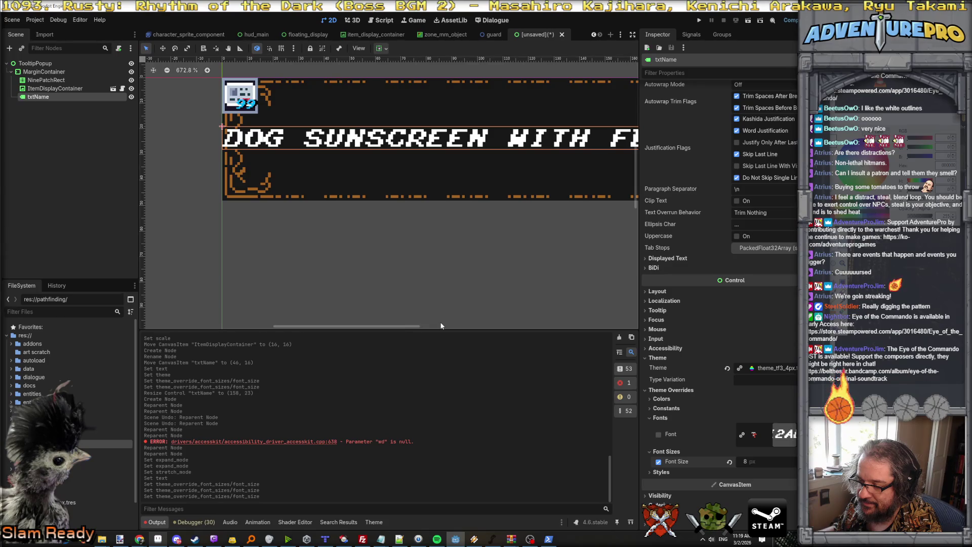
# Move txtName directly above ItemDisplayContainer under MarginContainer in the Scene tree
pyautogui.moveTo(42, 97); pyautogui.dragTo(52, 90)
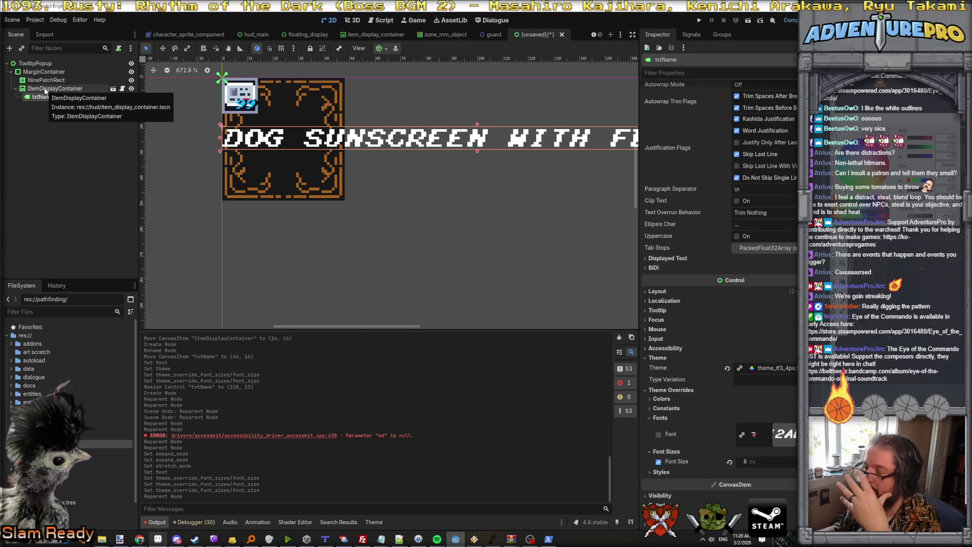
pyautogui.click(51, 73)
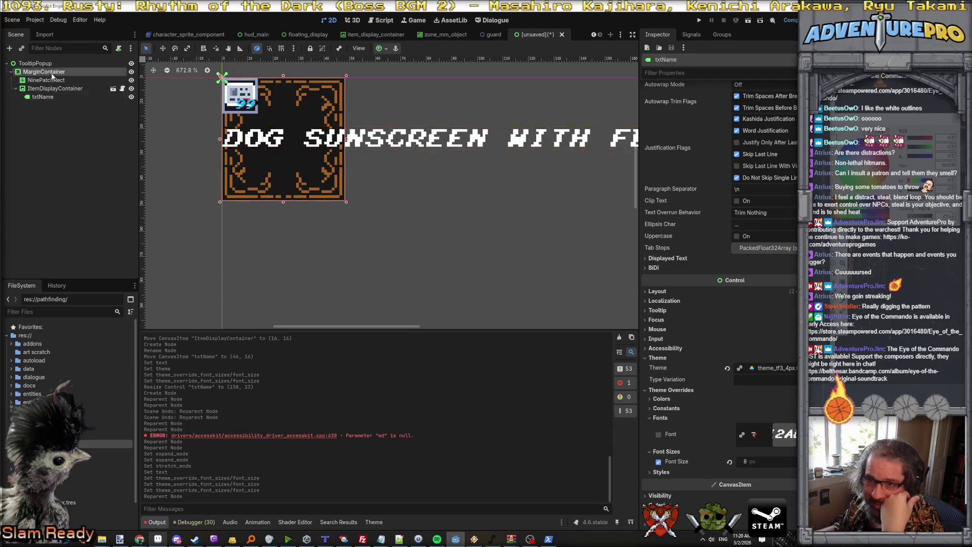
pyautogui.moveTo(43, 96); pyautogui.dragTo(36, 87)
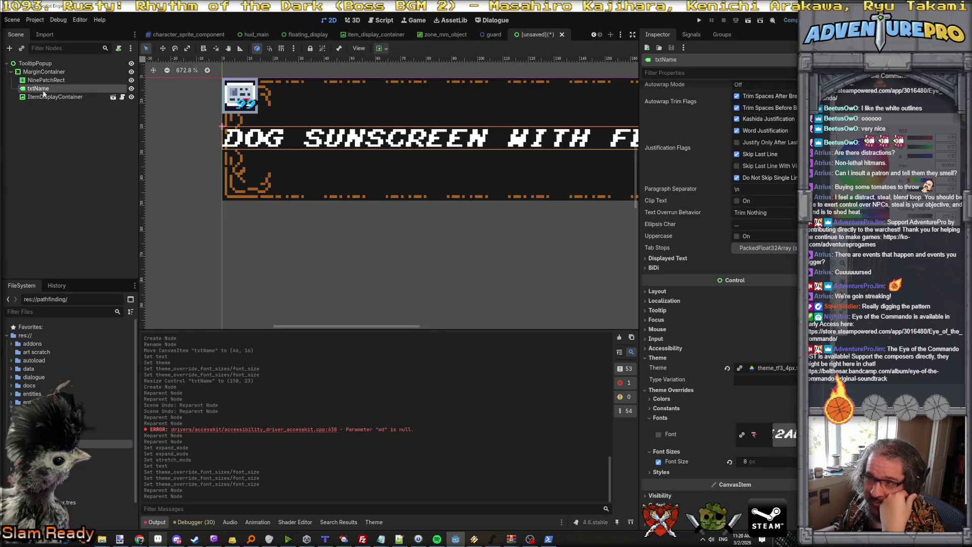
pyautogui.scroll(-3, 318, 149)
pyautogui.scroll(1, 318, 149)
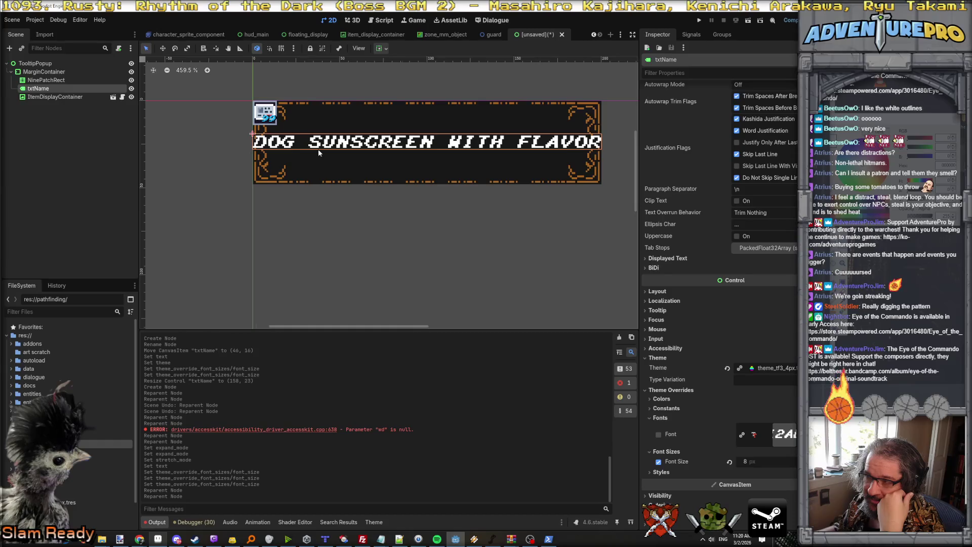
pyautogui.click(43, 97)
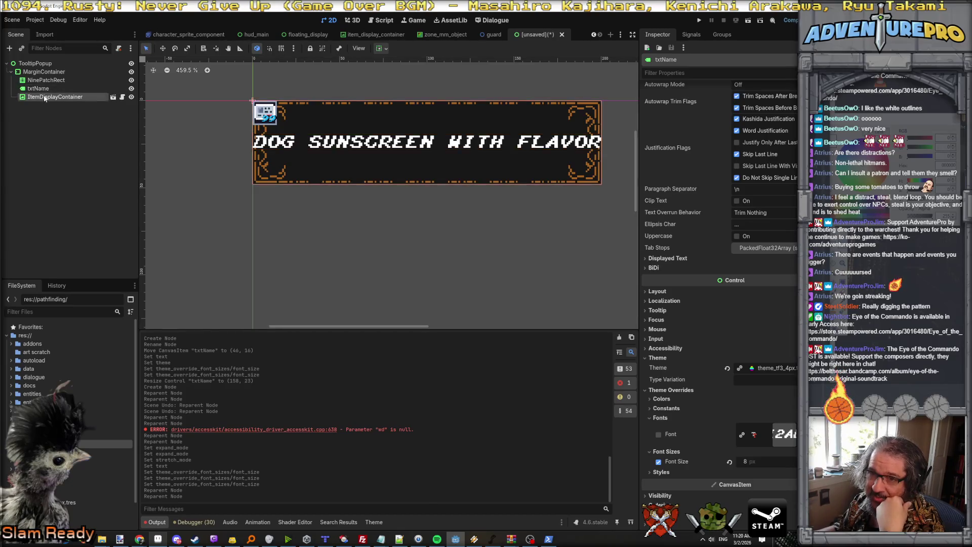
pyautogui.click(44, 75)
pyautogui.rightClick(46, 74)
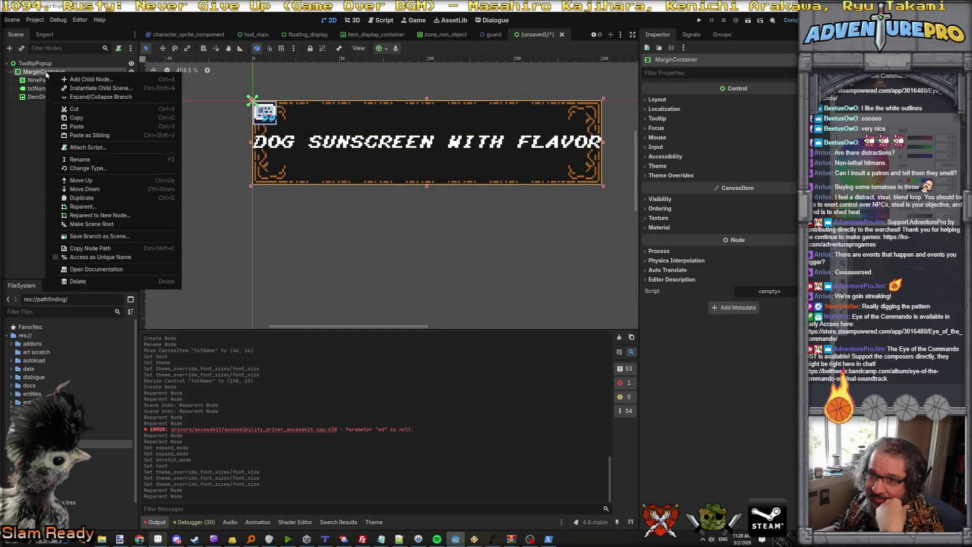
# Add a VBoxContainer as a child of MarginContainer
pyautogui.click(81, 79)
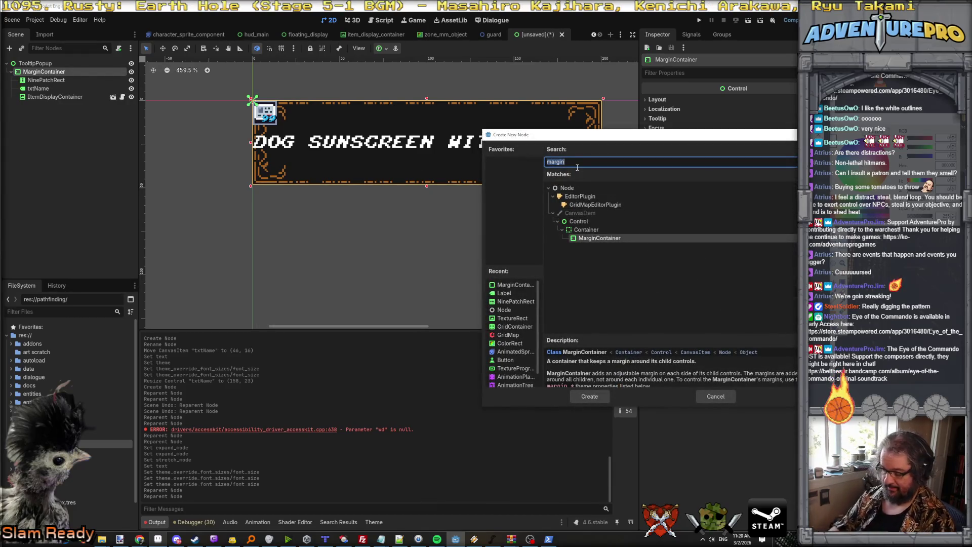
pyautogui.write('box')
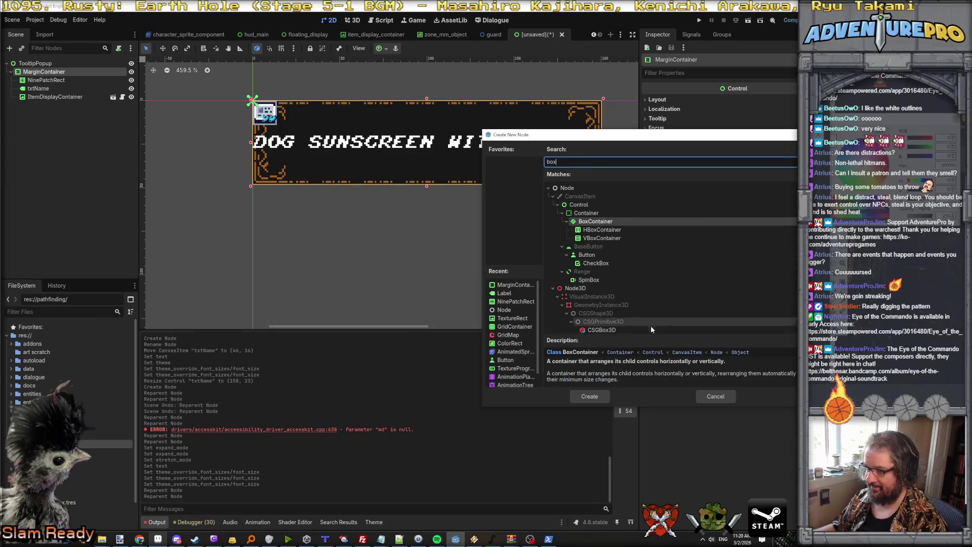
pyautogui.click(600, 235)
pyautogui.click(588, 396)
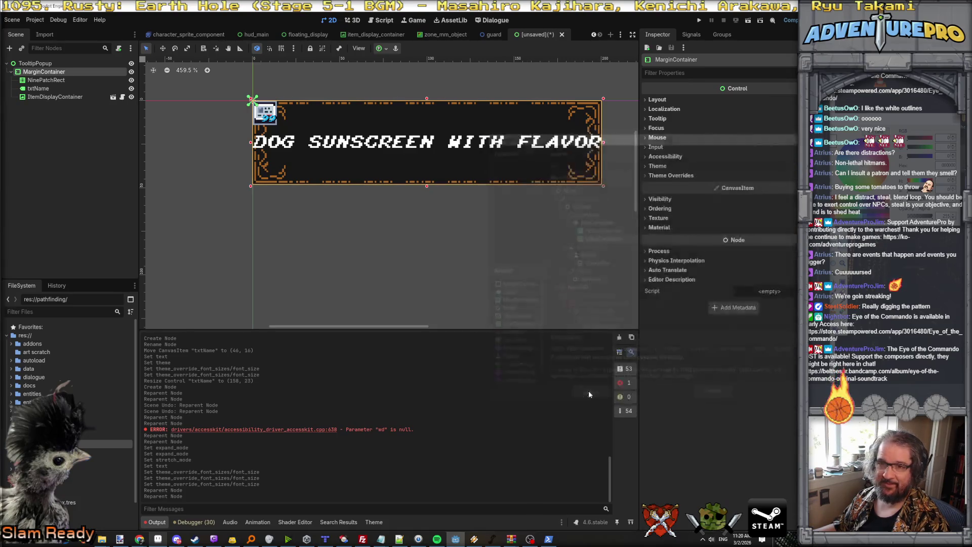
# Add an HBoxContainer as a child of the new VBoxContainer
pyautogui.click(36, 99)
pyautogui.rightClick(39, 102)
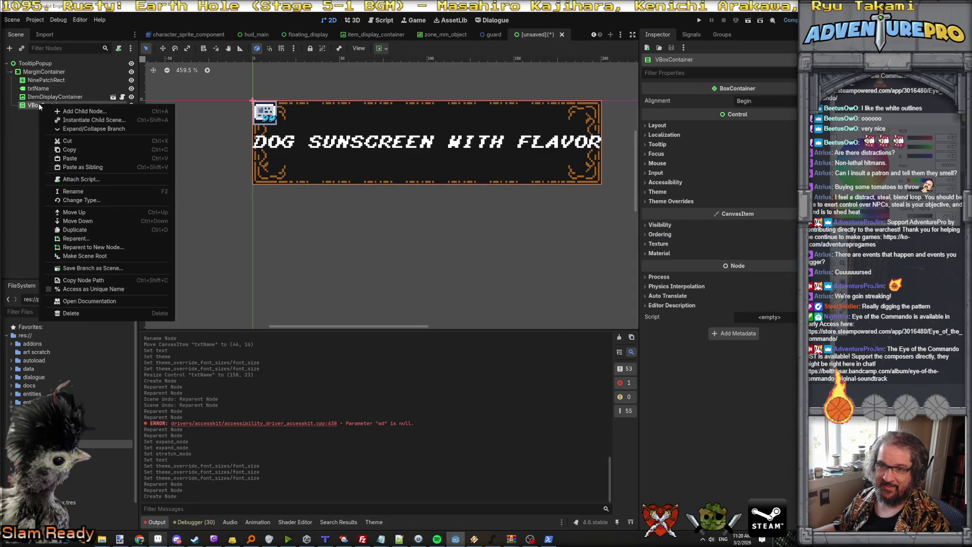
pyautogui.click(77, 111)
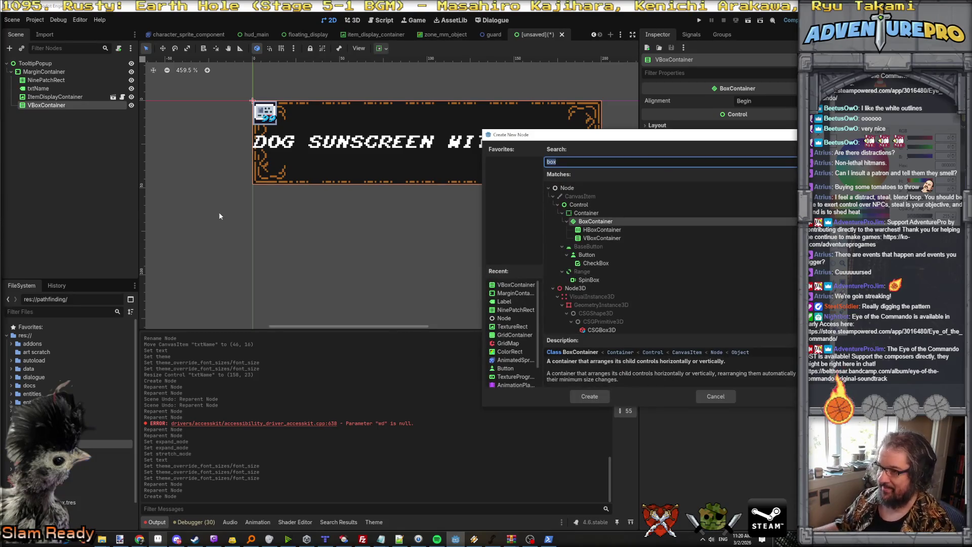
pyautogui.click(602, 229)
pyautogui.click(591, 396)
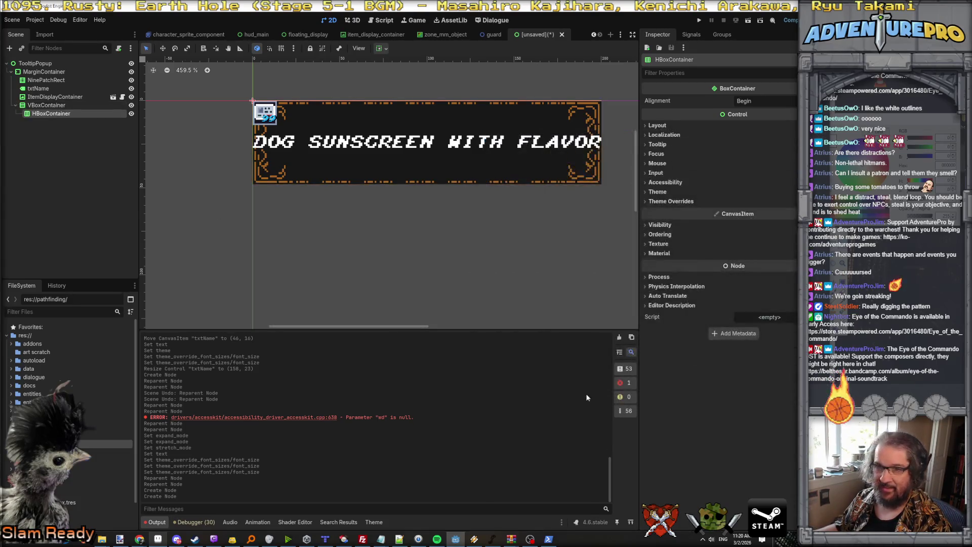
# Move ItemDisplayContainer and txtName together into the HBoxContainer
pyautogui.click(56, 97)
pyautogui.keyDown('ctrl'); pyautogui.click(43, 90); pyautogui.keyUp('ctrl')
pyautogui.moveTo(43, 90)
pyautogui.mouseDown()
pyautogui.moveTo(50, 114)
pyautogui.moveTo(55, 101)
pyautogui.mouseUp()
pyautogui.click(65, 112)
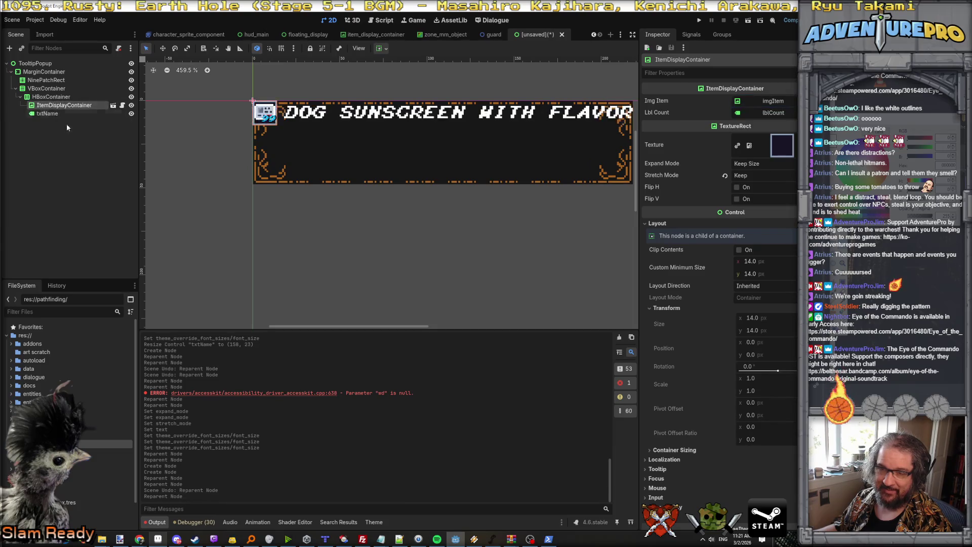
# Inspect HBoxContainer's Layout settings, keeping the layout direction as Inherited
pyautogui.click(51, 97)
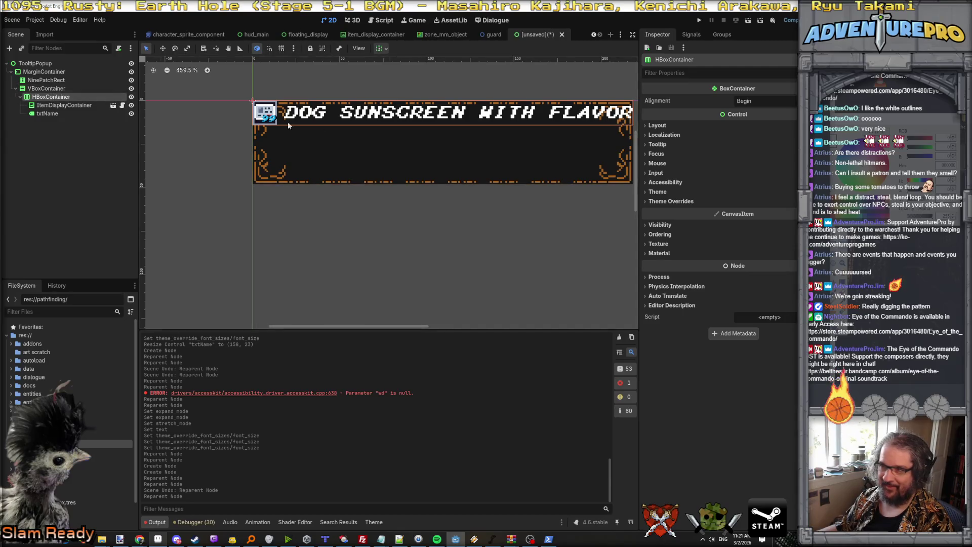
pyautogui.click(265, 117)
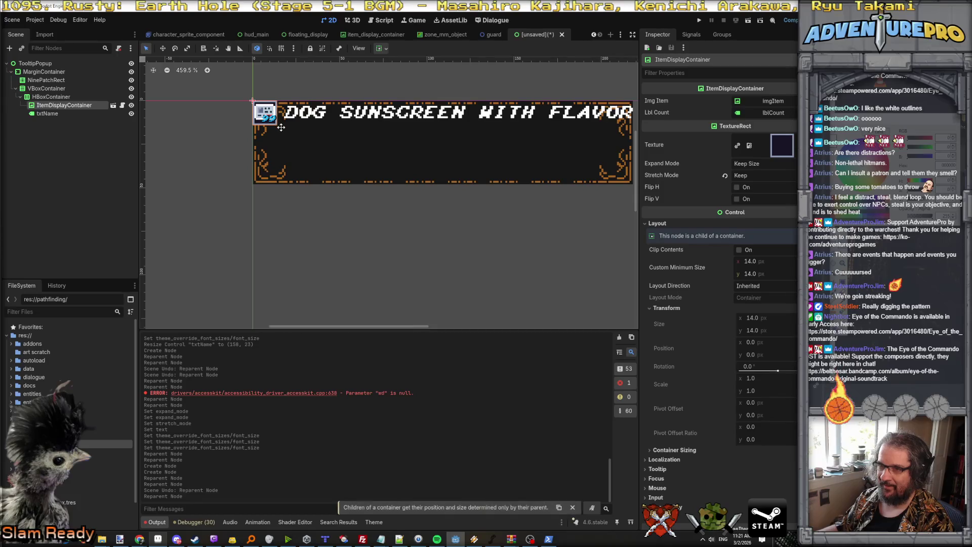
pyautogui.click(102, 97)
pyautogui.click(260, 113)
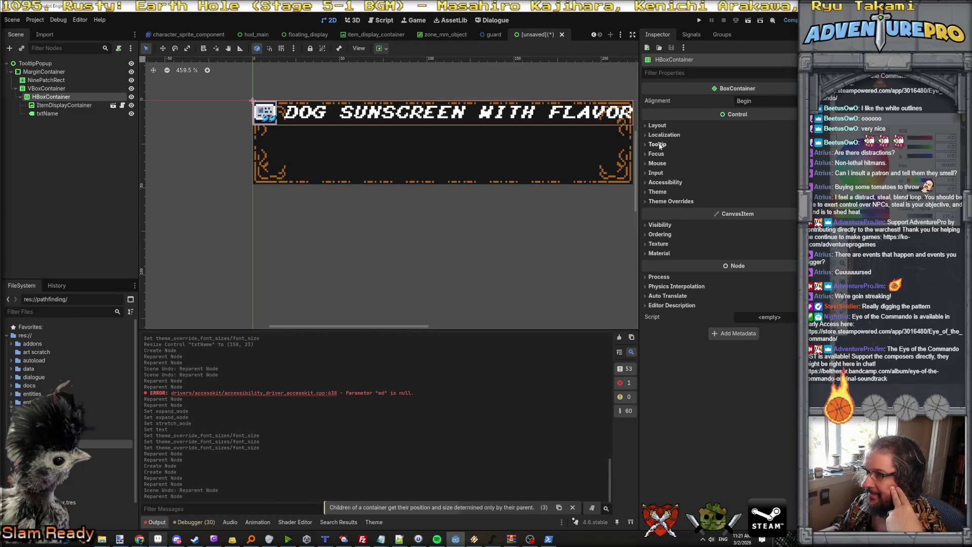
pyautogui.click(656, 125)
pyautogui.click(666, 210)
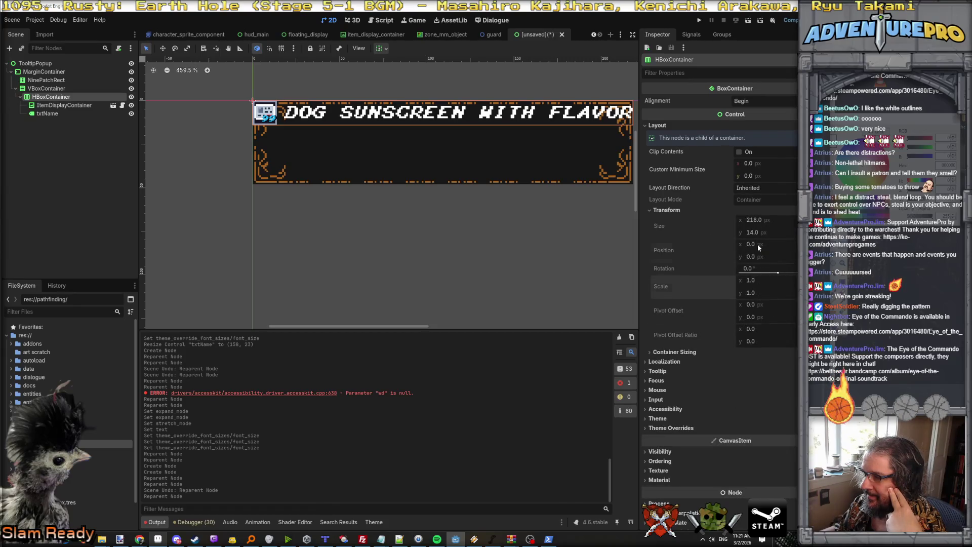
pyautogui.click(761, 190)
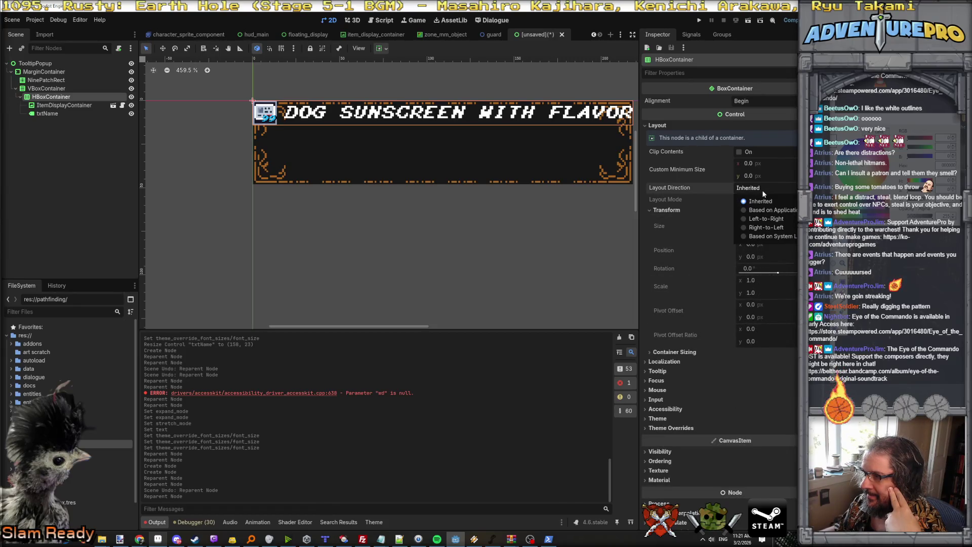
pyautogui.click(762, 208)
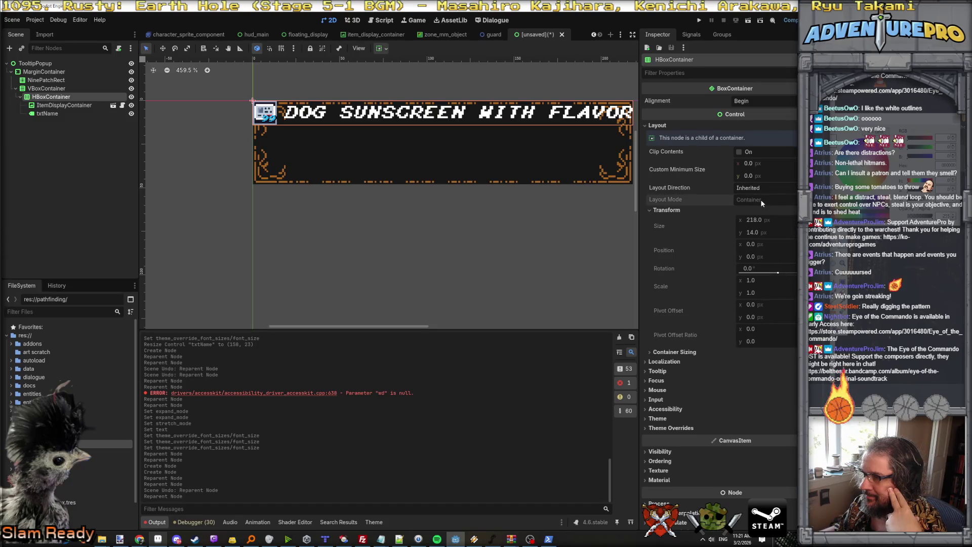
# Select VBoxContainer and adjust the tooltip contents in the 2D viewport, then select MarginContainer
pyautogui.click(56, 88)
pyautogui.click(45, 80)
pyautogui.click(47, 89)
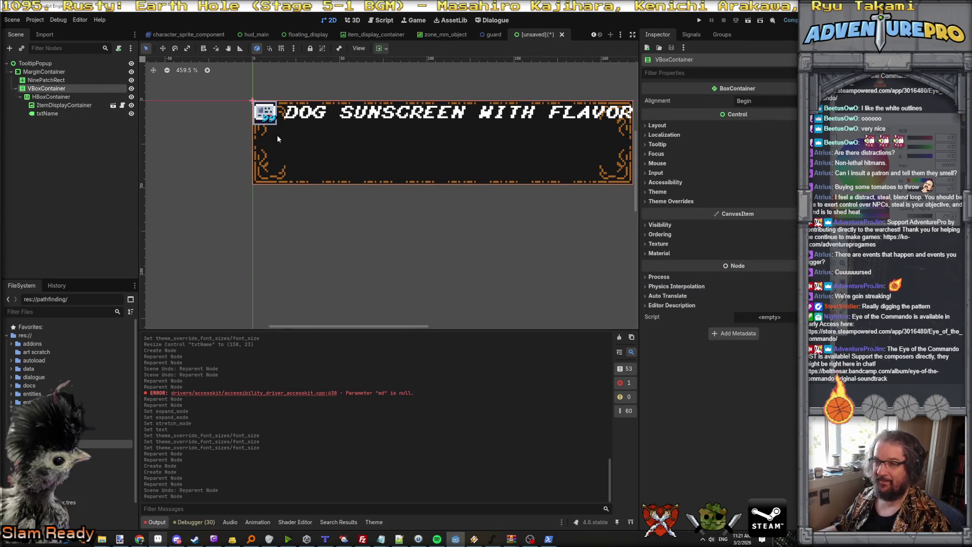
pyautogui.moveTo(268, 110); pyautogui.dragTo(304, 139)
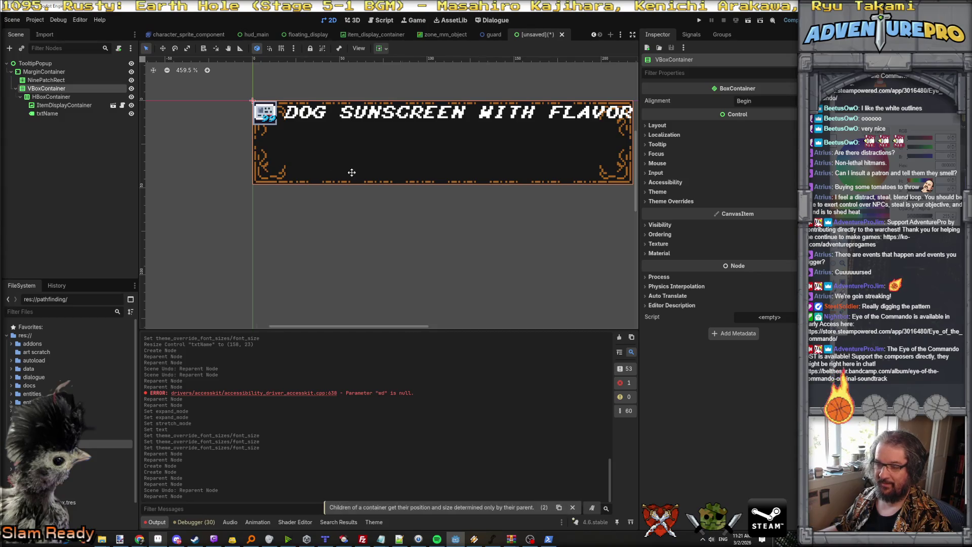
pyautogui.click(63, 74)
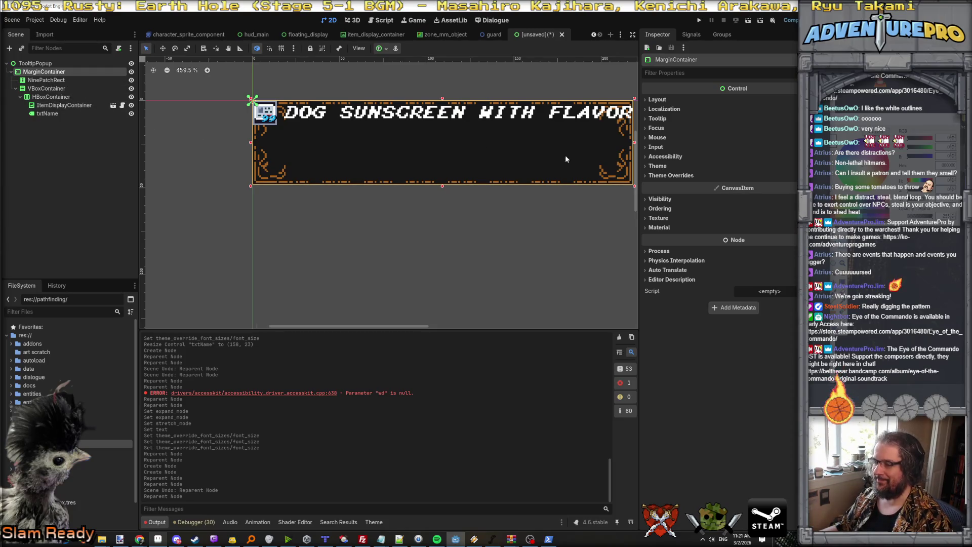
# Try a Margin Left override of 16 on MarginContainer, then undo it
pyautogui.scroll(-1, 544, 180)
pyautogui.scroll(-1, 544, 181)
pyautogui.scroll(2, 544, 180)
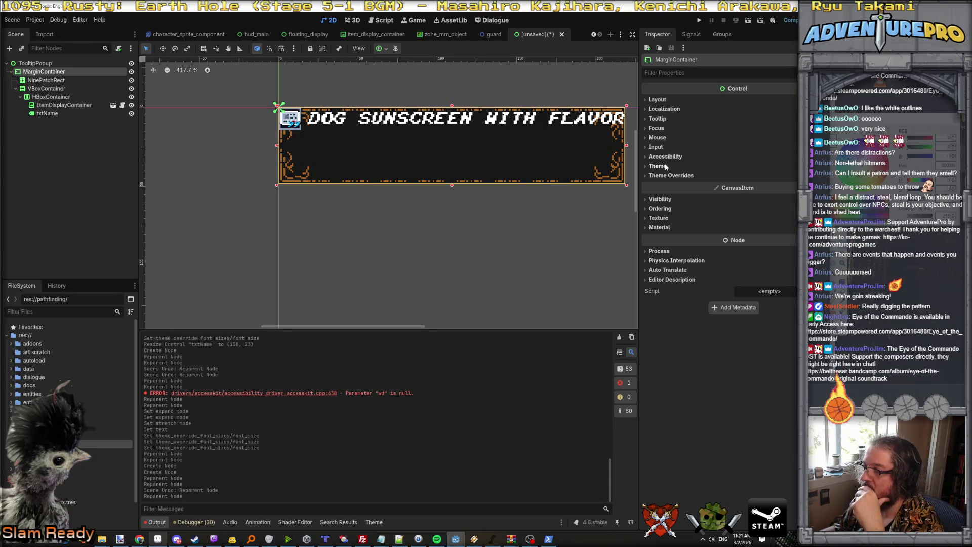
pyautogui.write('margin')
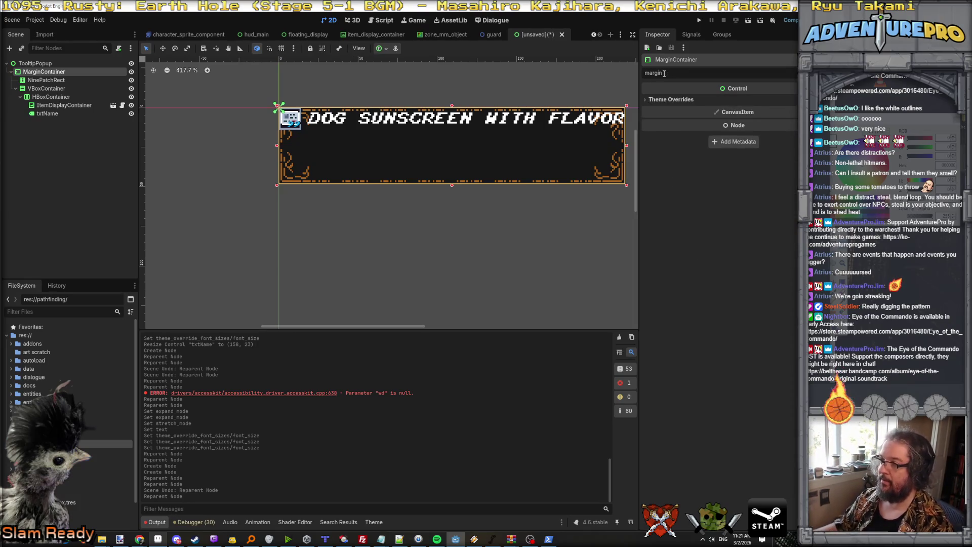
pyautogui.click(659, 98)
pyautogui.click(661, 108)
pyautogui.click(658, 118)
pyautogui.write('16')
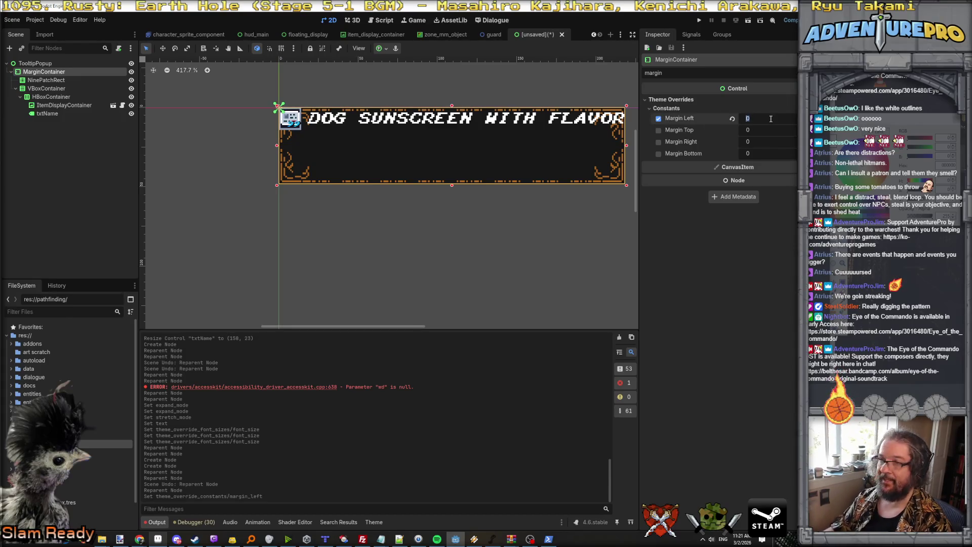
pyautogui.press('Return')
pyautogui.hotkey('ctrl', 'z')
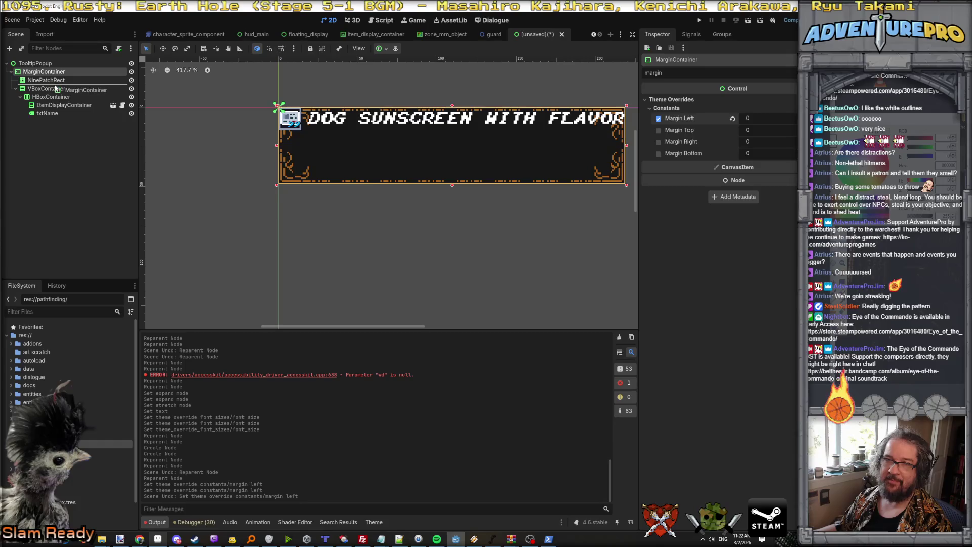
# Move NinePatchRect above MarginContainer, directly under TooltipPopup
pyautogui.moveTo(55, 89); pyautogui.dragTo(51, 82)
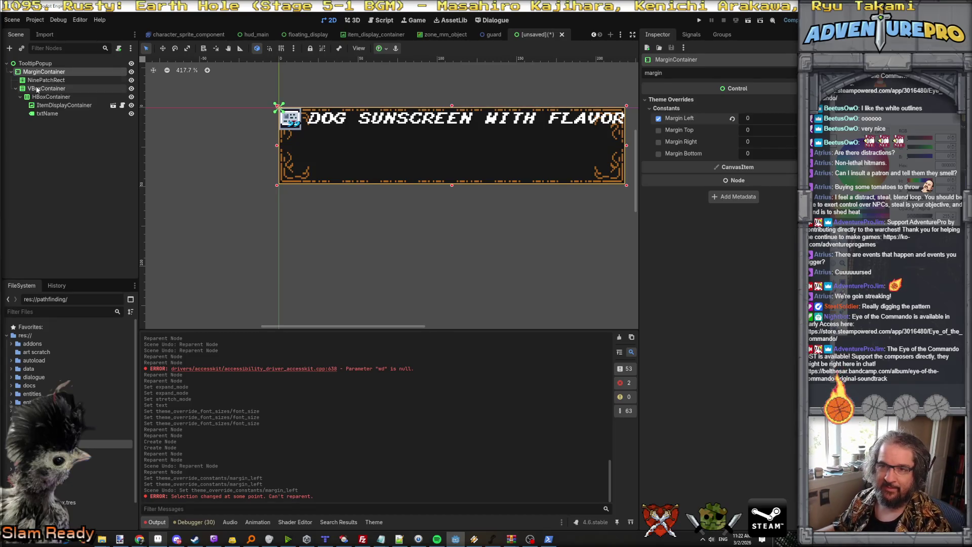
pyautogui.click(47, 73)
pyautogui.click(48, 72)
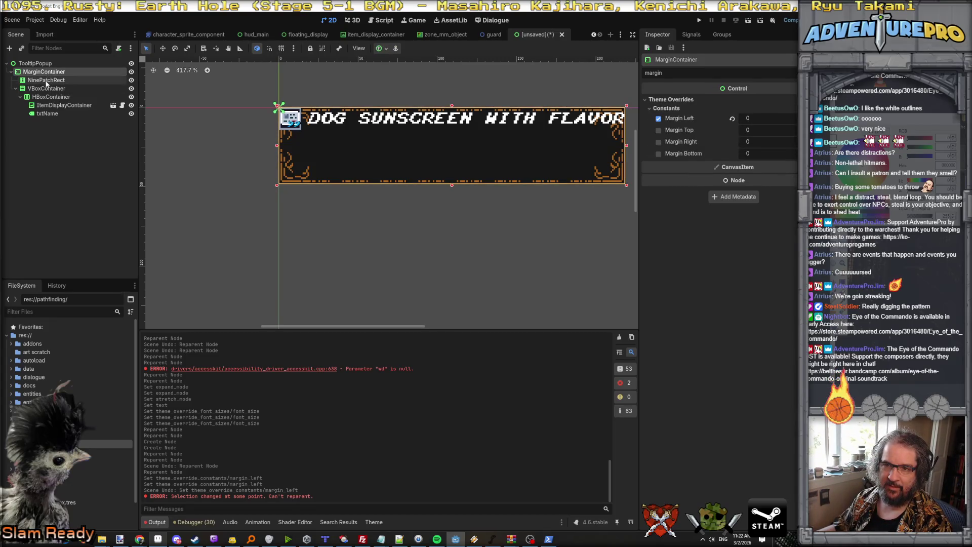
pyautogui.click(47, 80)
pyautogui.moveTo(46, 80); pyautogui.dragTo(45, 73)
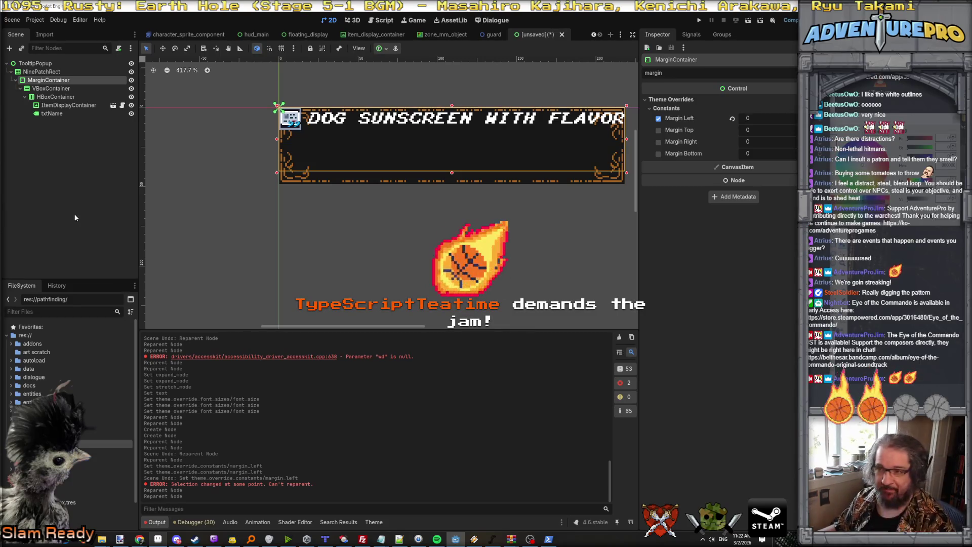
# Move VBoxContainer out of MarginContainer onto NinePatchRect and delete the MarginContainer
pyautogui.click(42, 72)
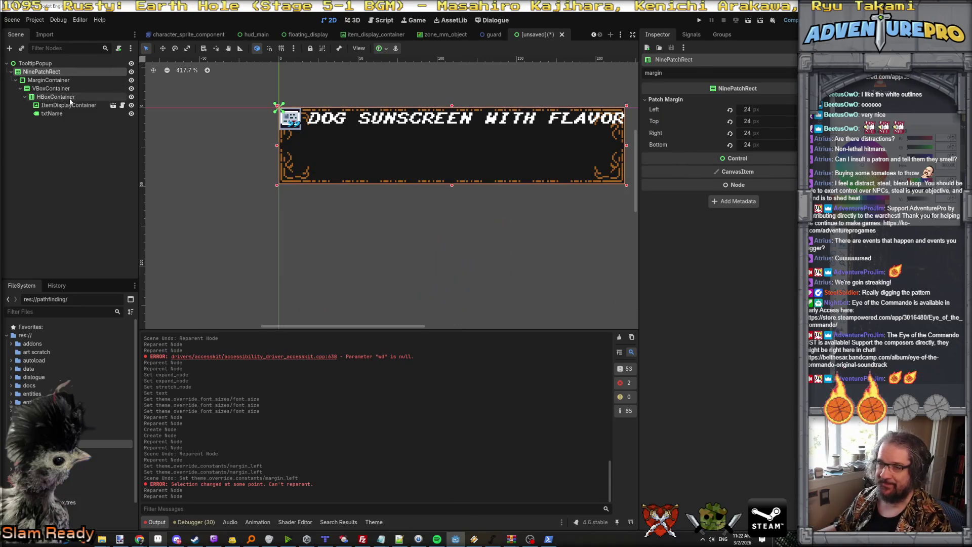
pyautogui.click(49, 80)
pyautogui.click(52, 88)
pyautogui.keyDown('shift'); pyautogui.click(53, 115); pyautogui.keyUp('shift')
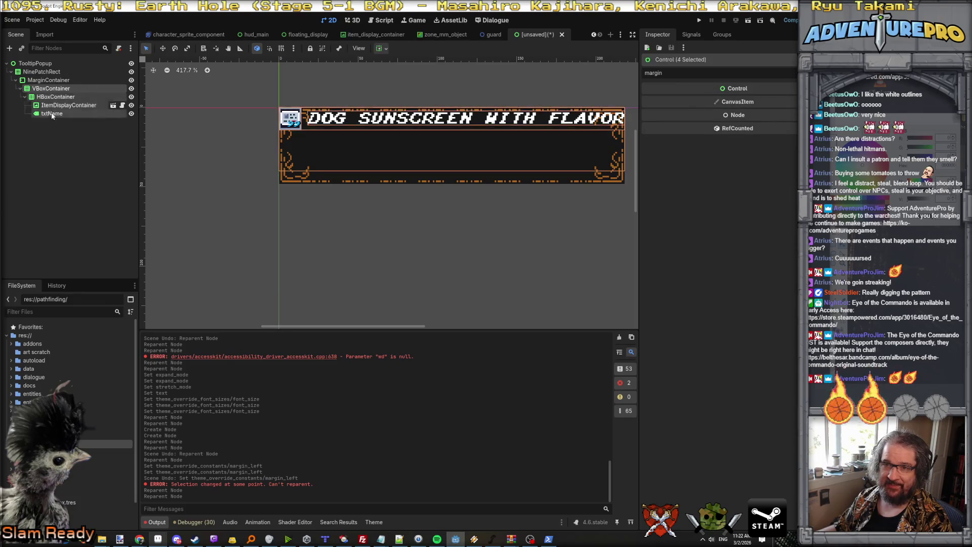
pyautogui.moveTo(50, 89); pyautogui.dragTo(44, 77)
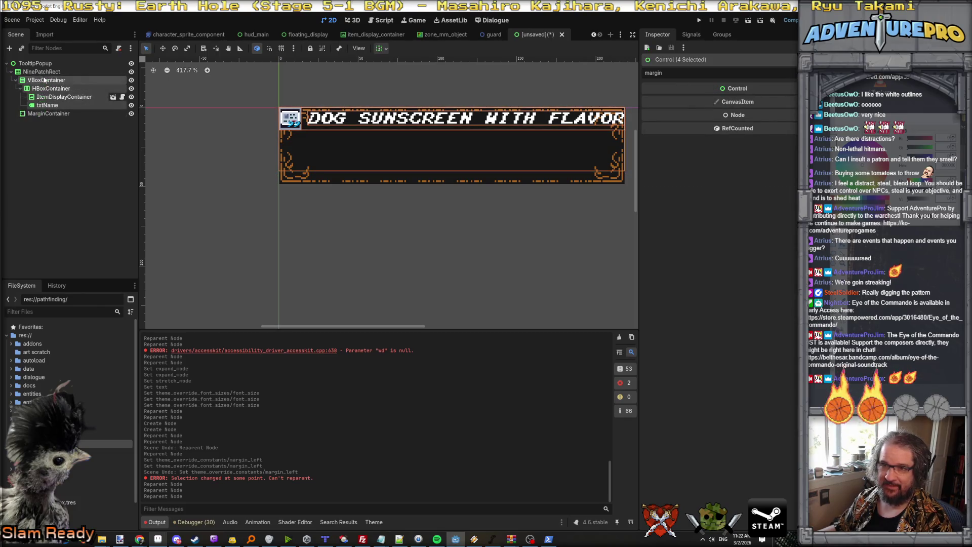
pyautogui.click(48, 114)
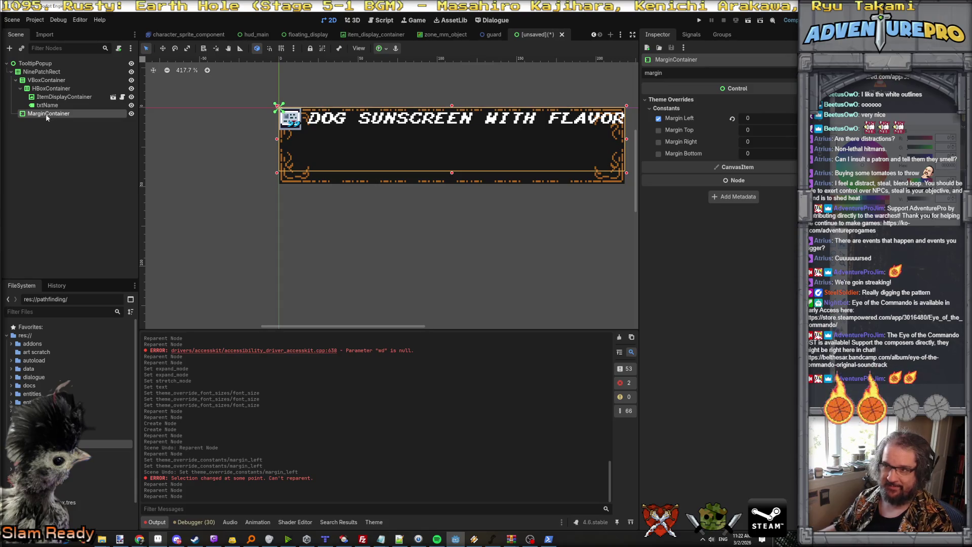
pyautogui.press('Delete')
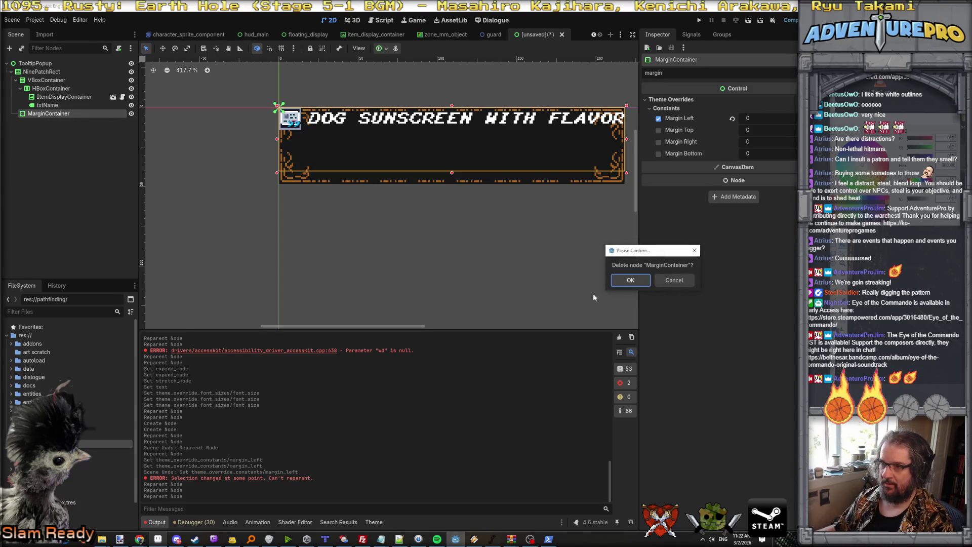
pyautogui.click(630, 279)
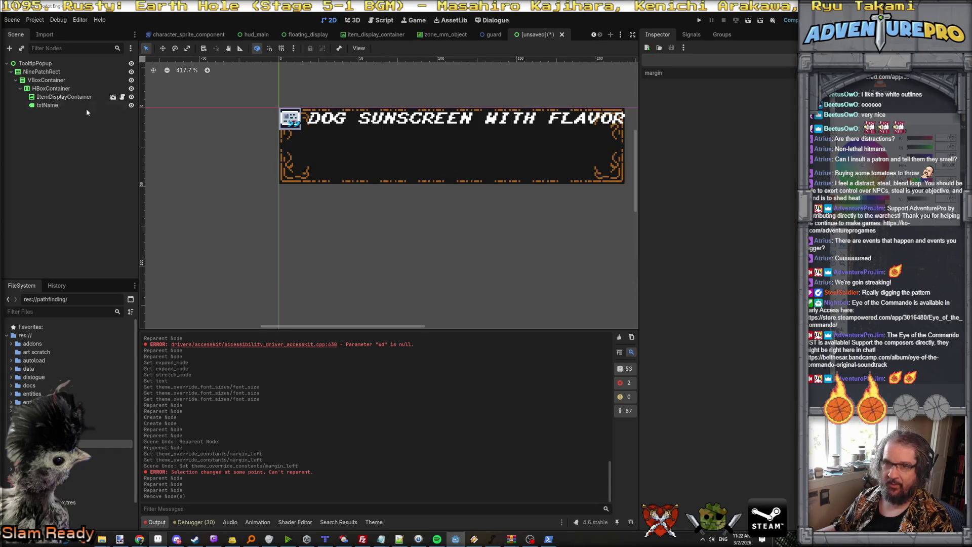
# Drag VBoxContainer in the viewport to position (12, 9) inside the frame
pyautogui.click(42, 80)
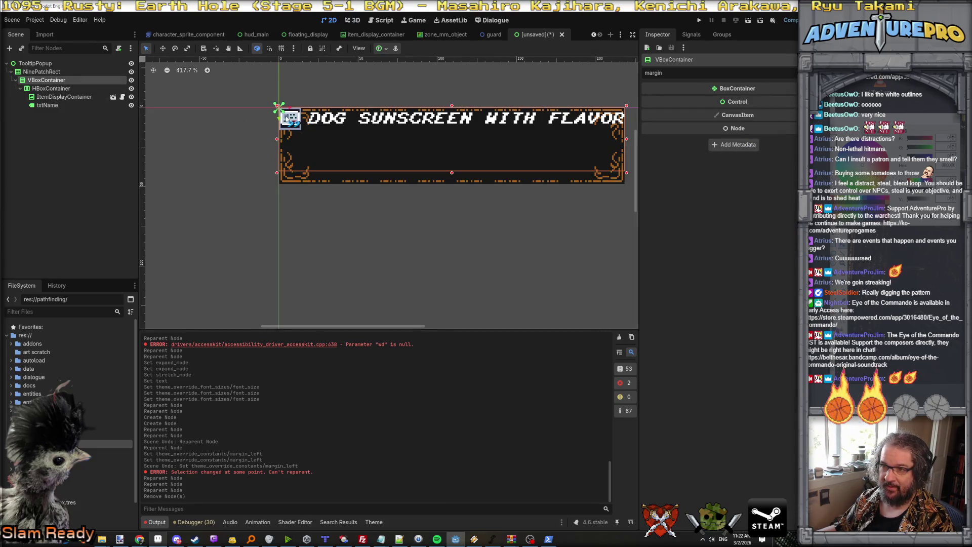
pyautogui.moveTo(288, 114); pyautogui.dragTo(307, 129)
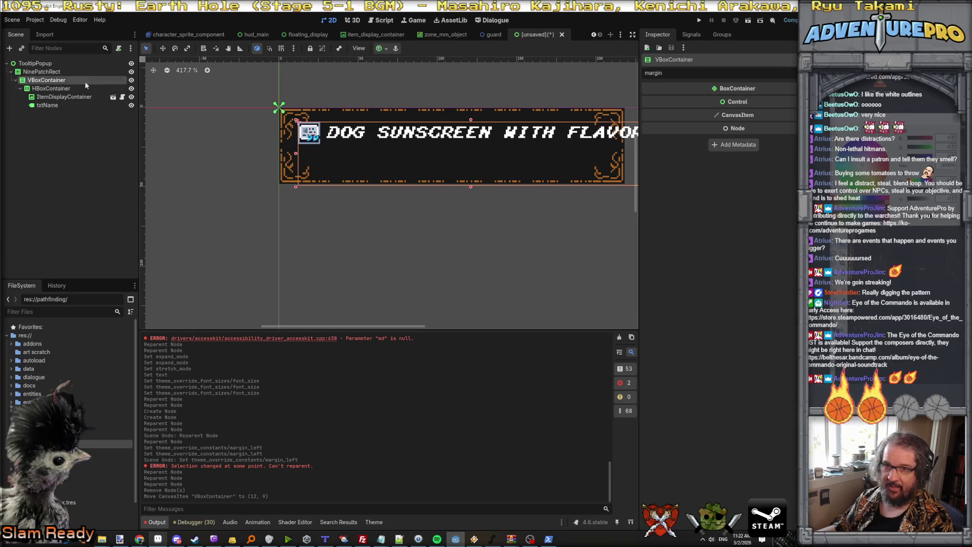
pyautogui.click(45, 73)
pyautogui.scroll(-5, 504, 143)
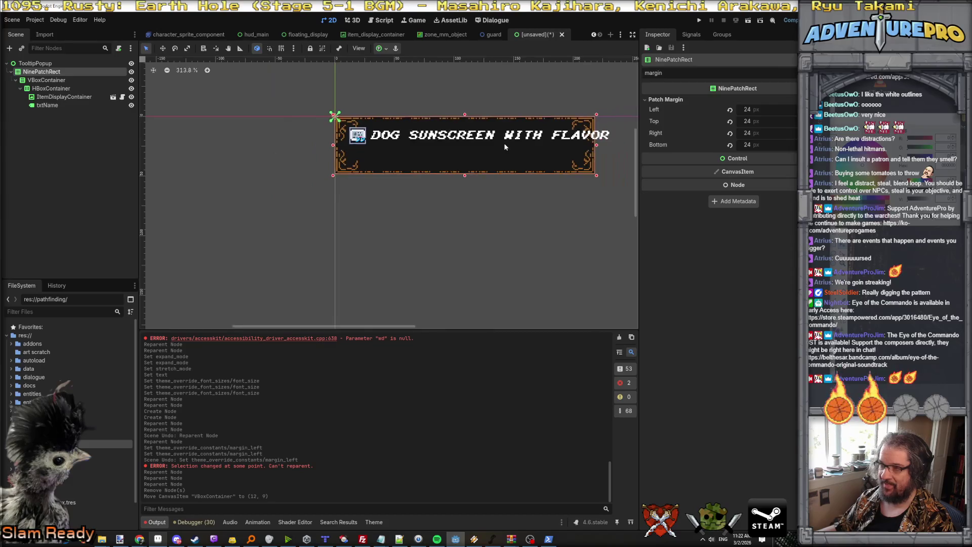
pyautogui.click(61, 81)
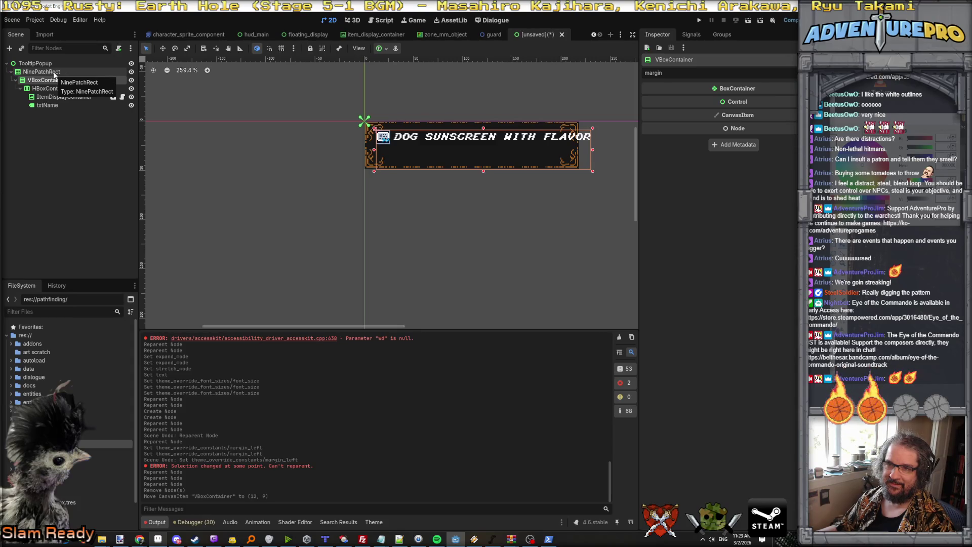
pyautogui.click(55, 74)
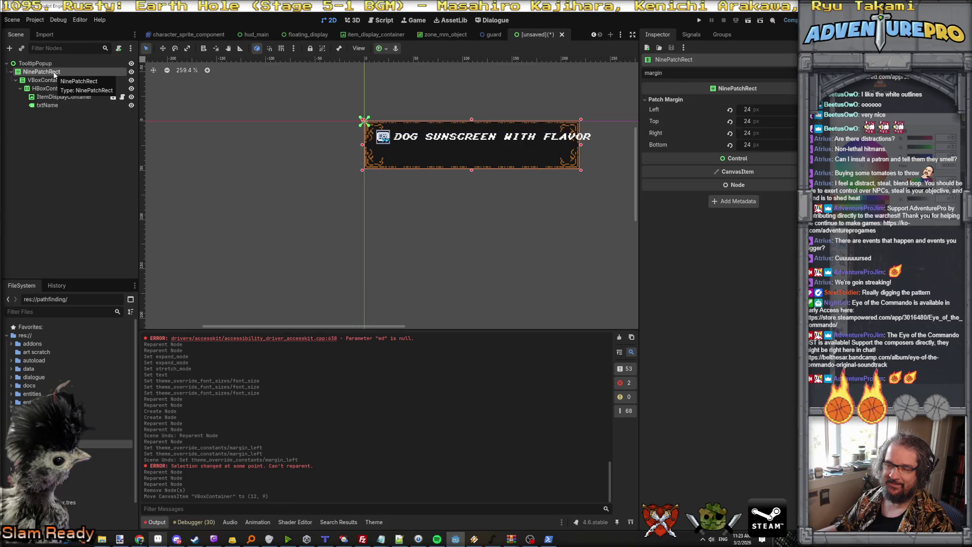
pyautogui.click(54, 81)
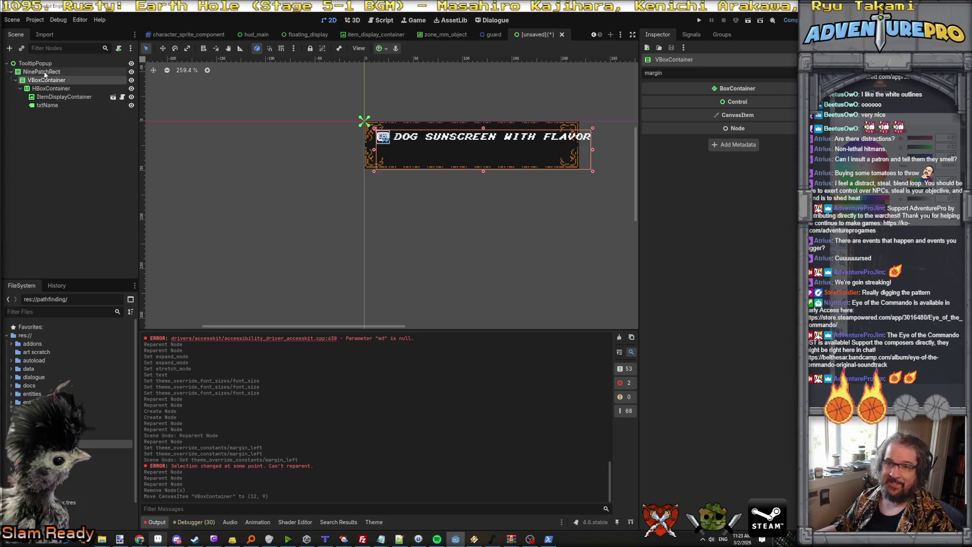
# Add a MarginContainer child to NinePatchRect, placed directly under it
pyautogui.click(44, 73)
pyautogui.rightClick(44, 72)
pyautogui.click(72, 90)
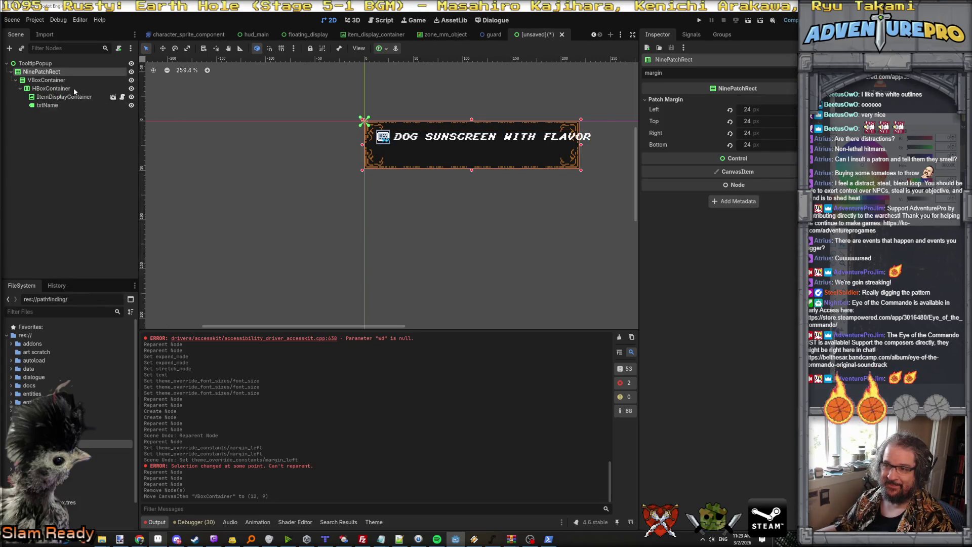
pyautogui.write('marhg')
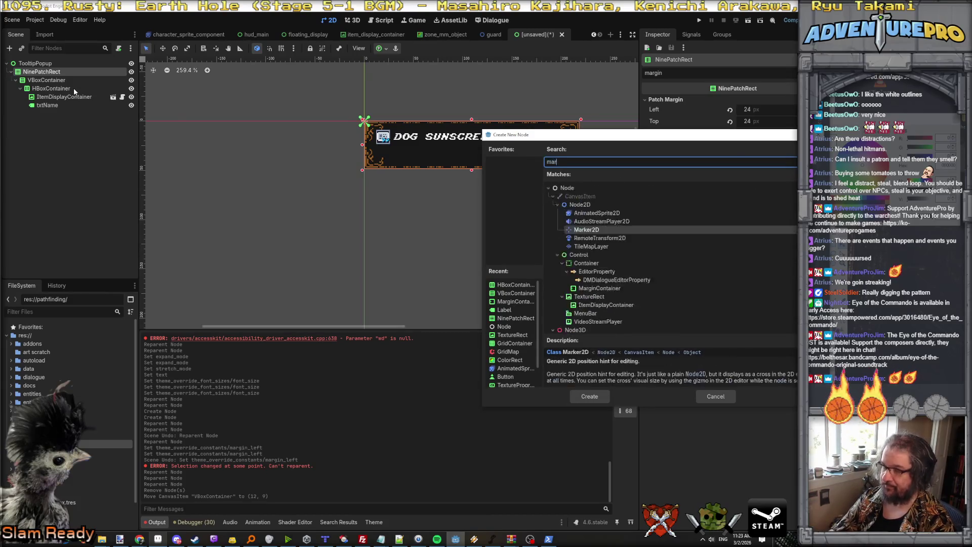
pyautogui.press('BackSpace')
pyautogui.press('BackSpace')
pyautogui.write('gin')
pyautogui.press('Return')
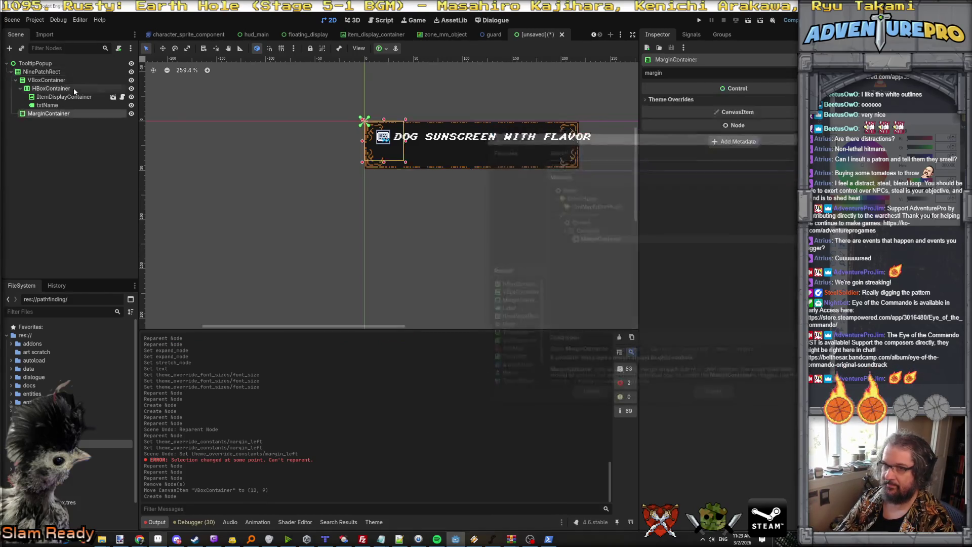
pyautogui.moveTo(38, 115)
pyautogui.mouseDown()
pyautogui.moveTo(42, 79)
pyautogui.moveTo(50, 82)
pyautogui.mouseUp()
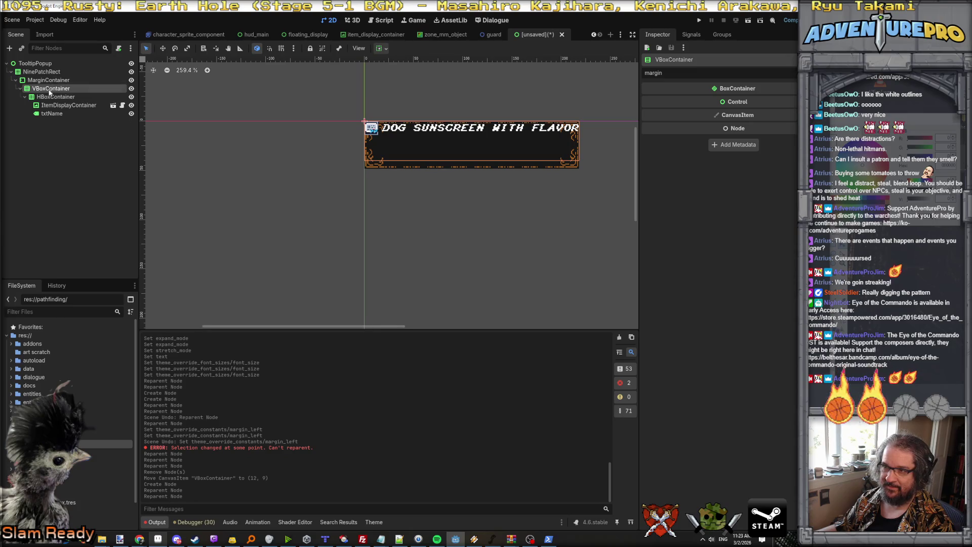
# Append 'town' to txtName's text so it reads 'Dog Sunscreen With Flavor town'
pyautogui.click(48, 80)
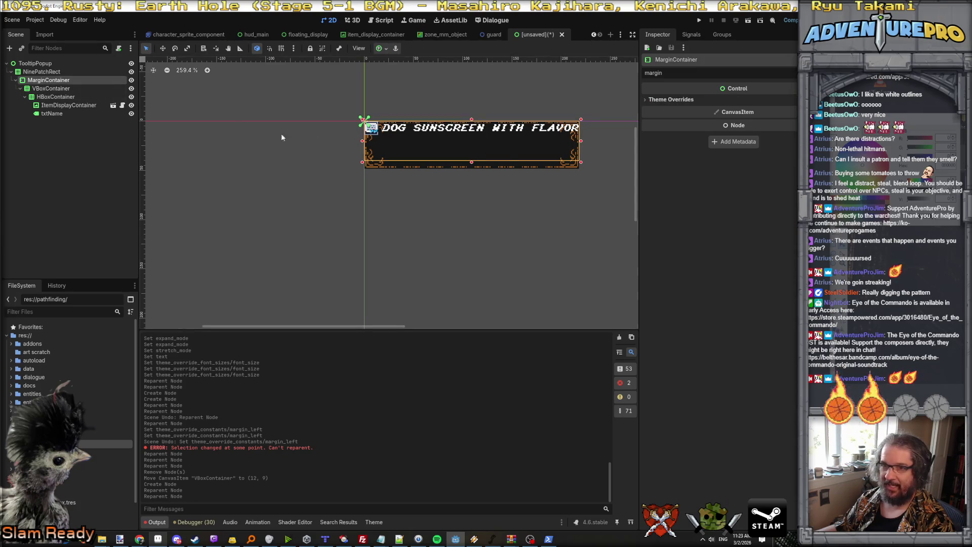
pyautogui.click(69, 105)
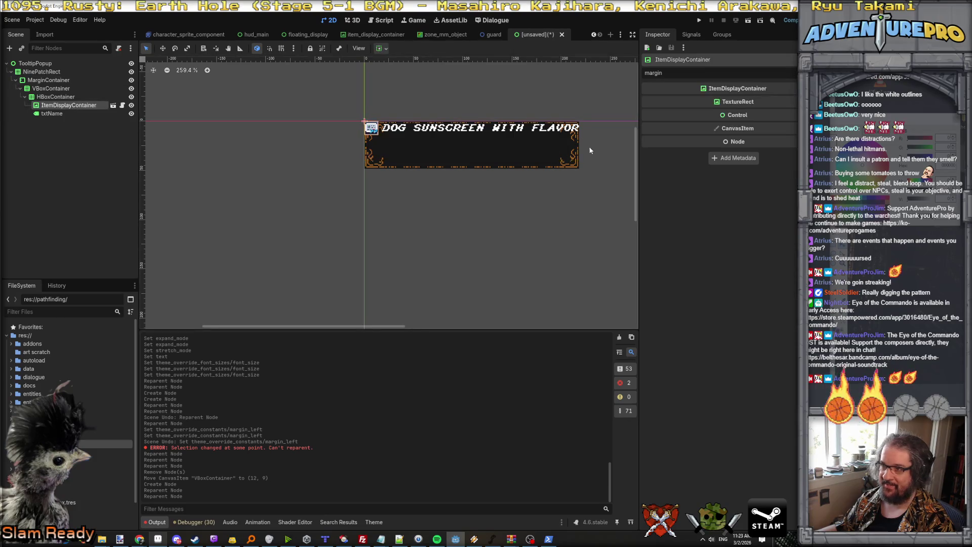
pyautogui.click(67, 113)
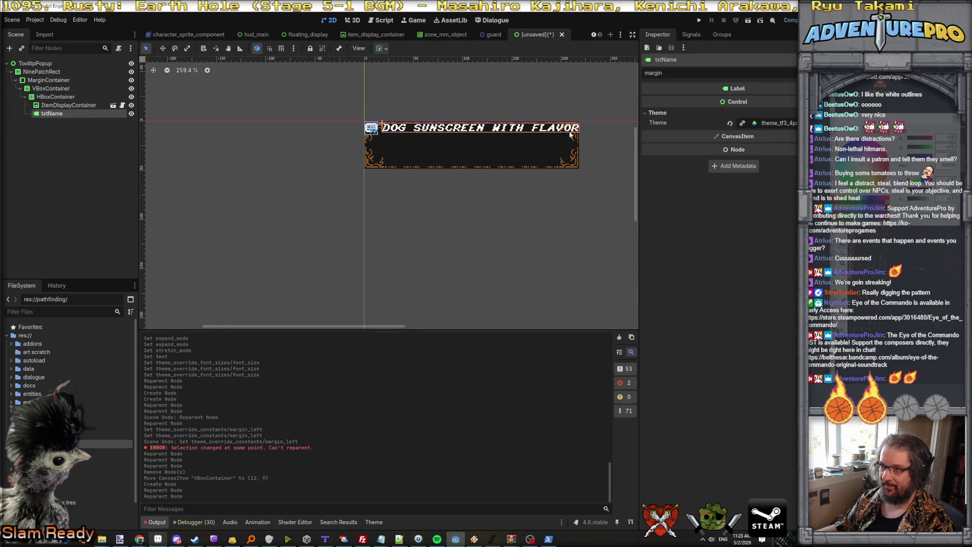
pyautogui.scroll(1, 602, 141)
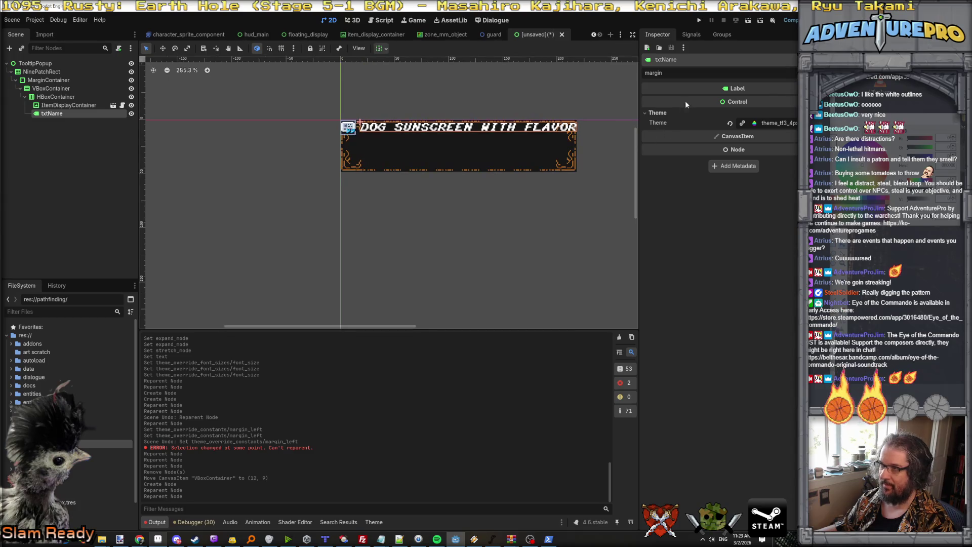
pyautogui.press('BackSpace')
pyautogui.press('BackSpace')
pyautogui.press('BackSpace')
pyautogui.click(740, 111)
pyautogui.write('town')
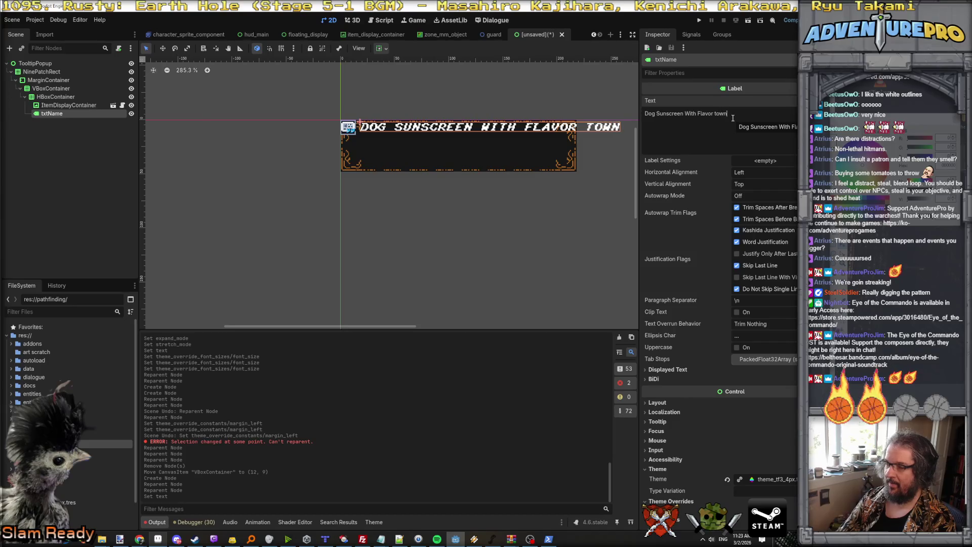
pyautogui.click(51, 72)
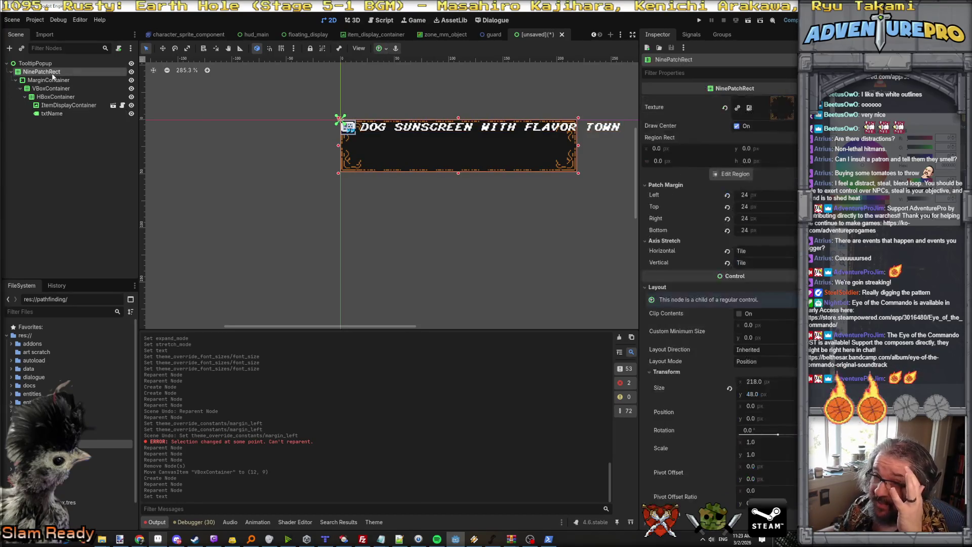
# Rearrange NinePatchRect under MarginContainer, above VBoxContainer
pyautogui.moveTo(53, 77)
pyautogui.mouseDown()
pyautogui.moveTo(51, 85)
pyautogui.moveTo(47, 69)
pyautogui.mouseUp()
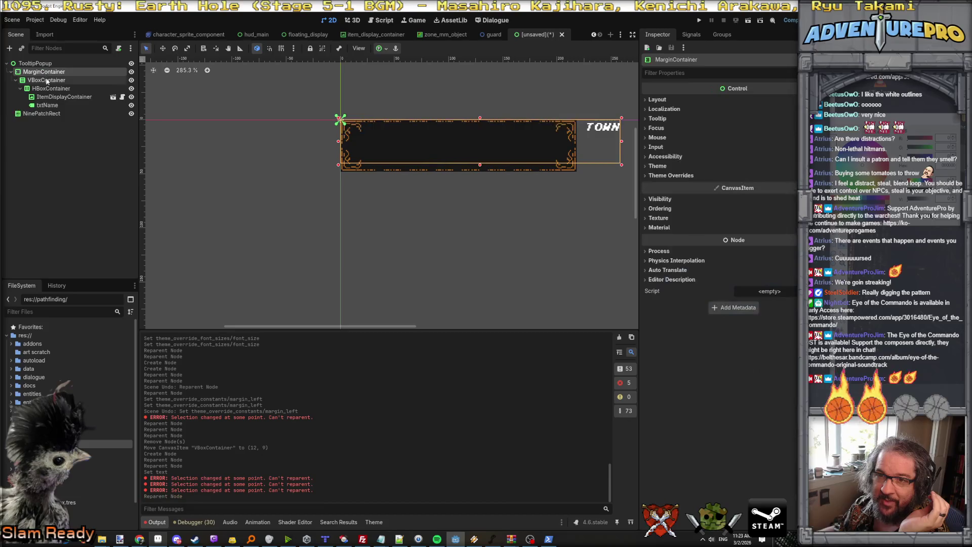
pyautogui.moveTo(41, 114); pyautogui.dragTo(45, 73)
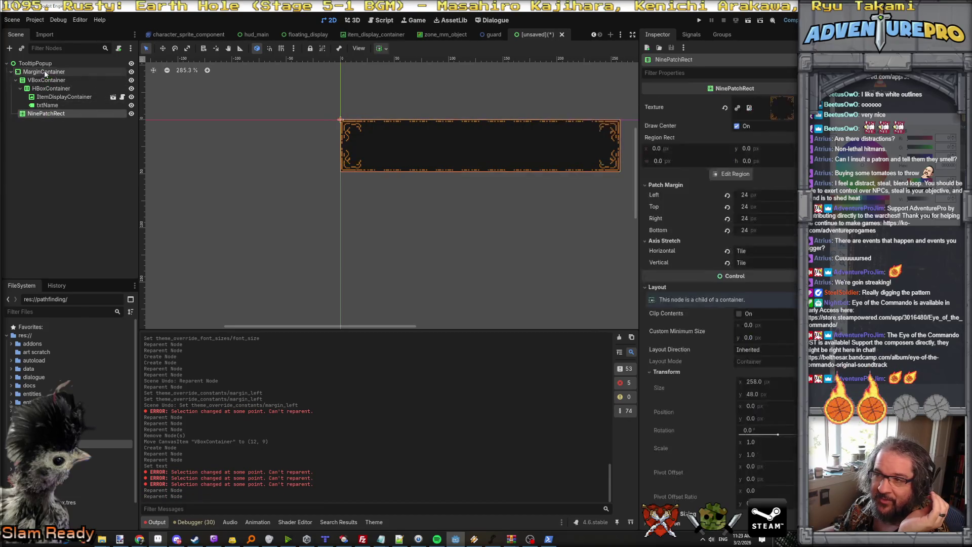
pyautogui.moveTo(46, 113); pyautogui.dragTo(46, 76)
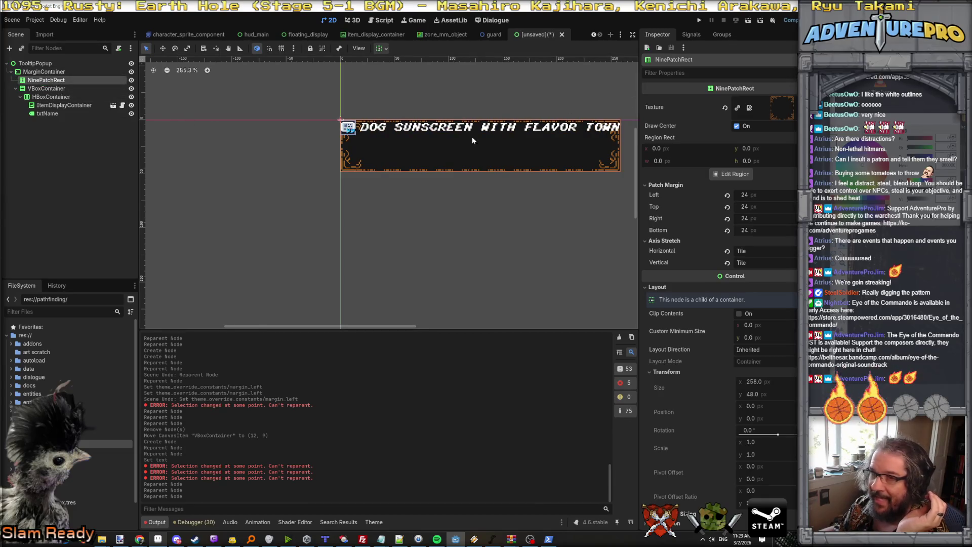
pyautogui.click(48, 88)
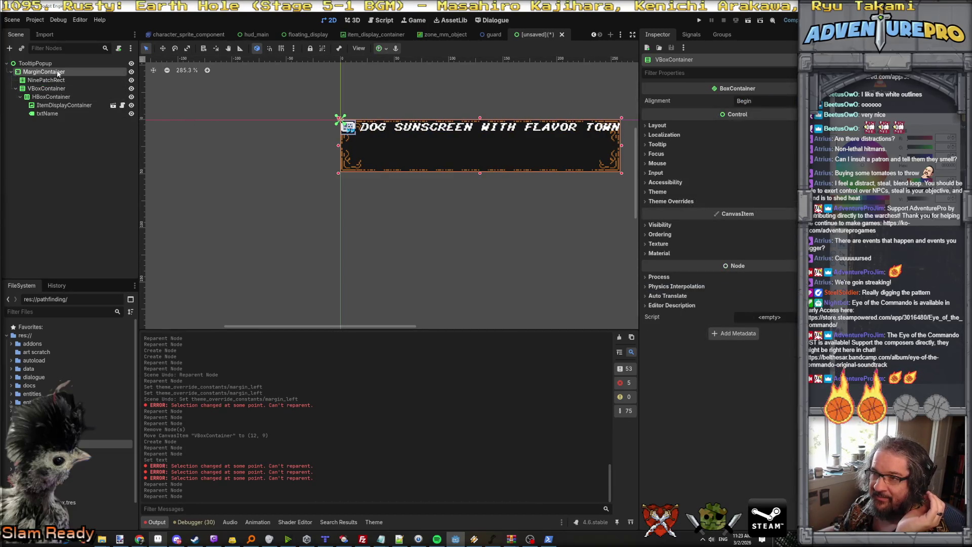
pyautogui.click(58, 74)
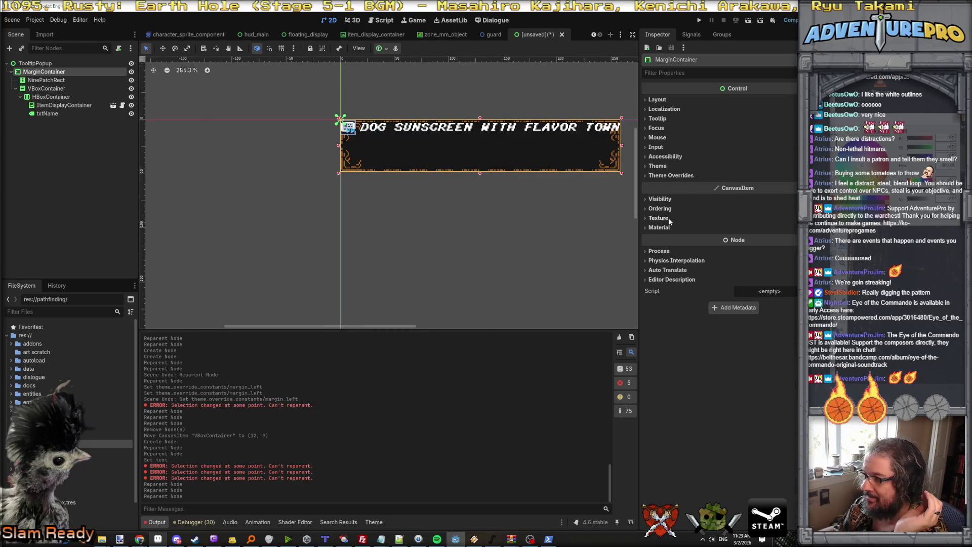
# Try a Margin Left override of 12 on MarginContainer, then undo it
pyautogui.click(674, 73)
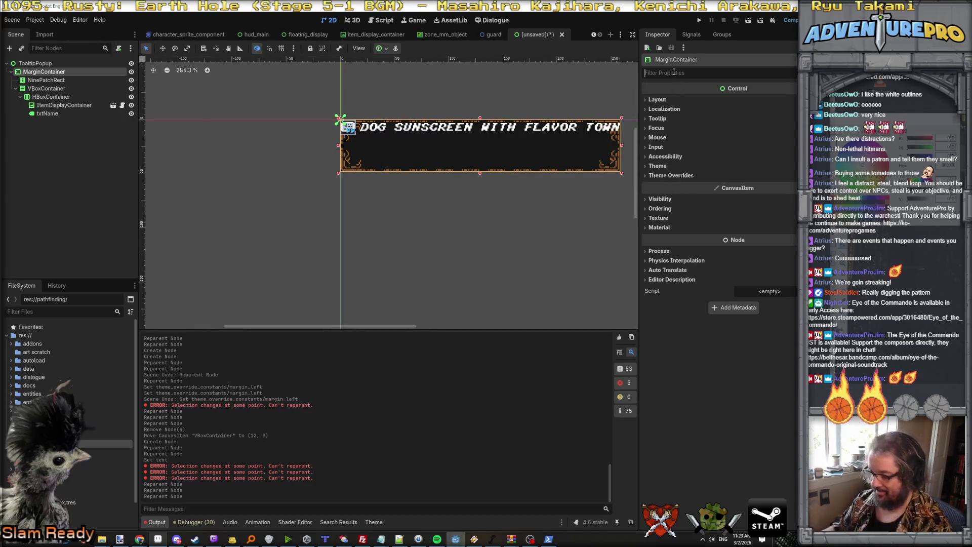
pyautogui.write('margin')
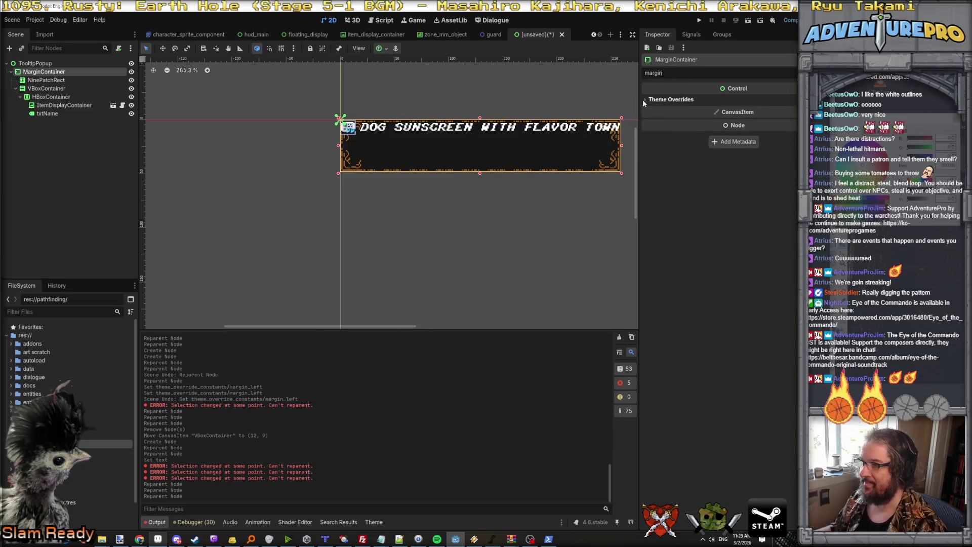
pyautogui.click(645, 99)
pyautogui.click(668, 108)
pyautogui.click(754, 117)
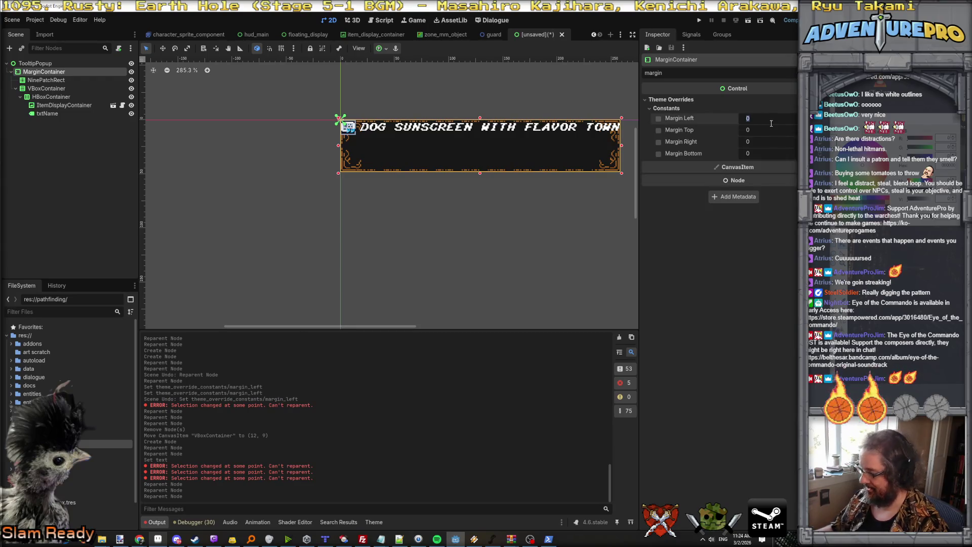
pyautogui.write('2')
pyautogui.press('Return')
pyautogui.hotkey('ctrl', 'z')
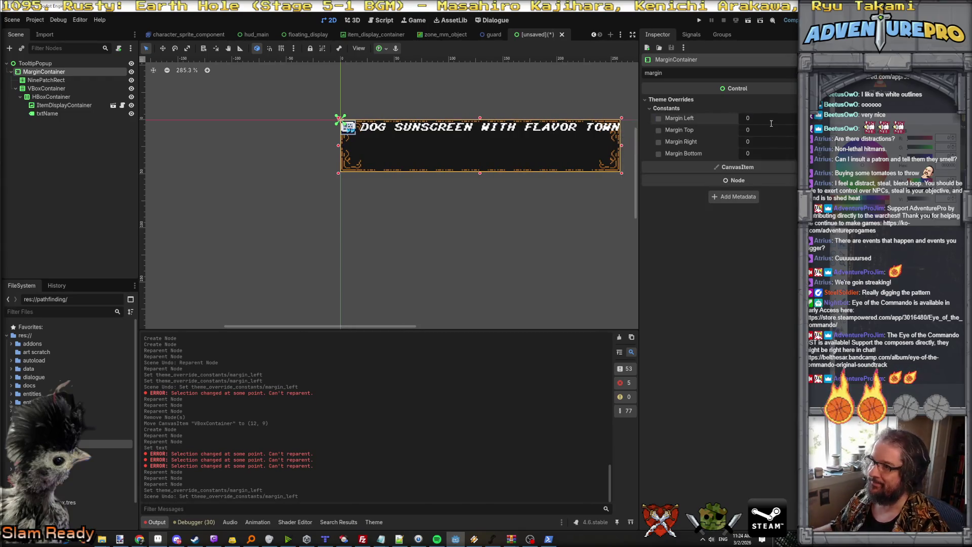
# Begin adding a new child node to NinePatchRect
pyautogui.click(38, 89)
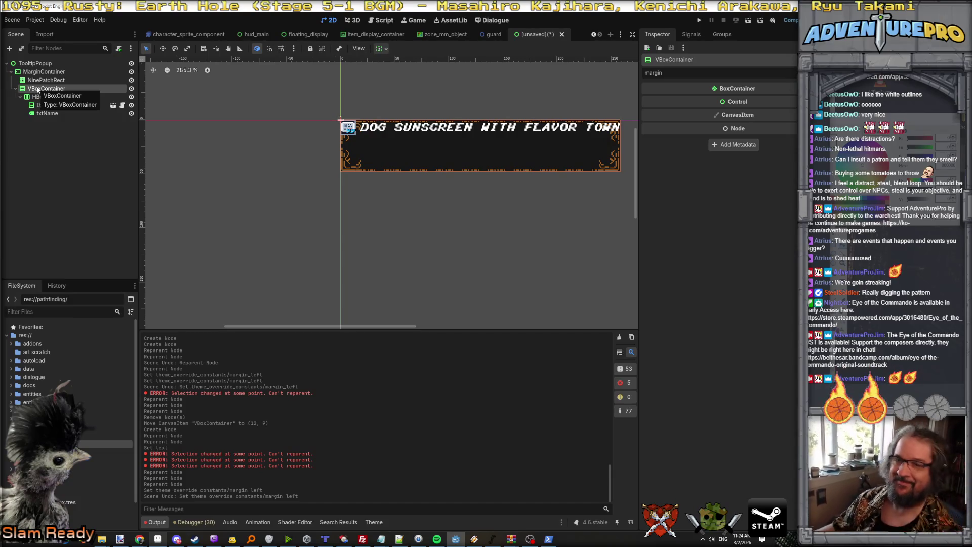
pyautogui.click(46, 80)
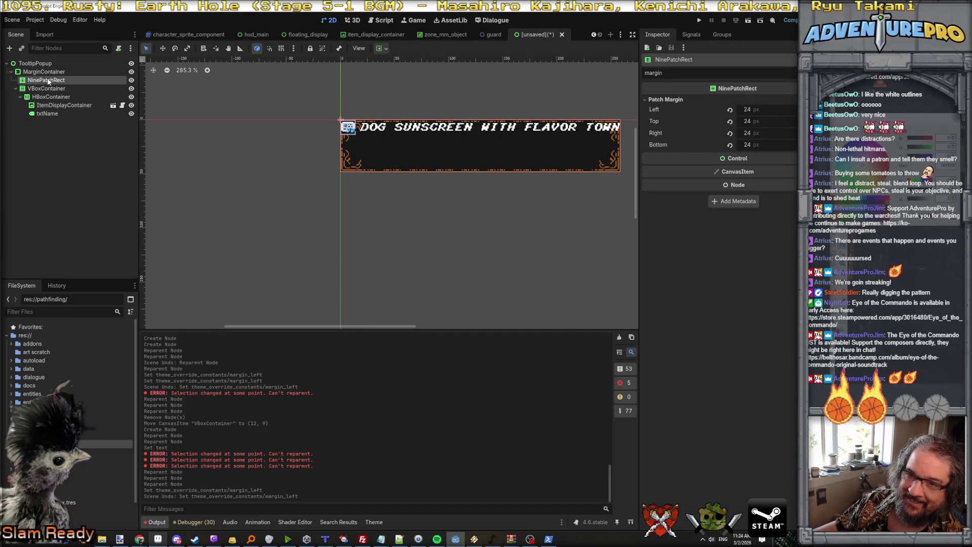
pyautogui.rightClick(49, 80)
pyautogui.click(92, 96)
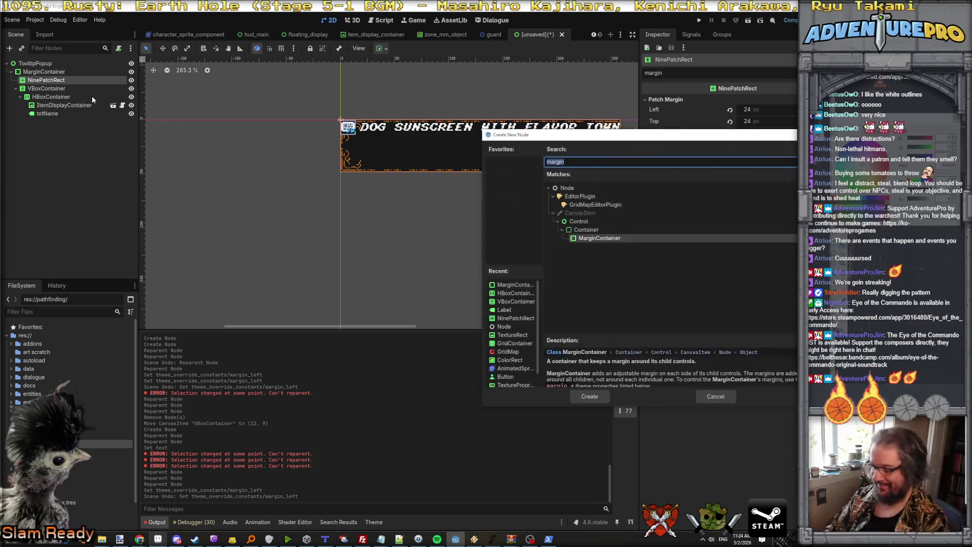
# Create the MarginContainer, move VBoxContainer into it, and set Margin Left to 12
pyautogui.click(589, 397)
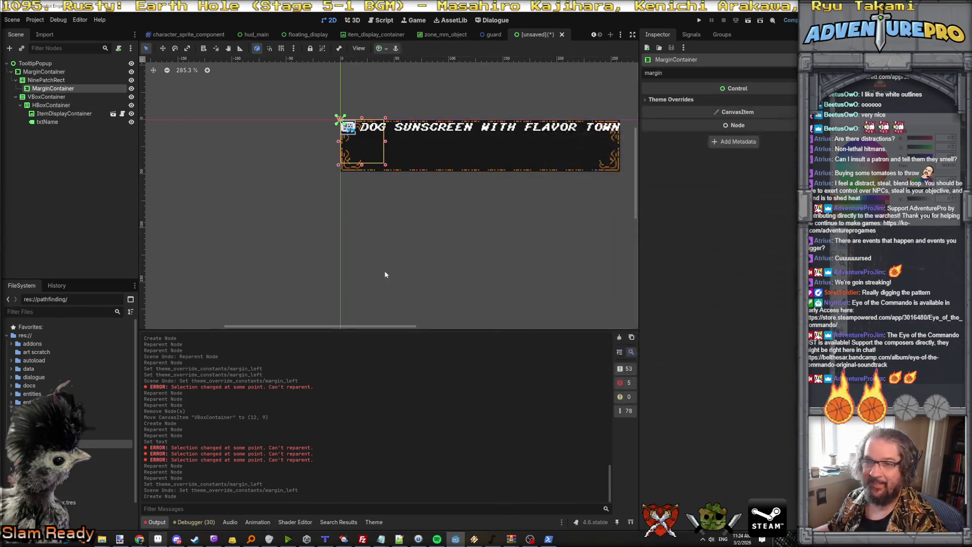
pyautogui.moveTo(46, 97); pyautogui.dragTo(56, 90)
pyautogui.click(671, 99)
pyautogui.click(668, 108)
pyautogui.click(759, 119)
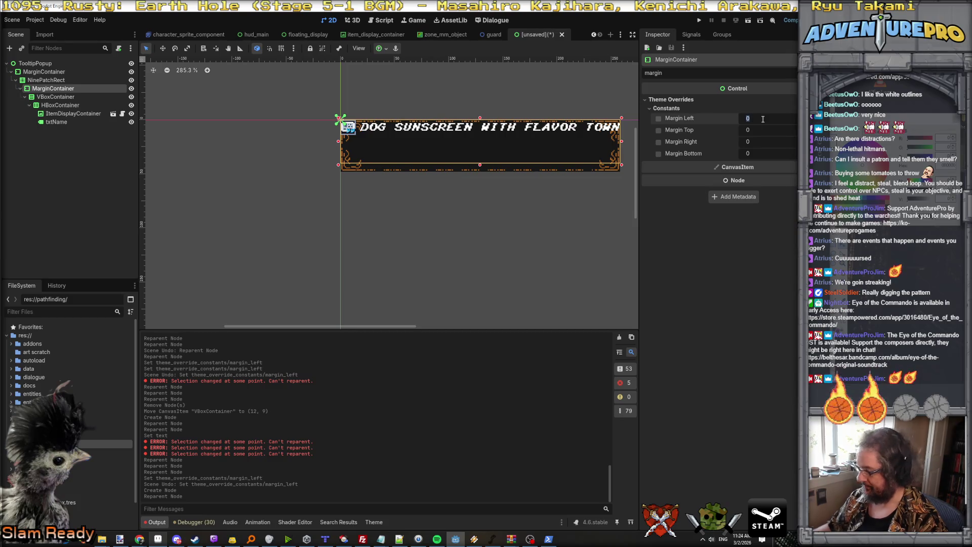
pyautogui.press('Return')
# Set the Margin Top, Right and Bottom overrides to 12
pyautogui.click(763, 130)
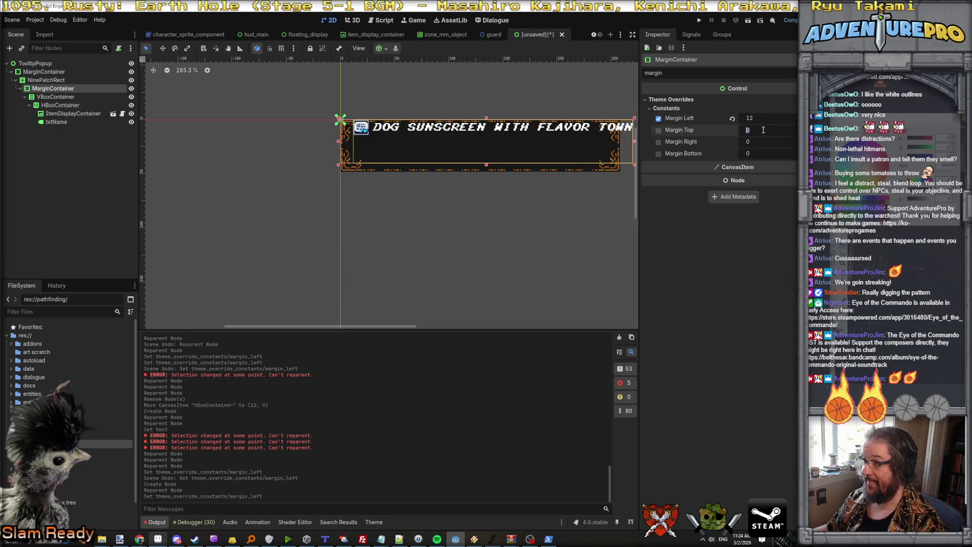
pyautogui.write('12')
pyautogui.press('Return')
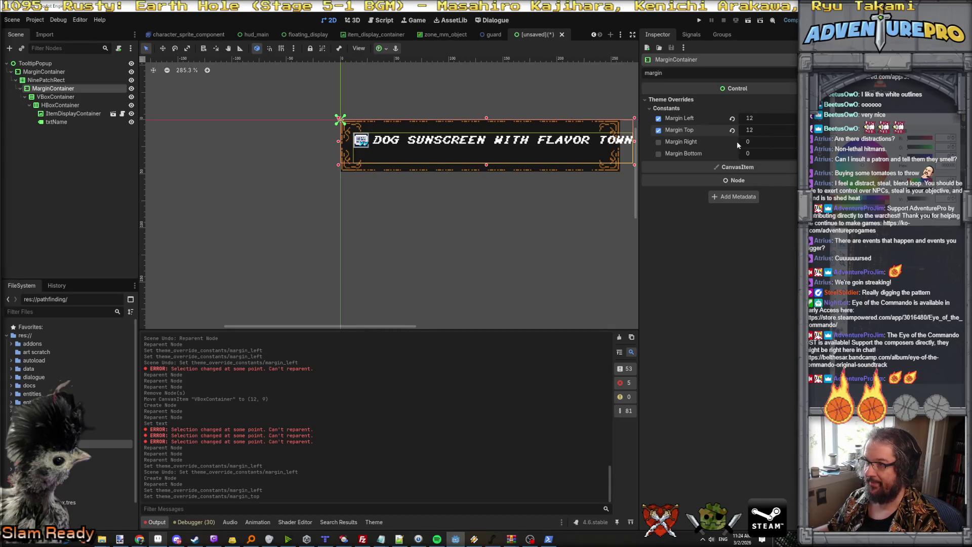
pyautogui.write('12')
pyautogui.press('Return')
pyautogui.scroll(-2, 553, 207)
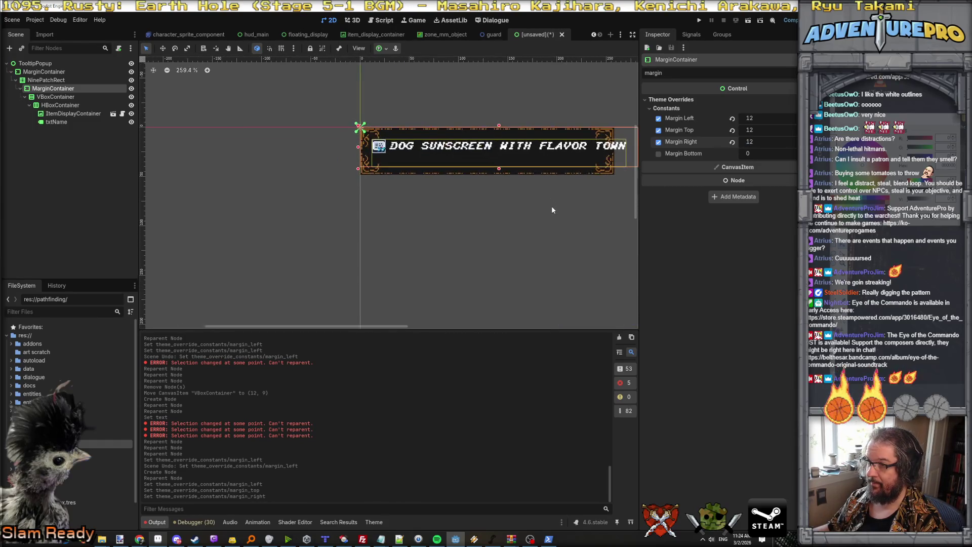
pyautogui.click(659, 154)
pyautogui.write('2')
pyautogui.press('Return')
pyautogui.click(544, 217)
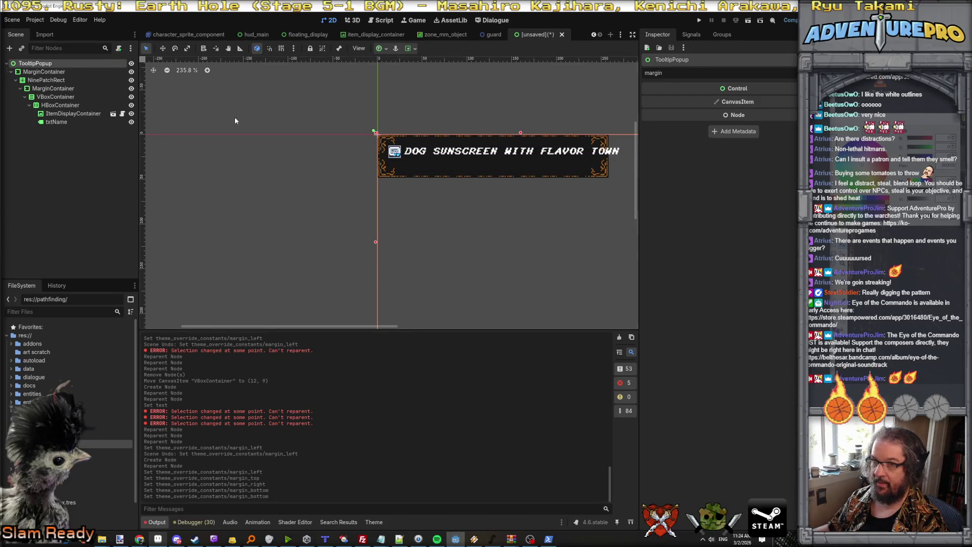
pyautogui.click(59, 89)
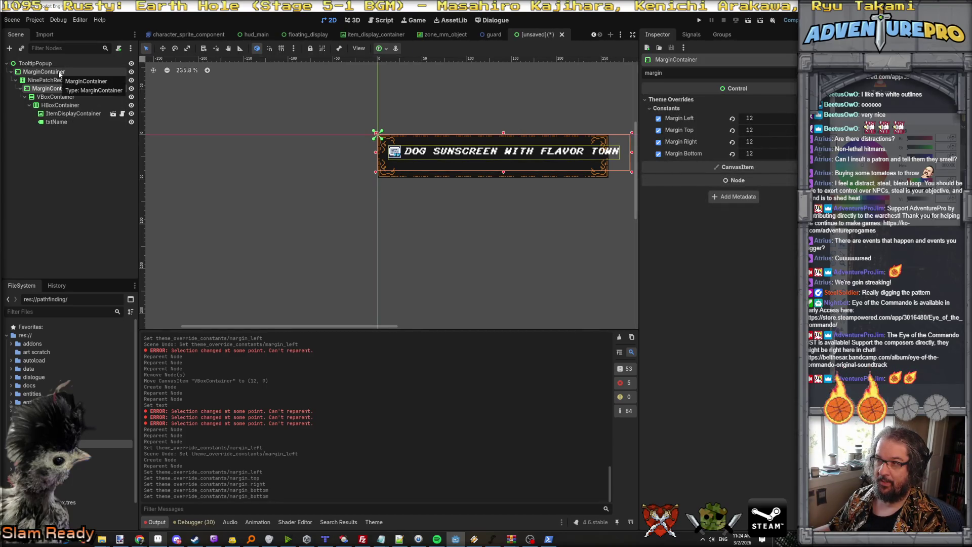
pyautogui.click(58, 72)
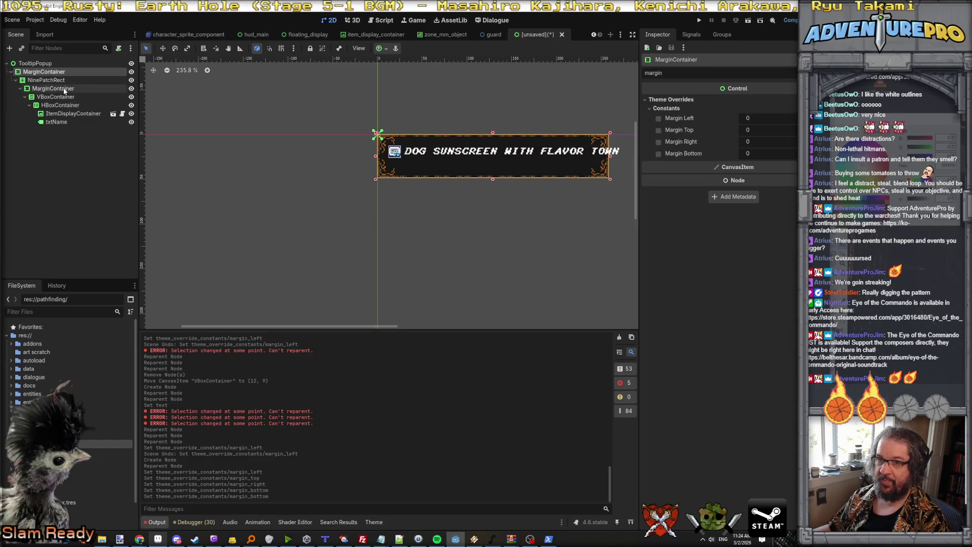
pyautogui.click(64, 90)
pyautogui.click(60, 72)
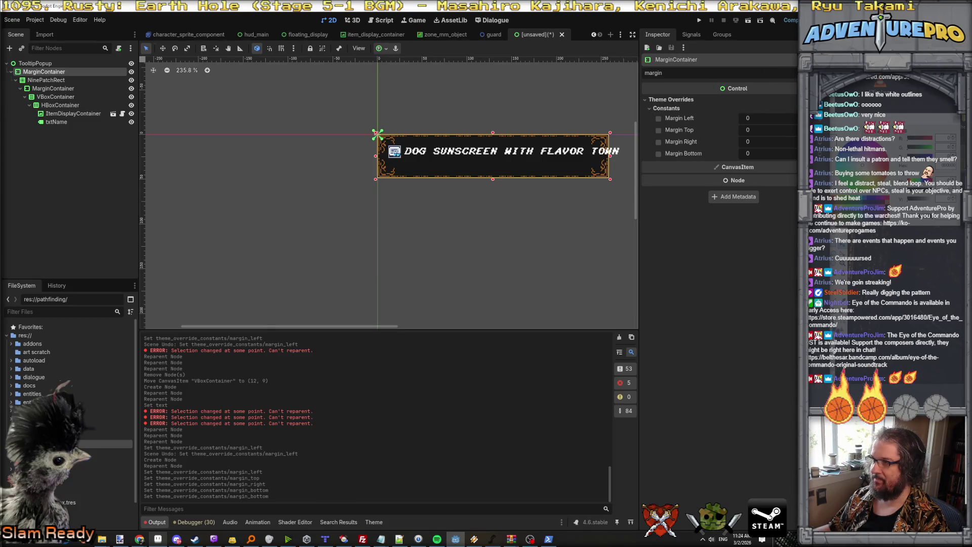
pyautogui.press('BackSpace')
pyautogui.press('BackSpace')
pyautogui.press('BackSpace')
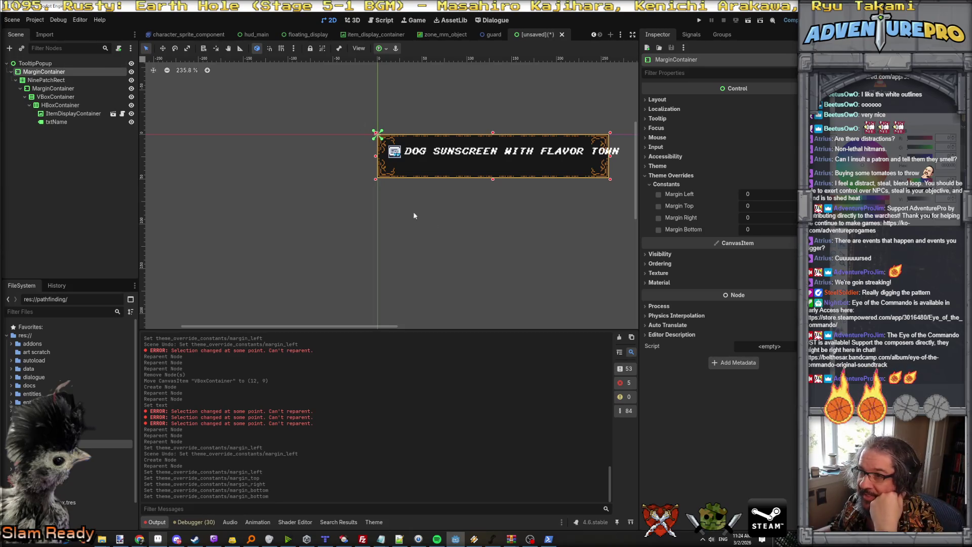
pyautogui.scroll(1, 547, 205)
pyautogui.moveTo(547, 206); pyautogui.dragTo(476, 217)
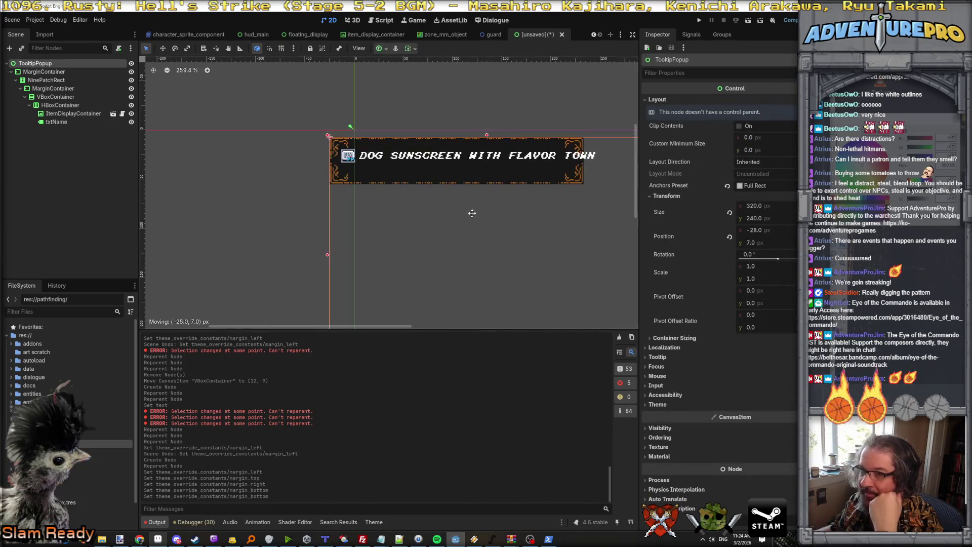
pyautogui.hotkey('ctrl', 'z')
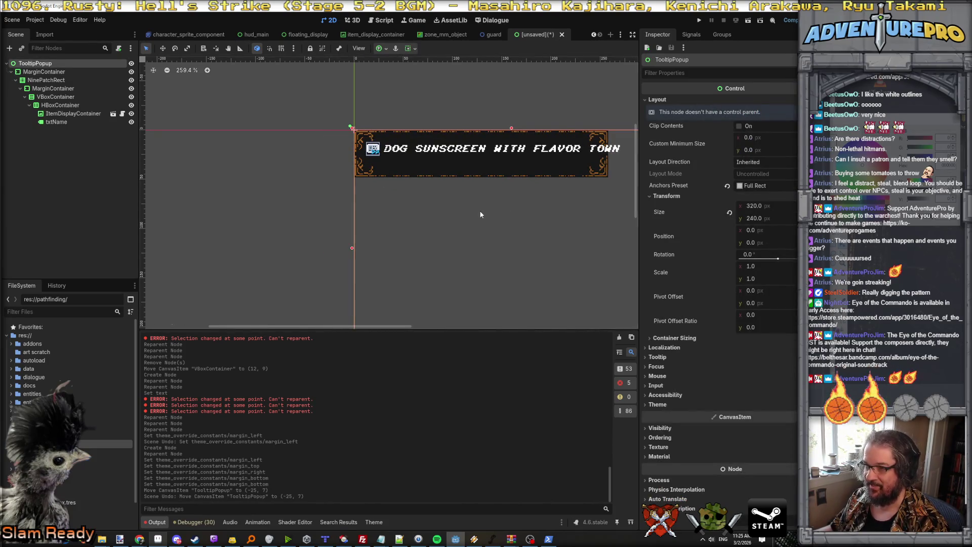
pyautogui.moveTo(486, 203); pyautogui.dragTo(299, 192)
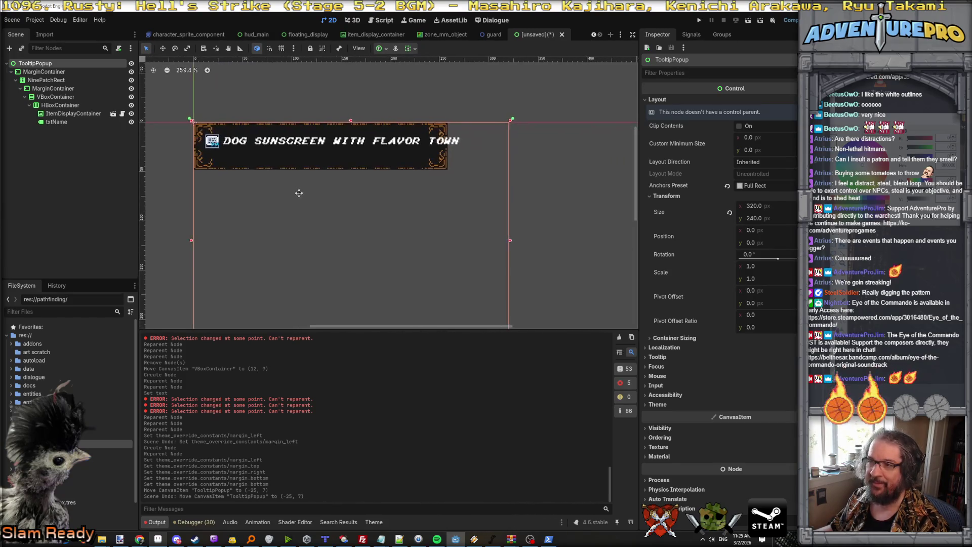
pyautogui.click(59, 89)
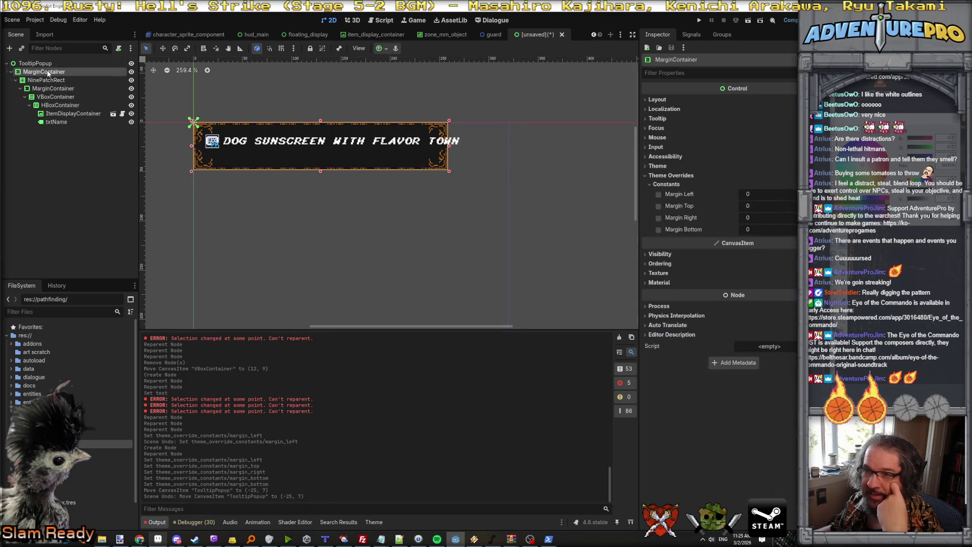
pyautogui.click(51, 81)
pyautogui.click(54, 89)
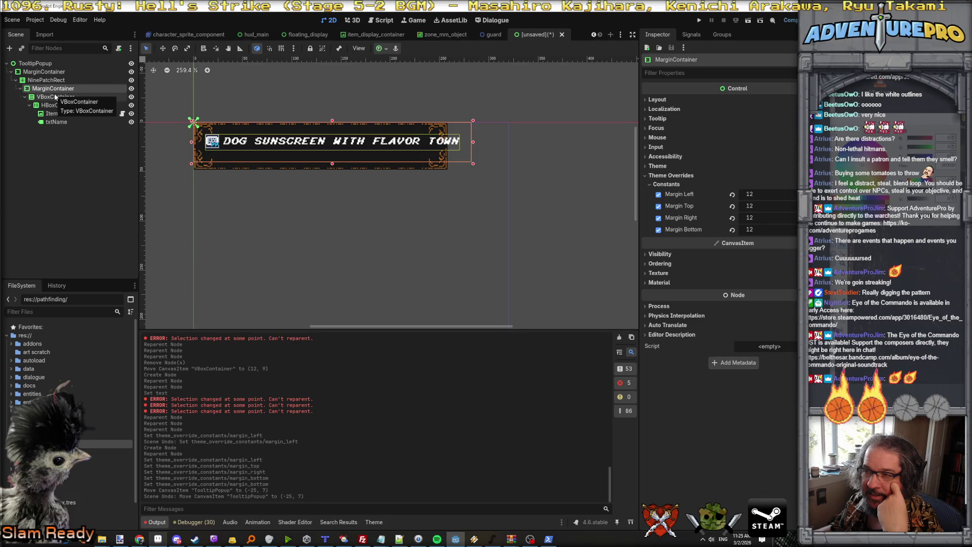
pyautogui.click(57, 79)
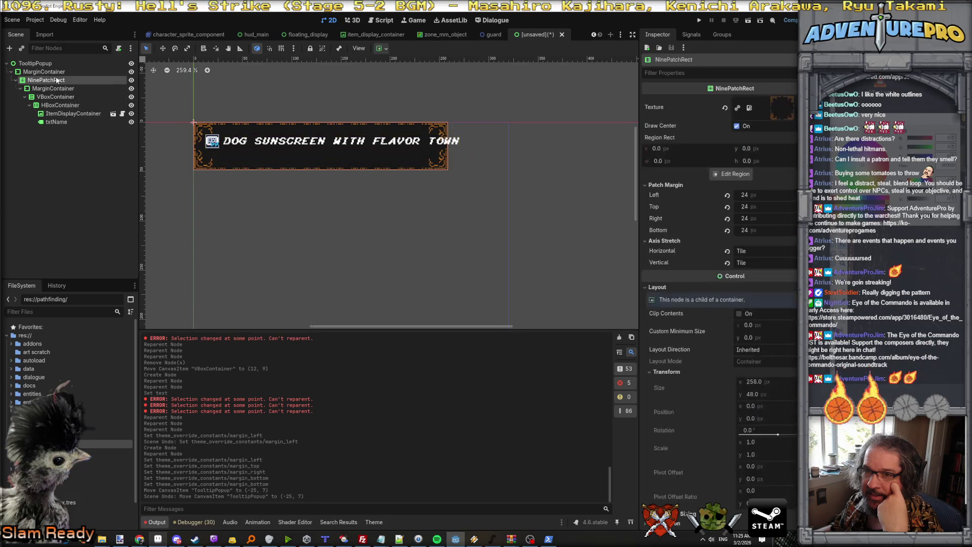
pyautogui.click(55, 72)
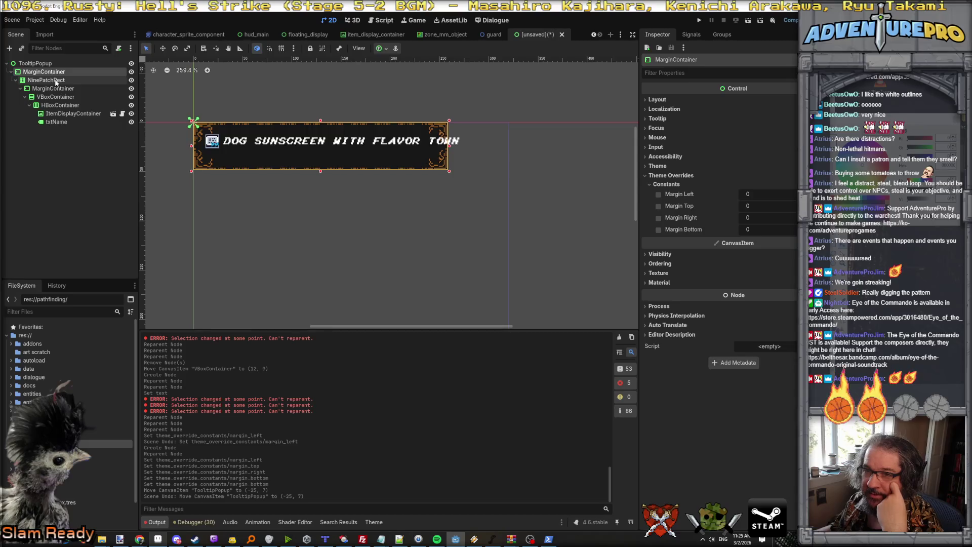
pyautogui.click(57, 81)
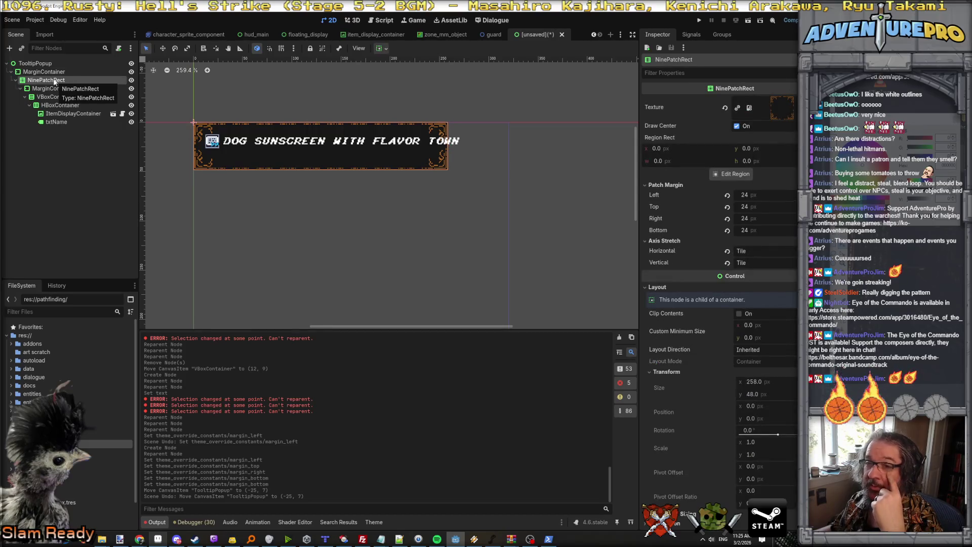
pyautogui.click(52, 89)
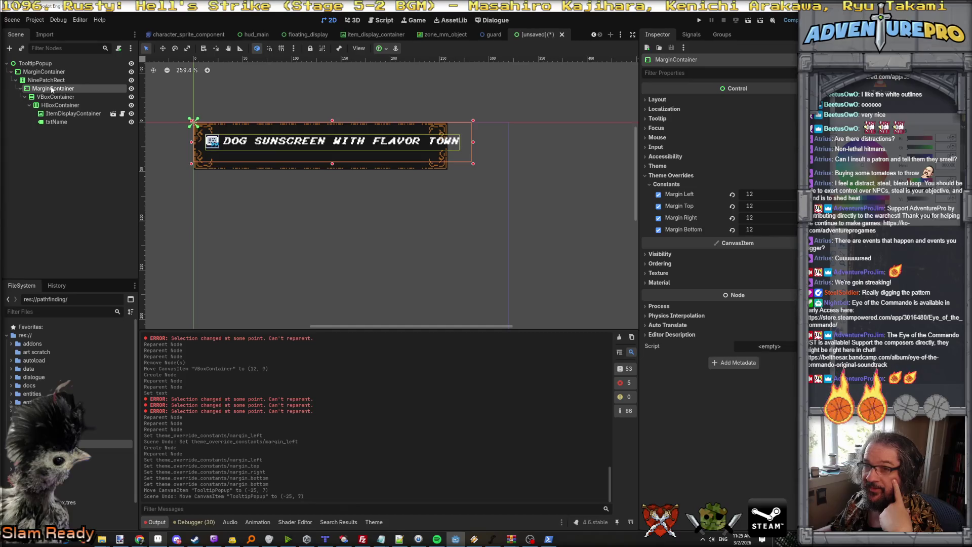
# Rearrange NinePatchRect and MarginContainer so a MarginContainer sits directly under TooltipPopup
pyautogui.click(50, 79)
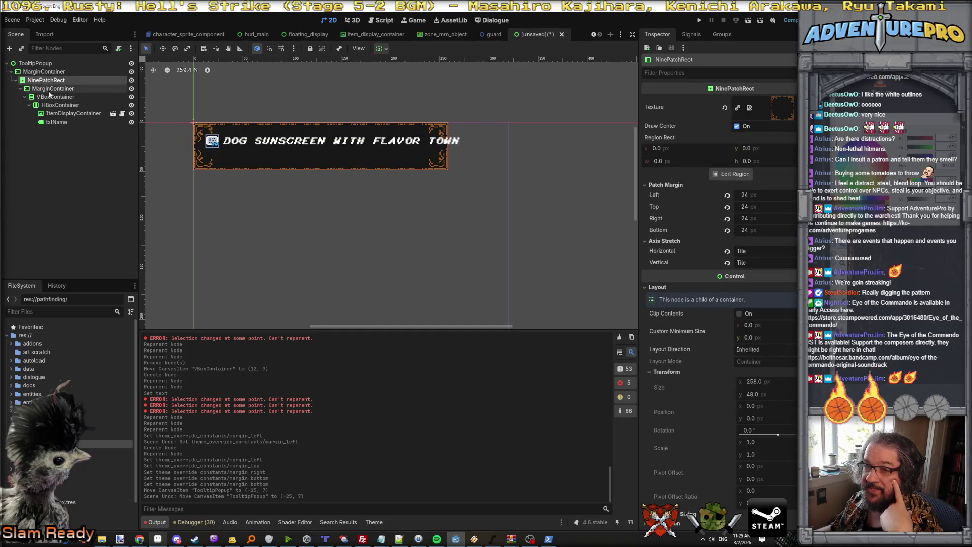
pyautogui.click(51, 89)
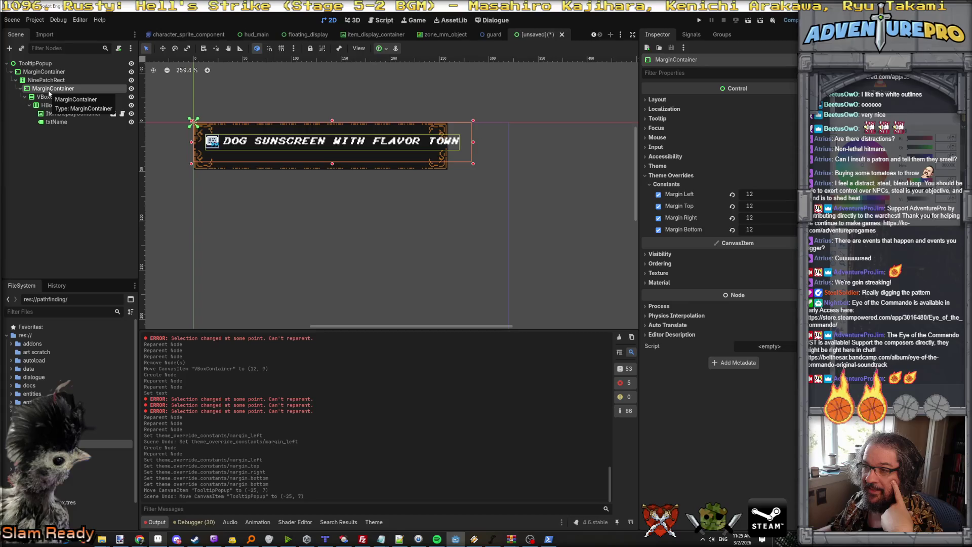
pyautogui.click(46, 80)
pyautogui.moveTo(44, 80); pyautogui.dragTo(42, 73)
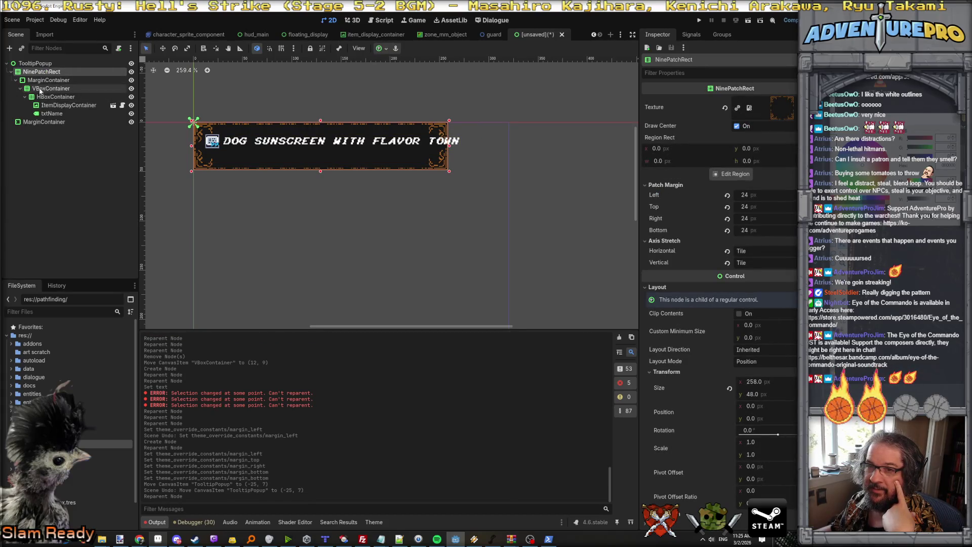
pyautogui.click(41, 79)
pyautogui.moveTo(41, 80)
pyautogui.mouseDown()
pyautogui.moveTo(46, 87)
pyautogui.moveTo(44, 72)
pyautogui.mouseUp()
pyautogui.moveTo(42, 113); pyautogui.dragTo(42, 75)
pyautogui.moveTo(42, 113); pyautogui.dragTo(42, 79)
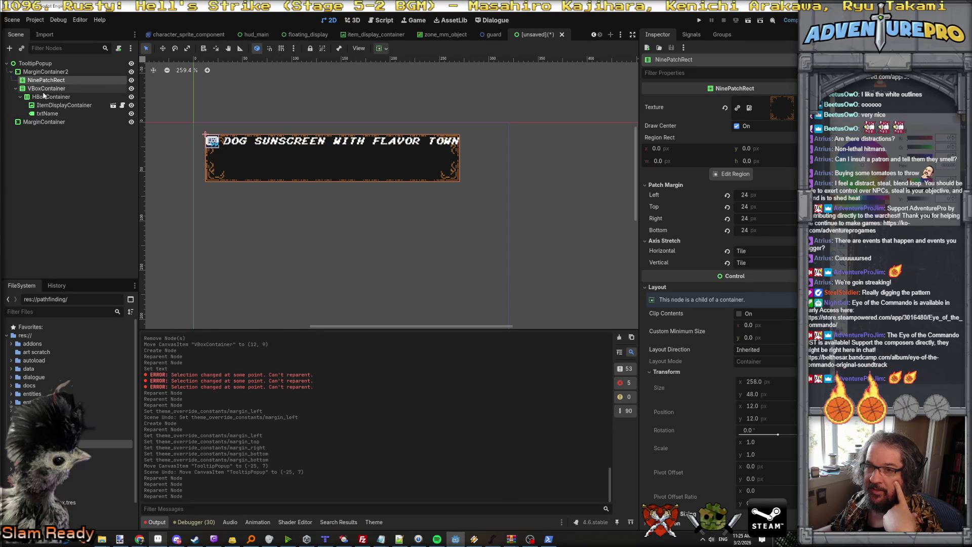
pyautogui.click(41, 72)
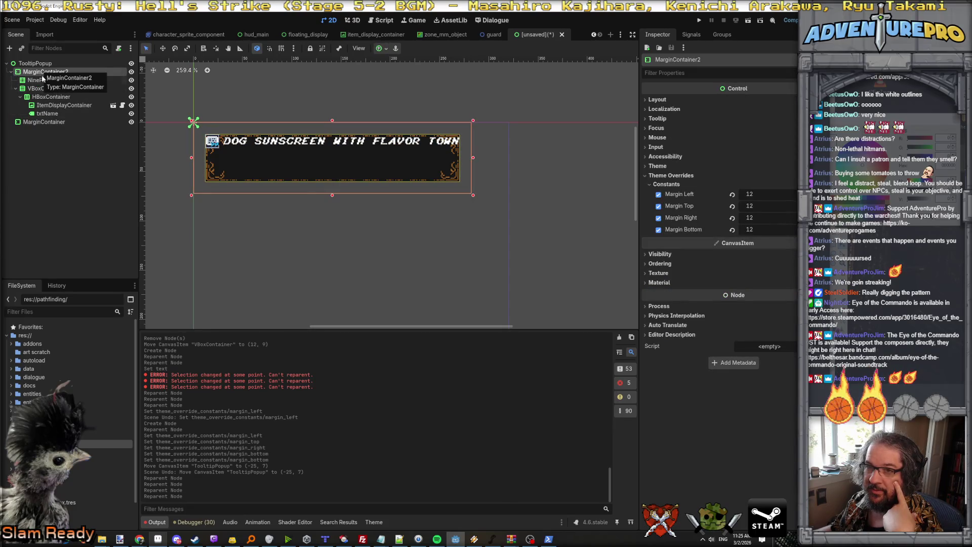
# Put NinePatchRect under the outer MarginContainer and nest MarginContainer2 inside it
pyautogui.click(45, 80)
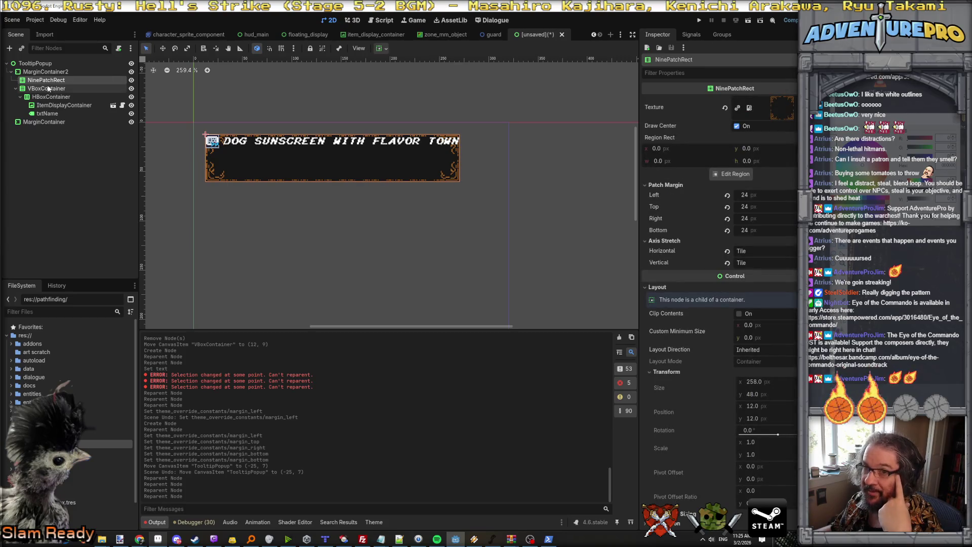
pyautogui.click(46, 73)
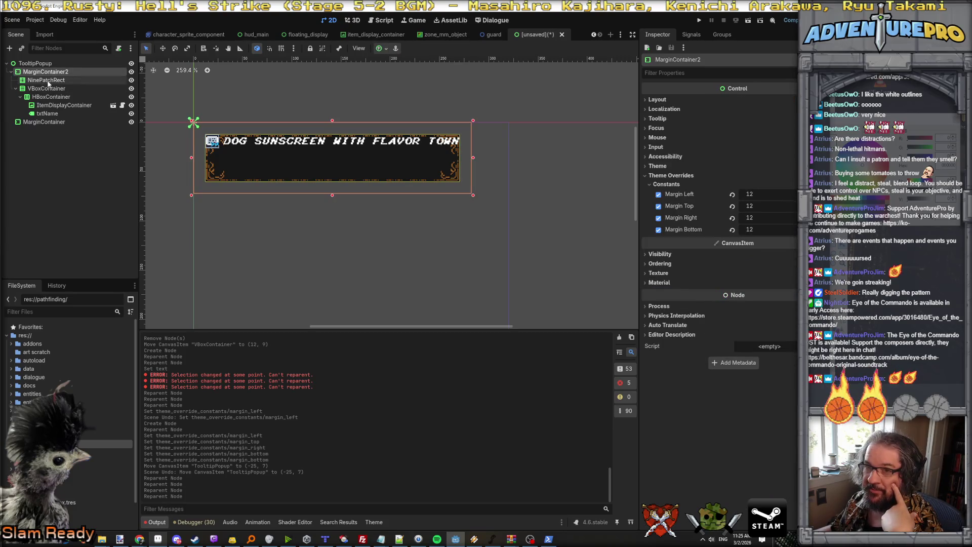
pyautogui.moveTo(47, 81)
pyautogui.mouseDown()
pyautogui.moveTo(46, 122)
pyautogui.moveTo(45, 71)
pyautogui.mouseUp()
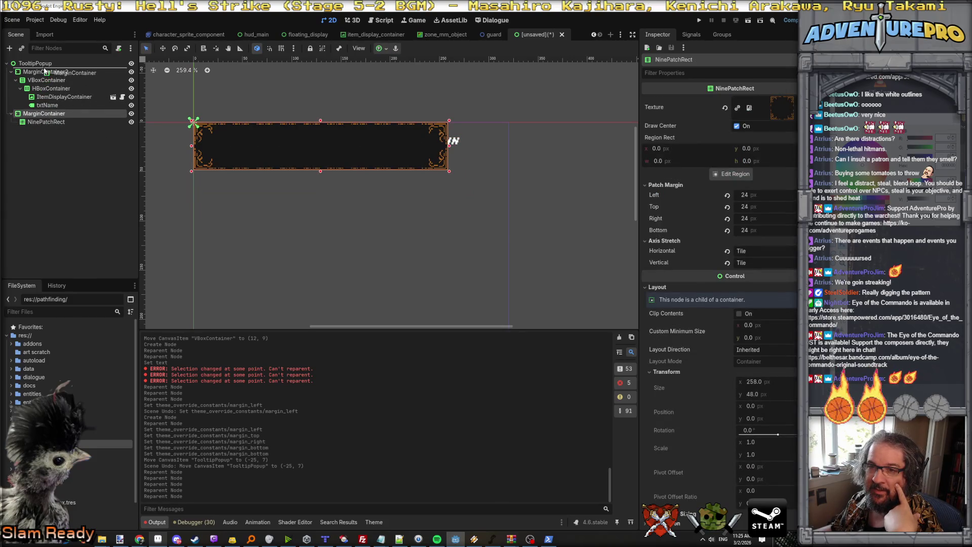
pyautogui.click(51, 89)
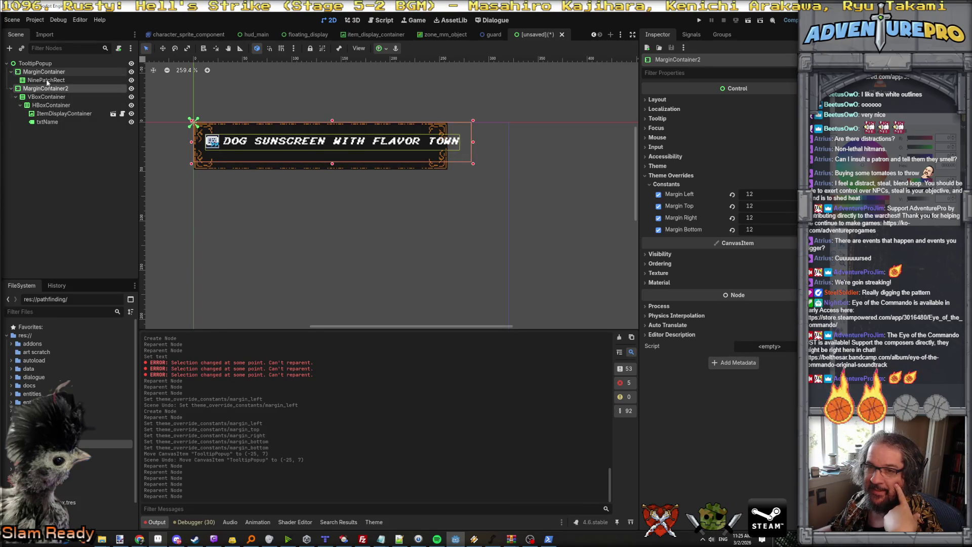
pyautogui.click(45, 74)
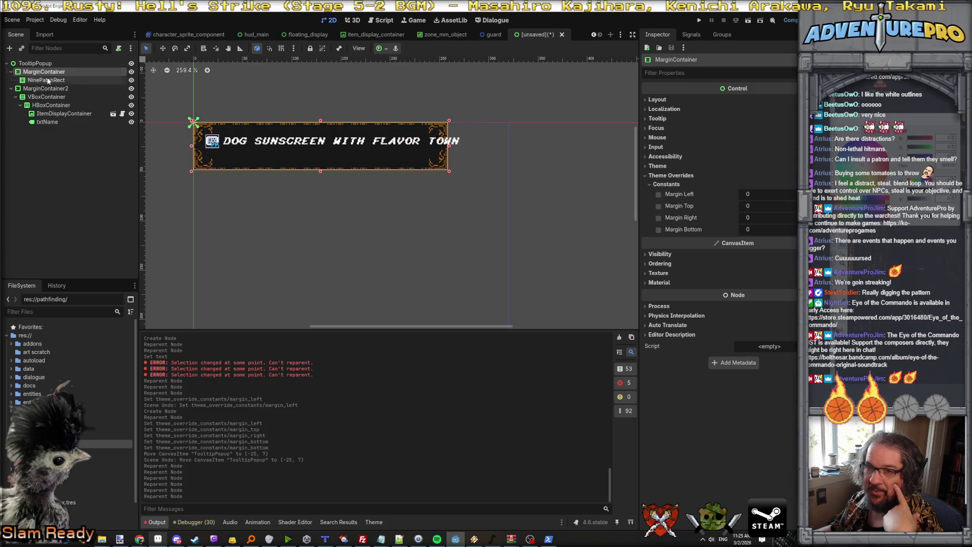
pyautogui.click(47, 80)
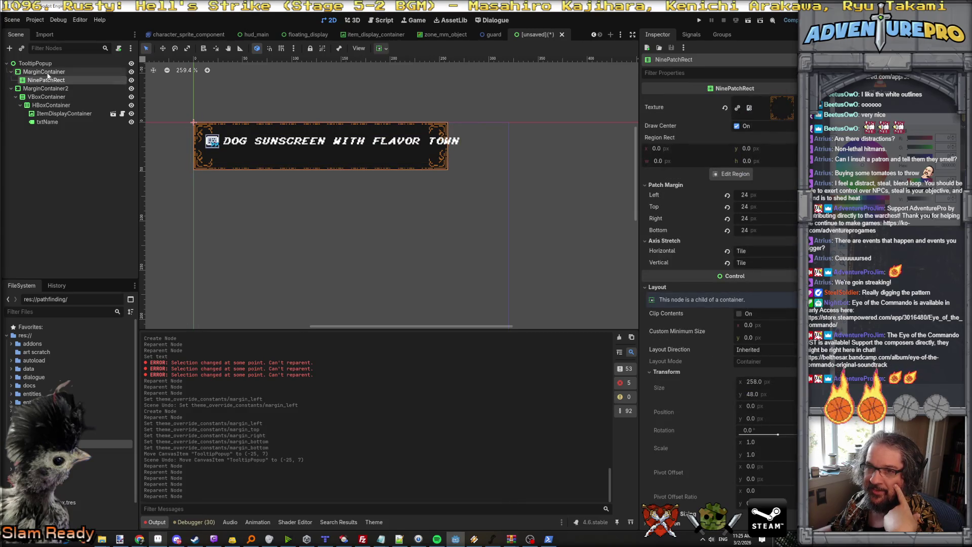
pyautogui.click(50, 90)
pyautogui.moveTo(49, 90); pyautogui.dragTo(50, 75)
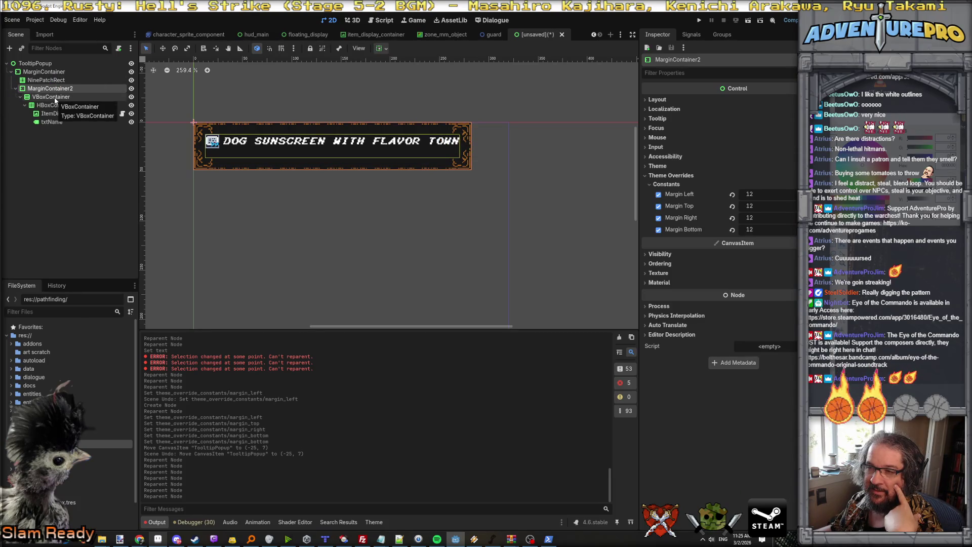
# Check the margins on NinePatchRect, both MarginContainers and VBoxContainer, then select txtName
pyautogui.click(47, 80)
pyautogui.click(46, 88)
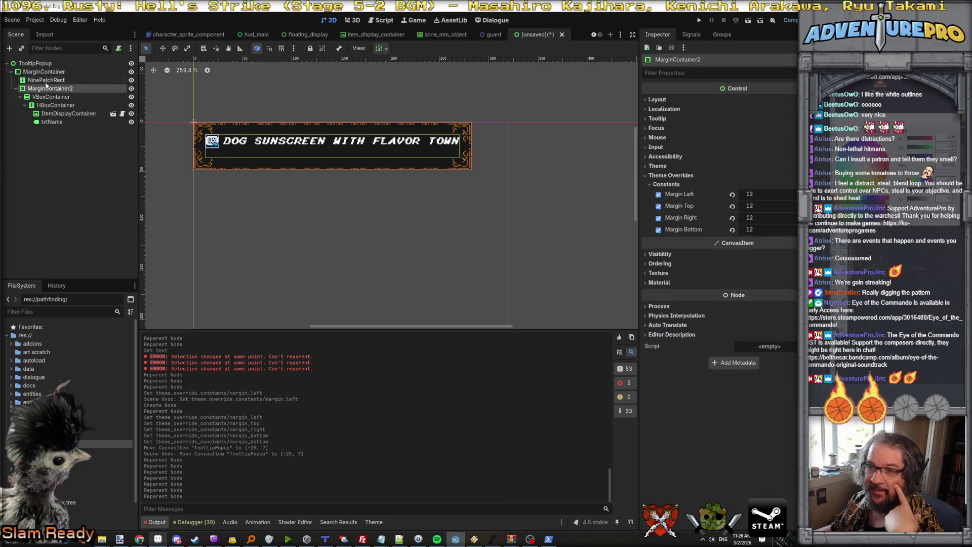
pyautogui.click(47, 72)
pyautogui.click(47, 89)
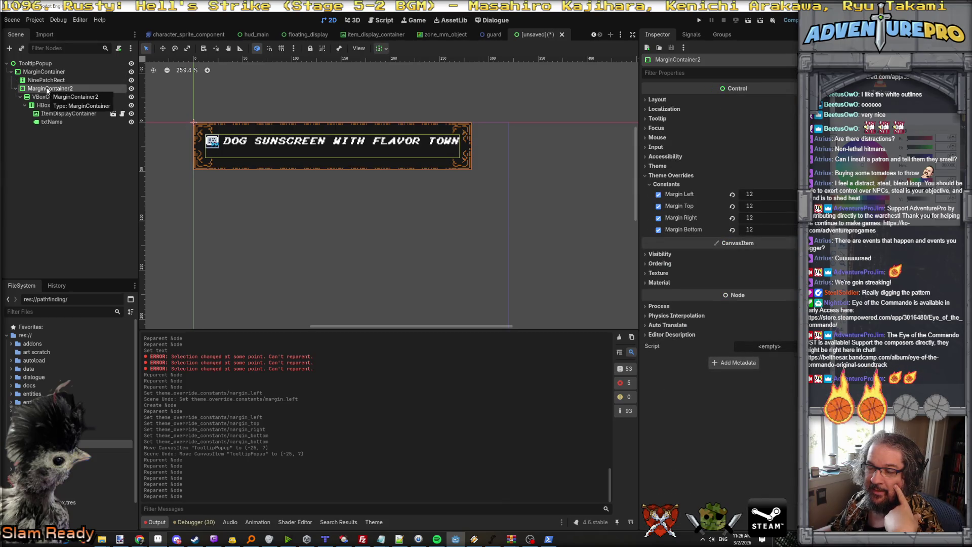
pyautogui.click(48, 96)
pyautogui.click(25, 105)
pyautogui.click(24, 105)
pyautogui.click(52, 122)
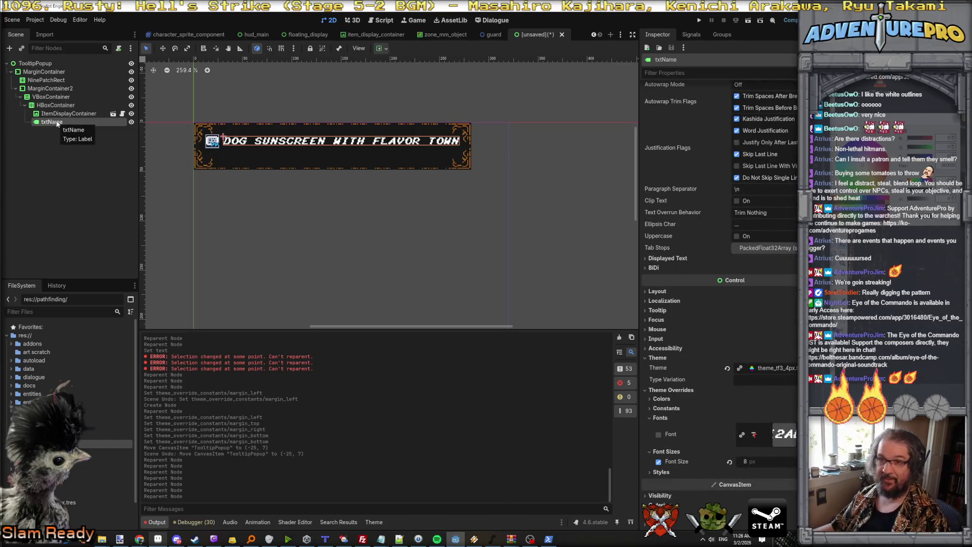
pyautogui.click(54, 106)
# Paste a copy of the name label, rename it txtFlavor, and override its font size to 4
pyautogui.hotkey('ctrl', 'v')
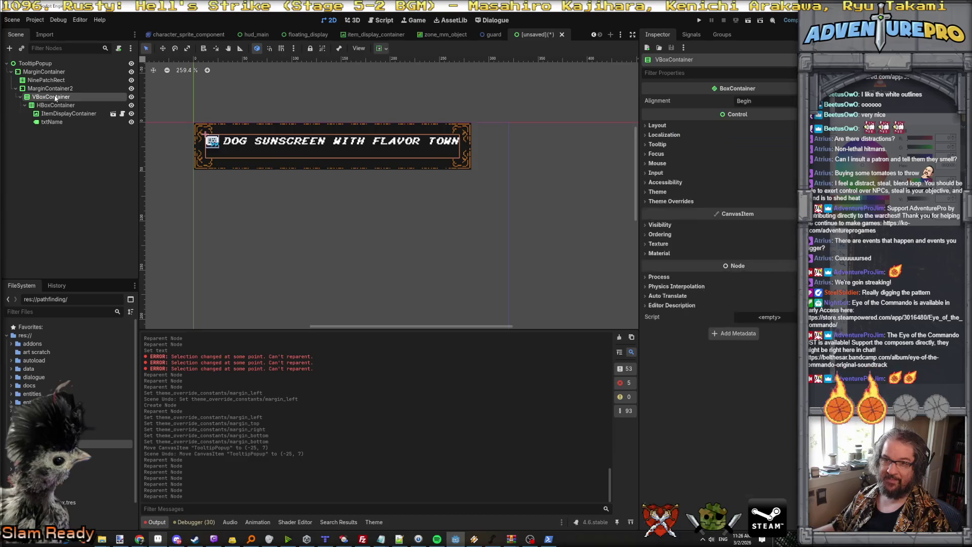
pyautogui.doubleClick(58, 131)
pyautogui.write('txtFlavor')
pyautogui.press('Return')
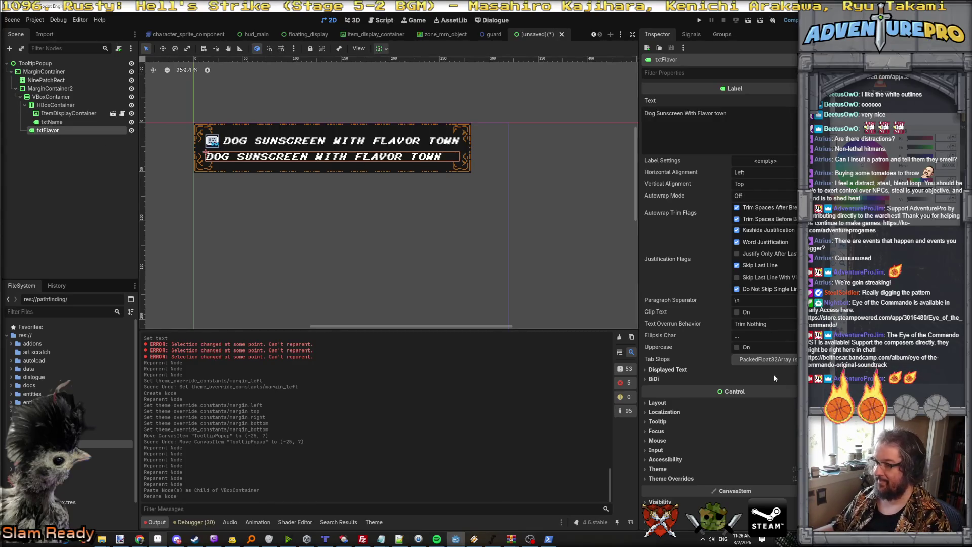
pyautogui.scroll(-3, 722, 352)
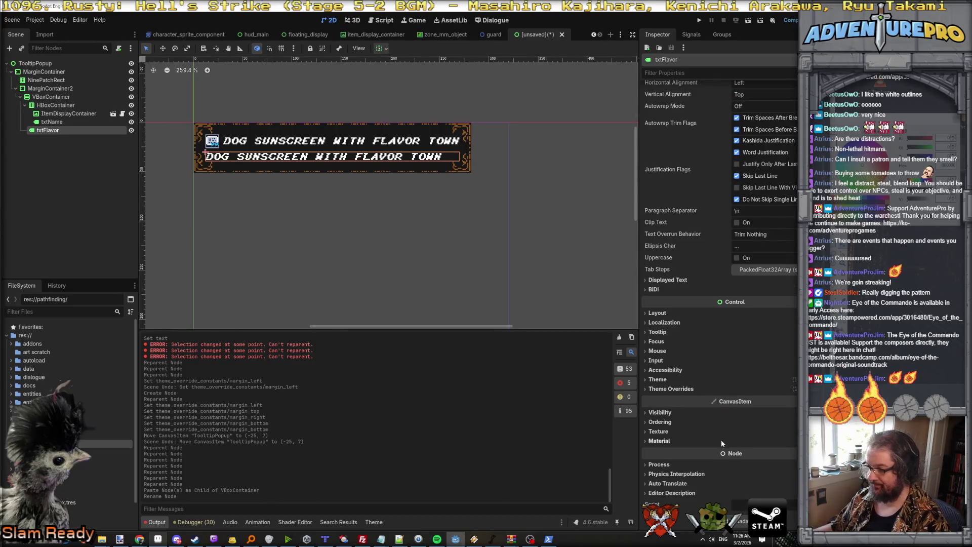
pyautogui.click(672, 377)
pyautogui.click(674, 412)
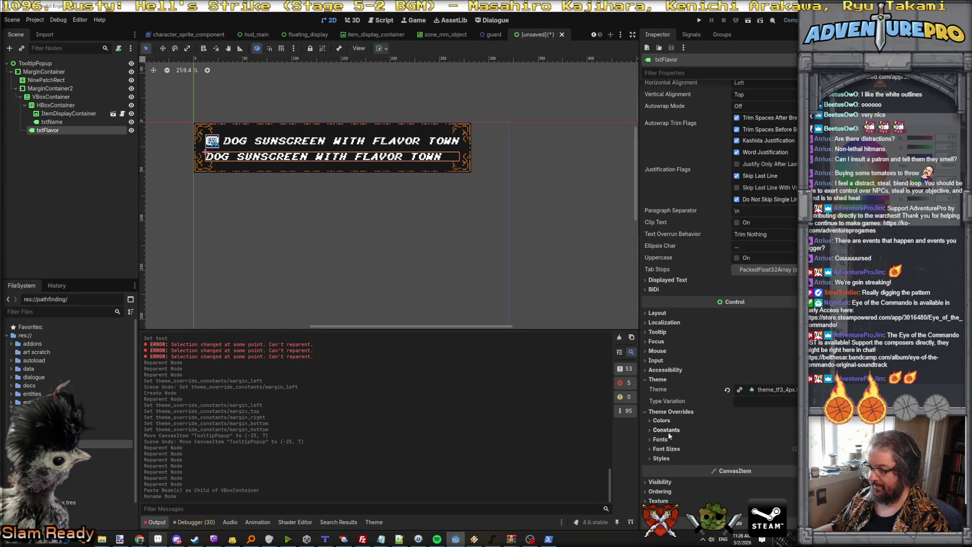
pyautogui.click(665, 450)
pyautogui.click(659, 458)
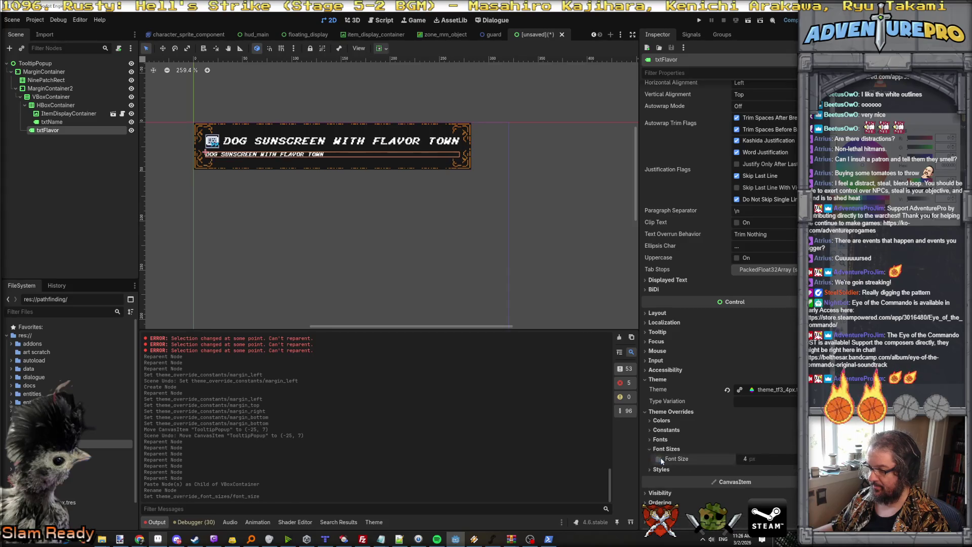
pyautogui.scroll(5, 293, 154)
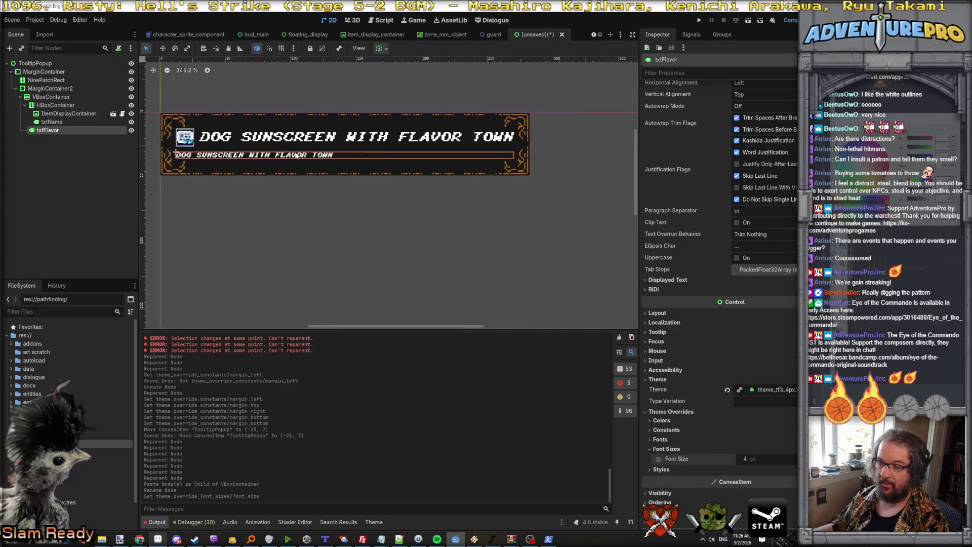
pyautogui.scroll(-1, 292, 155)
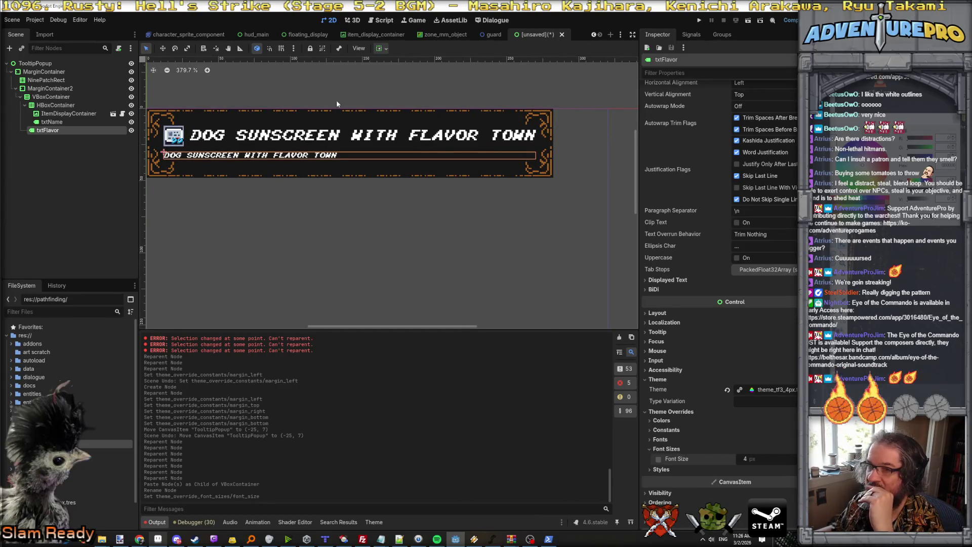
# Change txtName's text to 'Durian Sunscreen'
pyautogui.click(60, 119)
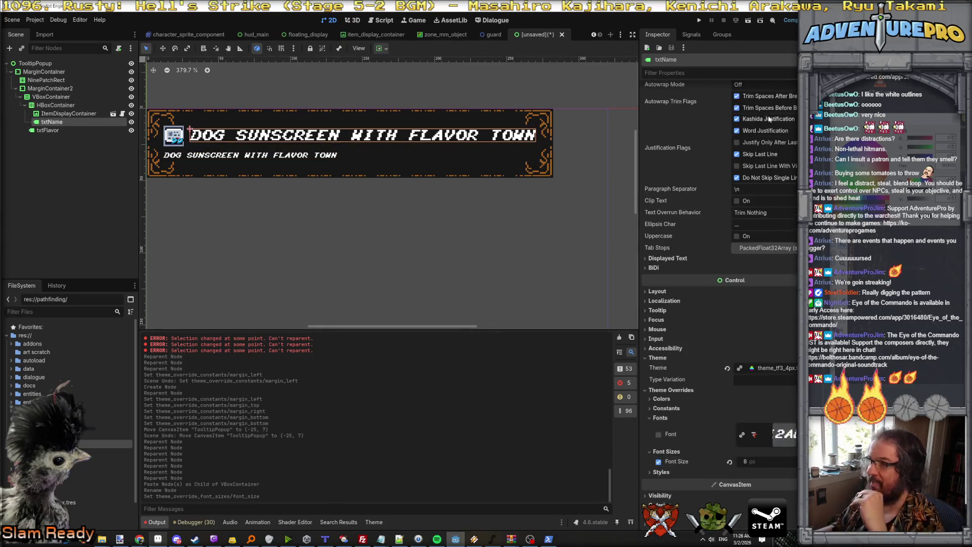
pyautogui.click(731, 115)
pyautogui.hotkey('ctrl', 'a')
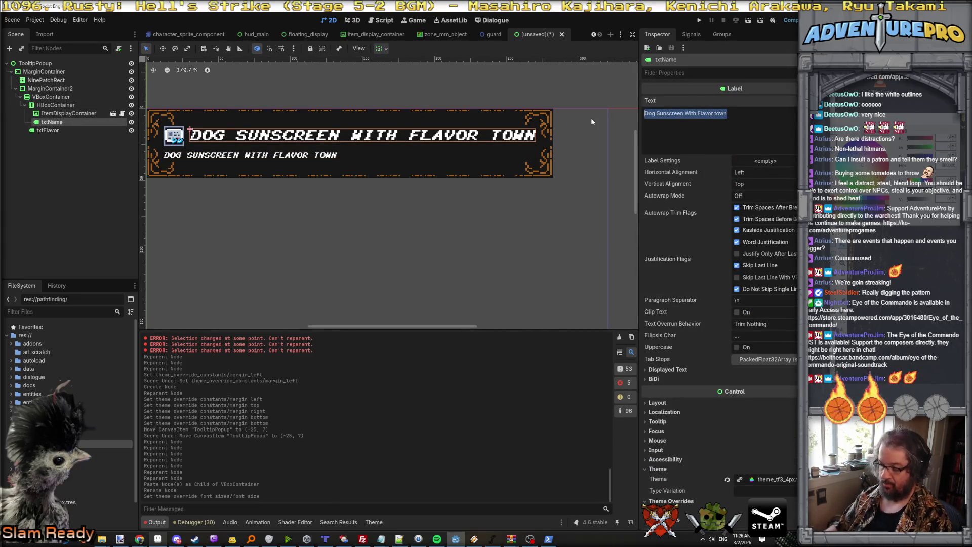
pyautogui.write('Durian Sunscreen')
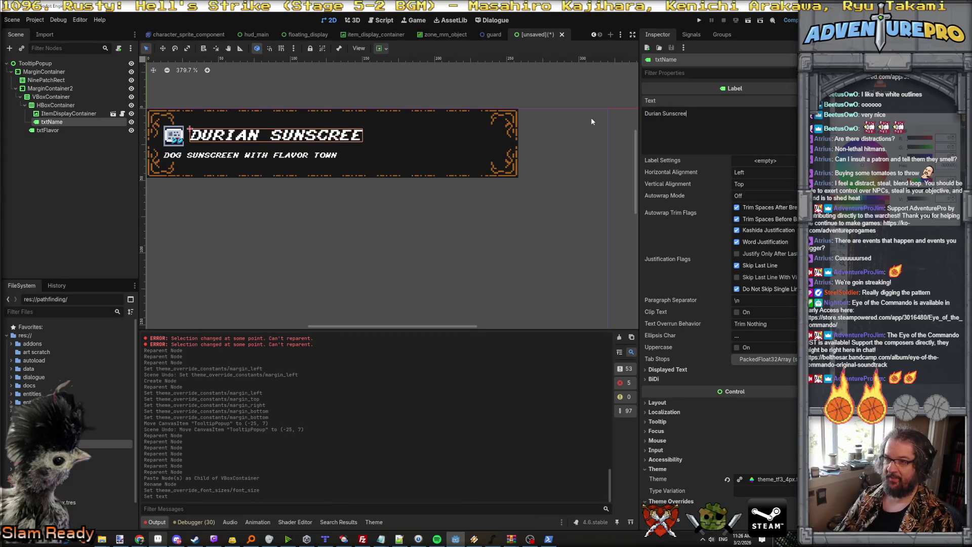
pyautogui.press('Return')
pyautogui.press('BackSpace')
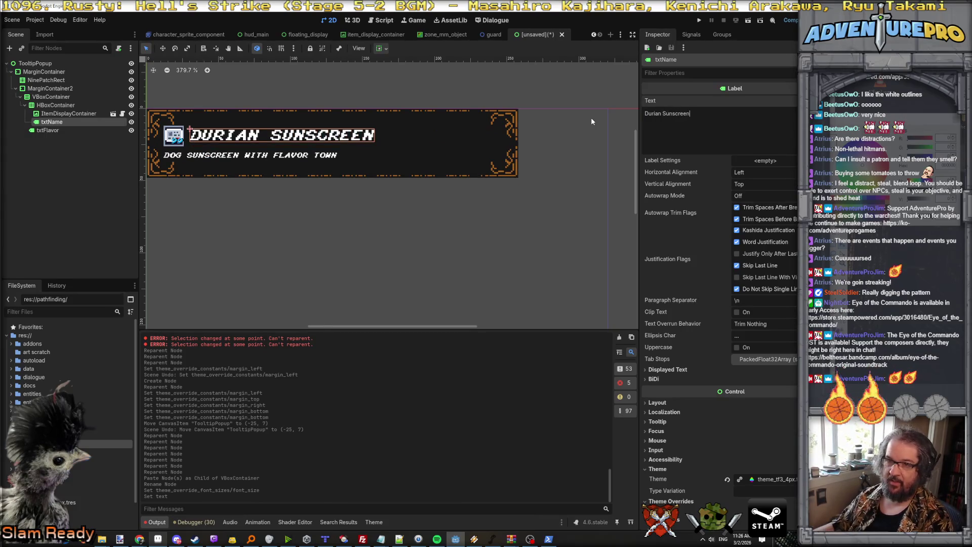
pyautogui.scroll(3, 217, 135)
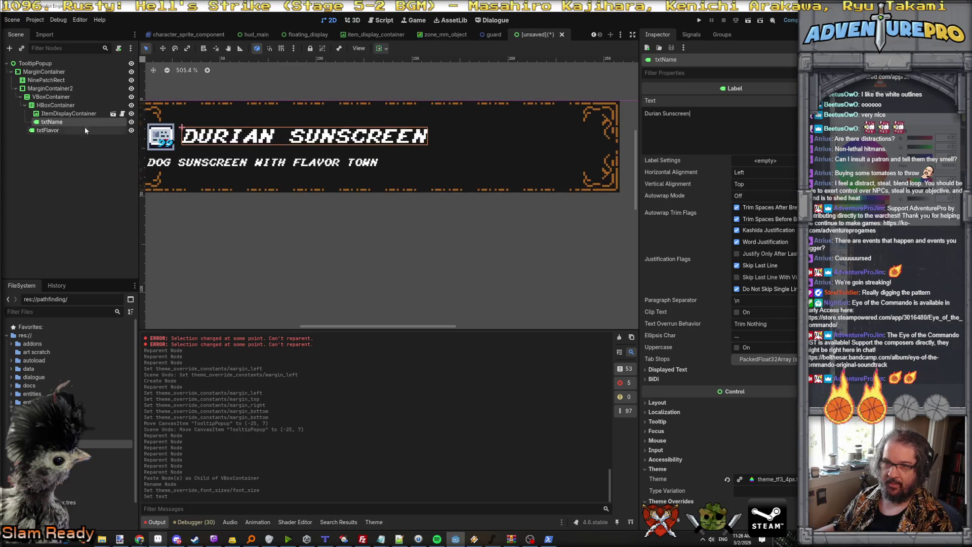
pyautogui.click(74, 111)
pyautogui.click(52, 122)
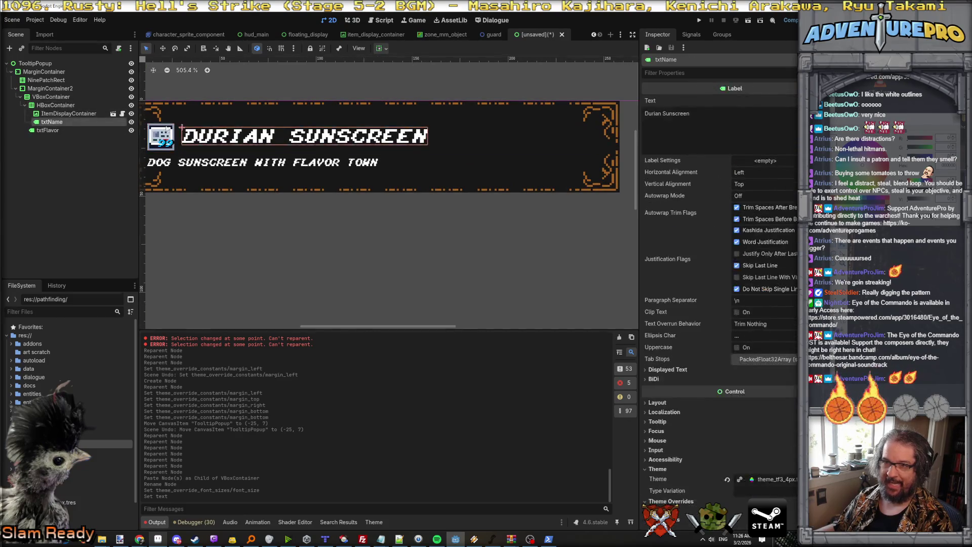
pyautogui.scroll(8, 223, 129)
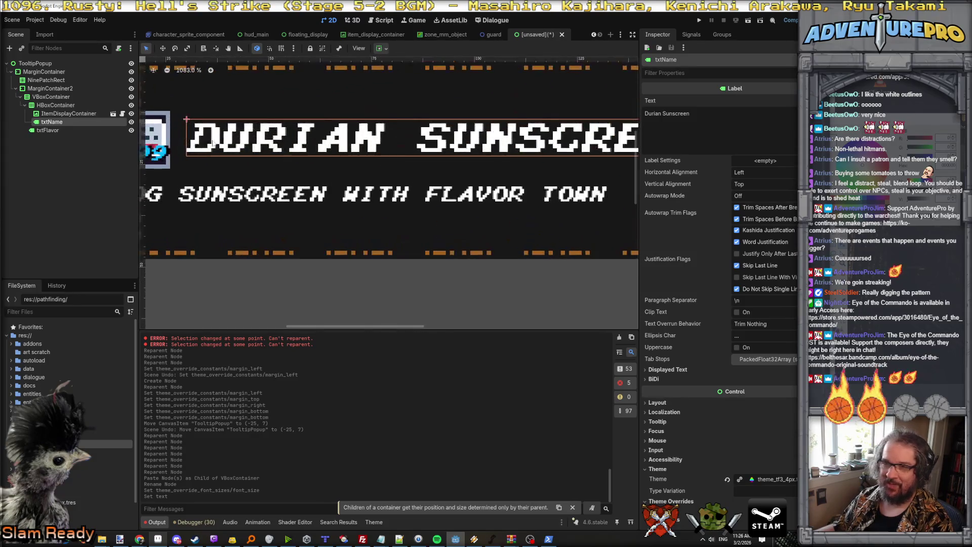
pyautogui.scroll(-5, 164, 137)
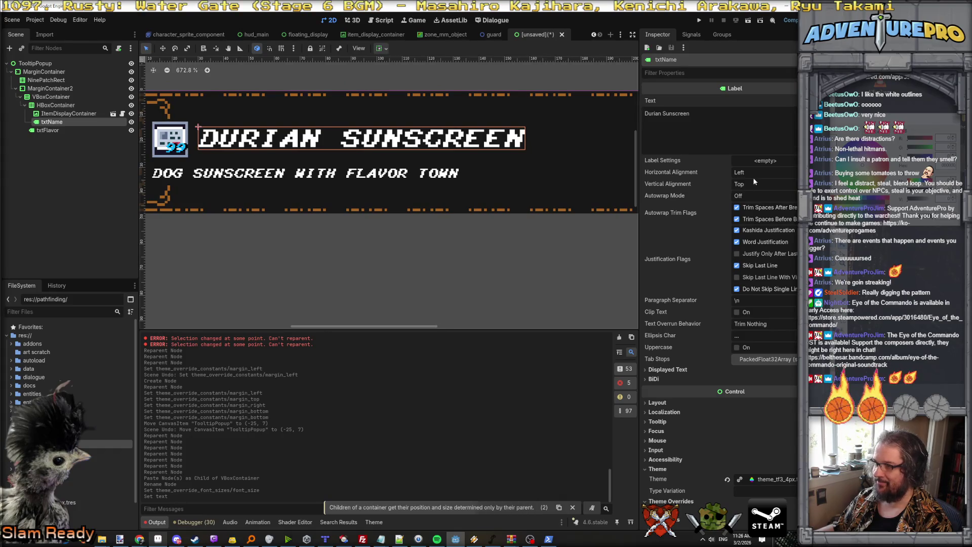
pyautogui.click(61, 104)
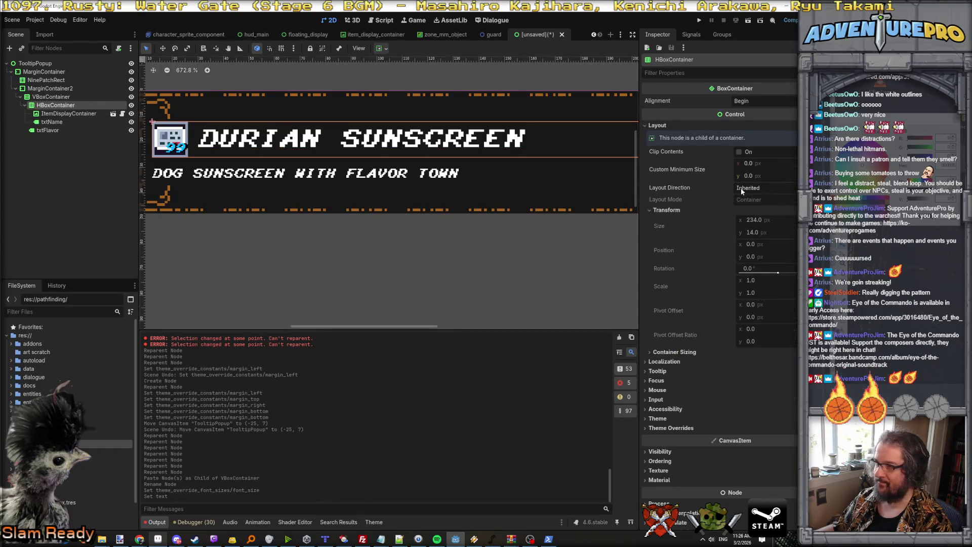
pyautogui.click(689, 351)
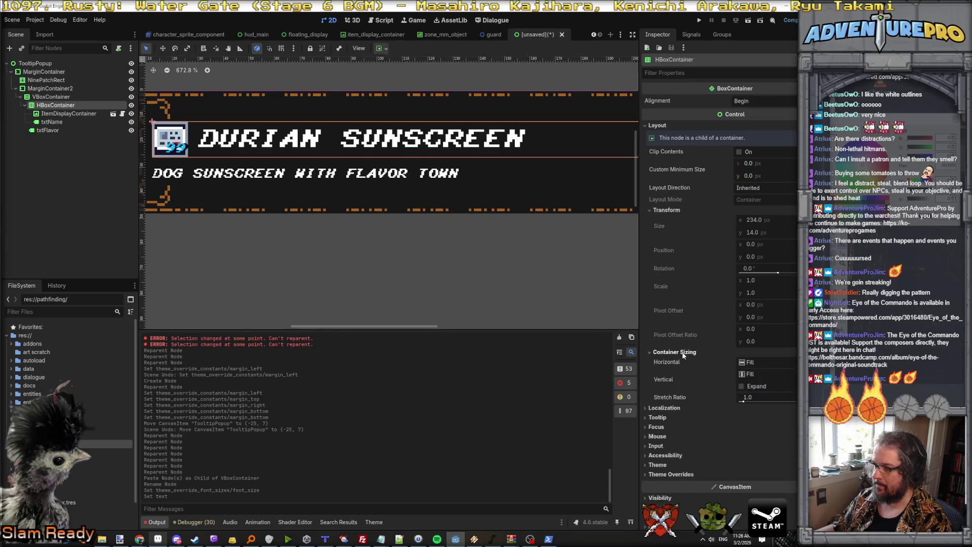
pyautogui.click(756, 375)
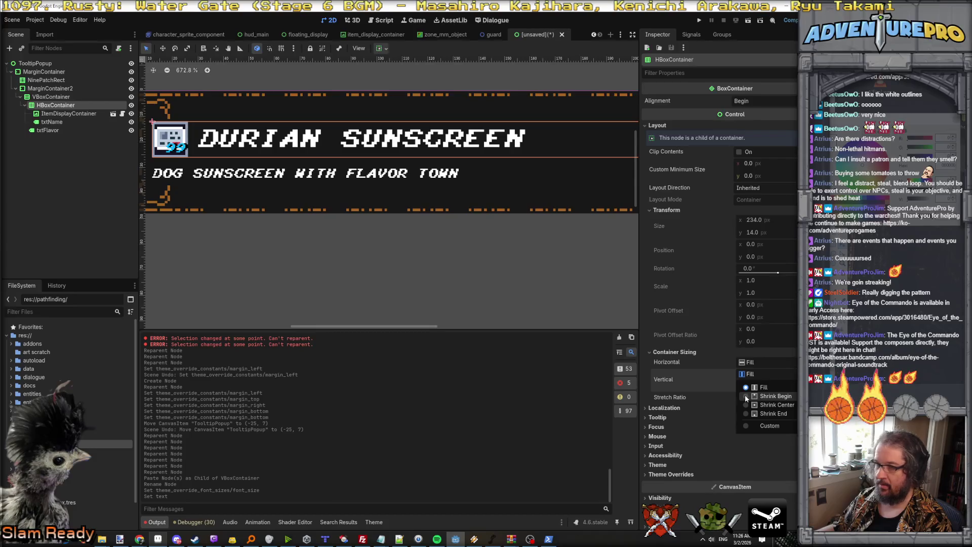
pyautogui.click(746, 396)
pyautogui.click(749, 374)
pyautogui.click(749, 387)
pyautogui.click(749, 375)
pyautogui.click(749, 413)
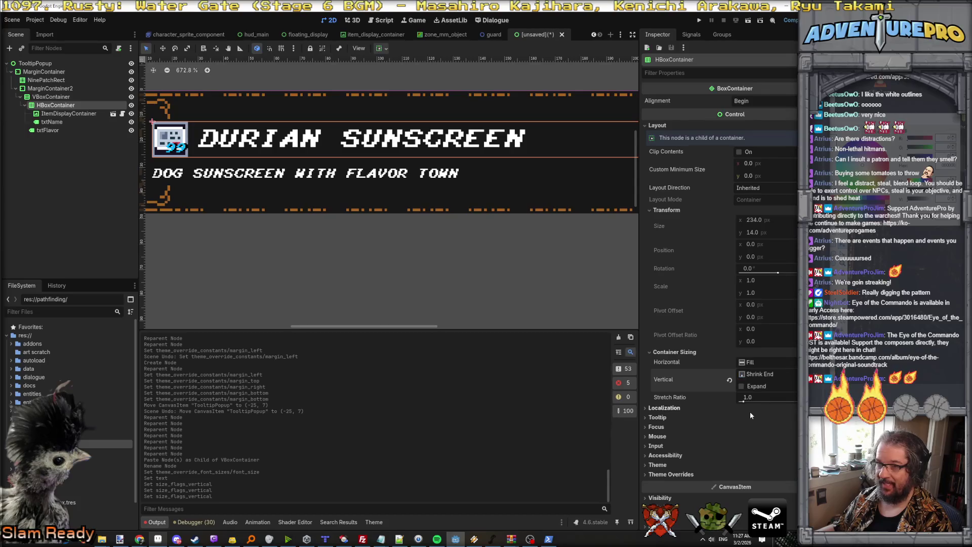
pyautogui.click(754, 375)
pyautogui.click(746, 388)
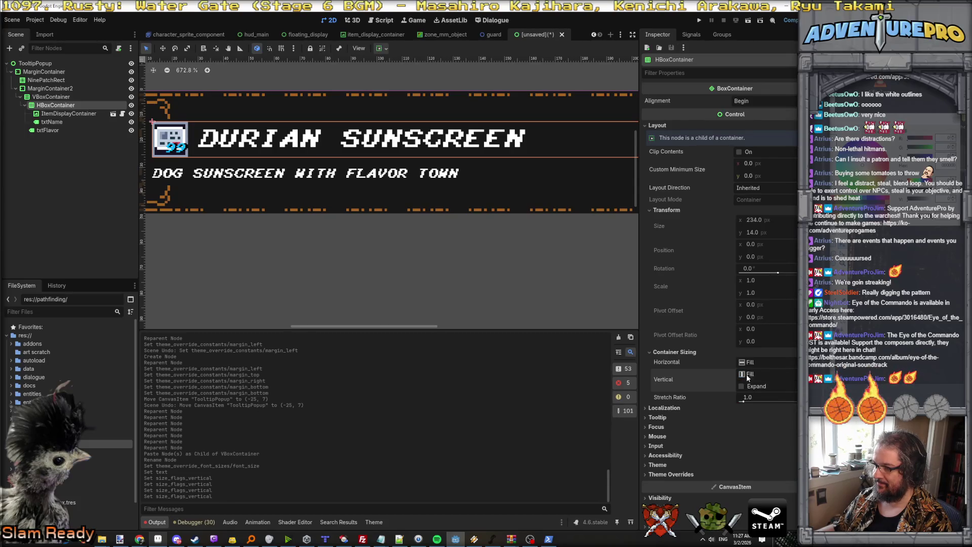
pyautogui.click(742, 386)
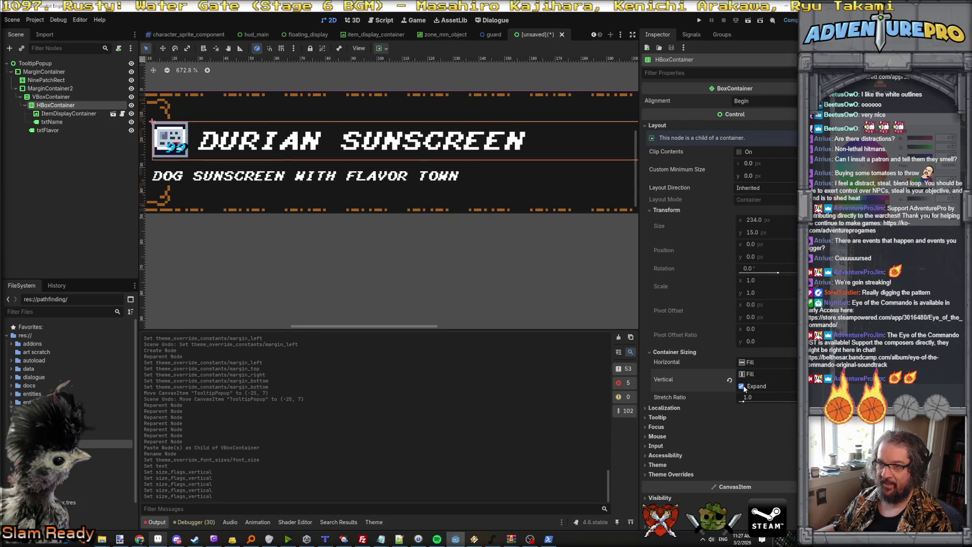
pyautogui.click(56, 122)
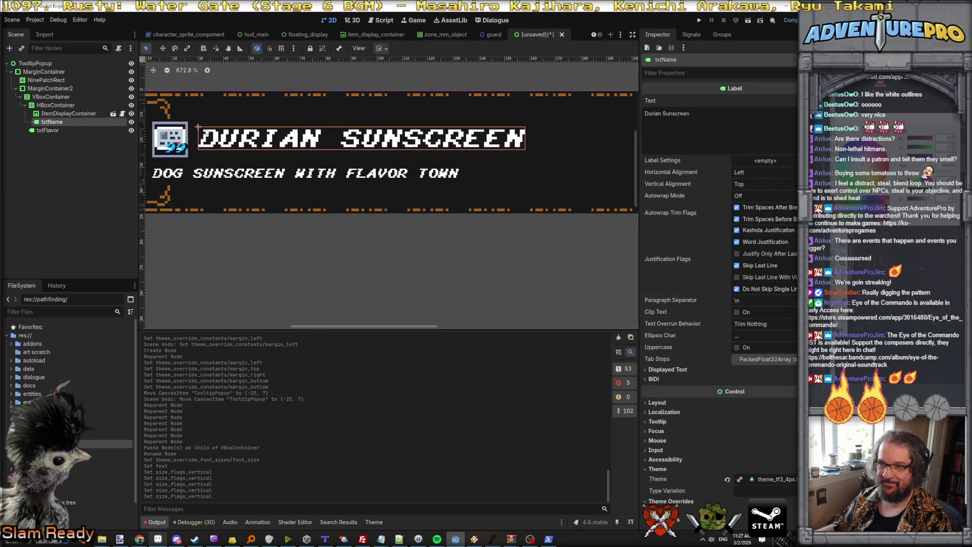
pyautogui.click(78, 115)
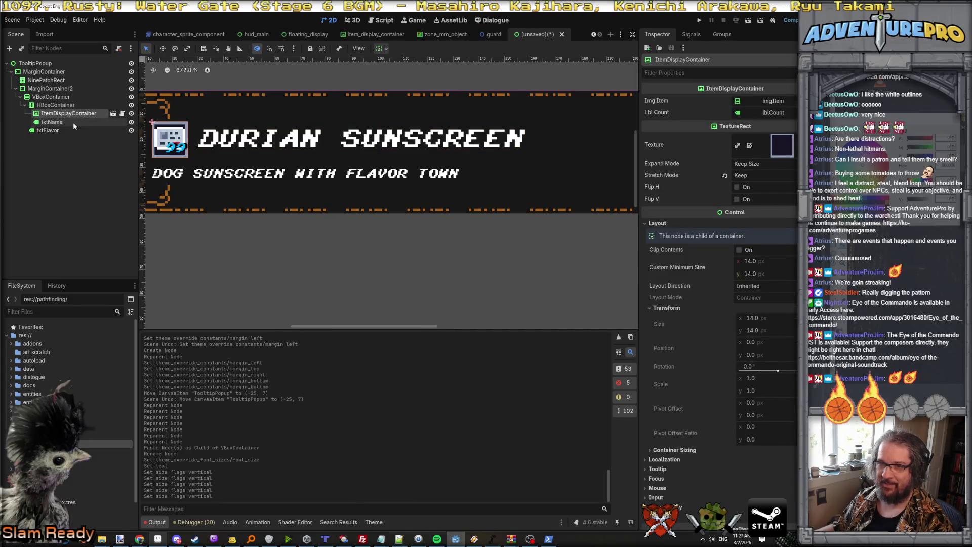
pyautogui.click(73, 121)
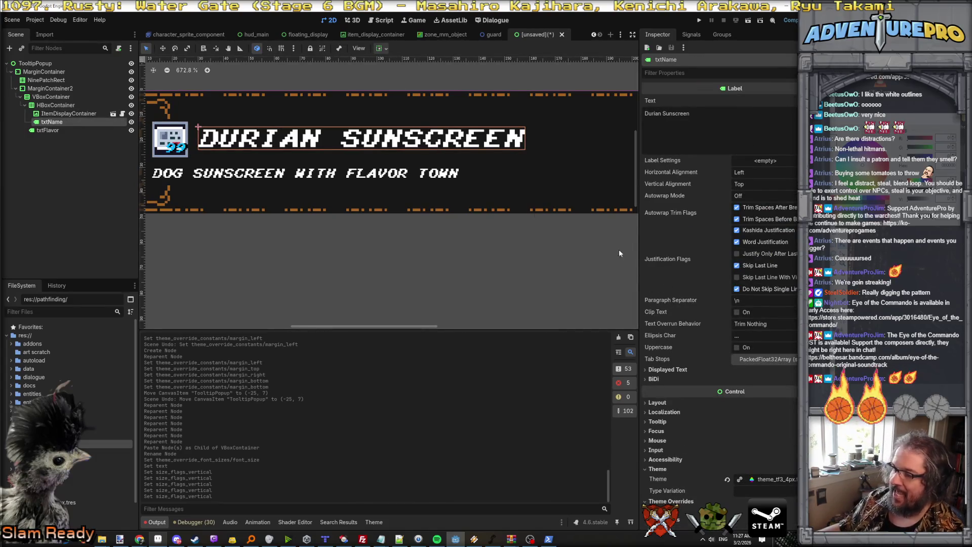
pyautogui.click(60, 115)
pyautogui.click(51, 122)
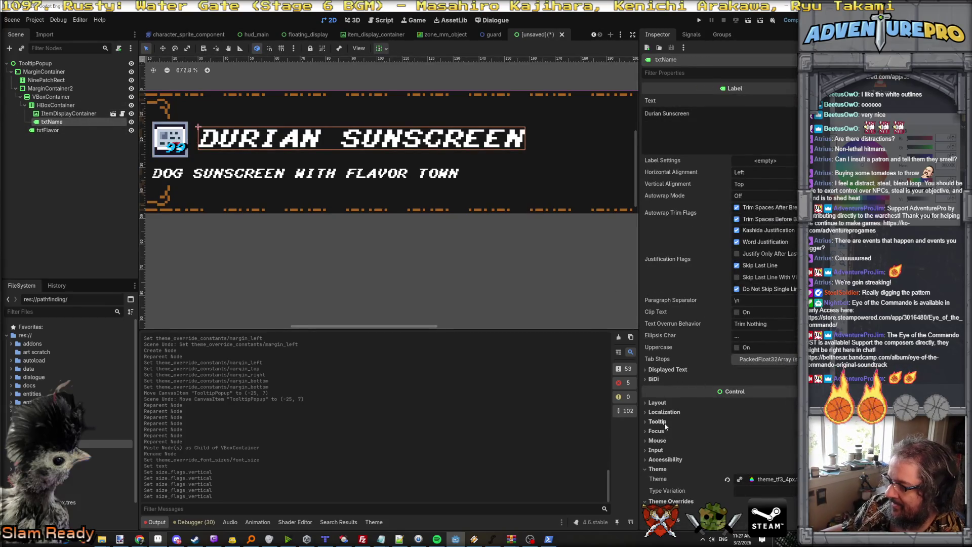
pyautogui.click(658, 402)
# Set txtName's Custom Minimum Size to 128 × 14
pyautogui.click(670, 487)
pyautogui.scroll(-3, 716, 469)
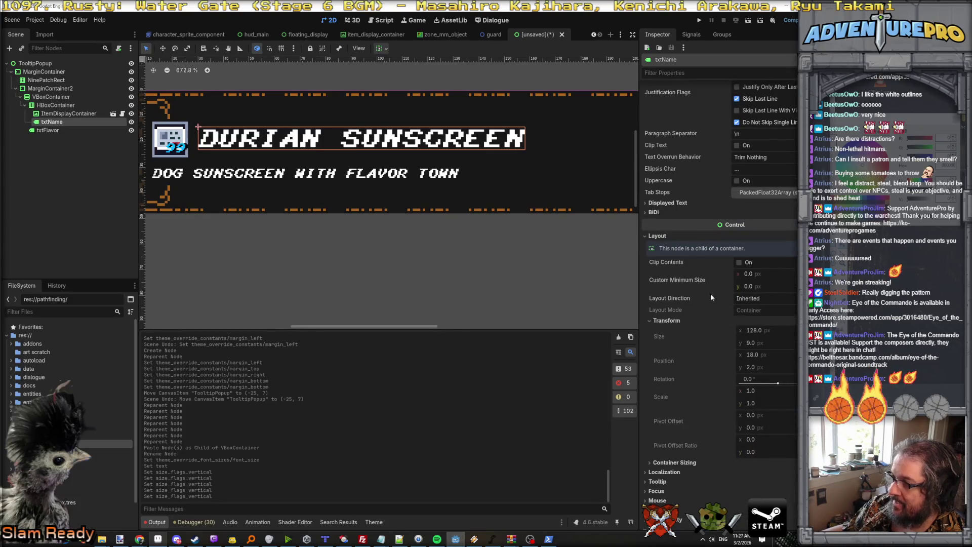
pyautogui.write('128')
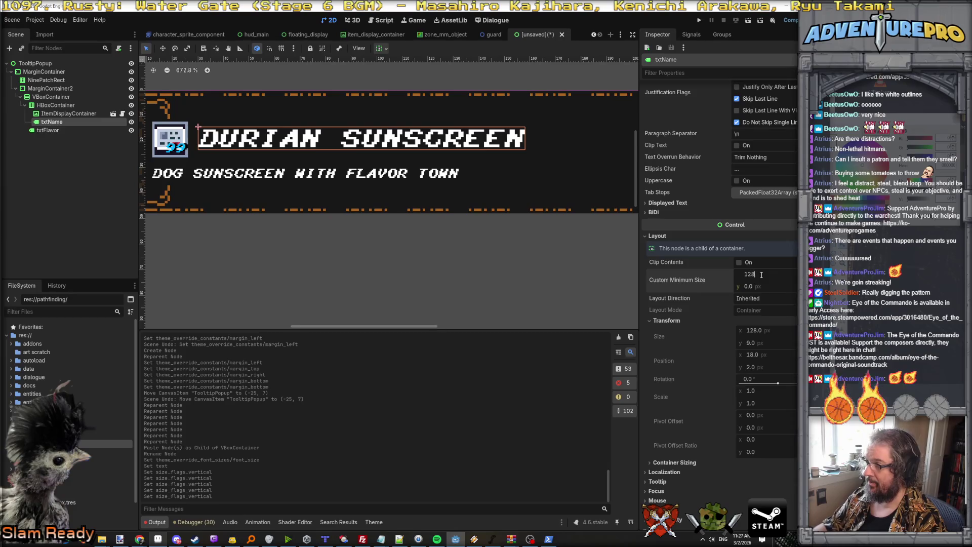
pyautogui.press('Tab')
pyautogui.write('14')
pyautogui.press('Return')
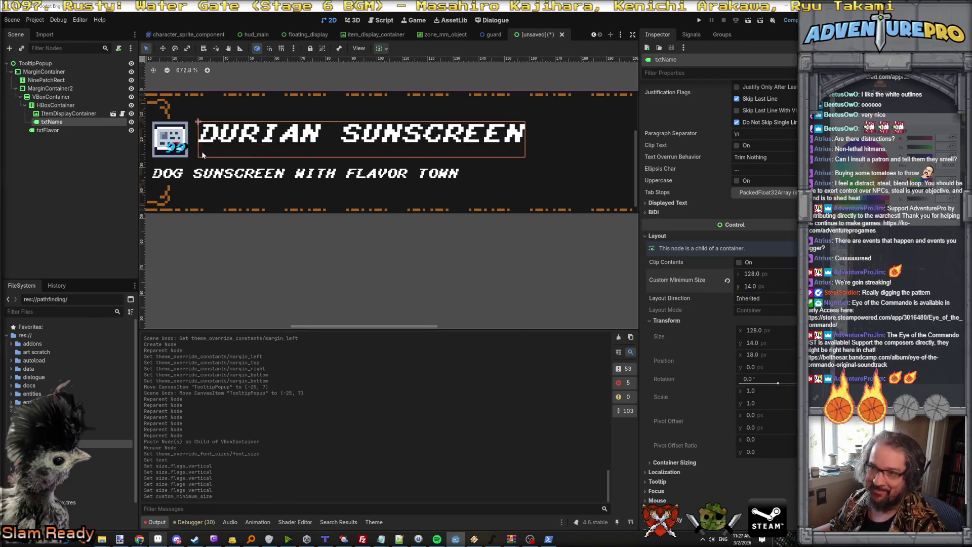
# Set txtFlavor's Custom Minimum Size to 128 × 8
pyautogui.click(200, 173)
pyautogui.scroll(-3, 367, 187)
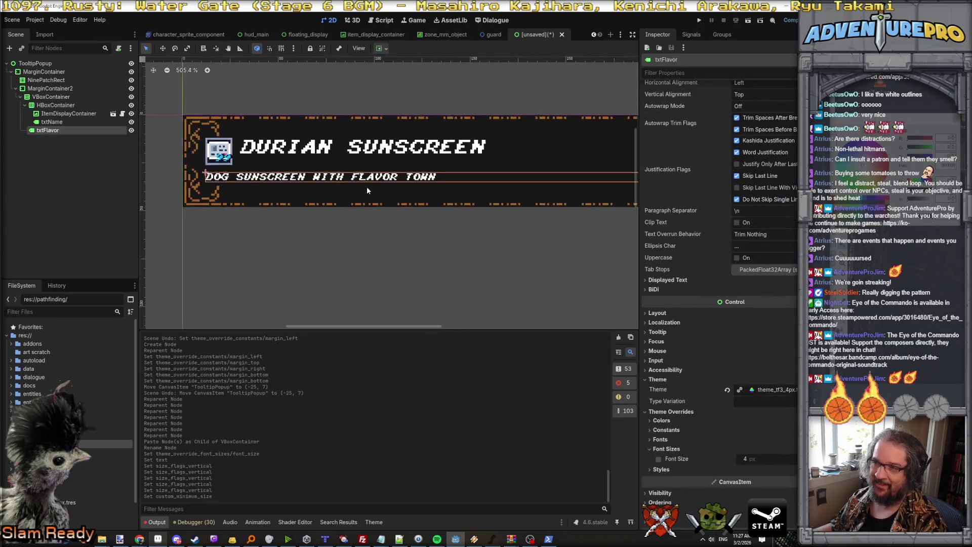
pyautogui.scroll(2, 366, 186)
pyautogui.click(387, 157)
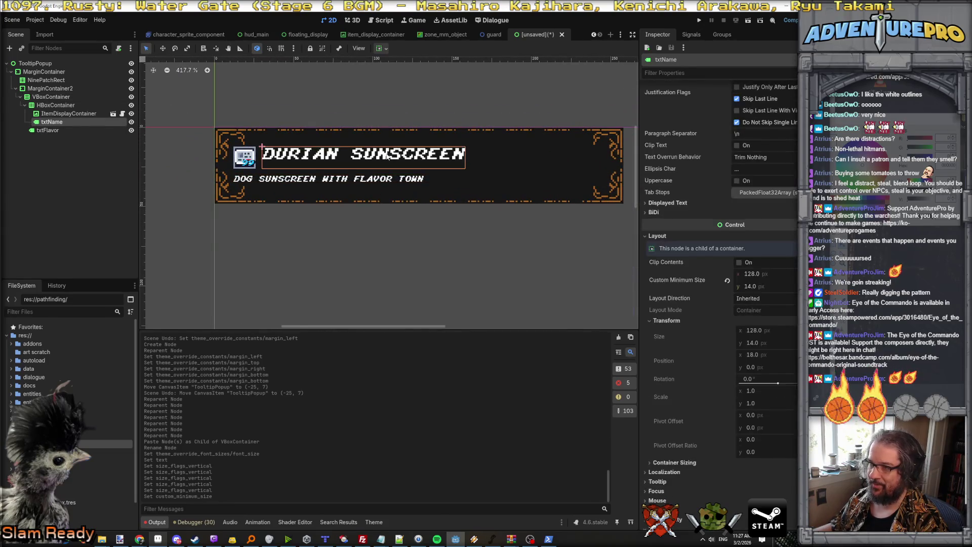
pyautogui.click(389, 178)
pyautogui.click(386, 181)
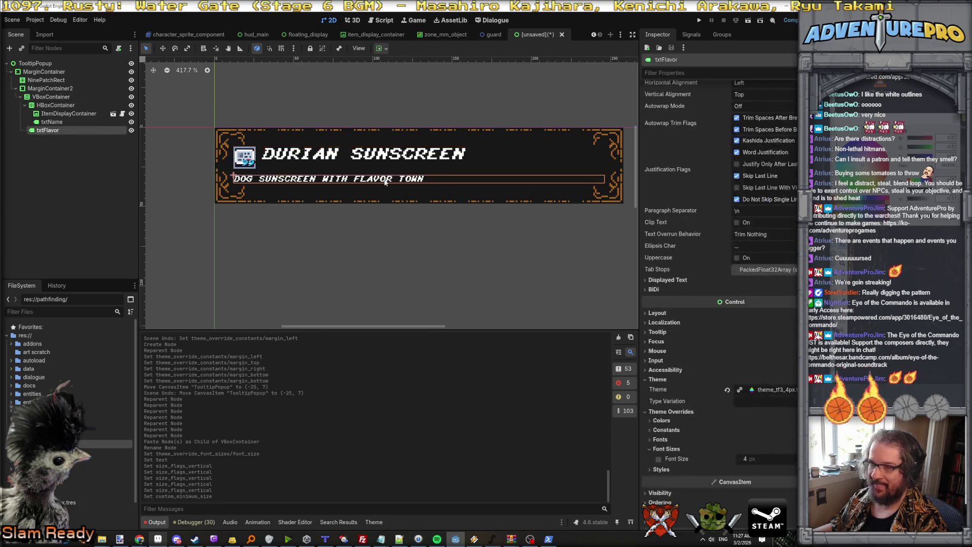
pyautogui.click(657, 313)
pyautogui.click(768, 353)
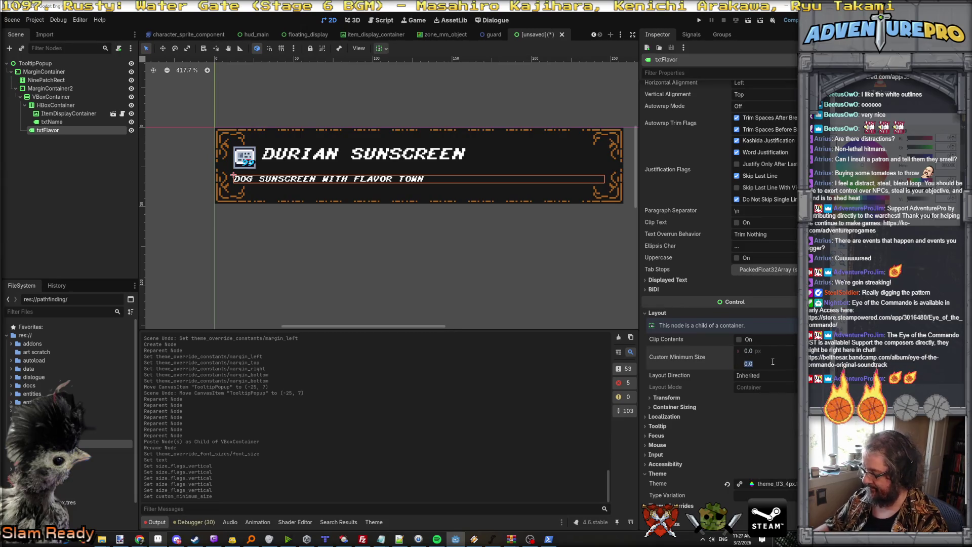
pyautogui.write('8')
pyautogui.press('Tab')
pyautogui.hotkey('shift', 'Tab')
pyautogui.hotkey('shift', 'Tab')
pyautogui.write('12')
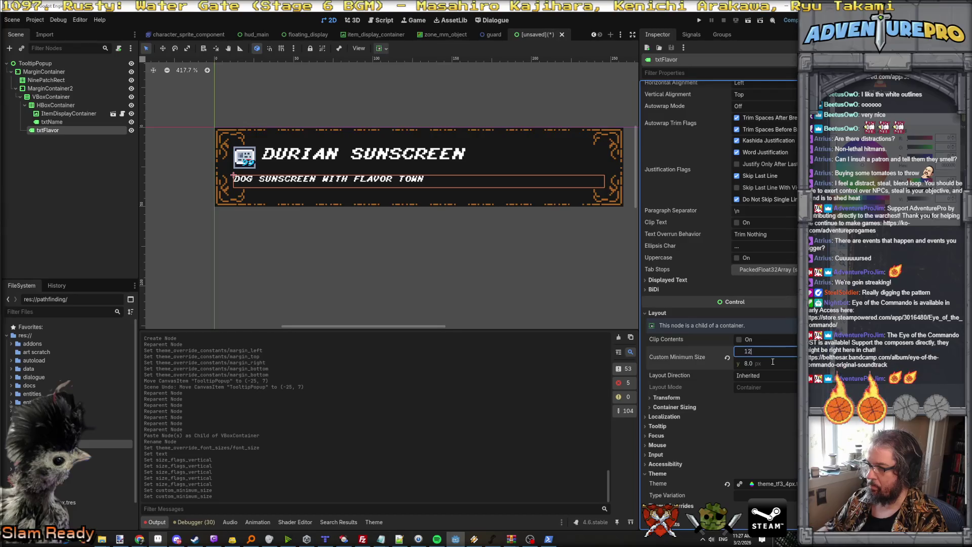
pyautogui.write('8')
pyautogui.press('Return')
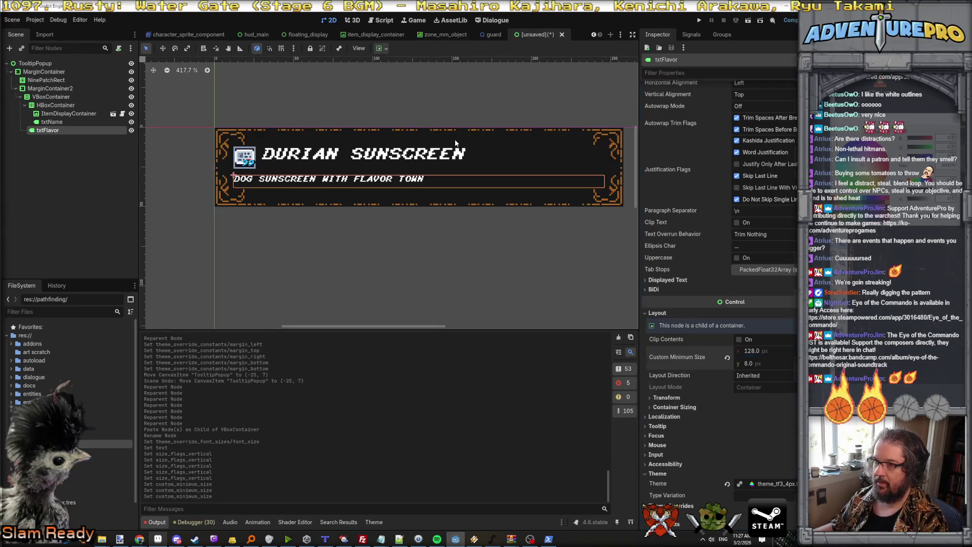
# Delete the existing text from txtFlavor
pyautogui.click(458, 156)
pyautogui.click(434, 179)
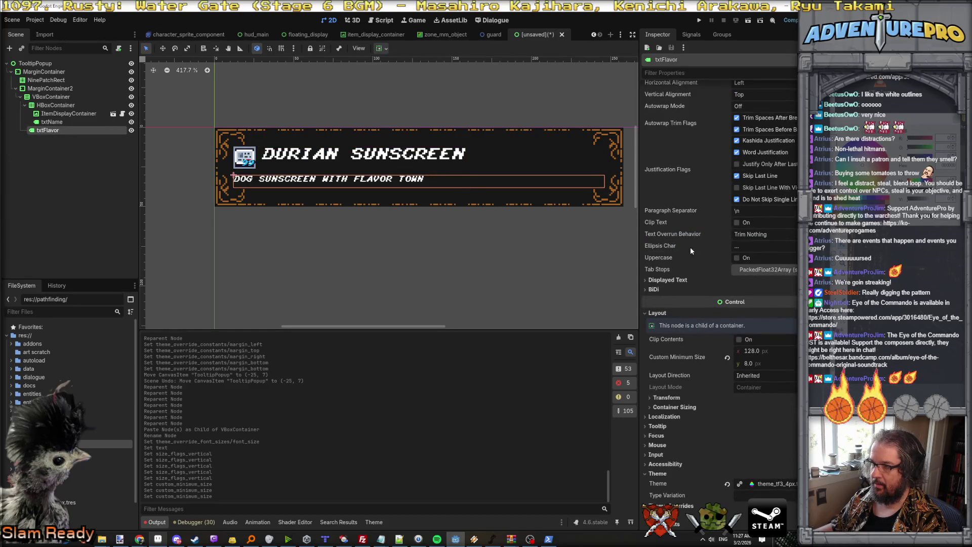
pyautogui.scroll(3, 708, 217)
pyautogui.press('BackSpace')
pyautogui.press('BackSpace')
pyautogui.press('BackSpace')
pyautogui.press('BackSpace')
pyautogui.press('BackSpace')
pyautogui.press('BackSpace')
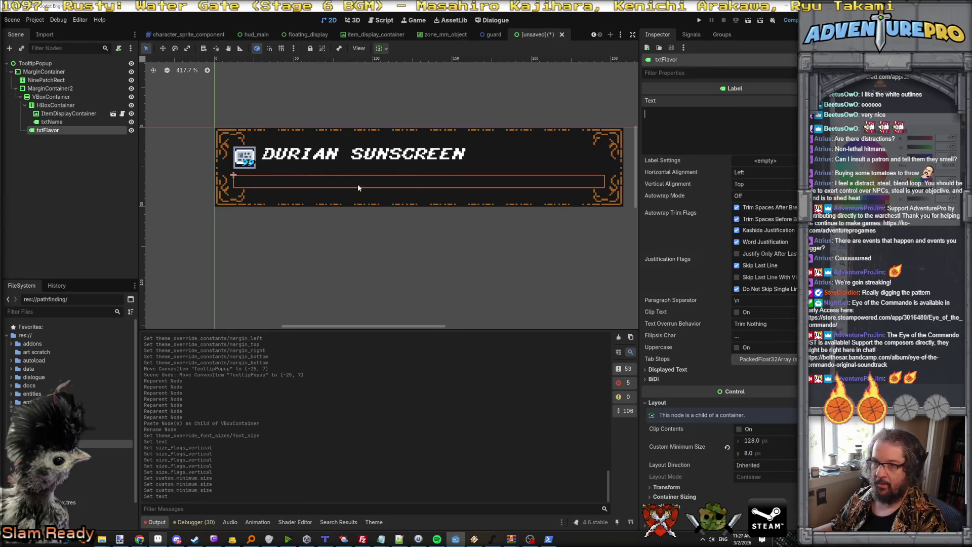
# Enter 'butt' as placeholder text for the flavor label
pyautogui.write('butt')
pyautogui.click(405, 241)
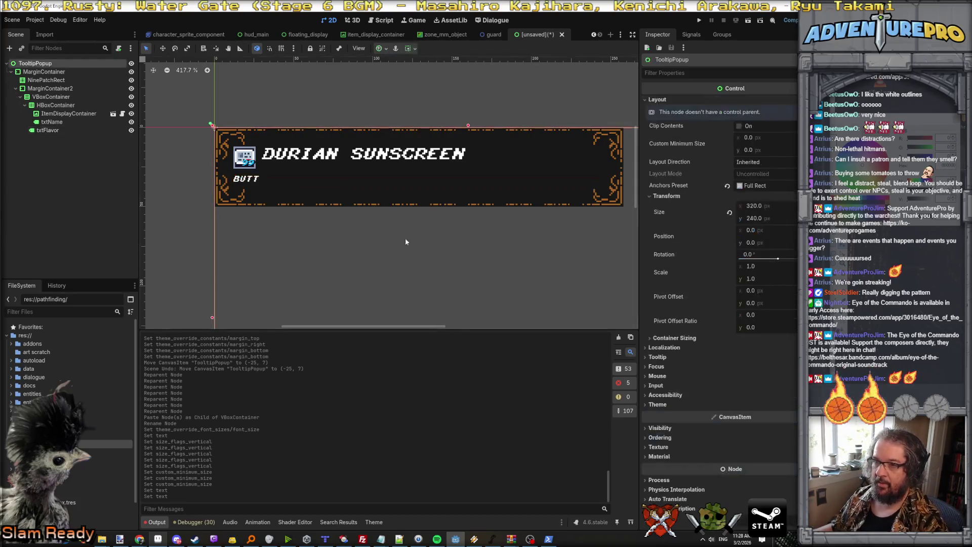
pyautogui.click(254, 182)
pyautogui.click(353, 160)
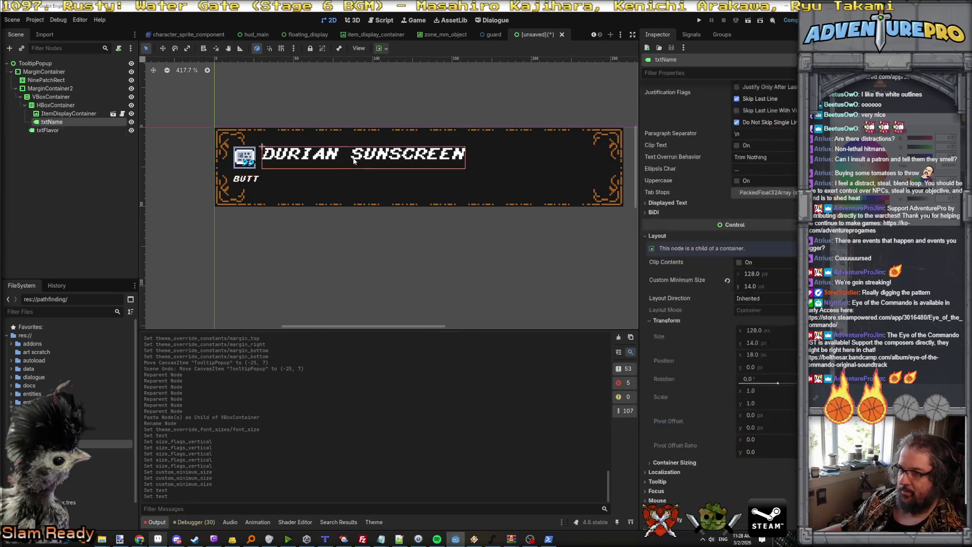
pyautogui.click(249, 183)
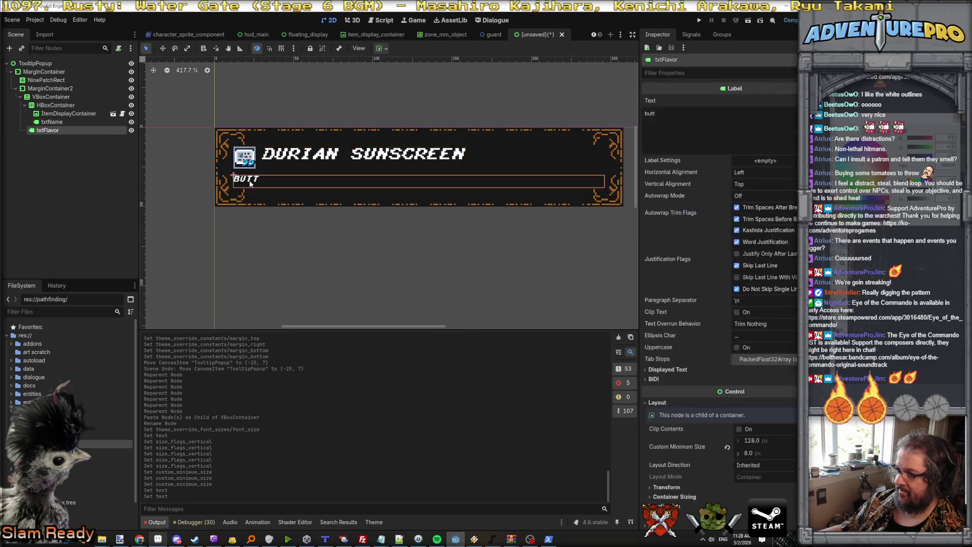
pyautogui.scroll(-2, 684, 415)
pyautogui.click(664, 432)
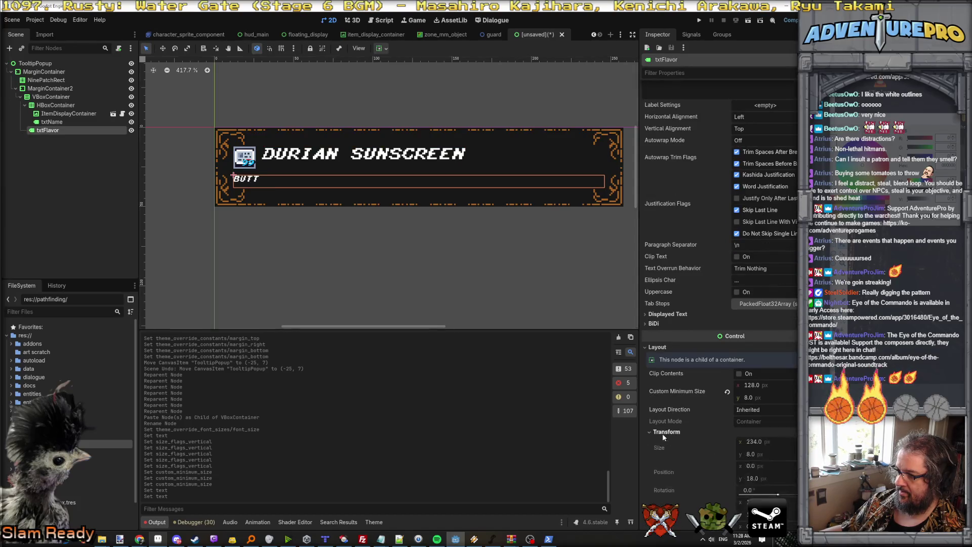
pyautogui.scroll(-2, 723, 440)
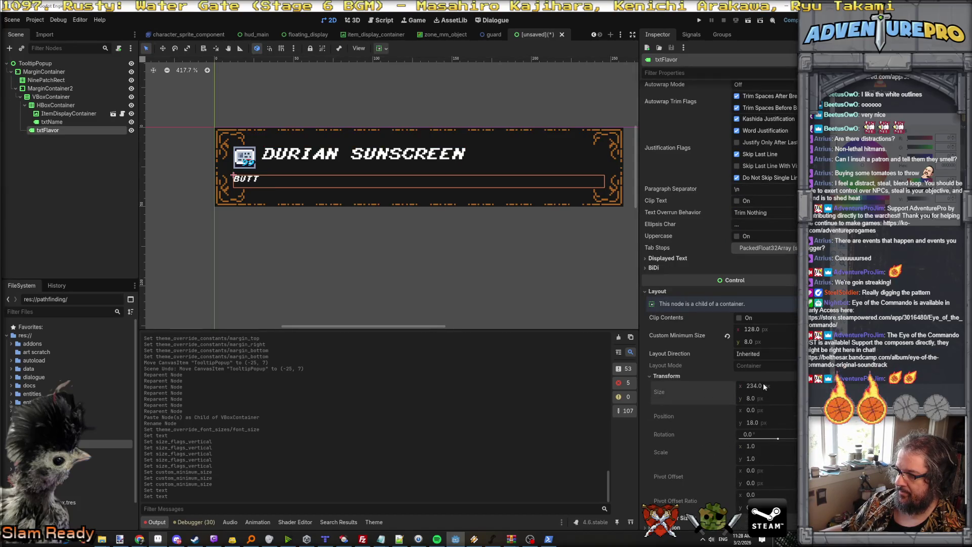
# Give both the HBoxContainer and VBoxContainer a minimum width of 128
pyautogui.click(56, 106)
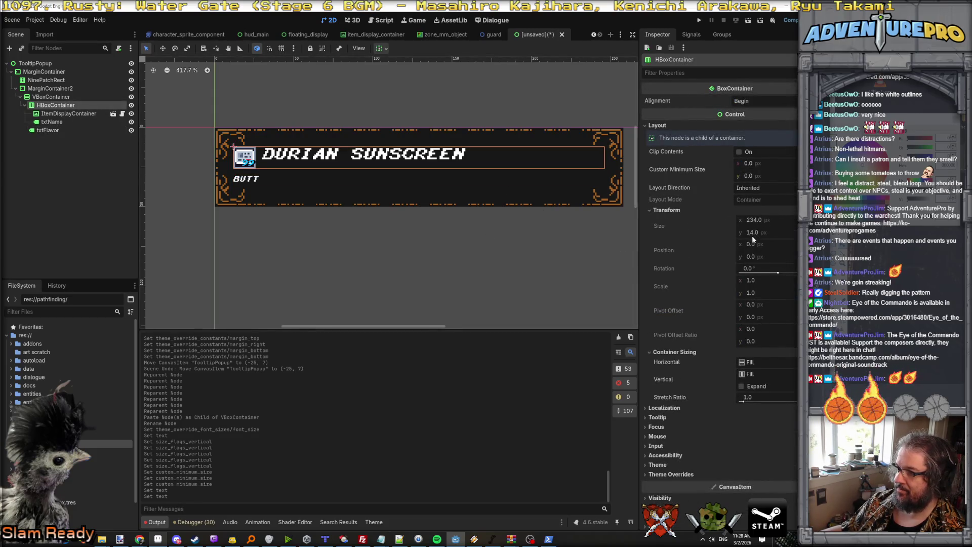
pyautogui.click(764, 163)
pyautogui.write('128')
pyautogui.press('Return')
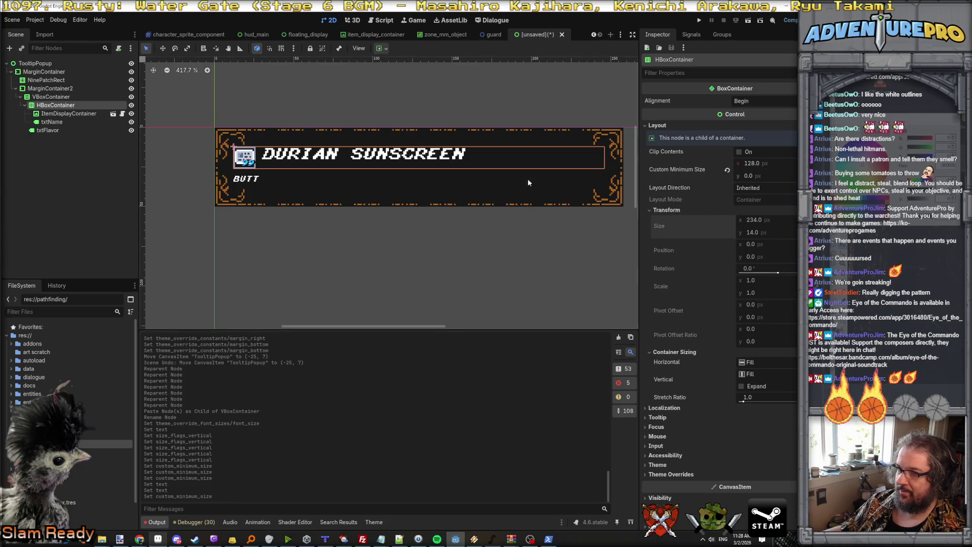
pyautogui.click(63, 97)
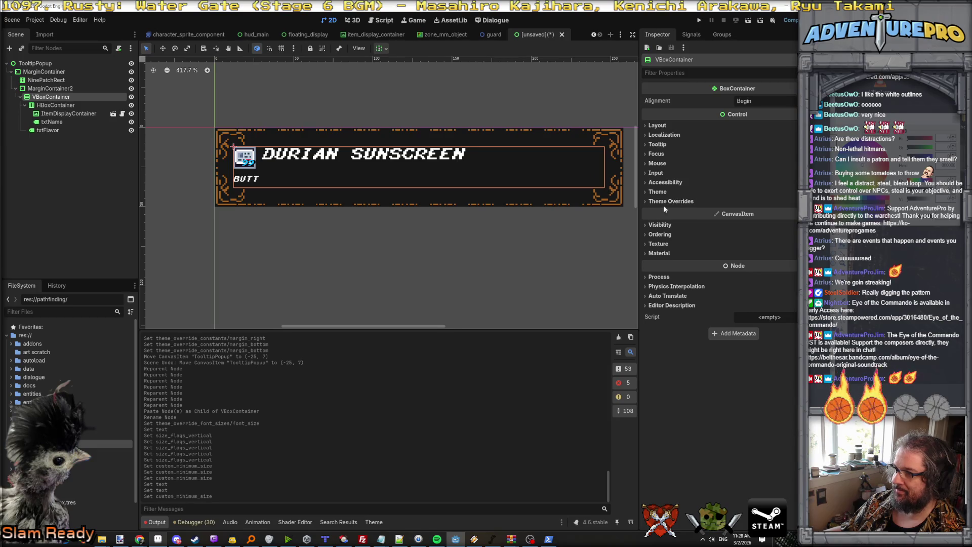
pyautogui.click(657, 126)
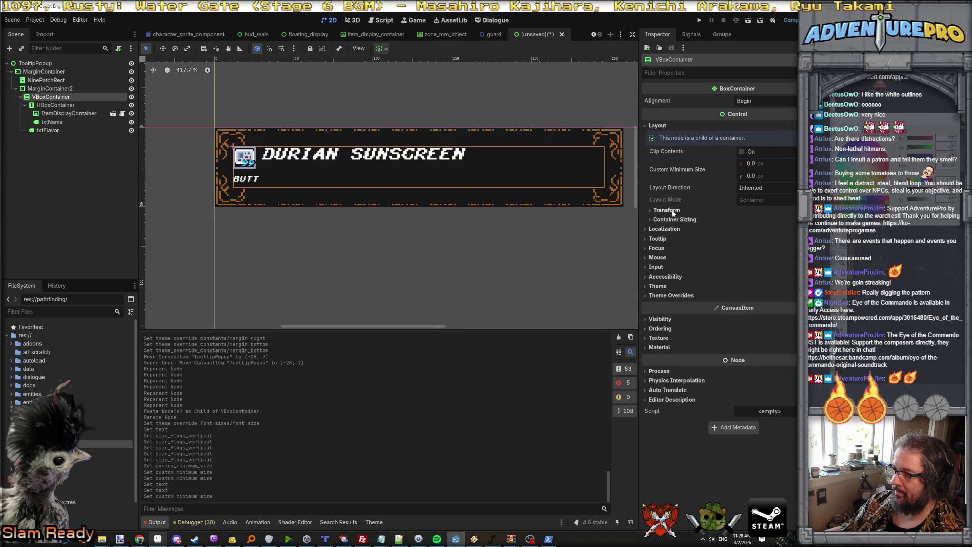
pyautogui.click(762, 163)
pyautogui.write('128')
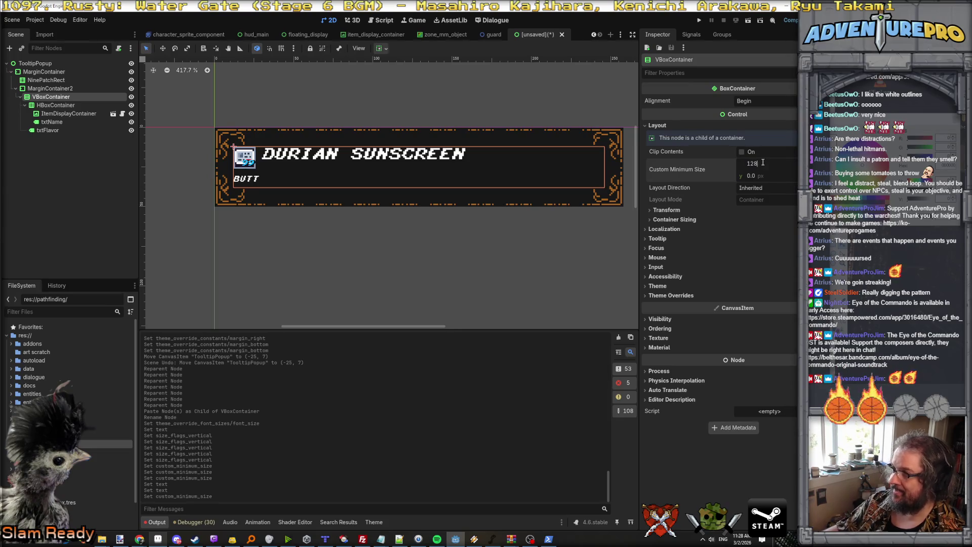
pyautogui.press('Return')
# Inspect the VBoxContainer's sizing and MarginContainer2's size, then select the outer MarginContainer
pyautogui.click(666, 210)
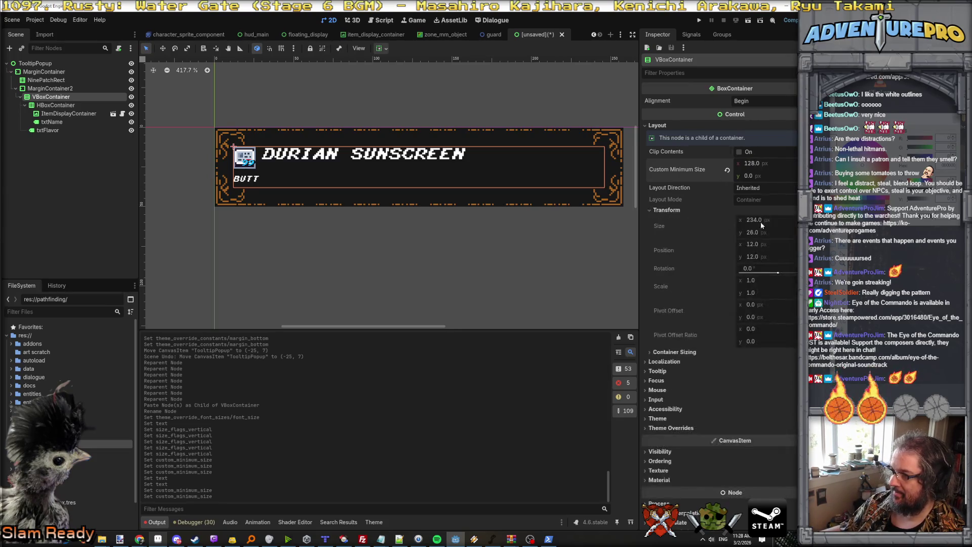
pyautogui.click(674, 352)
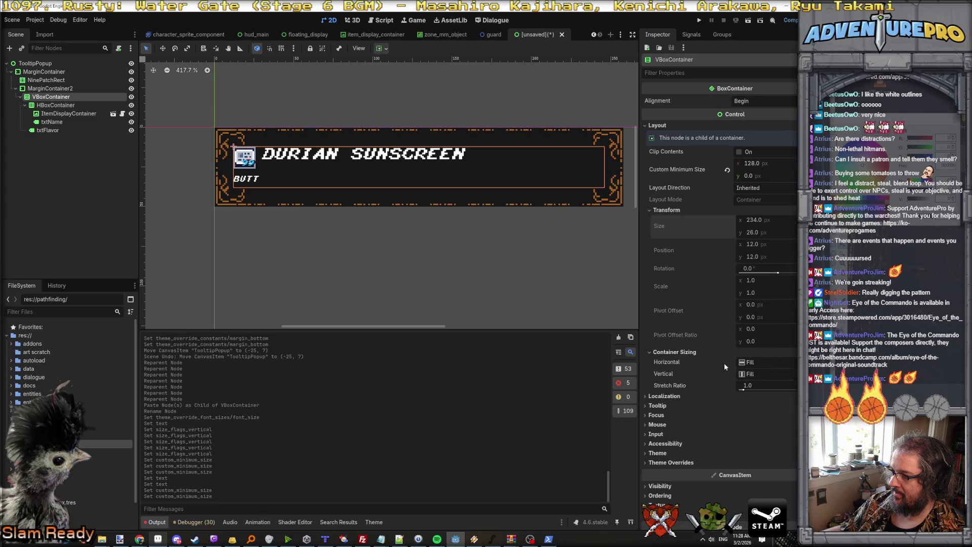
pyautogui.click(57, 89)
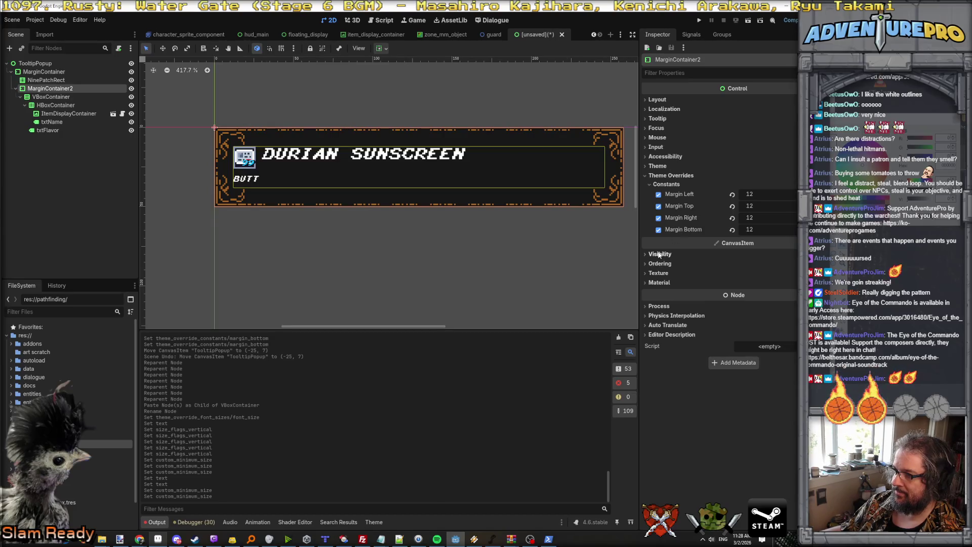
pyautogui.click(663, 100)
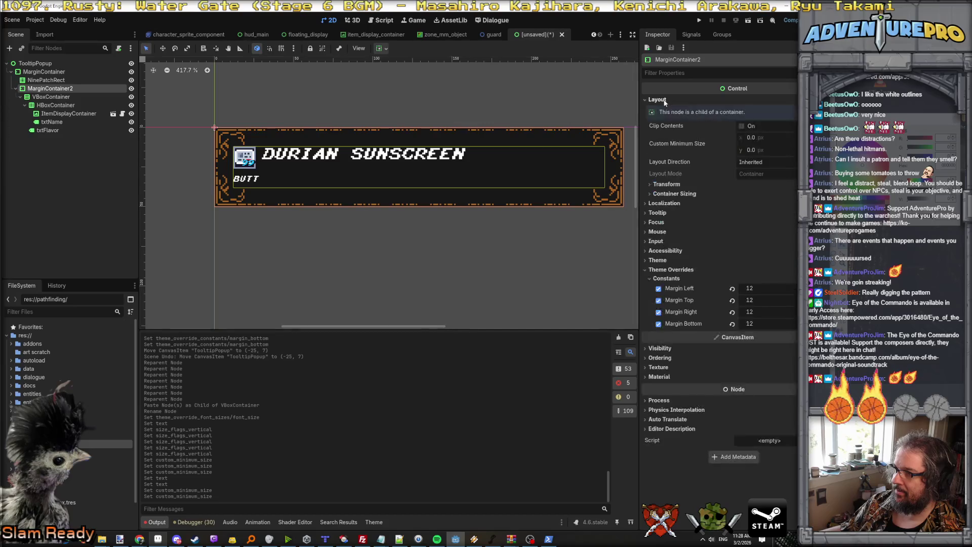
pyautogui.click(665, 184)
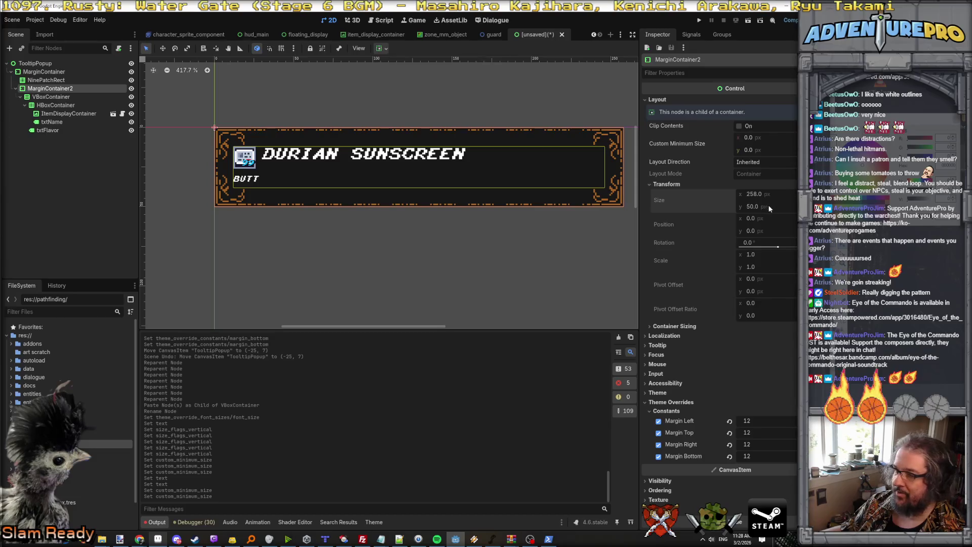
pyautogui.click(44, 71)
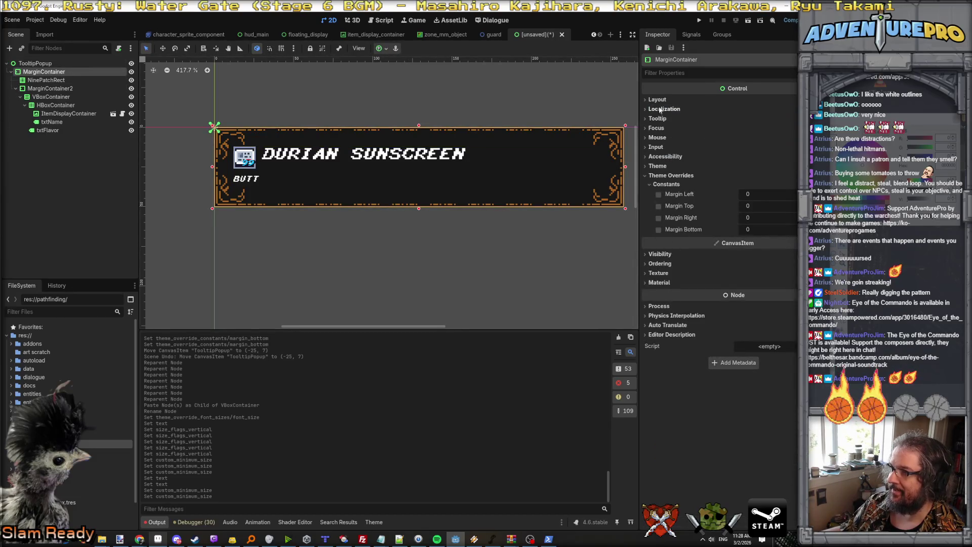
# Give the MarginContainer a custom minimum size of 128 × 96
pyautogui.click(677, 99)
pyautogui.click(766, 134)
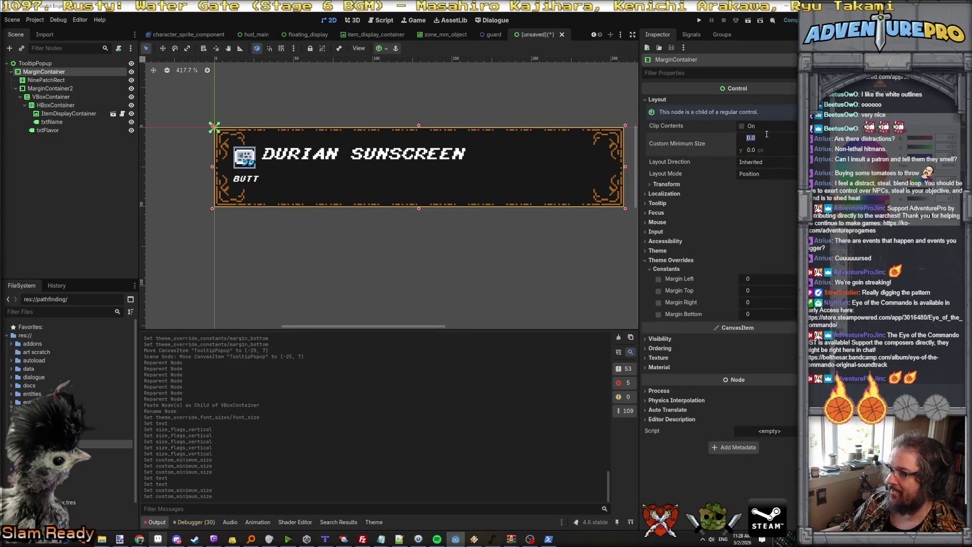
pyautogui.write('128')
pyautogui.press('Return')
pyautogui.click(765, 150)
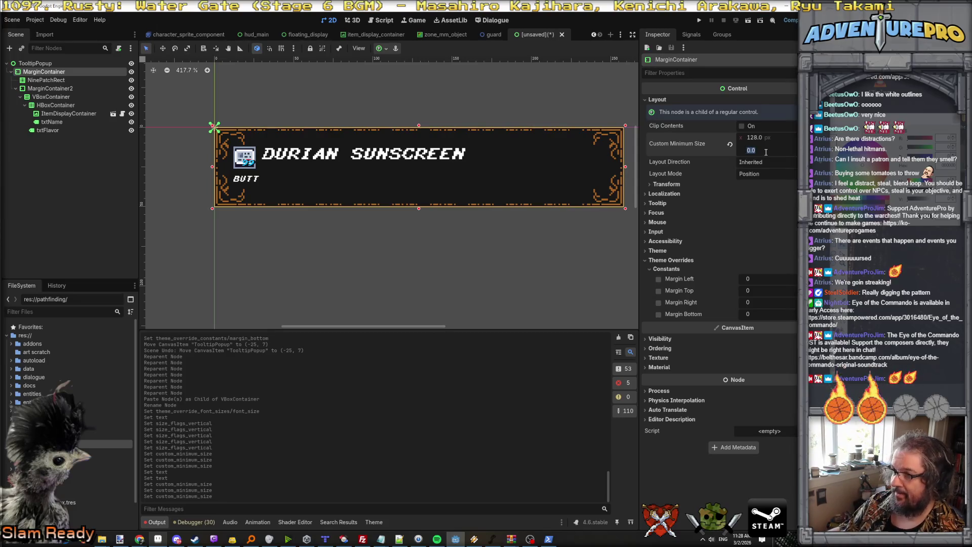
pyautogui.write('96')
pyautogui.press('Return')
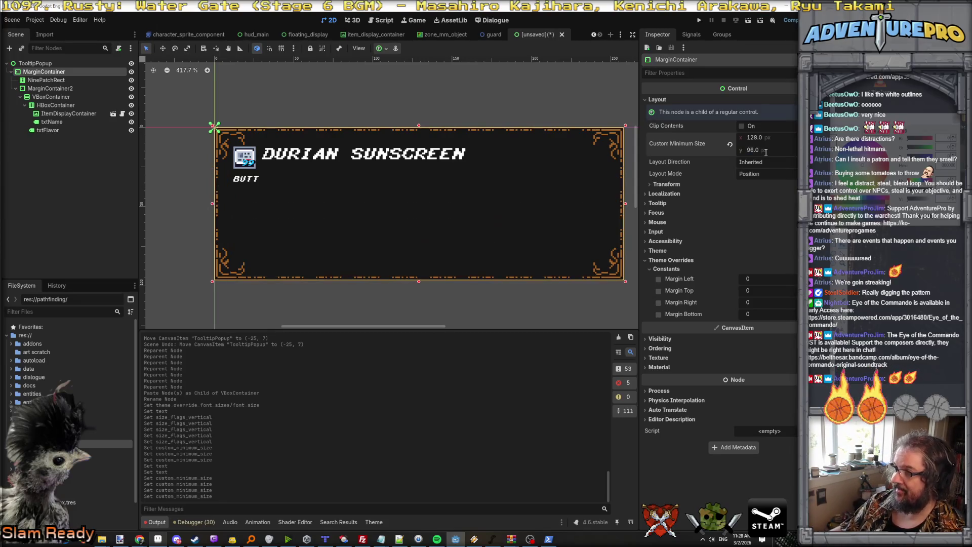
# Reduce the MarginContainer's minimum size to 96 wide by 32 high
pyautogui.click(765, 151)
pyautogui.write('64')
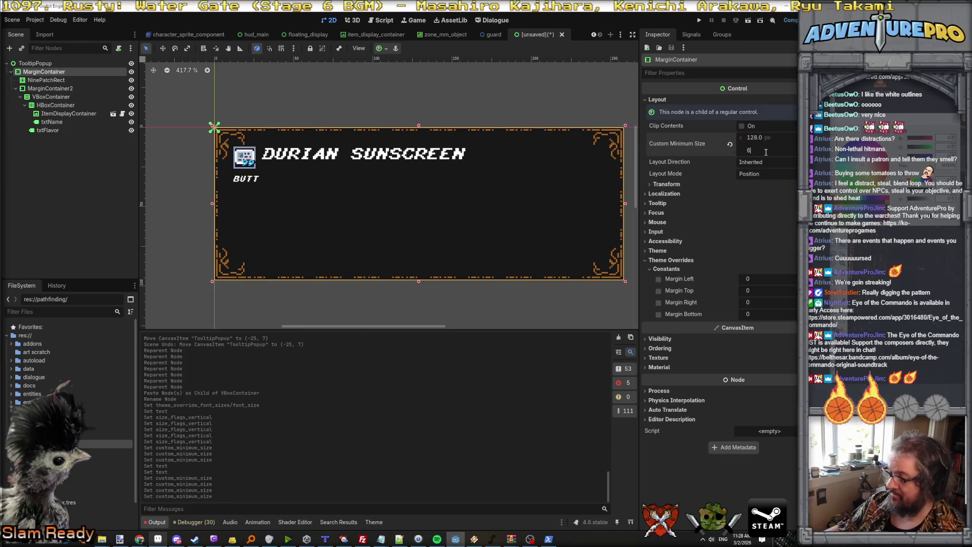
pyautogui.press('Return')
pyautogui.click(765, 151)
pyautogui.write('32')
pyautogui.press('Return')
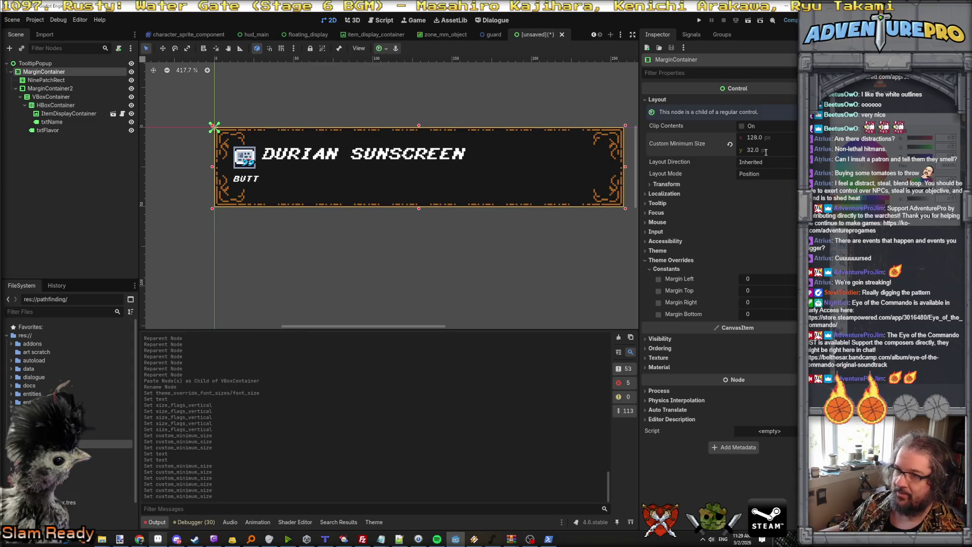
pyautogui.click(785, 140)
pyautogui.write('96')
pyautogui.press('Return')
# Set the MarginContainer's Transform size to 170 × 50
pyautogui.click(754, 184)
pyautogui.click(781, 194)
pyautogui.write('9')
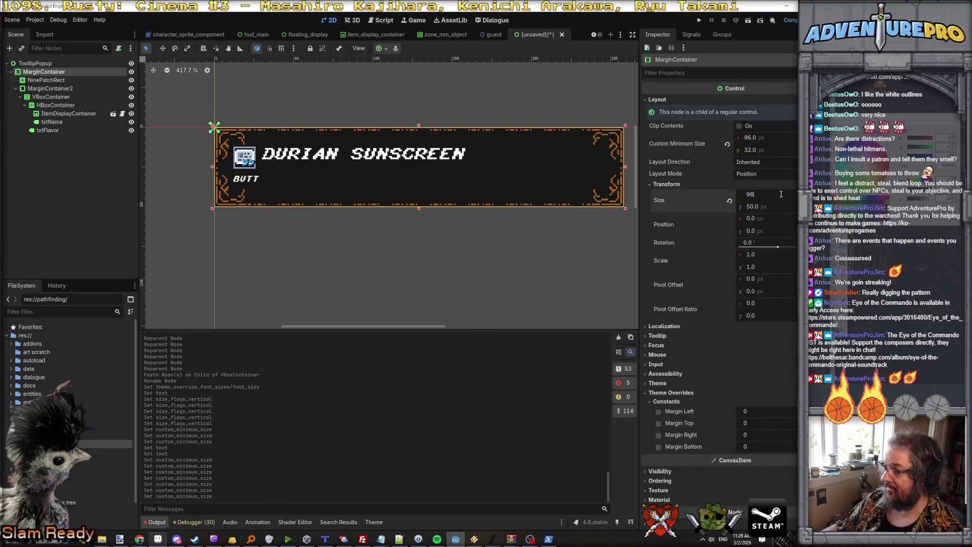
pyautogui.press('BackSpace')
pyautogui.press('BackSpace')
pyautogui.write('170')
pyautogui.press('Tab')
pyautogui.write('1')
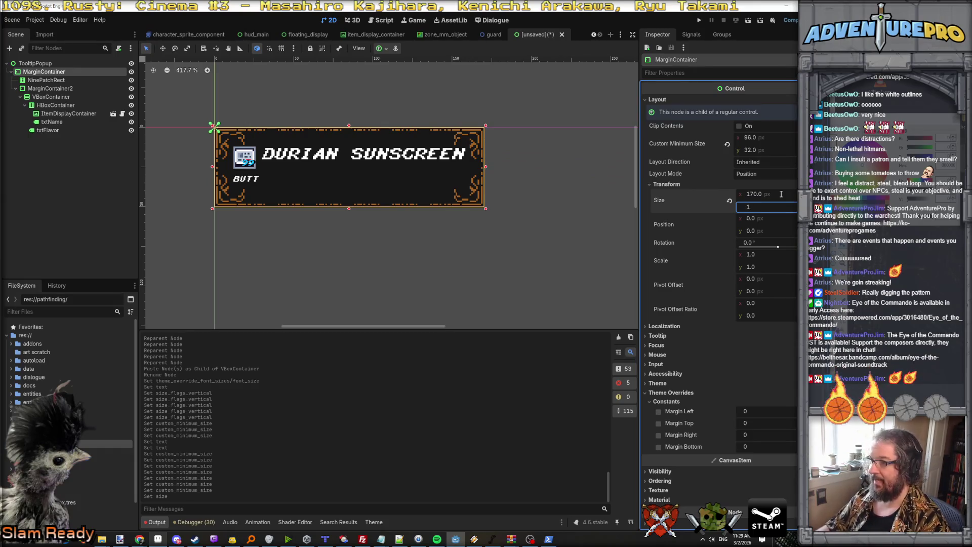
pyautogui.write('50')
pyautogui.press('Return')
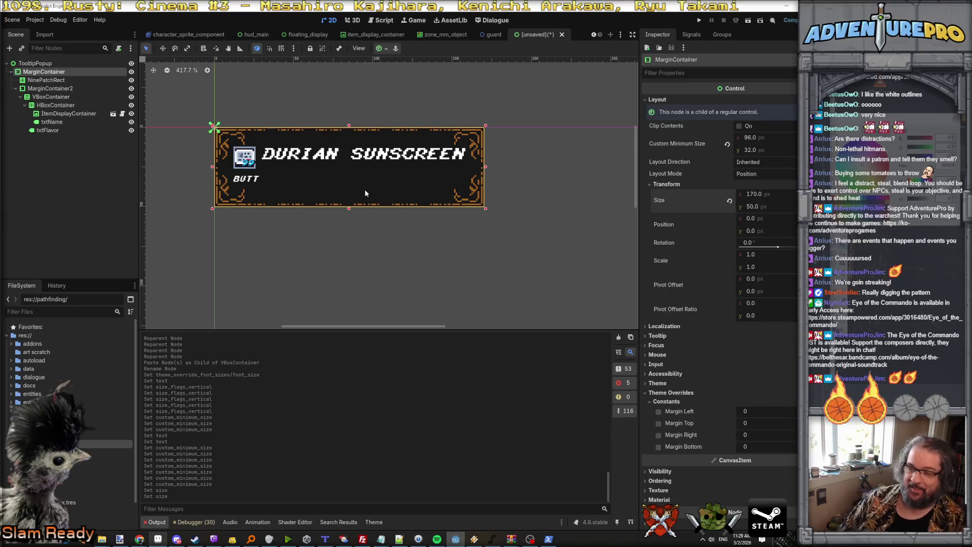
pyautogui.click(47, 130)
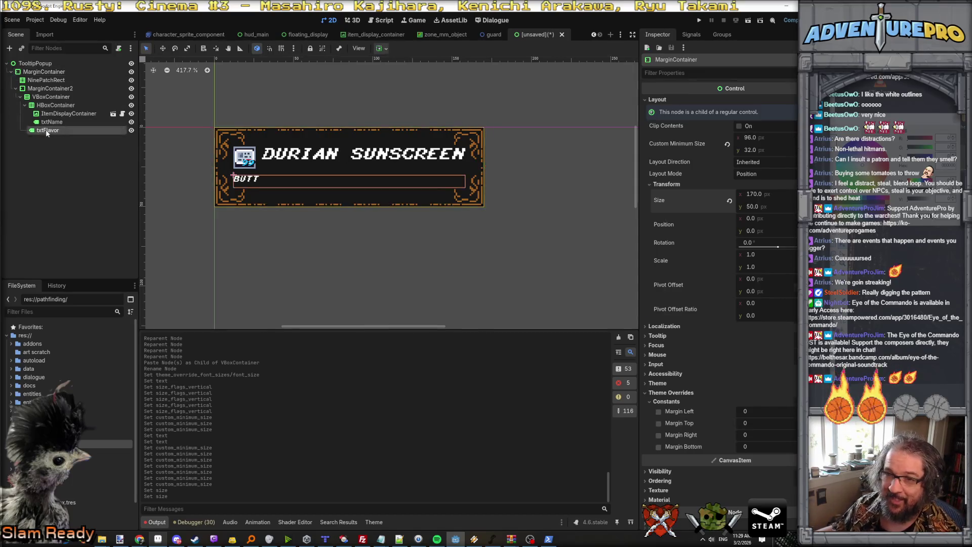
# Begin the flavor text 'Godot uses a topshelf' and set Autowrap Mode to Word (Smart)
pyautogui.scroll(3, 689, 117)
pyautogui.hotkey('ctrl', 'a')
pyautogui.write('Godot uses a topshelf, yes, topshe')
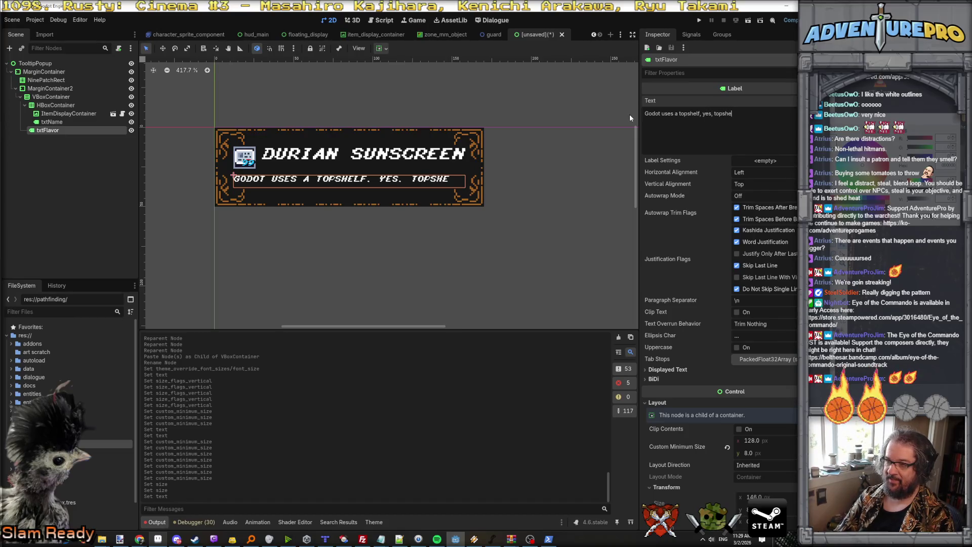
pyautogui.write('es')
pyautogui.press('BackSpace')
pyautogui.press('BackSpace')
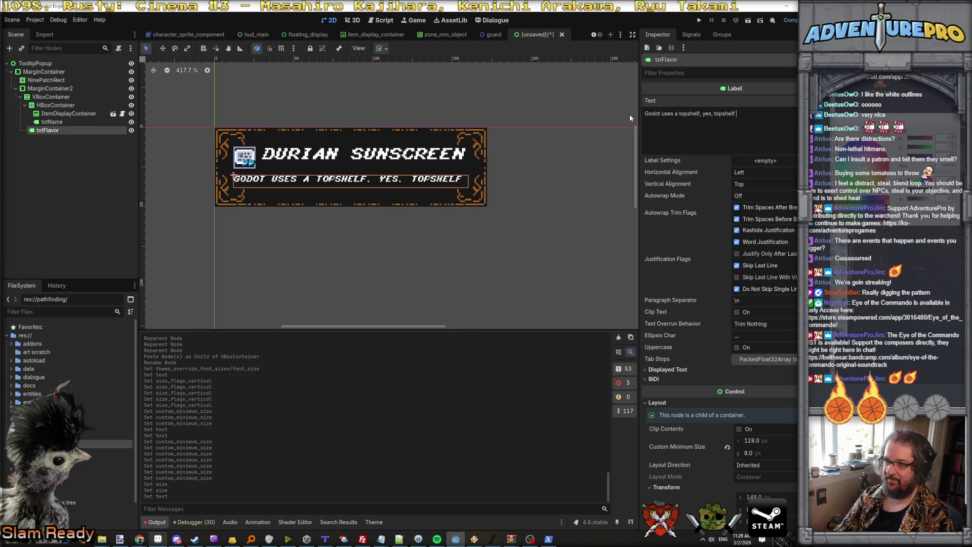
pyautogui.click(759, 196)
pyautogui.click(752, 236)
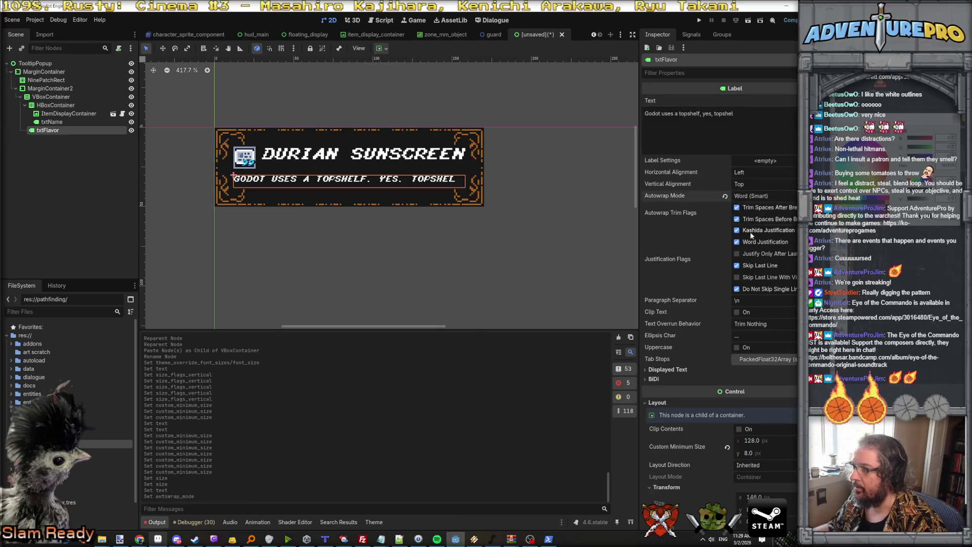
# Finish the flavor text with 'system of belts and conveyors to make the UI do stuff'
pyautogui.click(743, 115)
pyautogui.write('sy')
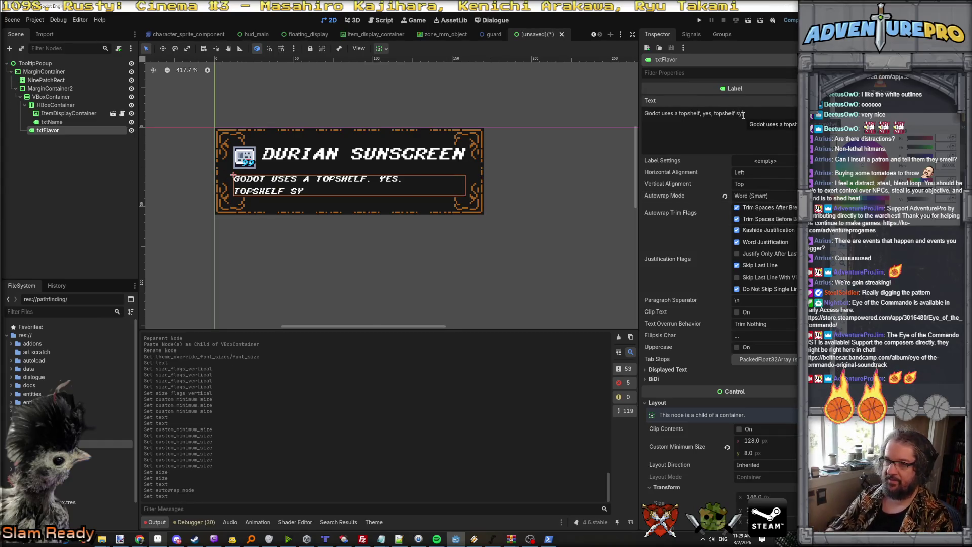
pyautogui.write('stem of belts and conveyors to make the UI do stuff.trust i')
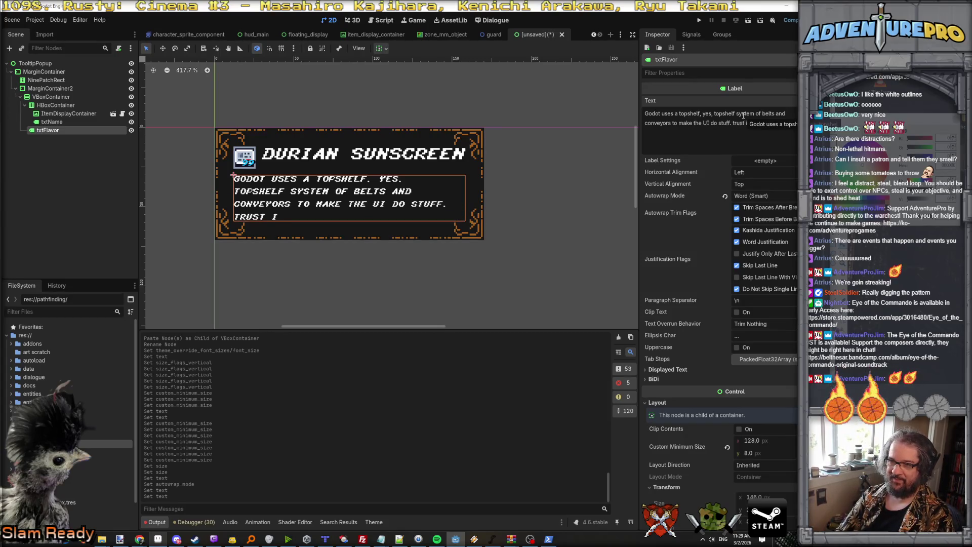
pyautogui.write('lways.')
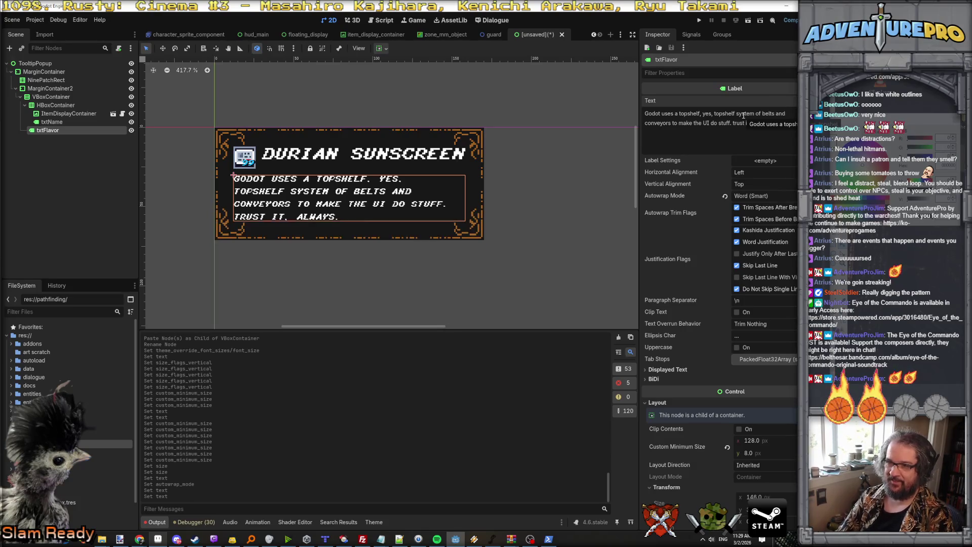
pyautogui.click(501, 202)
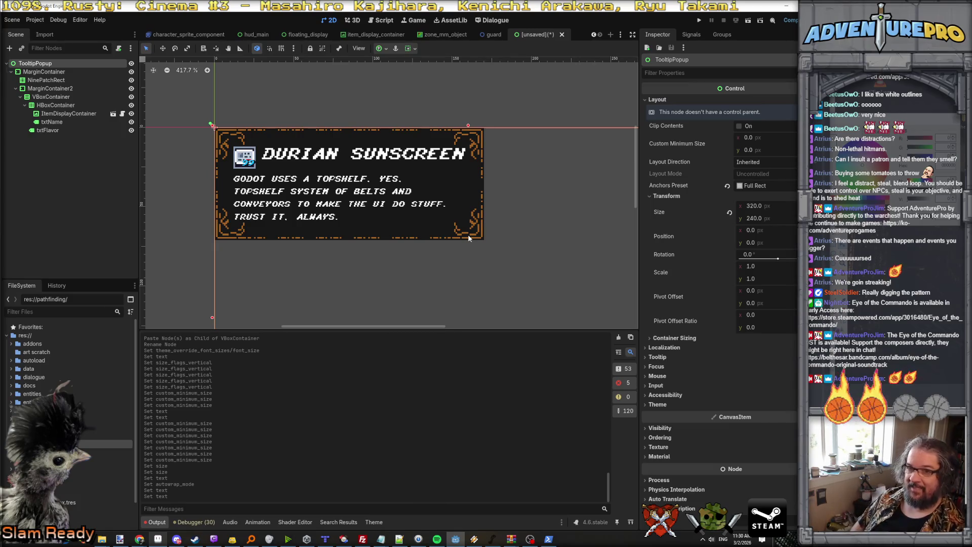
pyautogui.click(25, 104)
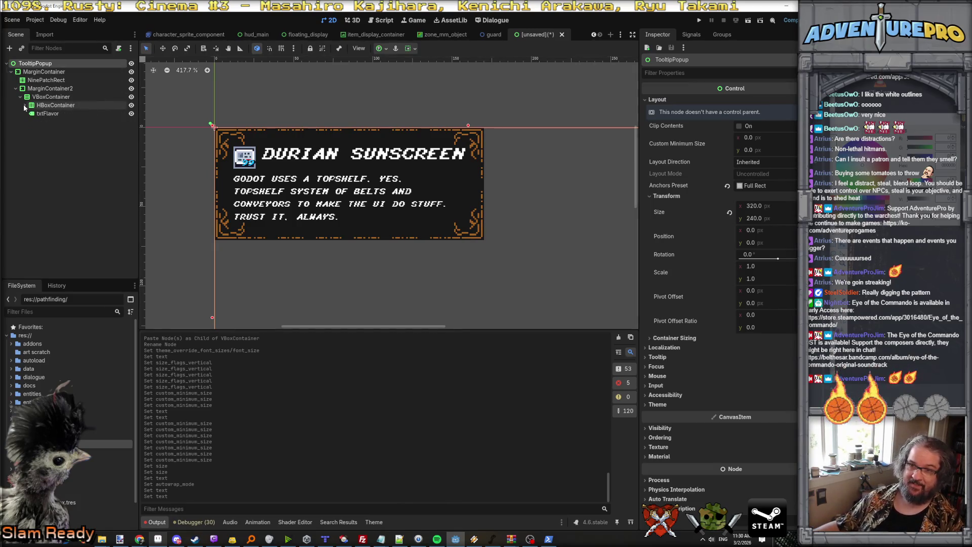
pyautogui.click(46, 114)
pyautogui.click(47, 104)
pyautogui.click(49, 100)
# Add an HBoxContainer as a child of the VBoxContainer
pyautogui.rightClick(50, 98)
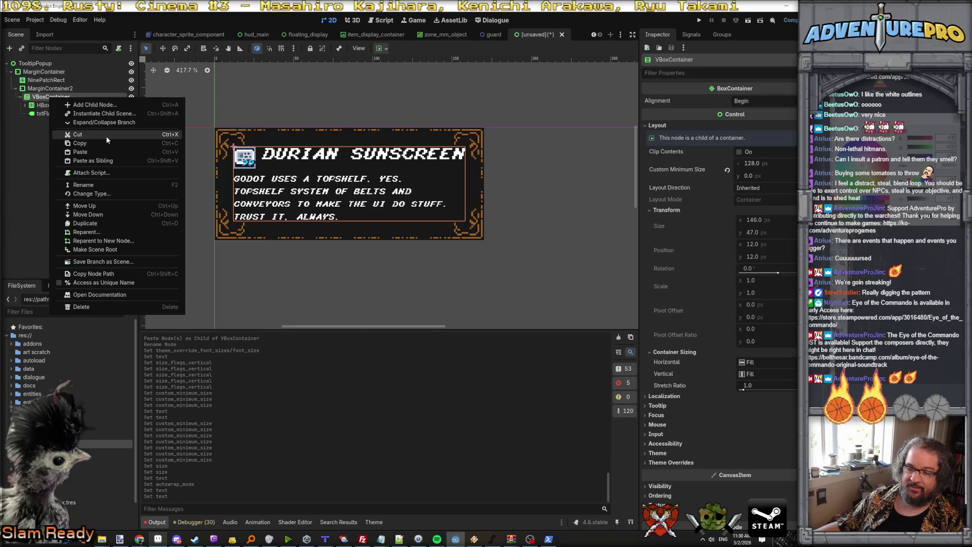
pyautogui.click(115, 106)
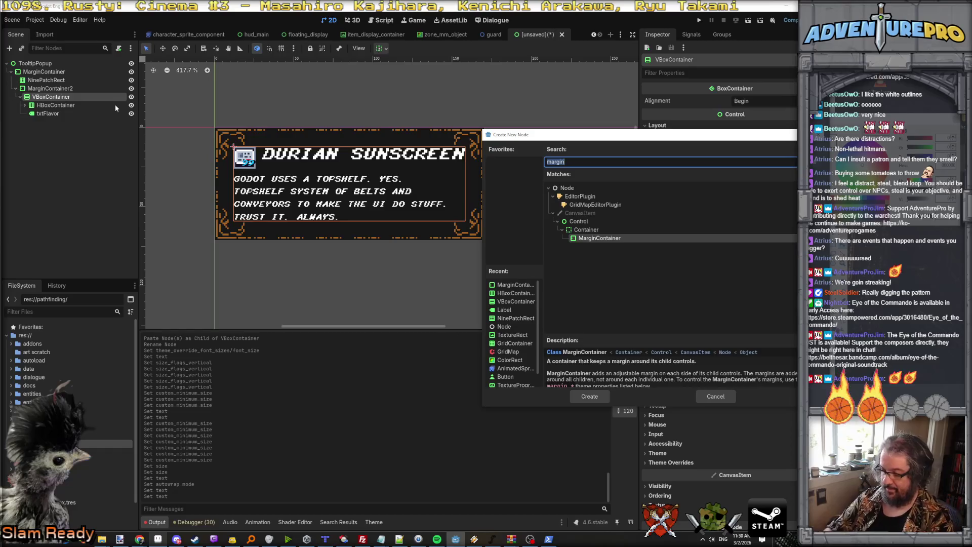
pyautogui.write('hbox')
pyautogui.press('Return')
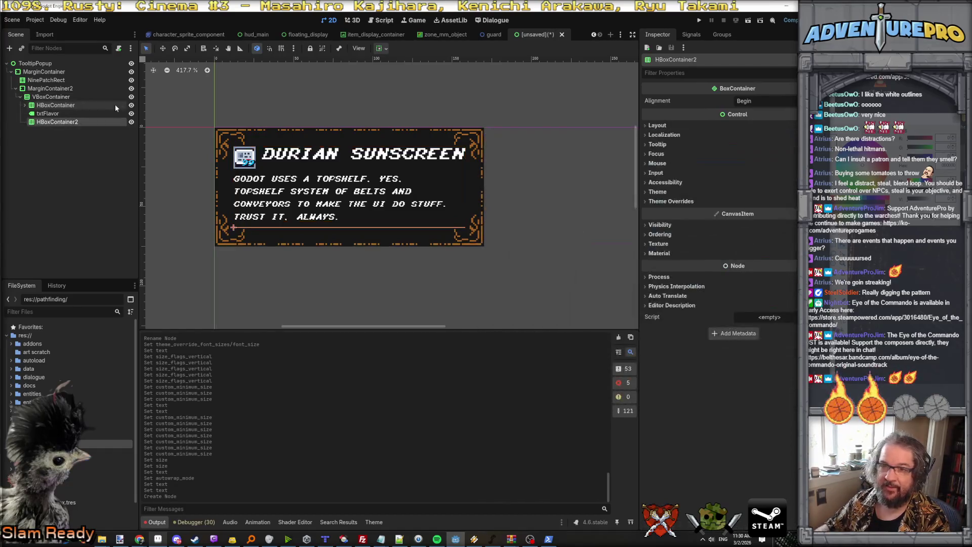
# Copy txtFlavor into HBoxContainer2 and rename the copy txtValue
pyautogui.click(59, 113)
pyautogui.hotkey('ctrl', 'c')
pyautogui.click(57, 122)
pyautogui.hotkey('ctrl', 'v')
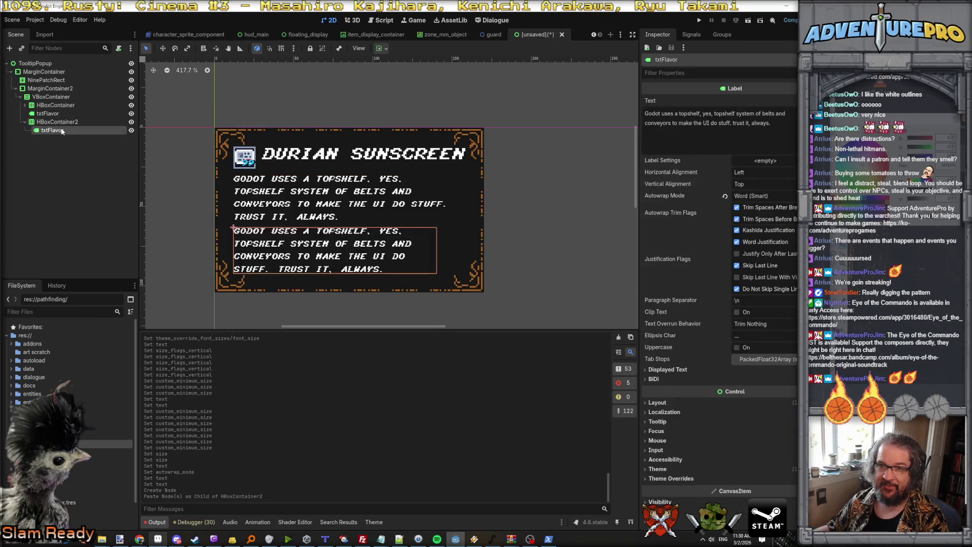
pyautogui.doubleClick(48, 130)
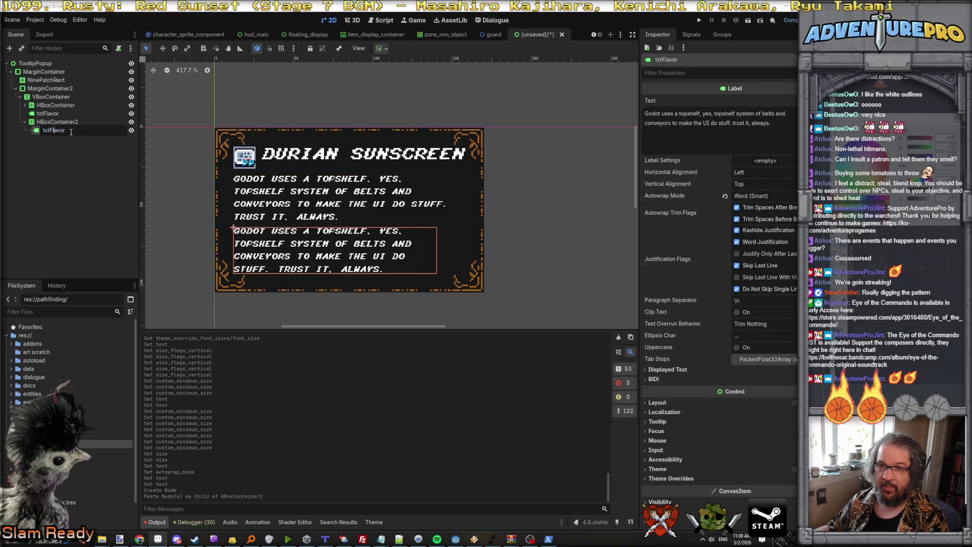
pyautogui.write('txt')
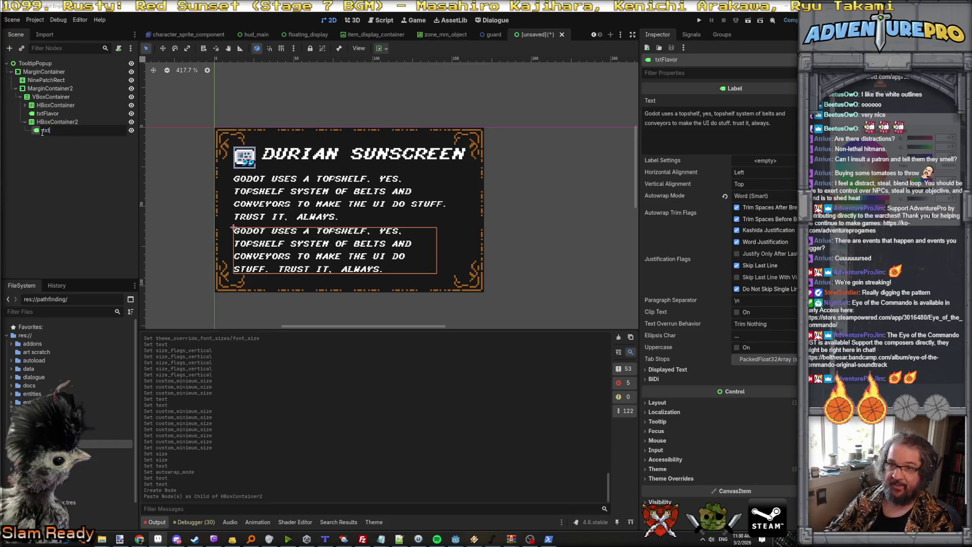
pyautogui.write('Value')
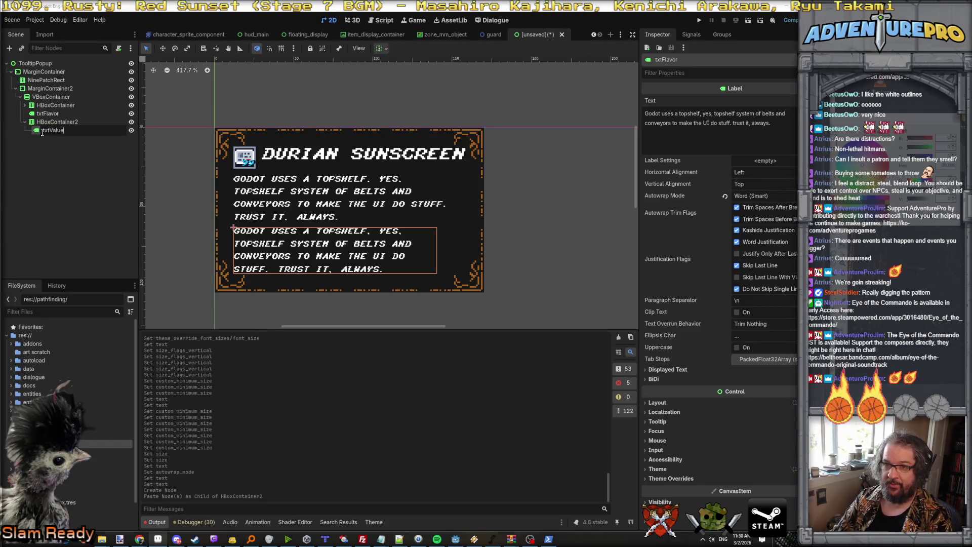
pyautogui.press('Return')
pyautogui.click(666, 469)
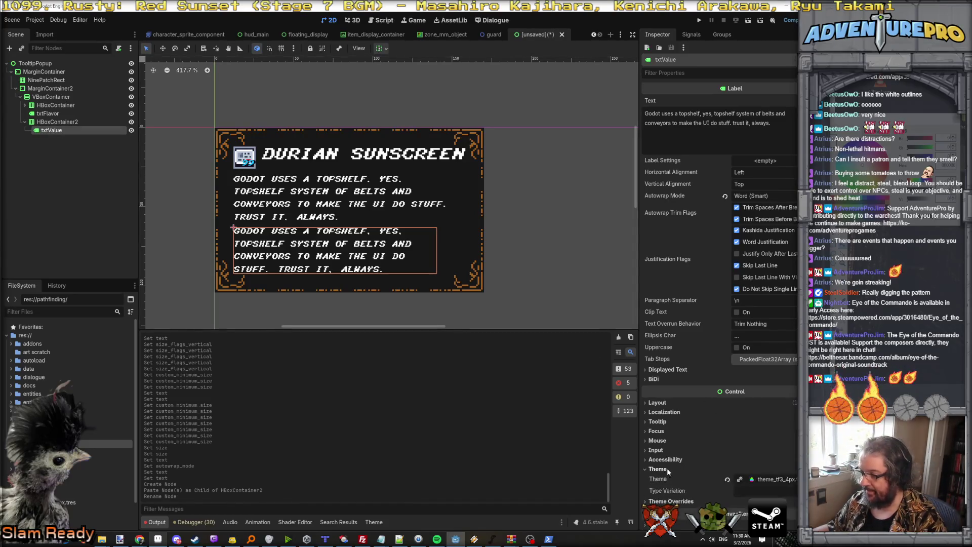
# Override txtValue's font size to 2 px
pyautogui.scroll(-3, 667, 456)
pyautogui.click(669, 393)
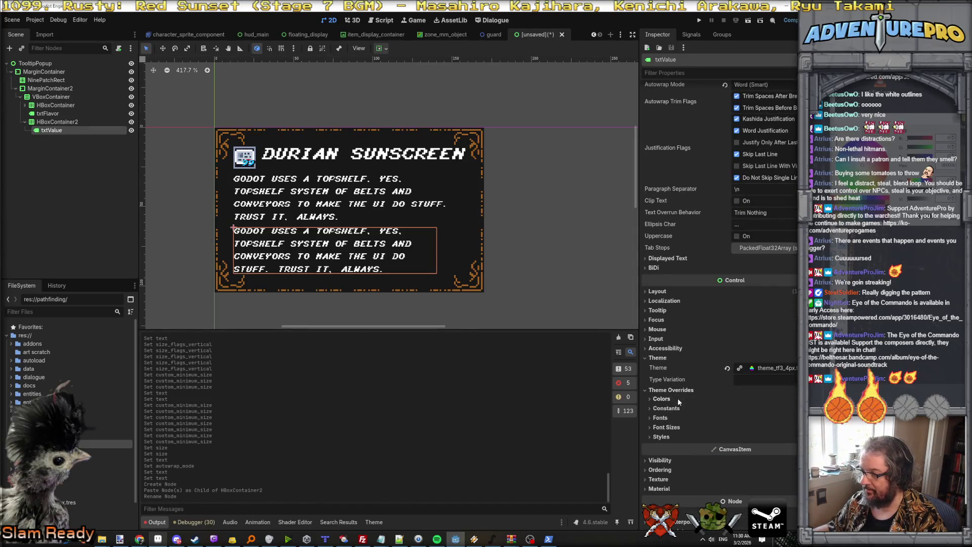
pyautogui.click(668, 428)
pyautogui.click(659, 437)
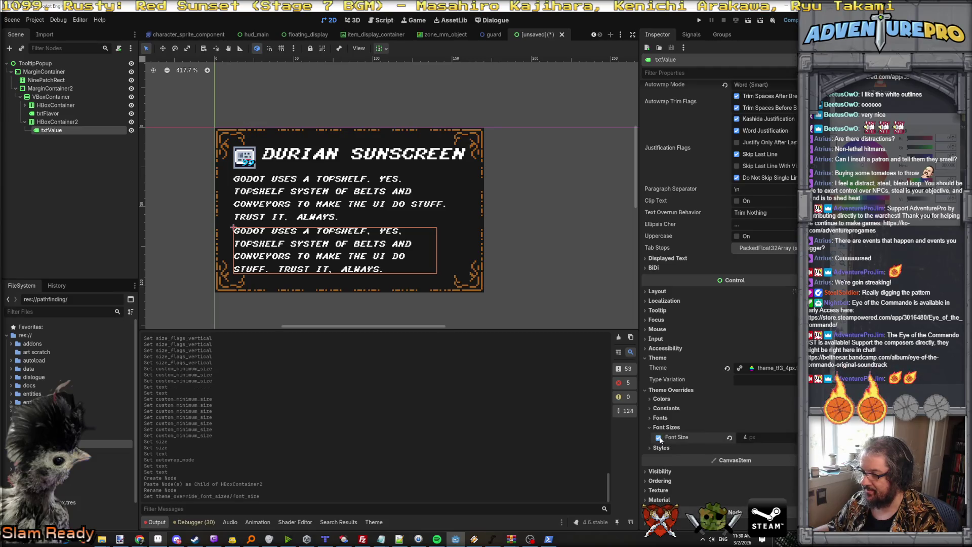
pyautogui.write('2')
pyautogui.press('Return')
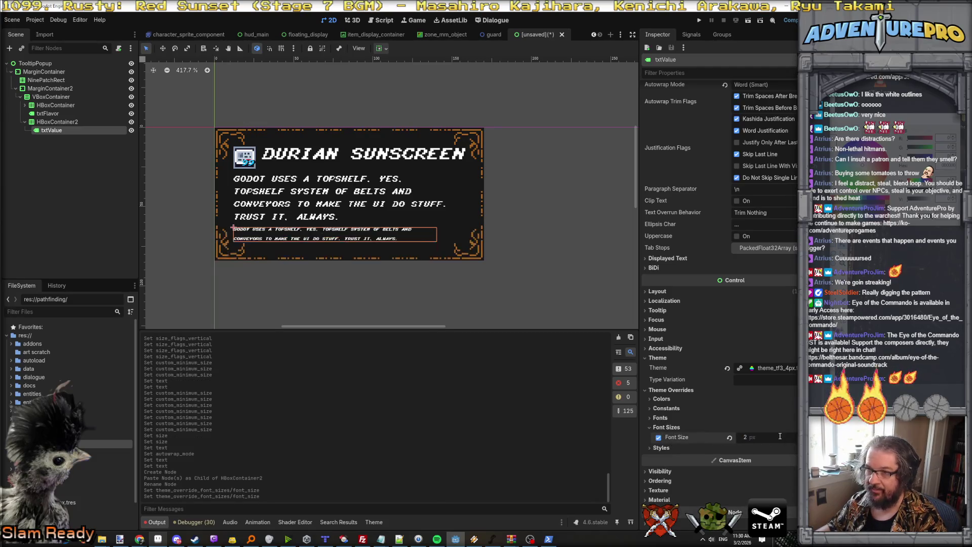
pyautogui.scroll(4, 380, 256)
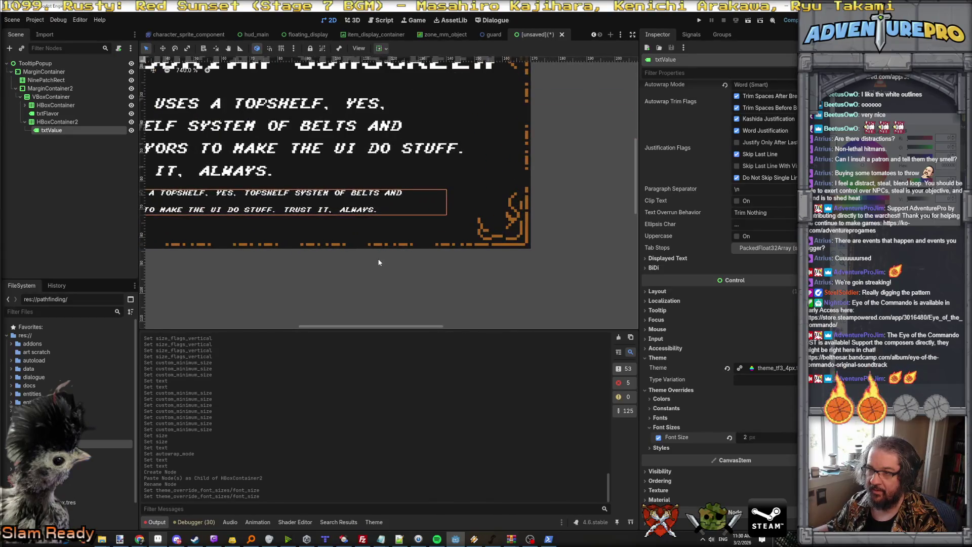
pyautogui.scroll(-4, 379, 263)
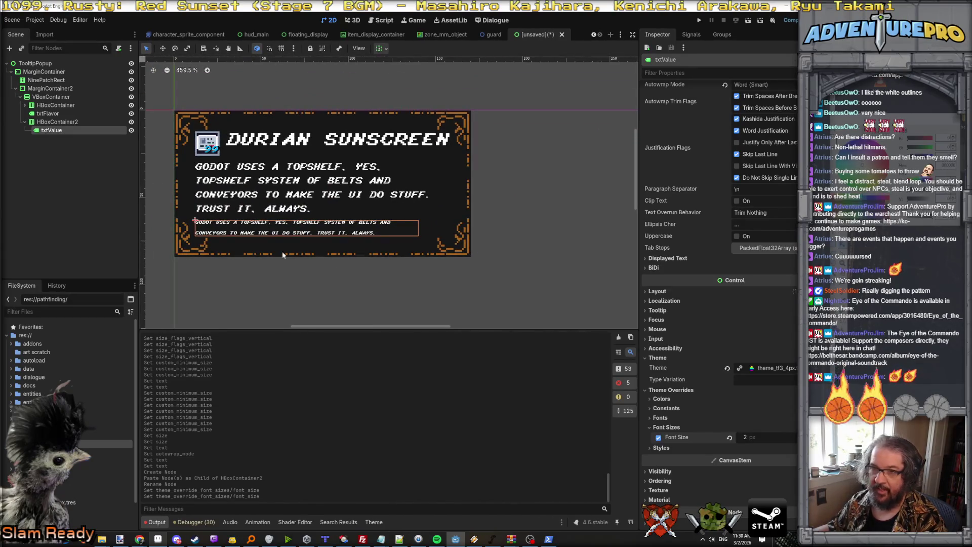
# Set txtValue's Custom Minimum Size width to 48
pyautogui.click(56, 122)
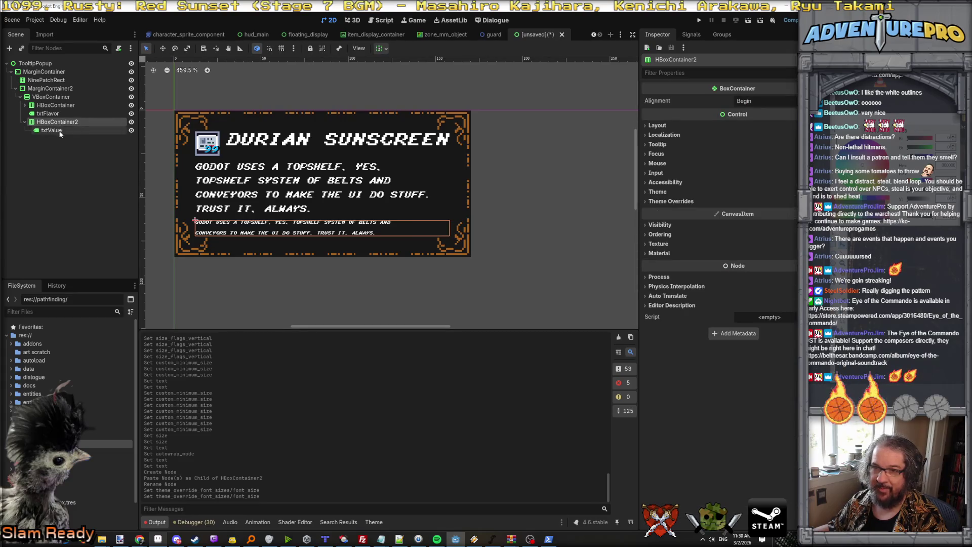
pyautogui.click(60, 132)
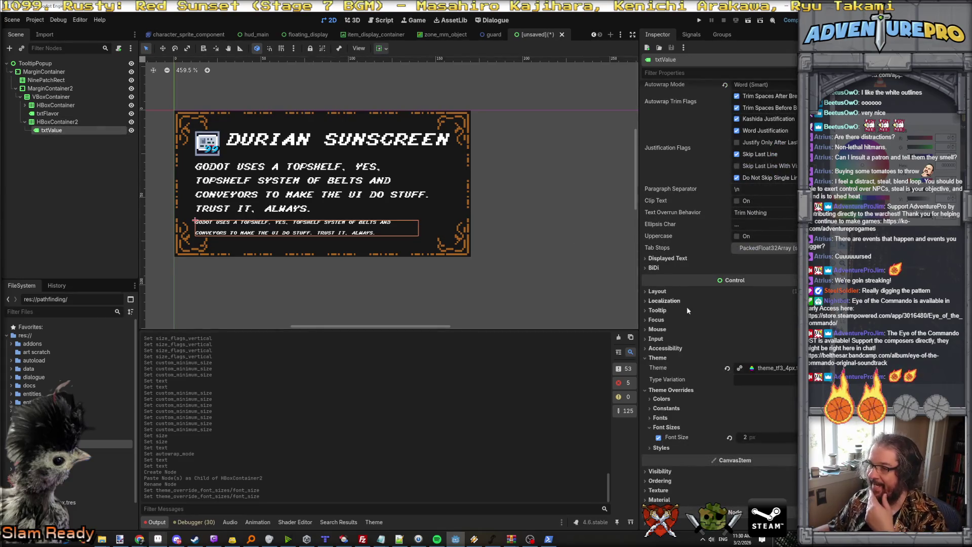
pyautogui.click(657, 292)
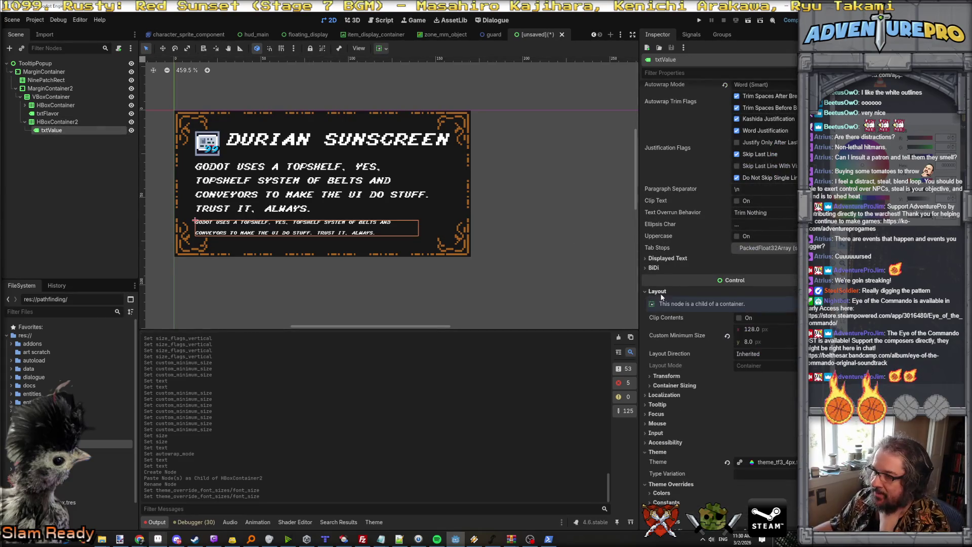
pyautogui.click(767, 341)
pyautogui.click(770, 329)
pyautogui.write('48')
pyautogui.press('Return')
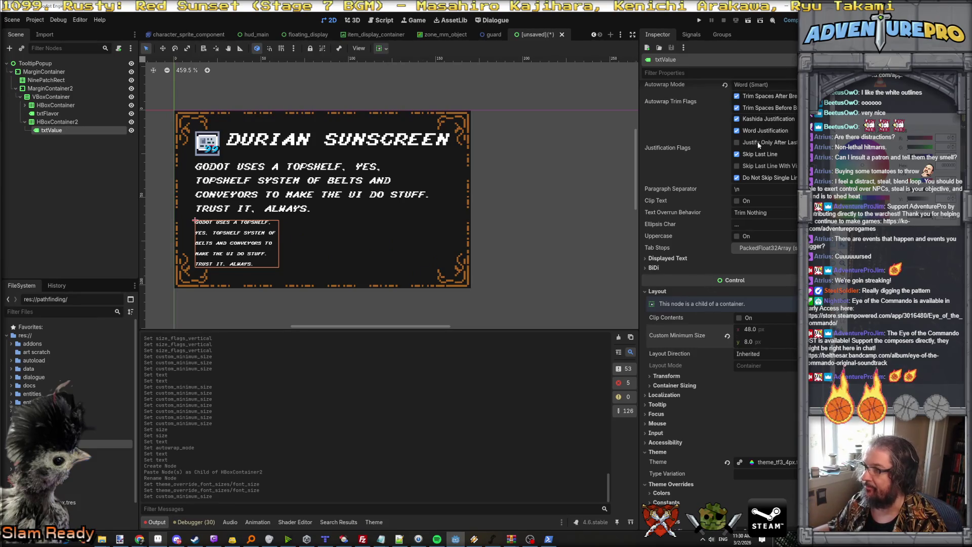
pyautogui.scroll(5, 699, 133)
pyautogui.click(698, 132)
pyautogui.hotkey('ctrl', 'a')
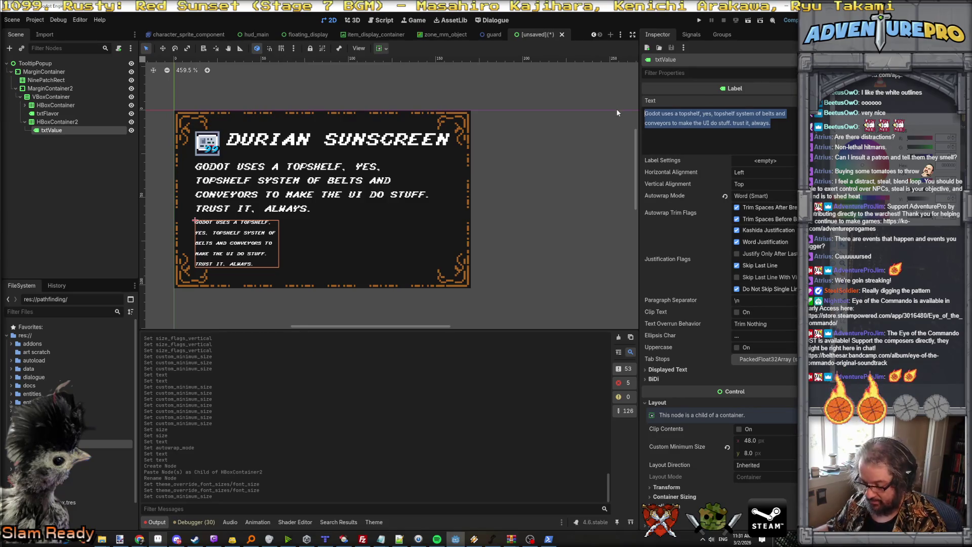
# Enter '$999.99' as the price text, keeping the label's minimum height at 8
pyautogui.write('$999.99')
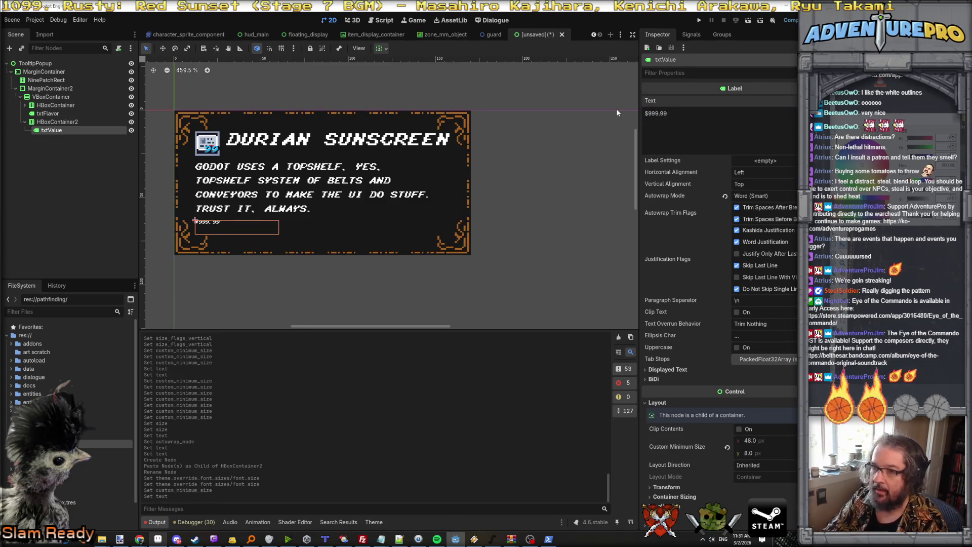
pyautogui.click(775, 453)
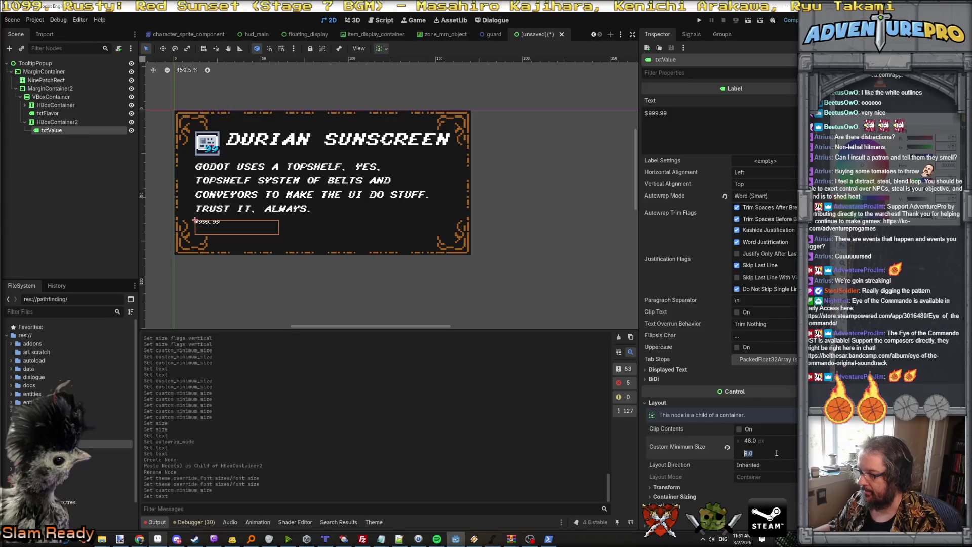
pyautogui.write('4')
pyautogui.press('Return')
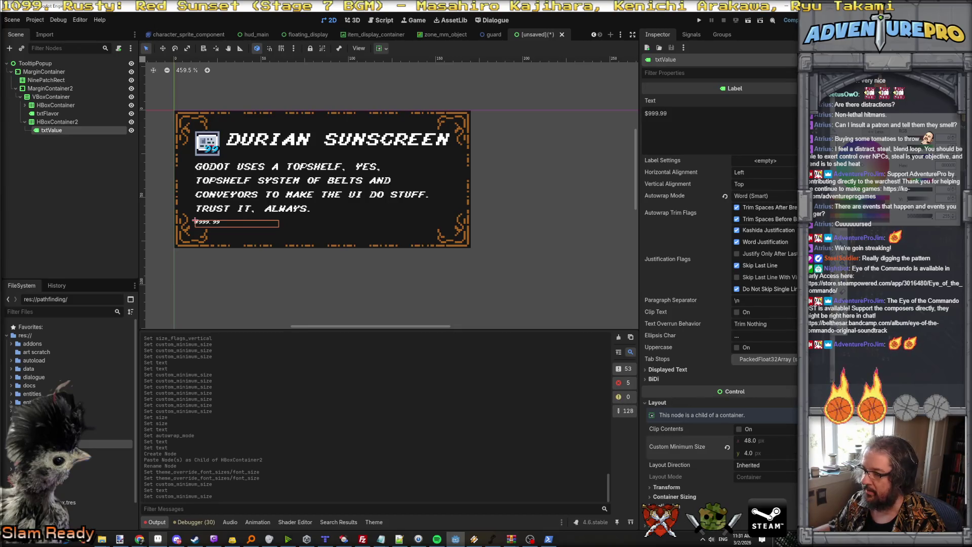
pyautogui.scroll(-5, 762, 403)
pyautogui.click(749, 286)
pyautogui.write('8')
pyautogui.press('Return')
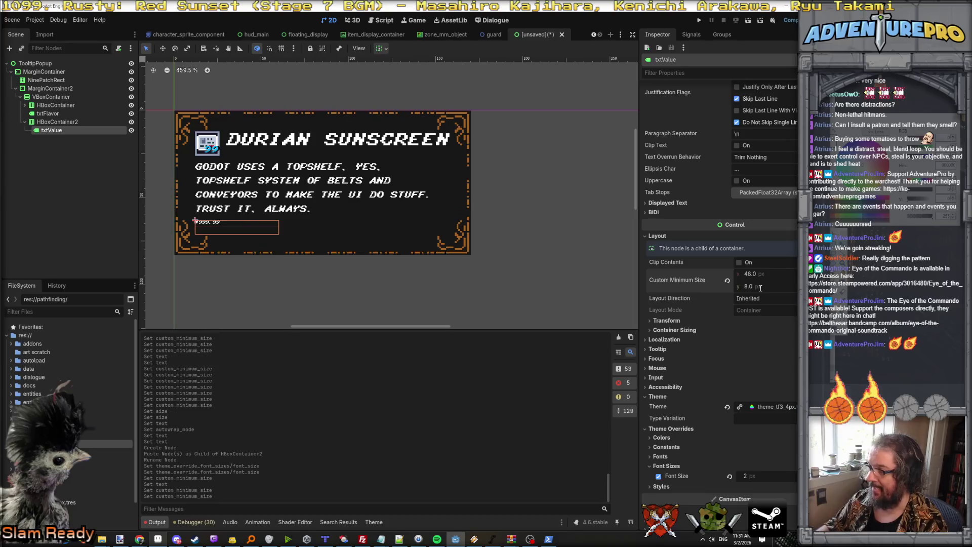
# Raise the price label's font size override from 2 to 4 px
pyautogui.click(760, 477)
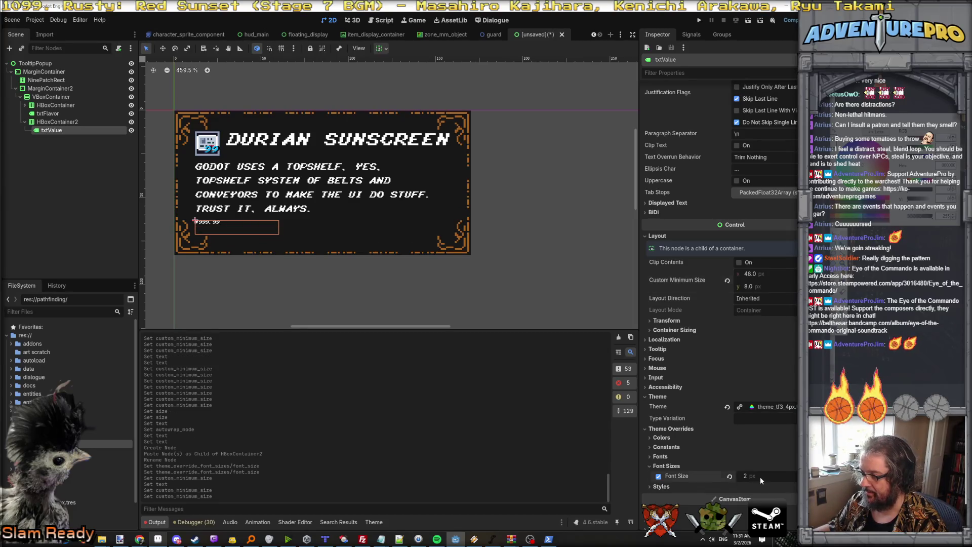
pyautogui.write('4')
pyautogui.press('Return')
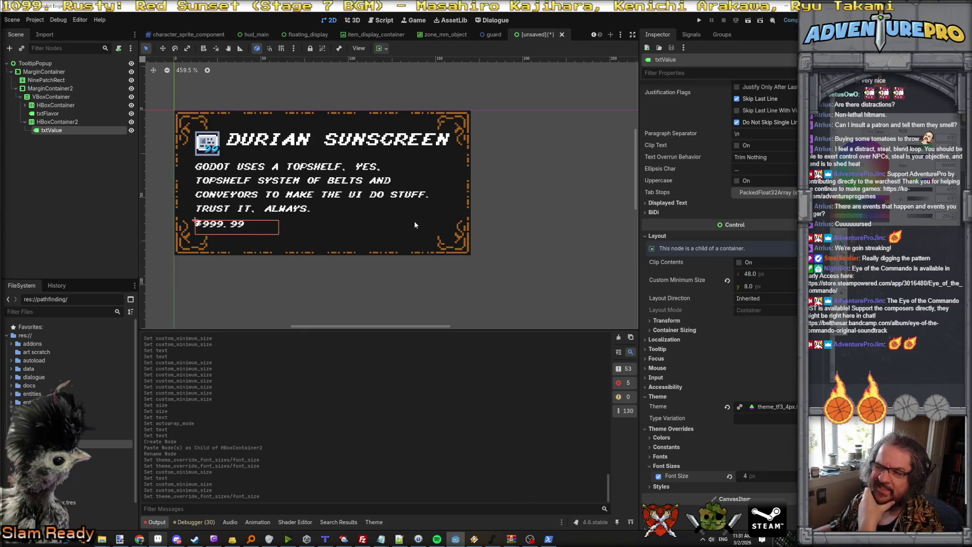
pyautogui.click(391, 245)
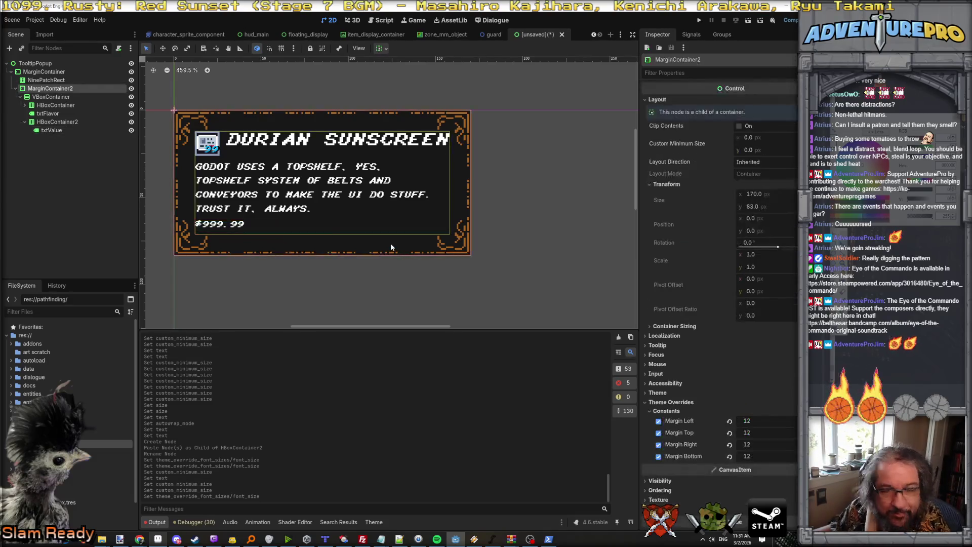
# Uncheck MarginContainer2's Margin Bottom override so the bottom padding returns to 0
pyautogui.click(54, 122)
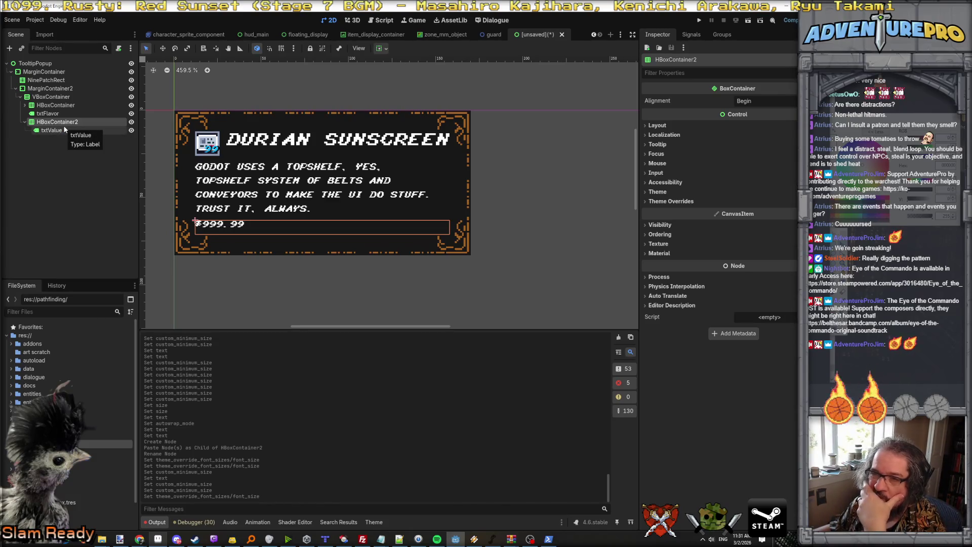
pyautogui.click(54, 90)
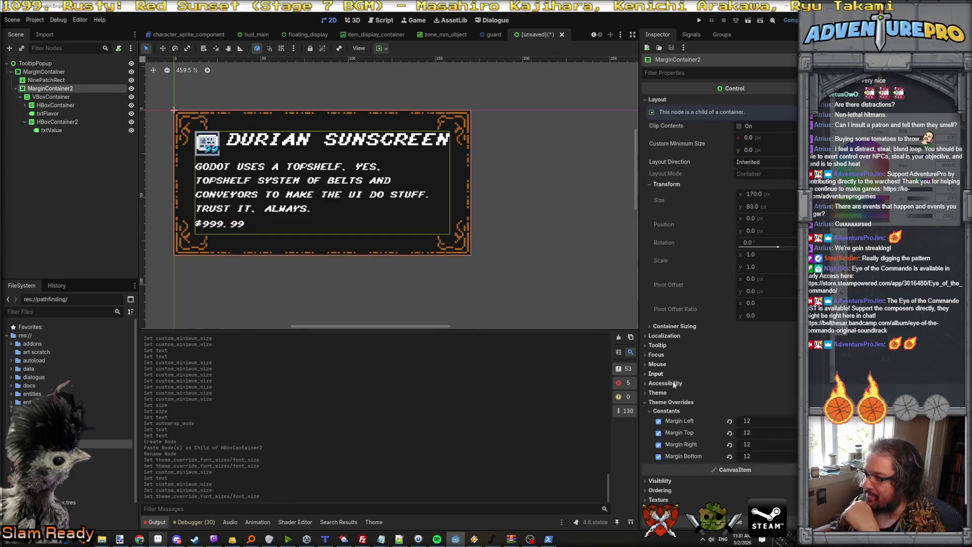
pyautogui.click(658, 456)
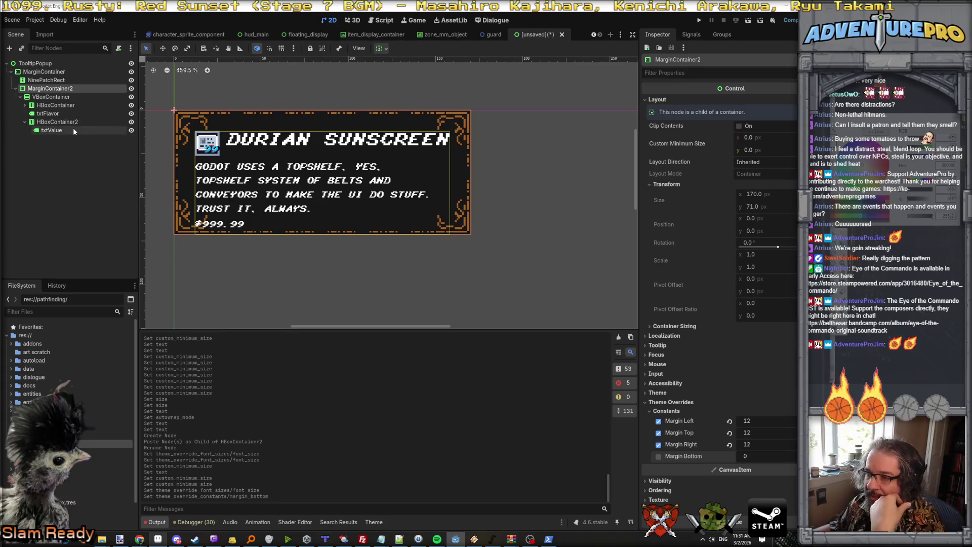
pyautogui.click(56, 122)
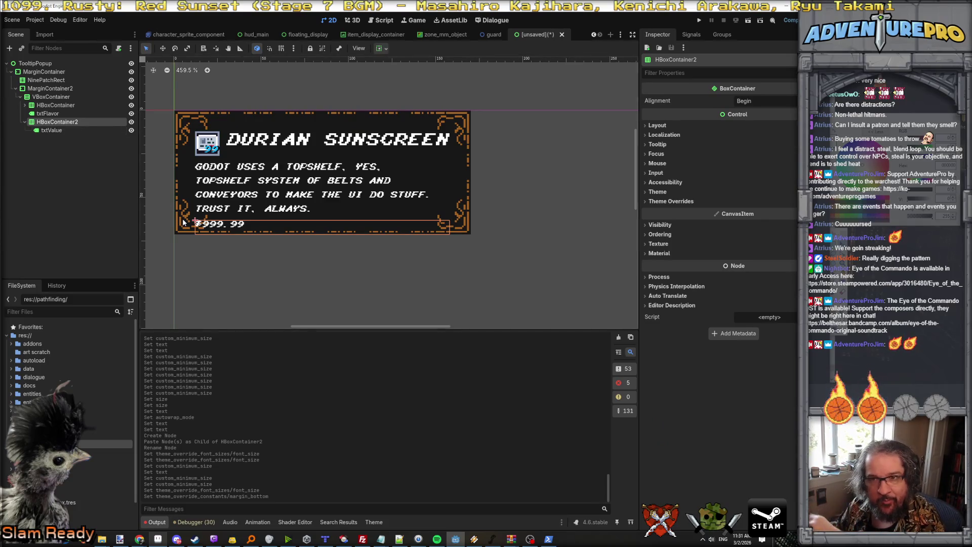
pyautogui.click(56, 131)
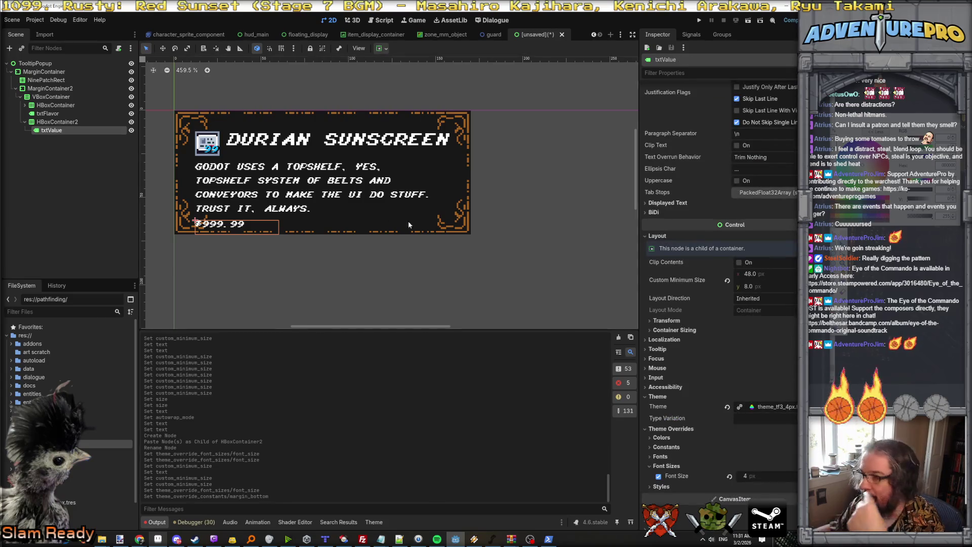
# Set txtValue's horizontal sizing to Shrink End with Expand on and stretch ratio 1
pyautogui.click(673, 330)
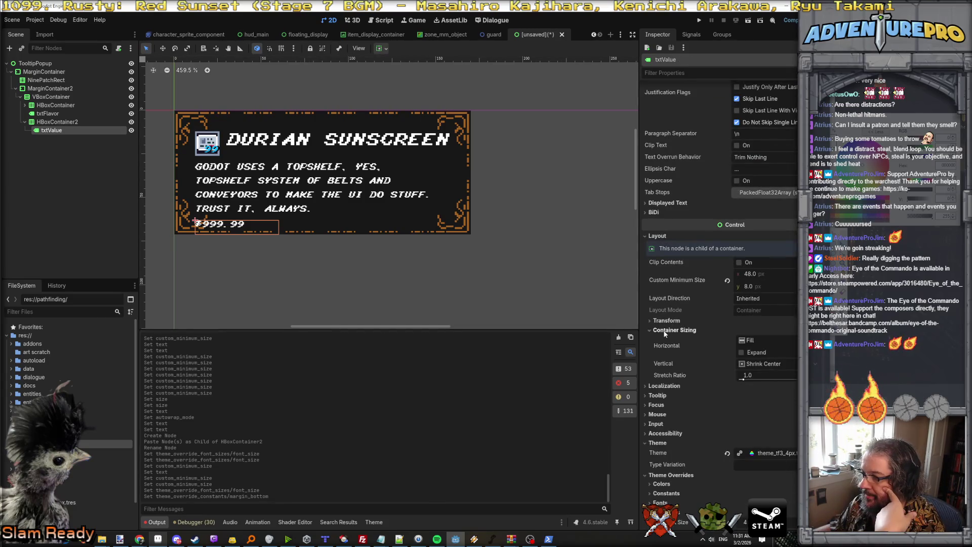
pyautogui.click(741, 352)
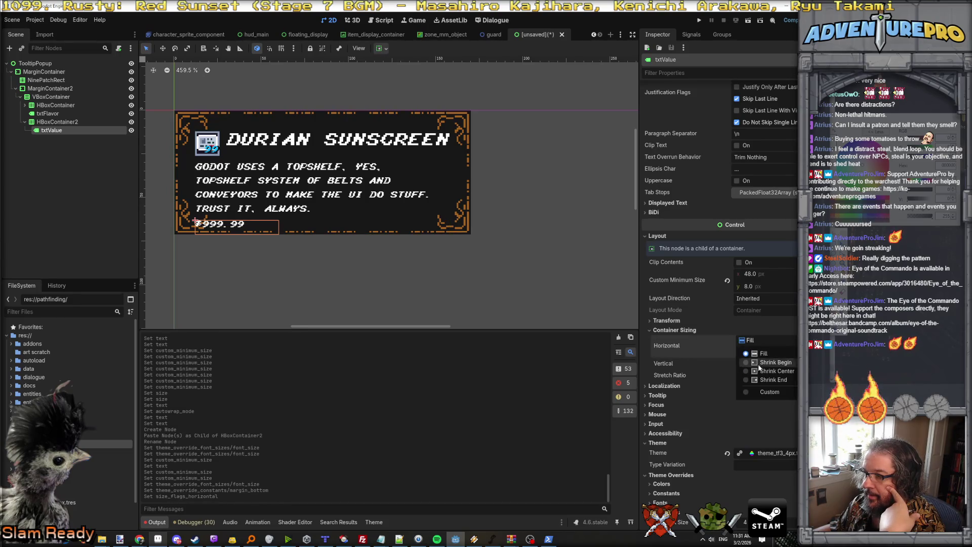
pyautogui.click(747, 381)
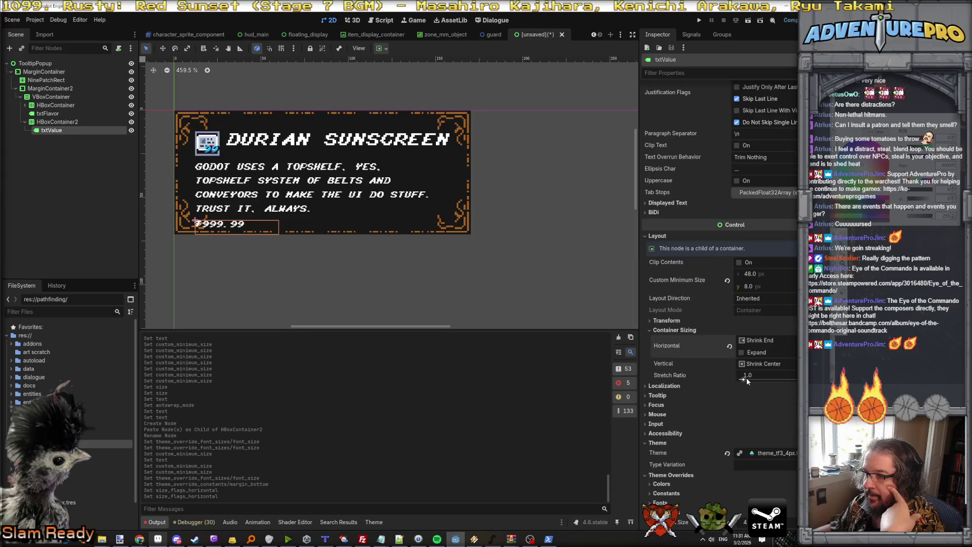
pyautogui.click(766, 342)
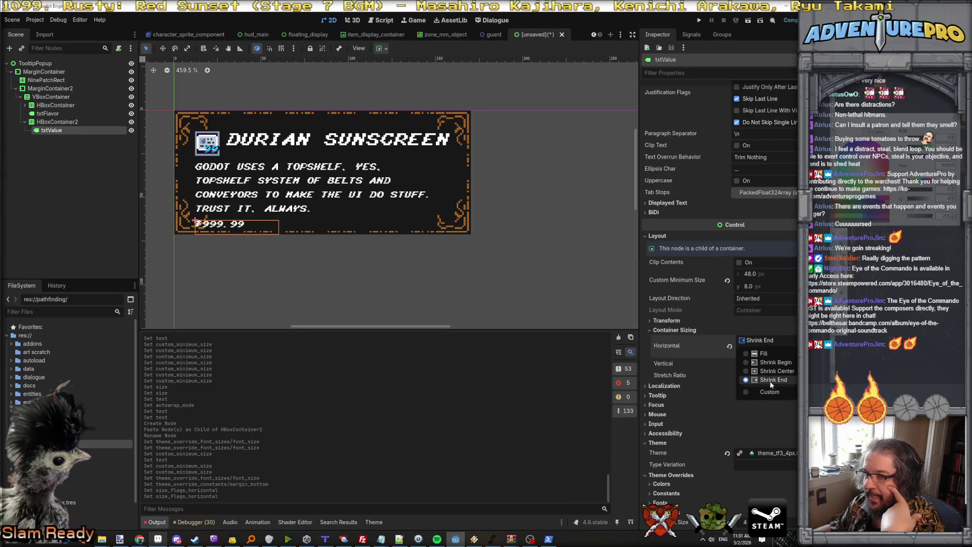
pyautogui.click(771, 383)
pyautogui.moveTo(745, 381); pyautogui.dragTo(753, 377)
pyautogui.click(753, 375)
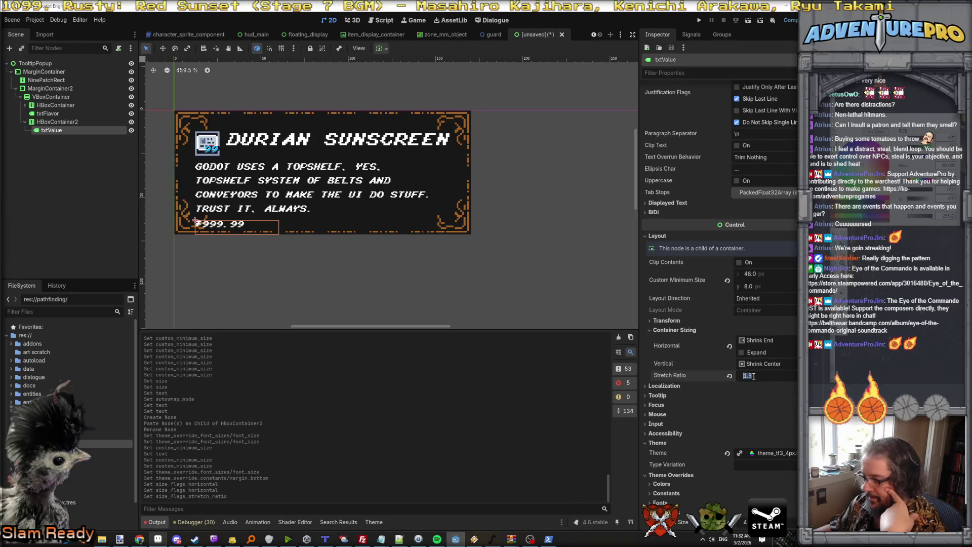
pyautogui.write('1')
pyautogui.press('Return')
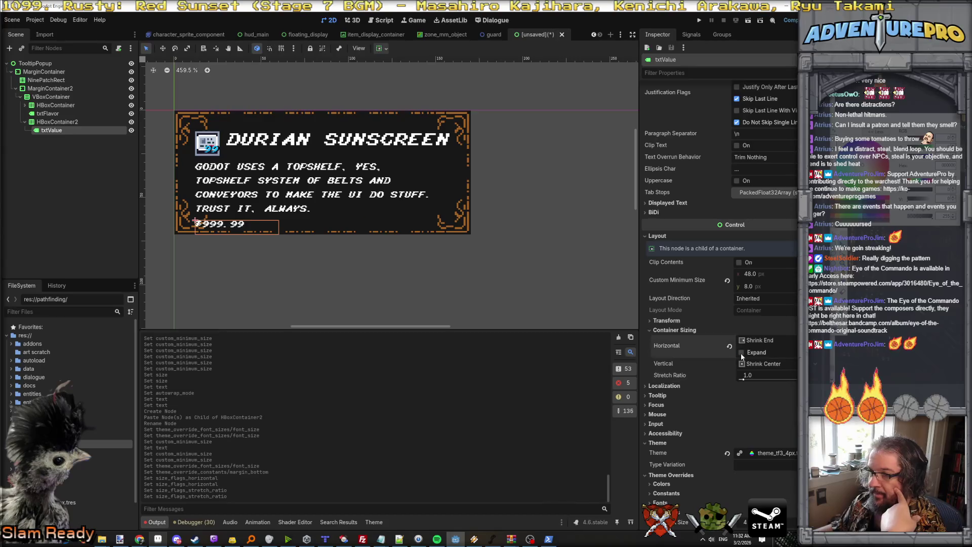
pyautogui.click(741, 353)
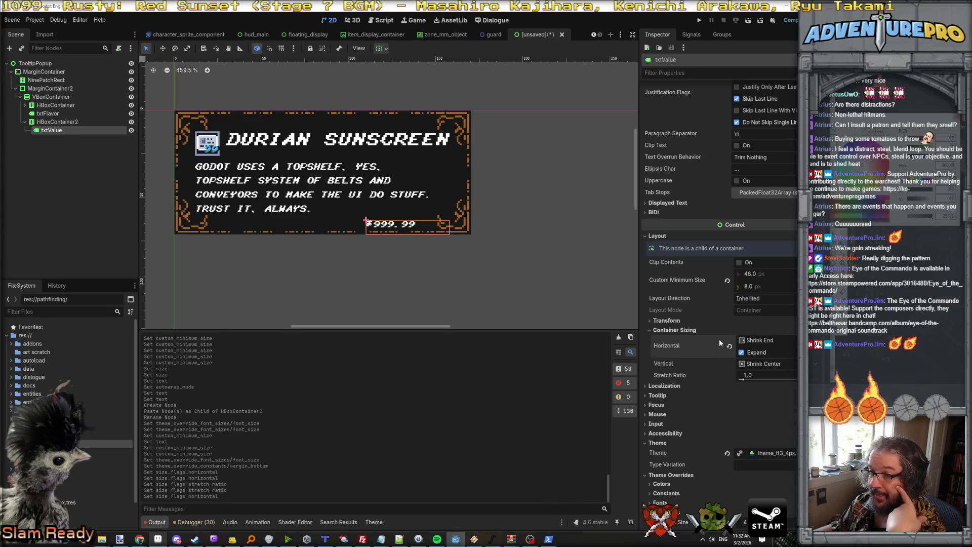
pyautogui.click(59, 124)
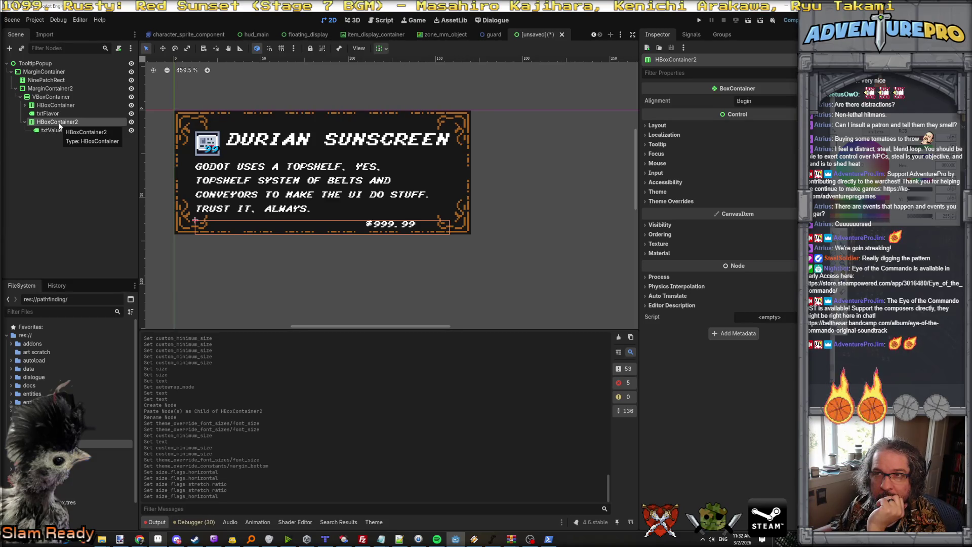
pyautogui.rightClick(59, 125)
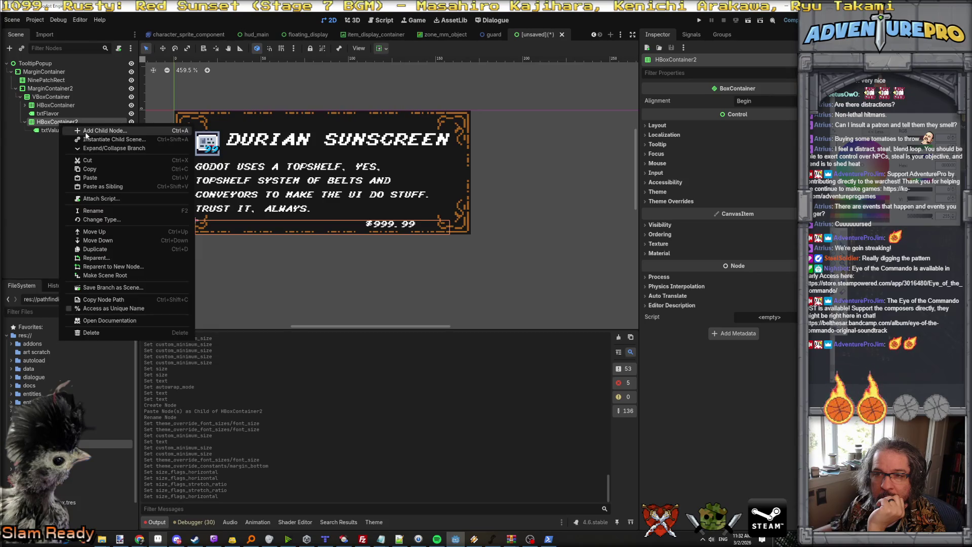
# Add an HBoxContainer child named itemTierDisplay to HBoxContainer2, placed ahead of txtValue
pyautogui.click(85, 132)
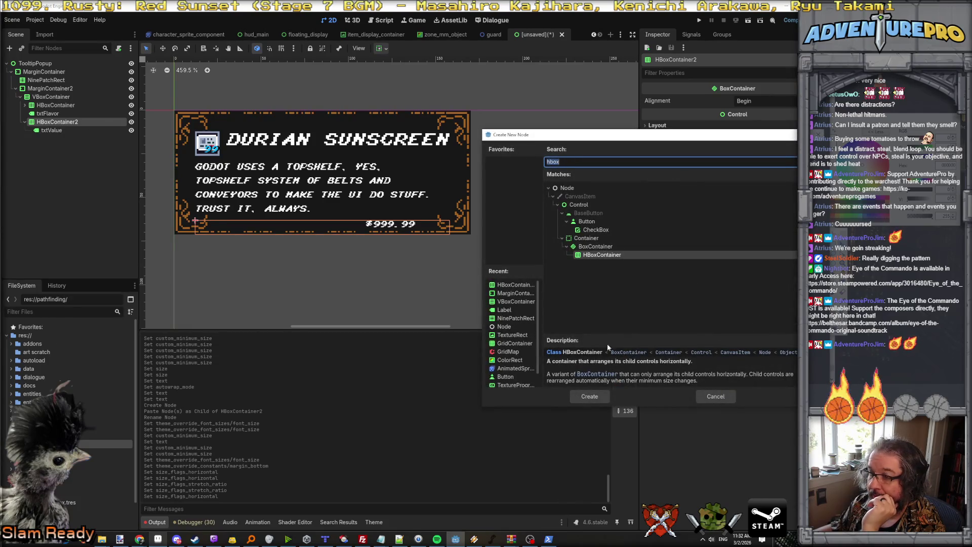
pyautogui.click(590, 397)
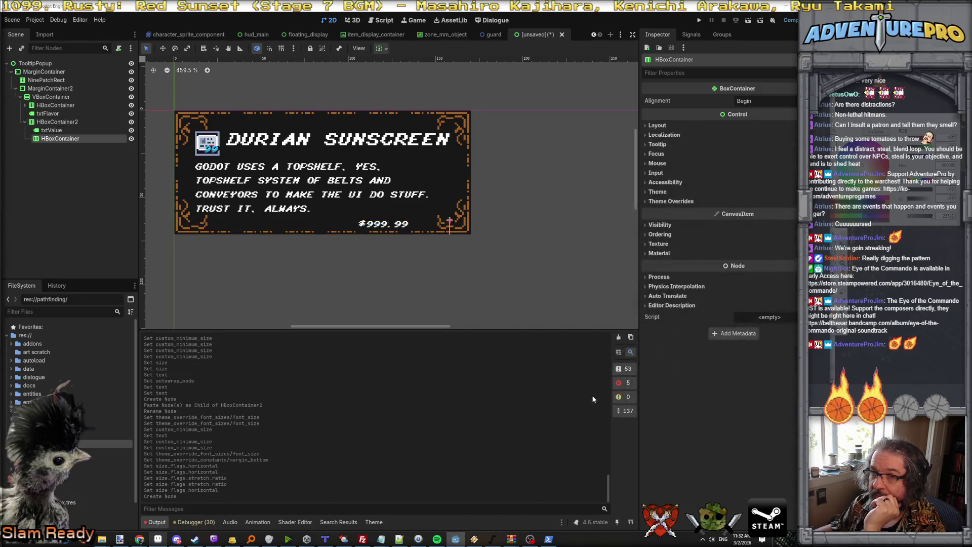
pyautogui.moveTo(58, 139); pyautogui.dragTo(61, 131)
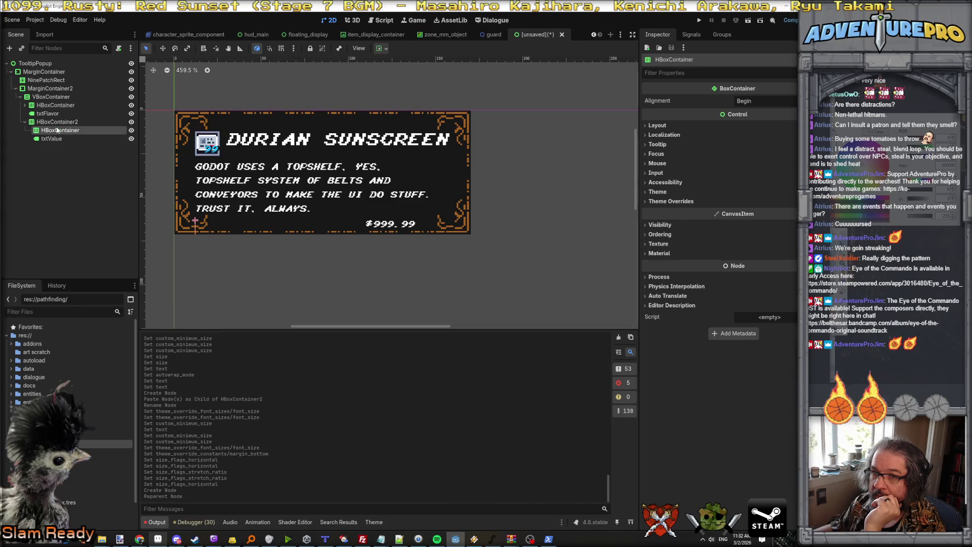
pyautogui.doubleClick(61, 131)
pyautogui.write('itemTierDisplay')
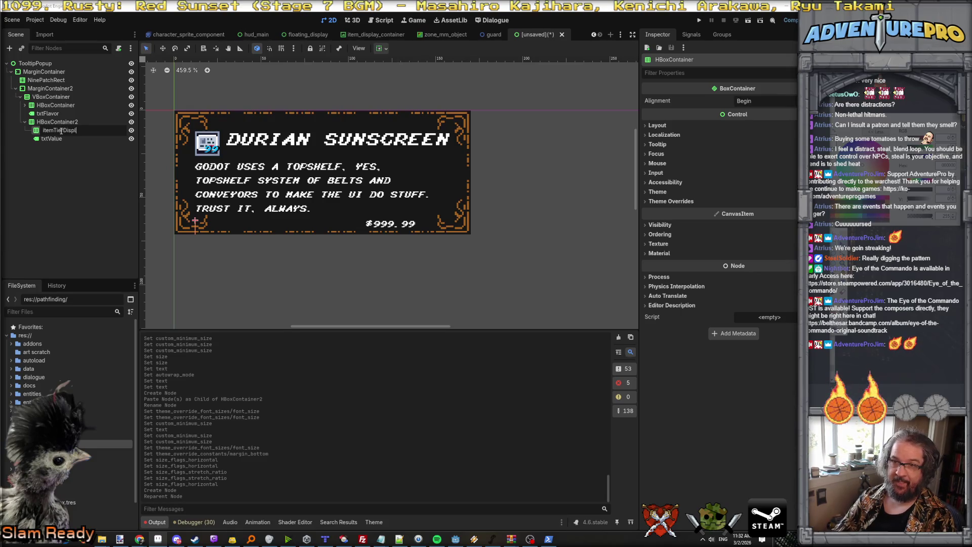
pyautogui.press('Return')
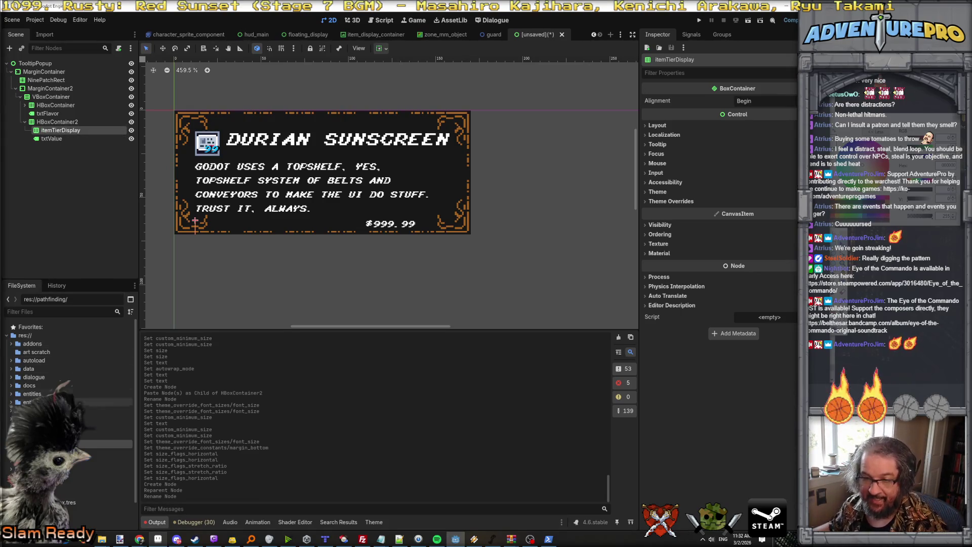
pyautogui.scroll(-1, 71, 395)
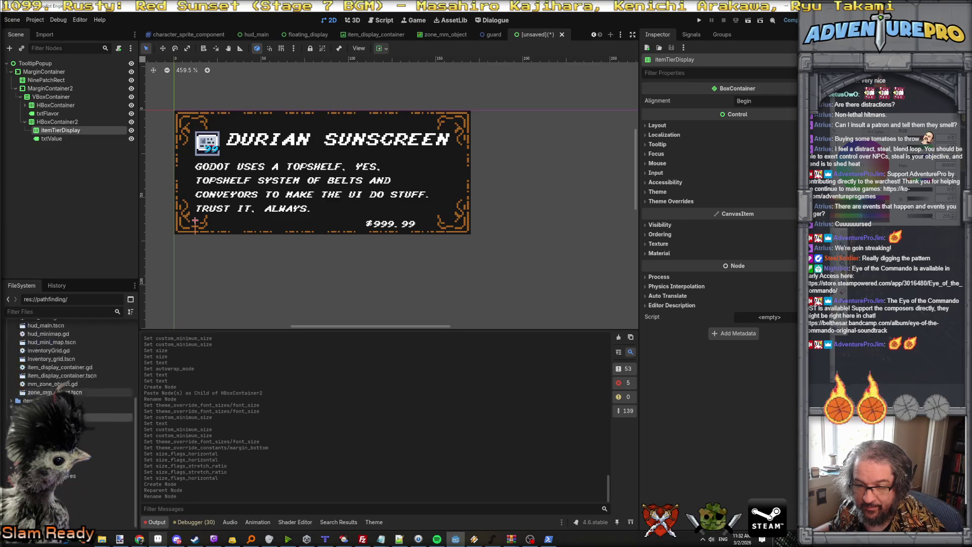
pyautogui.rightClick(28, 415)
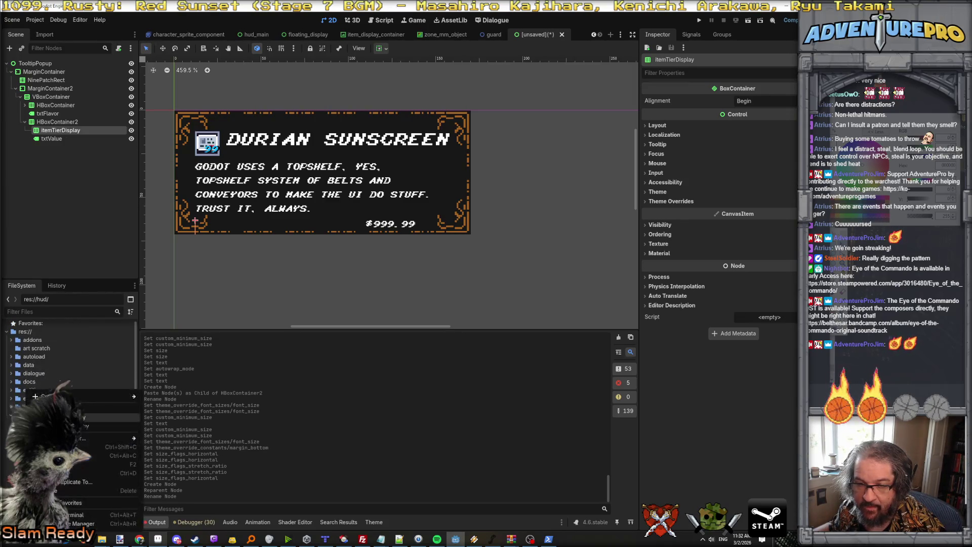
# Create item_tier_display.gd in the hud folder and attach it to itemTierDisplay
pyautogui.moveTo(76, 396)
pyautogui.click(172, 414)
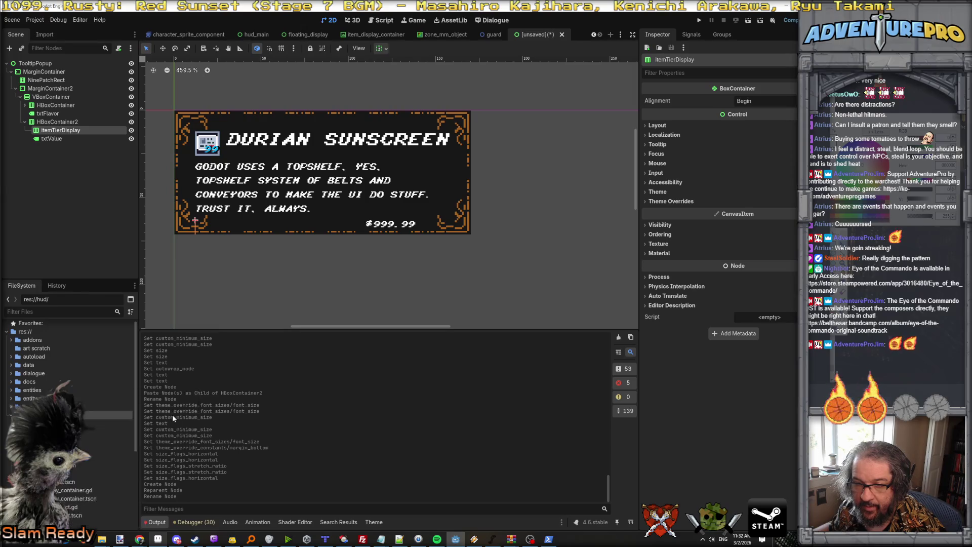
pyautogui.write('item_tier_d')
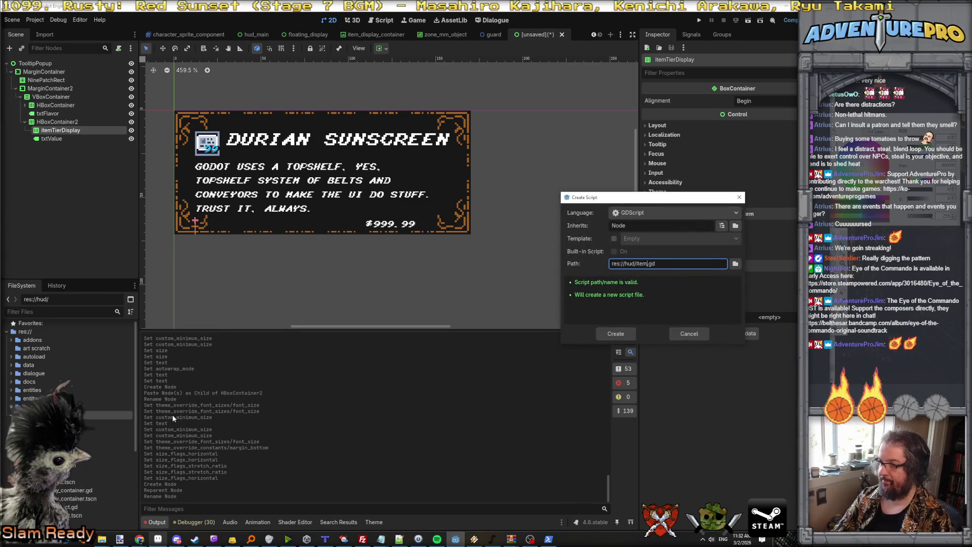
pyautogui.write('isplay')
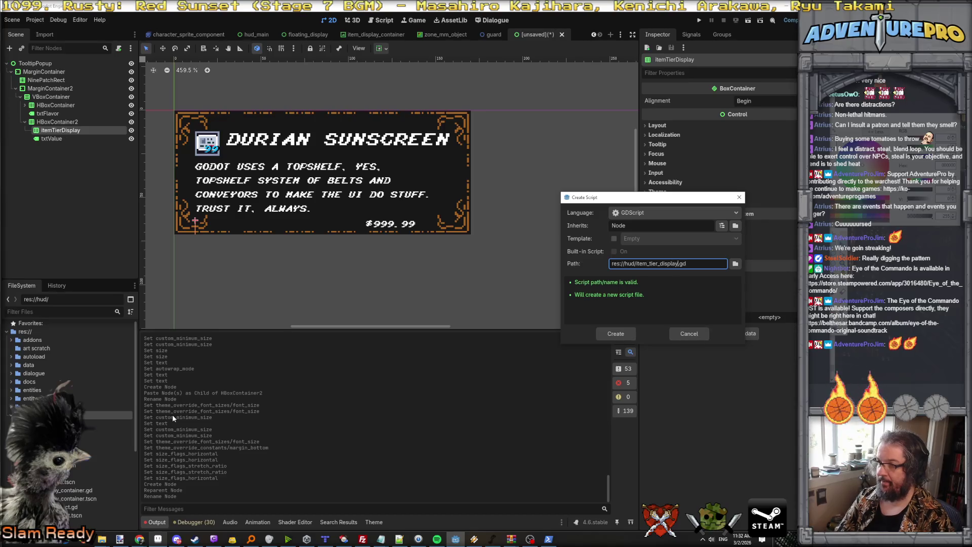
pyautogui.press('Return')
pyautogui.scroll(-1, 105, 428)
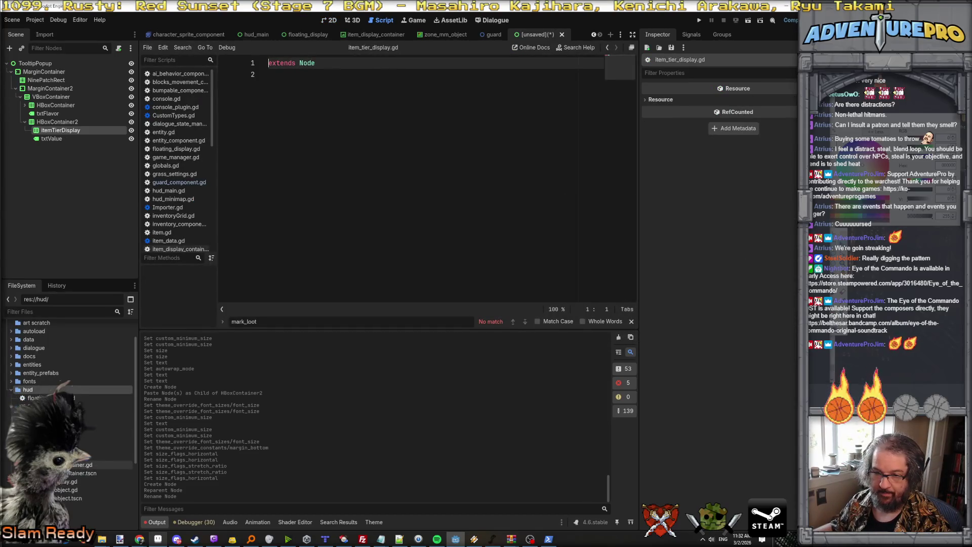
pyautogui.moveTo(63, 484)
pyautogui.mouseDown()
pyautogui.moveTo(61, 251)
pyautogui.moveTo(79, 132)
pyautogui.mouseUp()
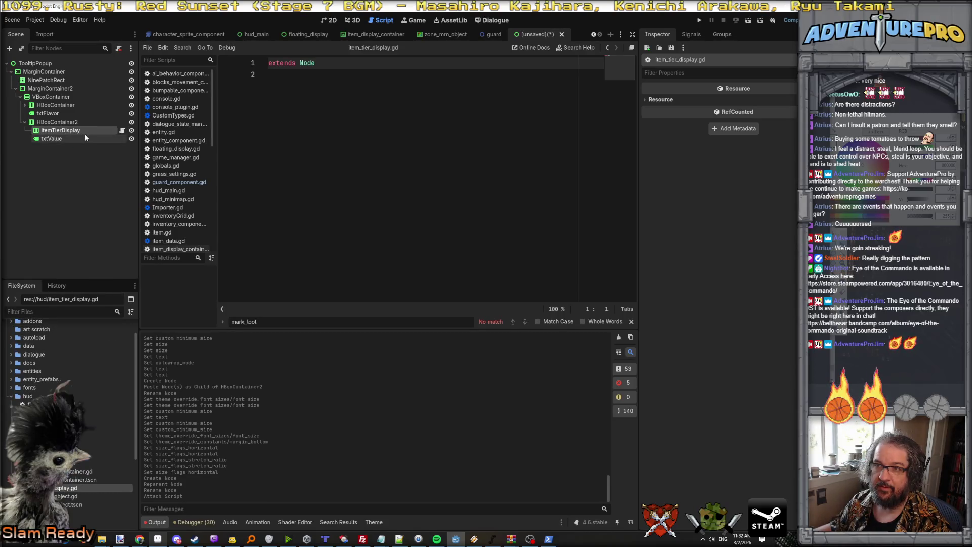
# Change line 1 to 'extends Control' and add blank lines below it
pyautogui.click(341, 63)
pyautogui.hotkey('ctrl', 'shift', 'Left')
pyautogui.write('Control')
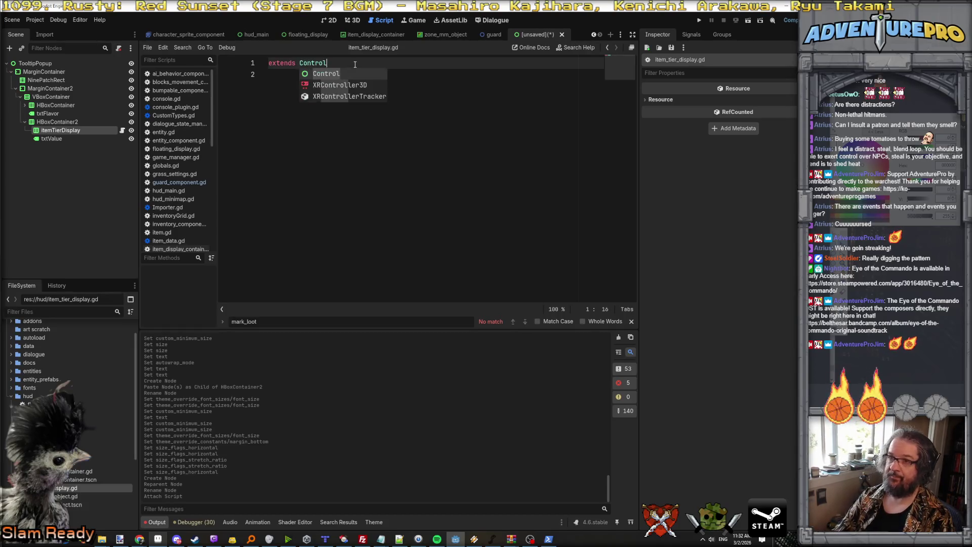
pyautogui.press('Escape')
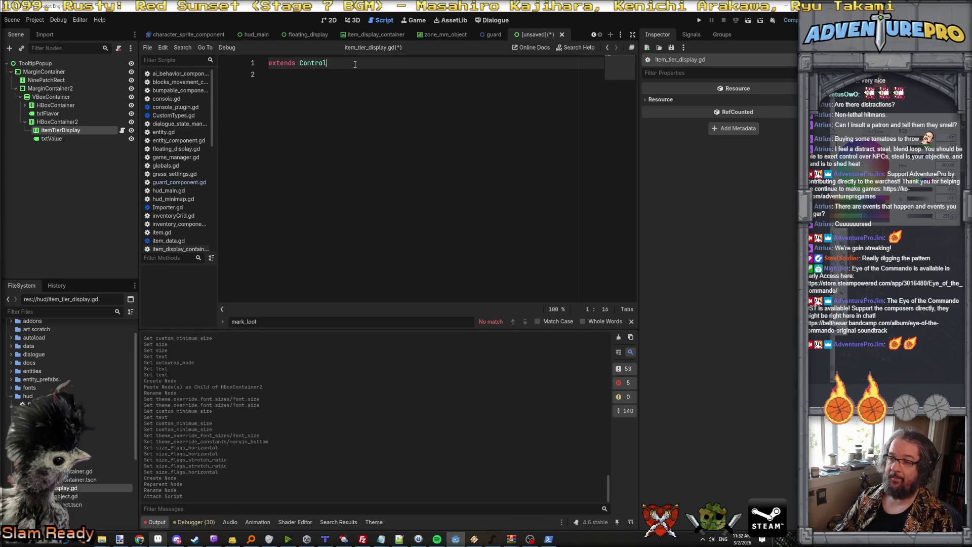
pyautogui.press('Return')
pyautogui.press('Return')
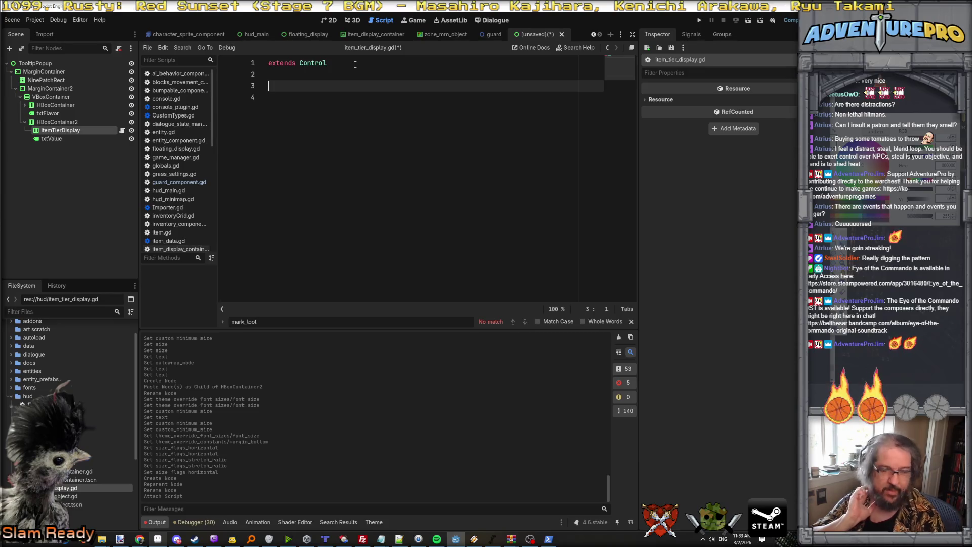
# Declare 'var starSprites : Array[AnimatedSprite2D]' and 'var tier : int;'
pyautogui.write('v')
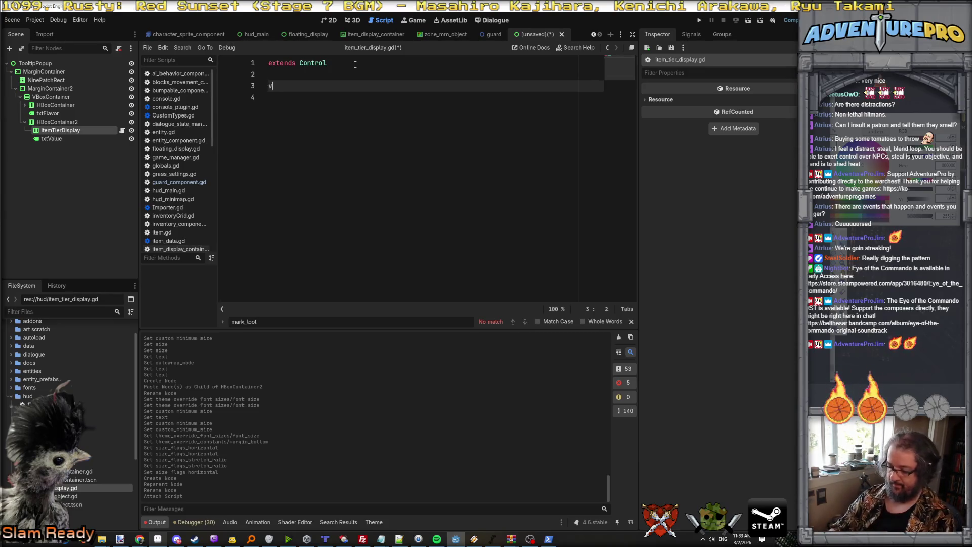
pyautogui.write('ar stars')
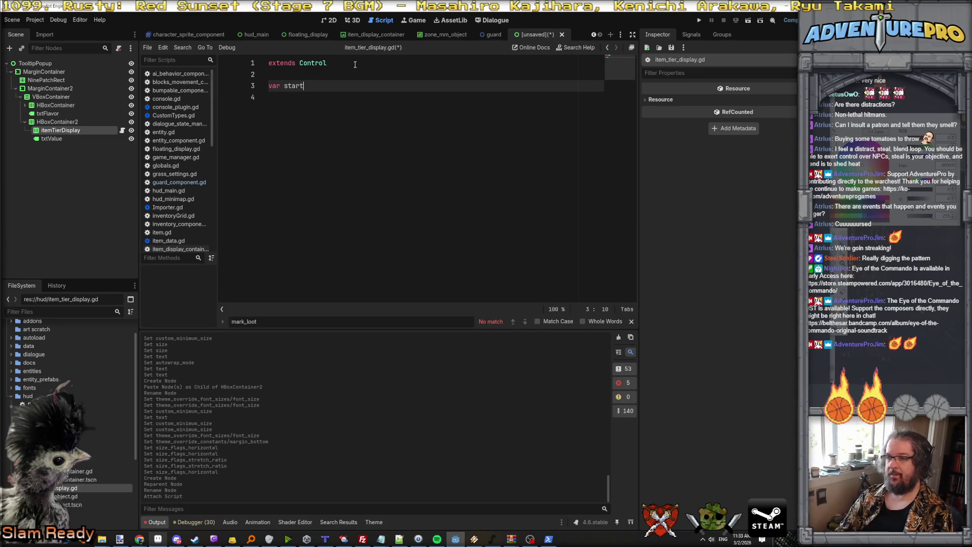
pyautogui.press('BackSpace')
pyautogui.write('Srpi')
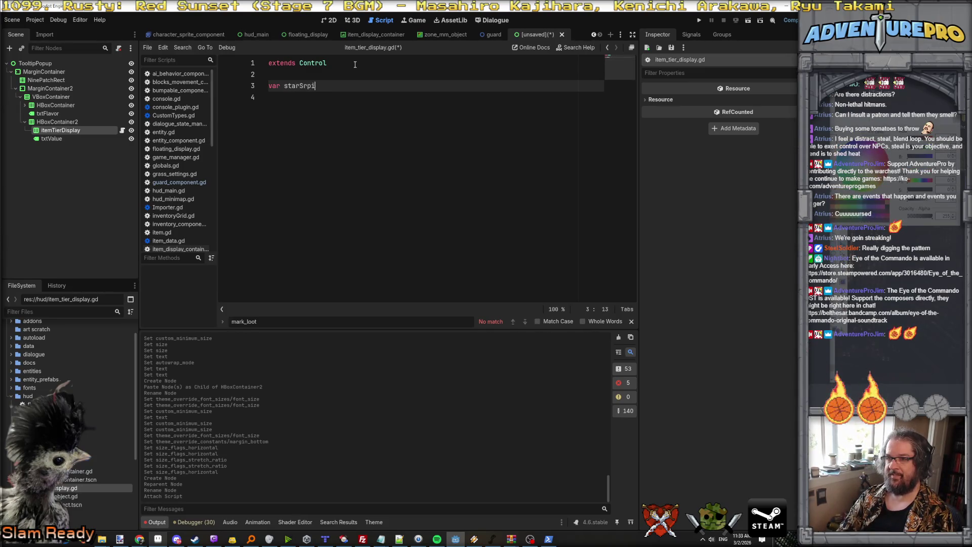
pyautogui.press('BackSpace')
pyautogui.press('BackSpace')
pyautogui.press('BackSpace')
pyautogui.write('prites ')
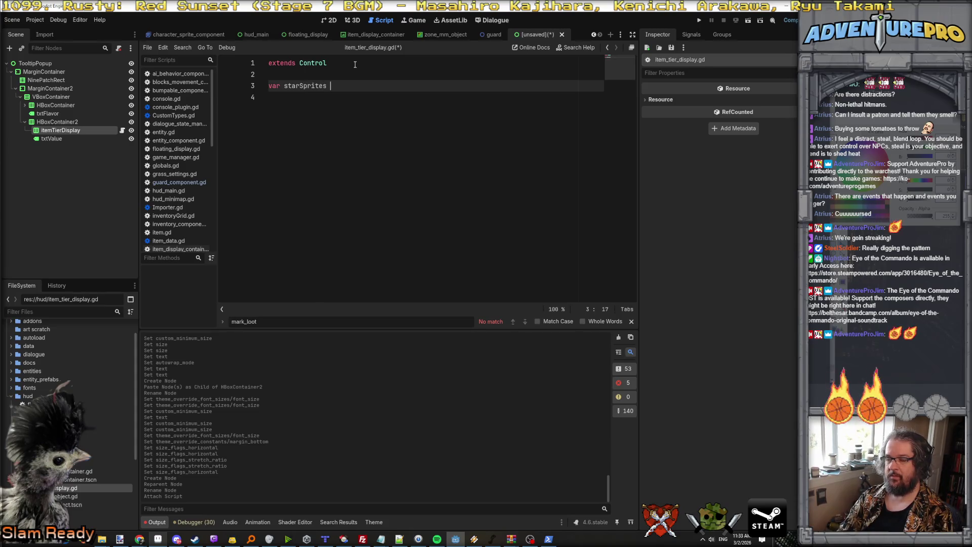
pyautogui.write(': Arra')
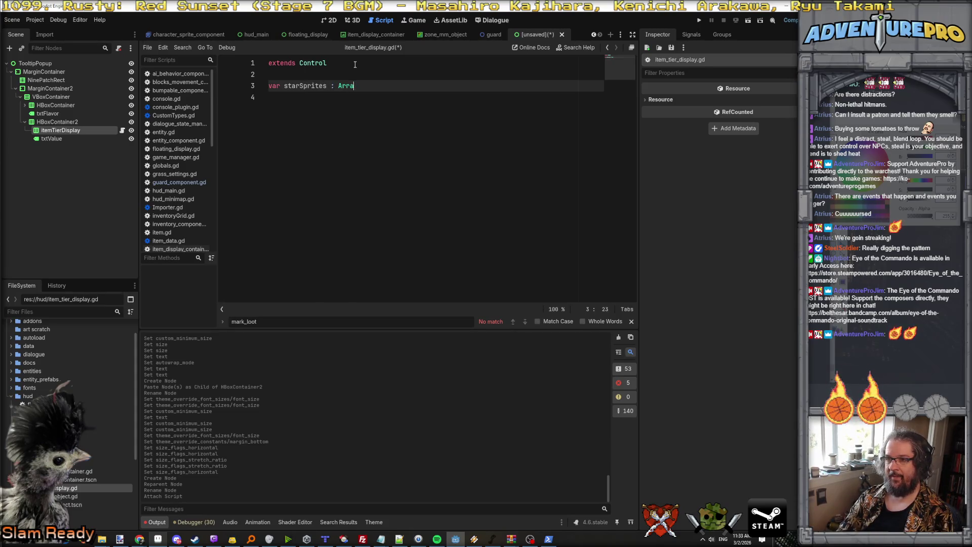
pyautogui.write('y[AnimatedSp')
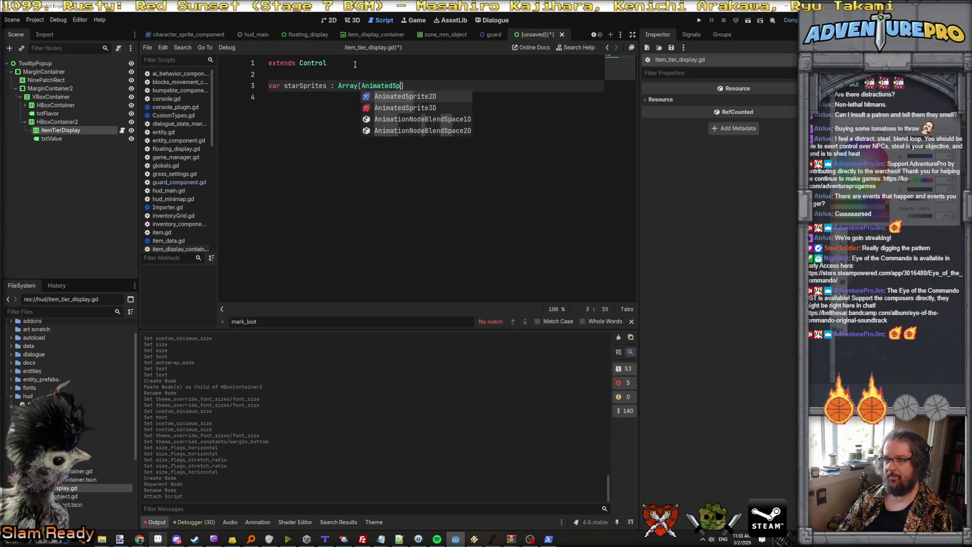
pyautogui.press('Return')
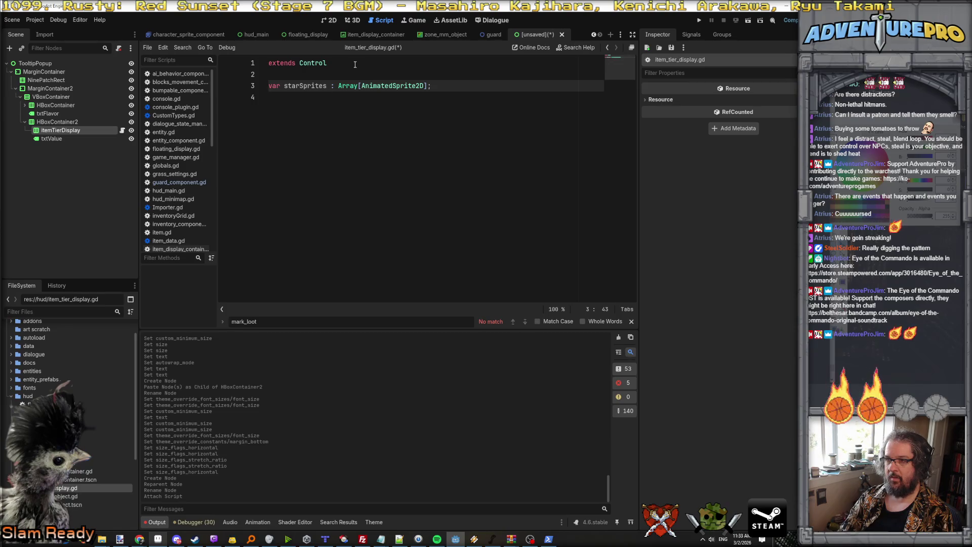
pyautogui.press('Return')
pyautogui.press('Return')
pyautogui.write('v')
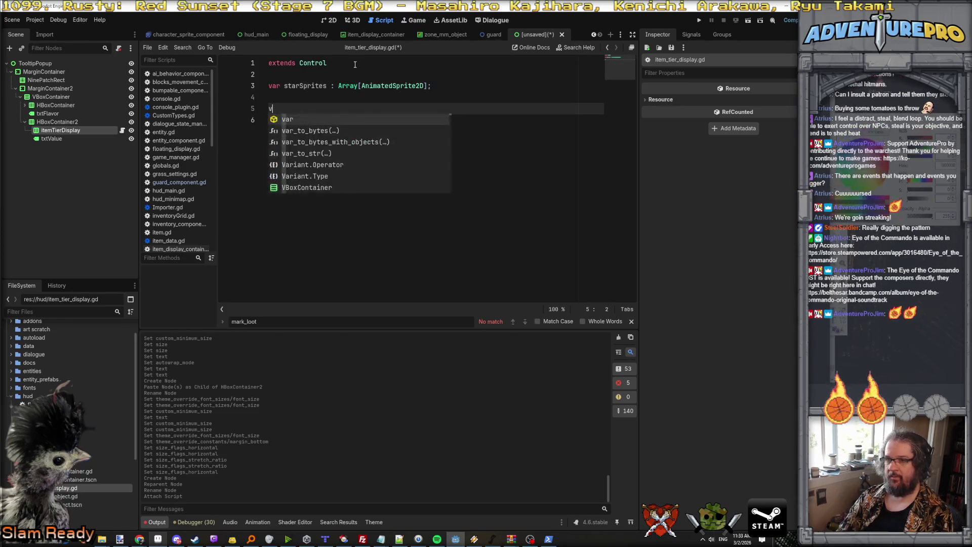
pyautogui.write('ar tier : int;')
pyautogui.press('Return')
pyautogui.press('Return')
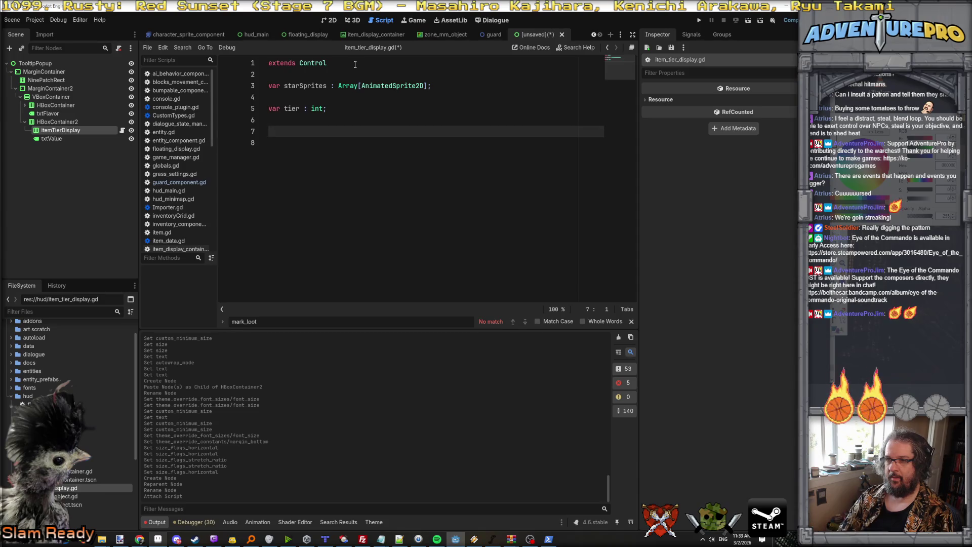
# Begin the function signature 'func setItemTier(newTier: int)'
pyautogui.write('voi')
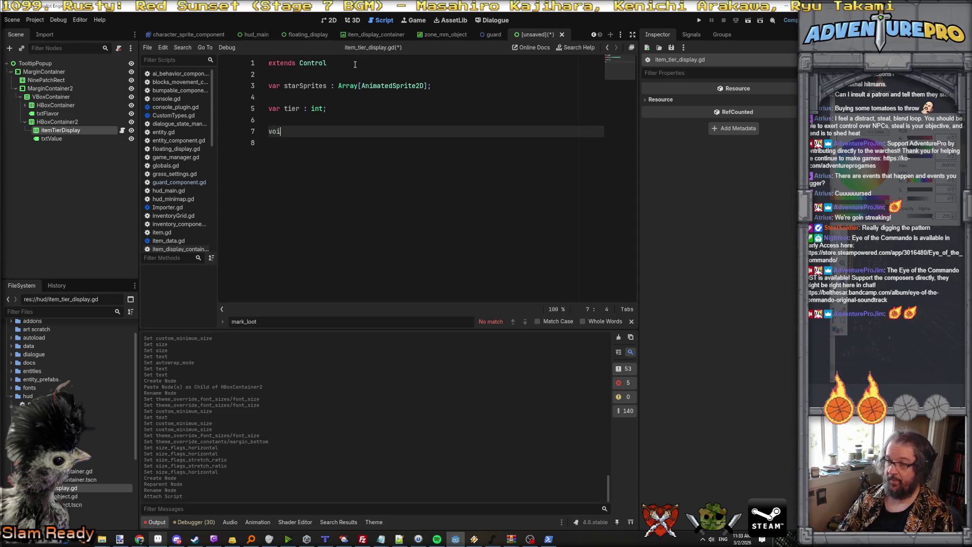
pyautogui.write('d setItemT')
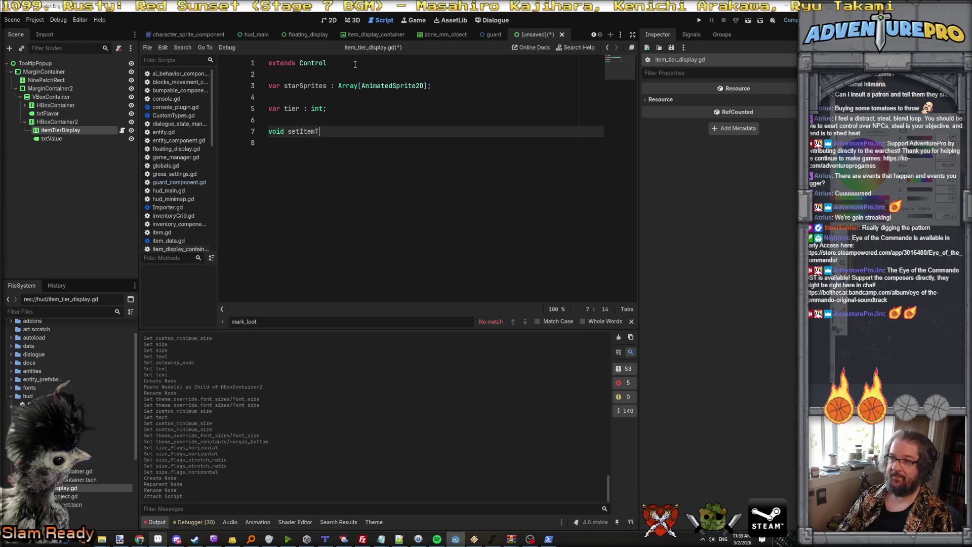
pyautogui.write('ier(newTier in')
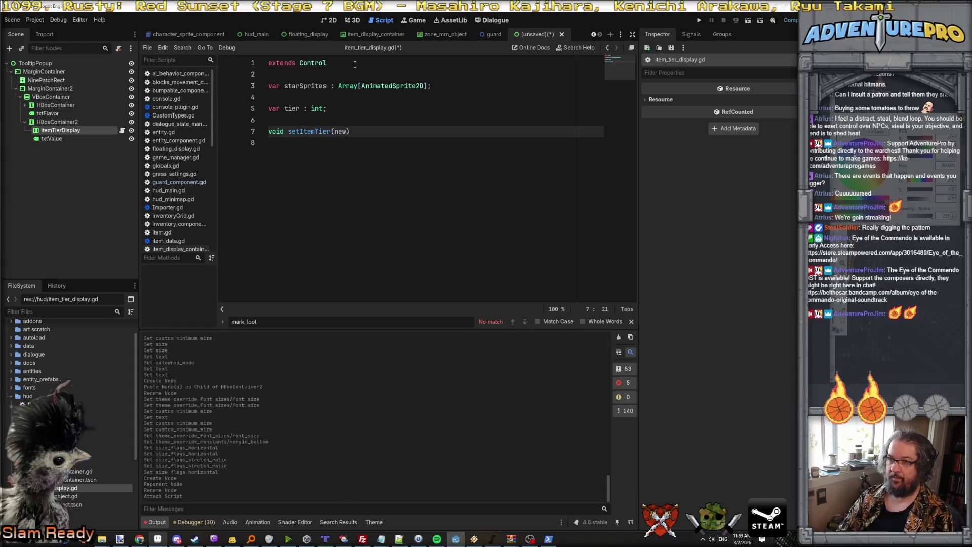
pyautogui.press('BackSpace')
pyautogui.press('BackSpace')
pyautogui.press('BackSpace')
pyautogui.write(': int')
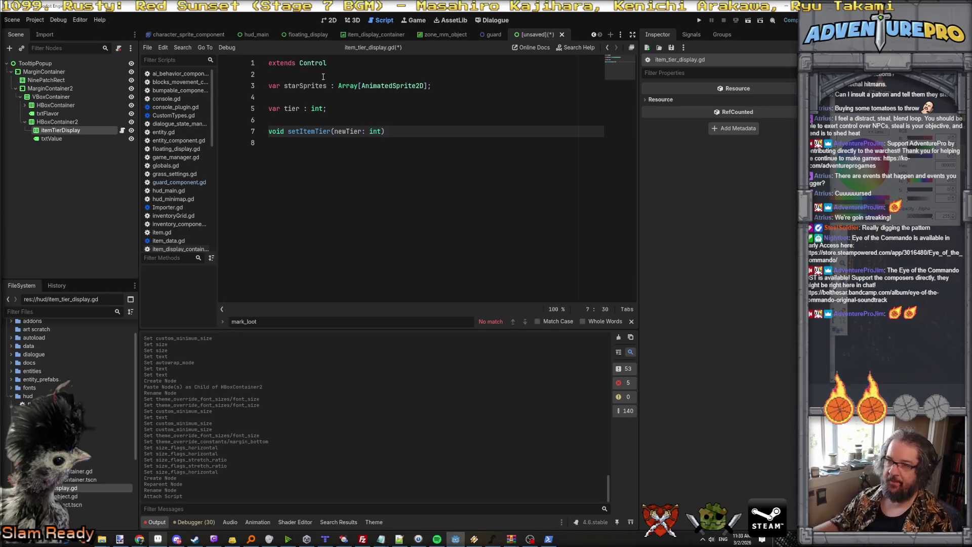
pyautogui.doubleClick(282, 131)
pyautogui.write('func')
pyautogui.press('End')
# Finish the signature with '-> void:' and assign 'tier = newTier;' in the body
pyautogui.write('> void')
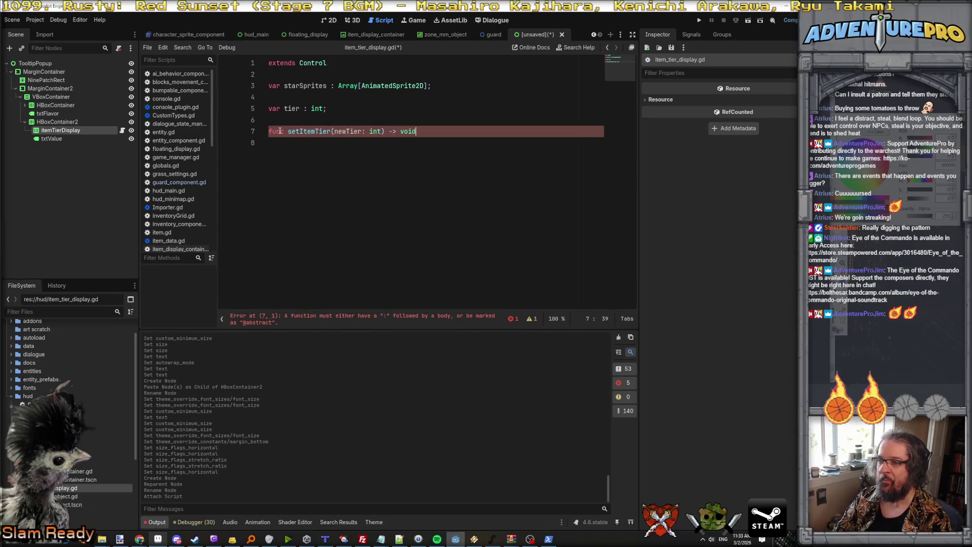
pyautogui.write(':')
pyautogui.press('Return')
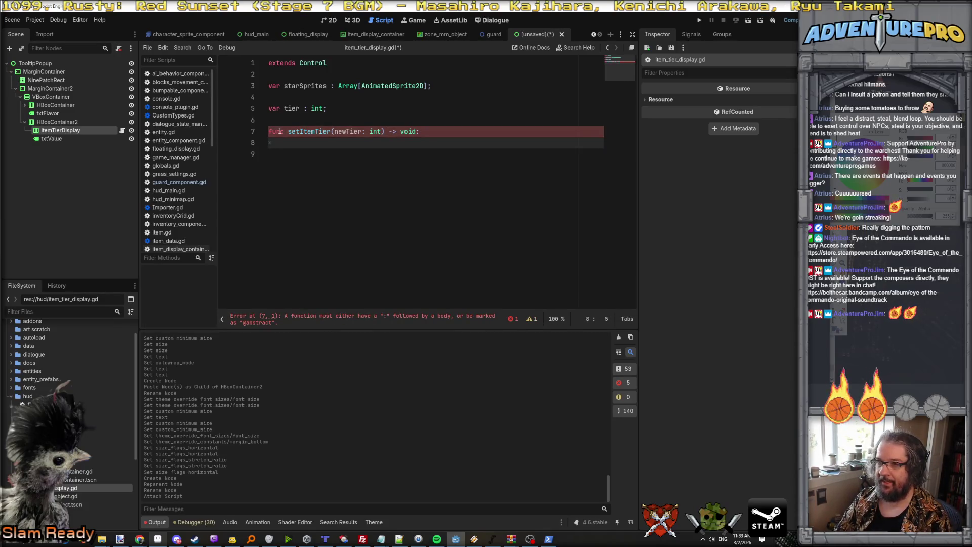
pyautogui.write('tier = newTi')
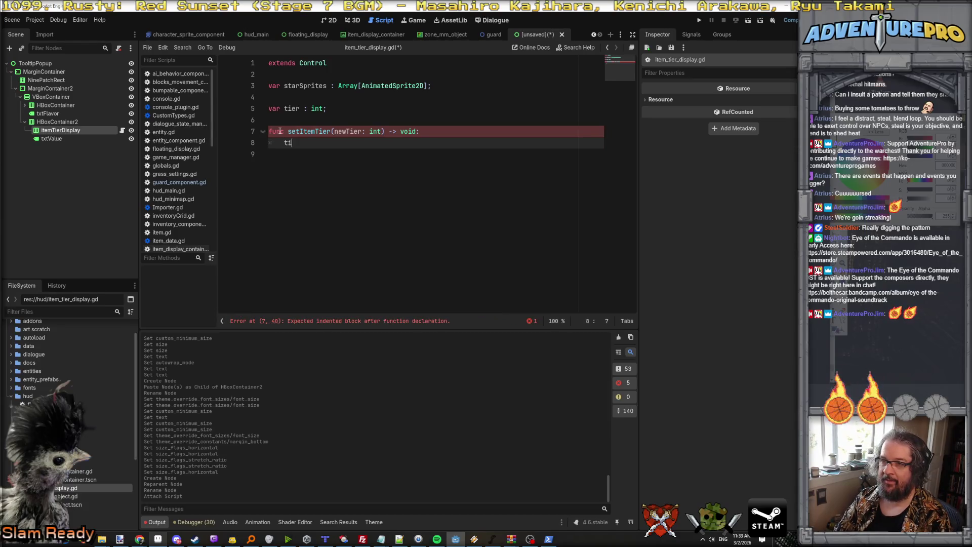
pyautogui.press('Return')
pyautogui.write(';')
pyautogui.press('Return')
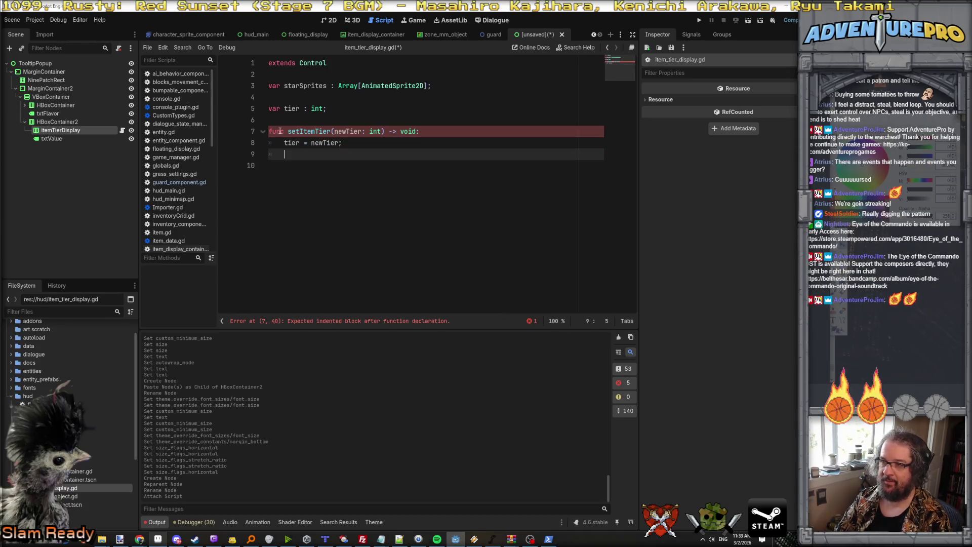
# Start the loop header 'for( idx in starSprites)'
pyautogui.write('fo')
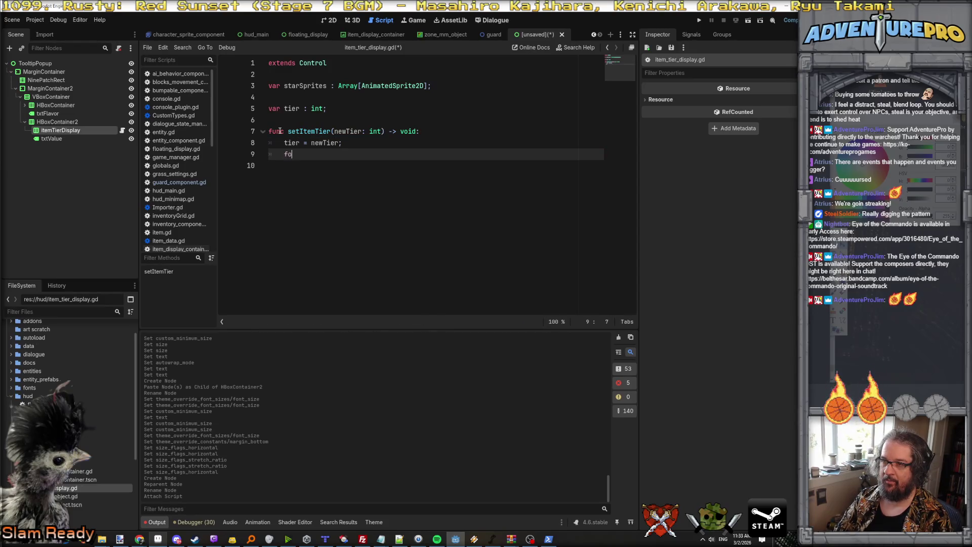
pyautogui.write('r(')
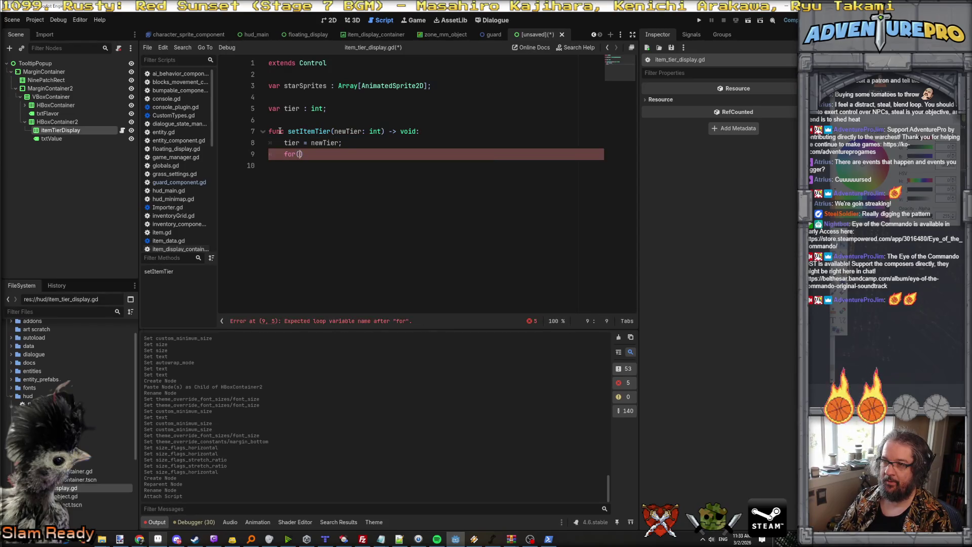
pyautogui.write('int t')
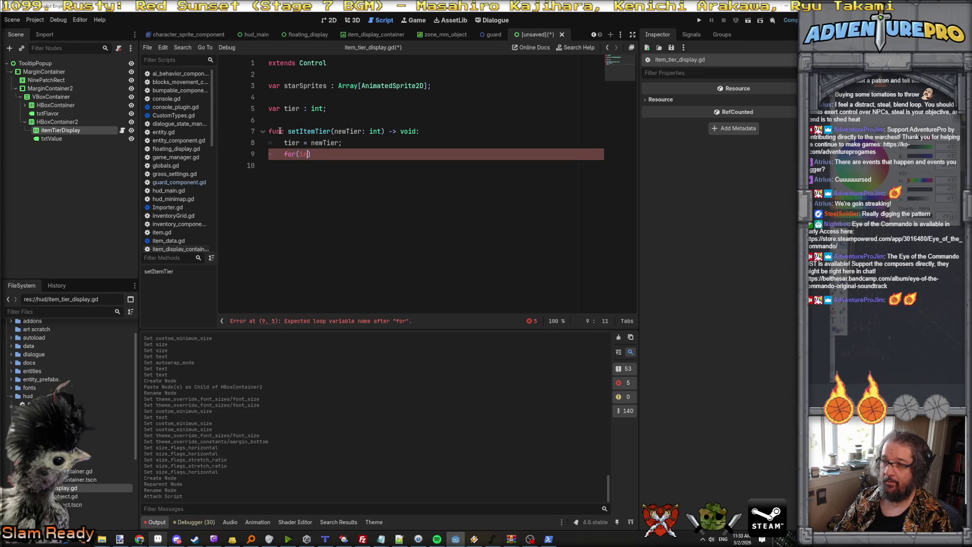
pyautogui.press('BackSpace')
pyautogui.press('BackSpace')
pyautogui.press('BackSpace')
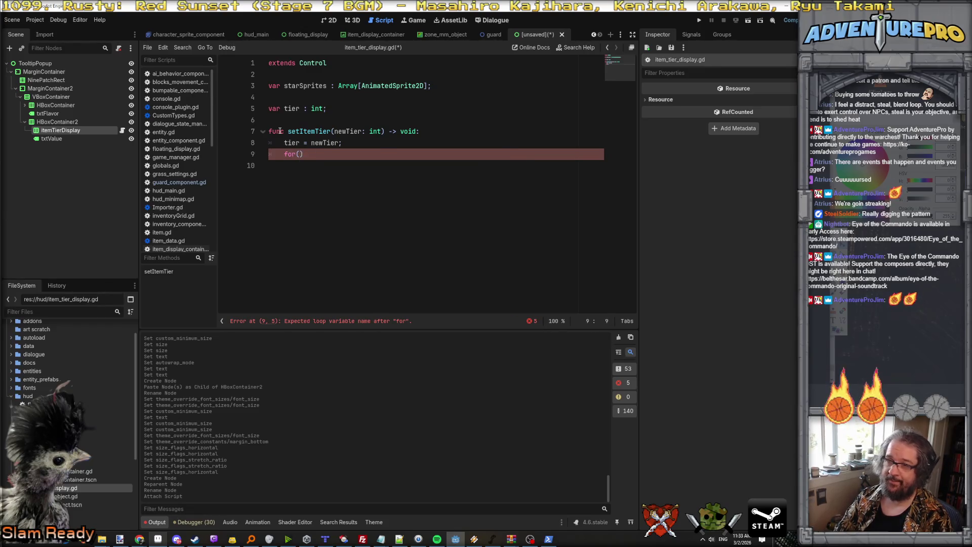
pyautogui.write('idx in ')
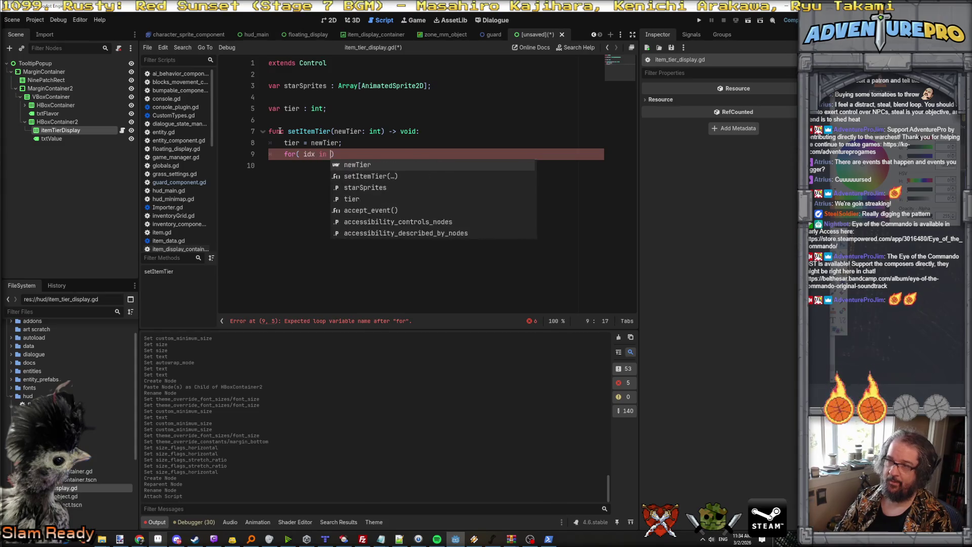
pyautogui.write('star')
pyautogui.press('Return')
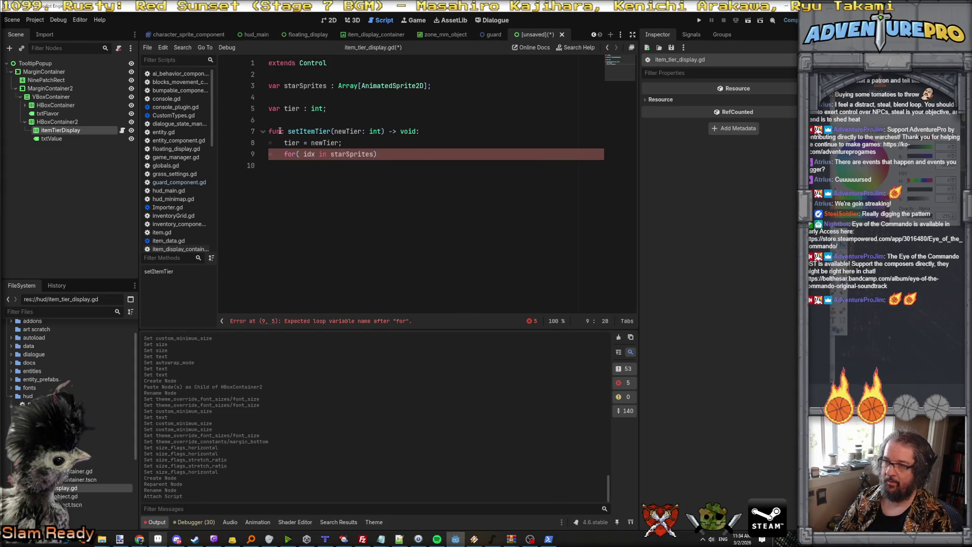
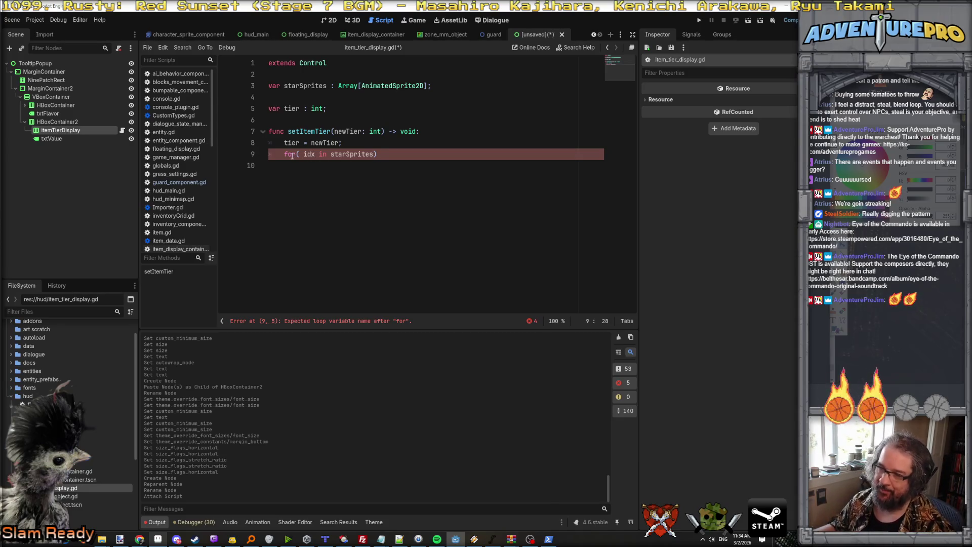
# Rewrite the malformed line 9 loop clause as 'idx in starSprites.count():'
pyautogui.moveTo(296, 154); pyautogui.dragTo(447, 150)
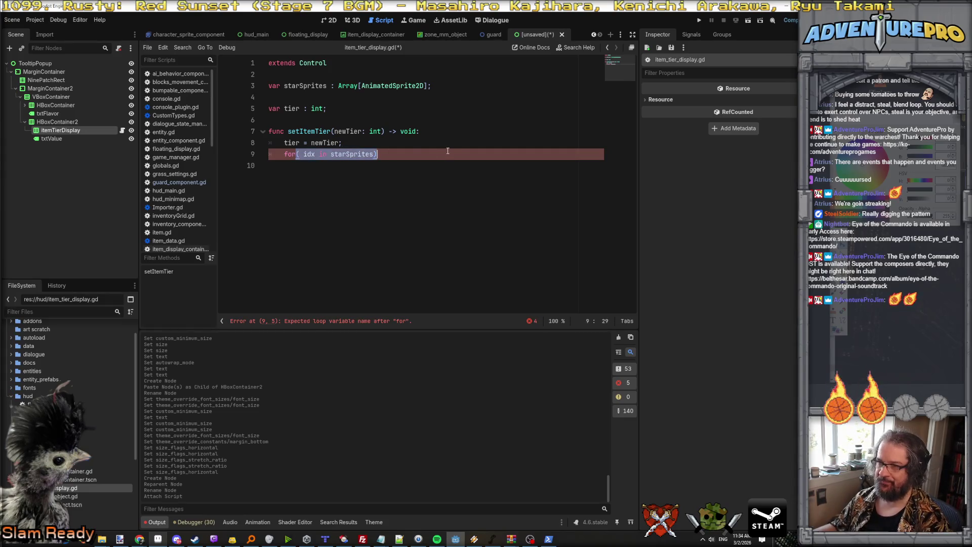
pyautogui.write('idx ')
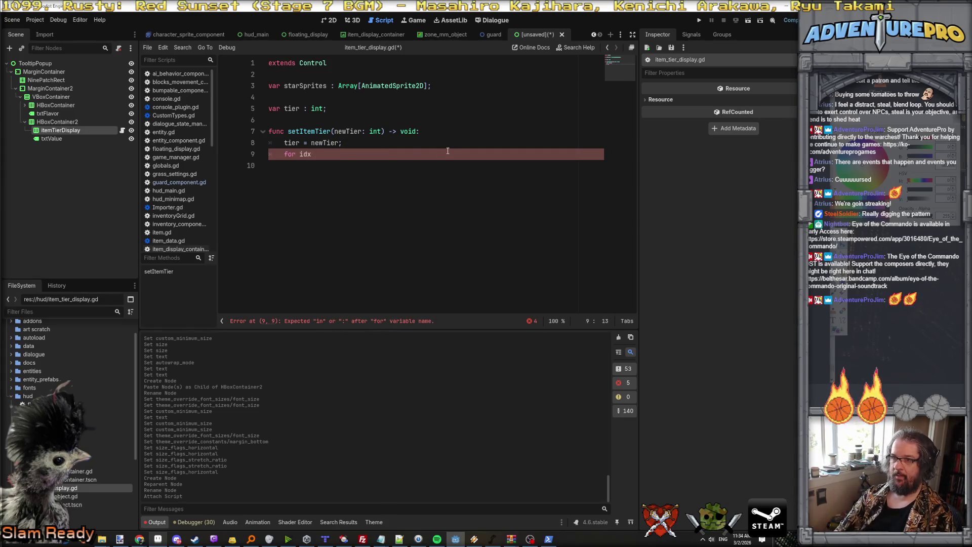
pyautogui.write('in st')
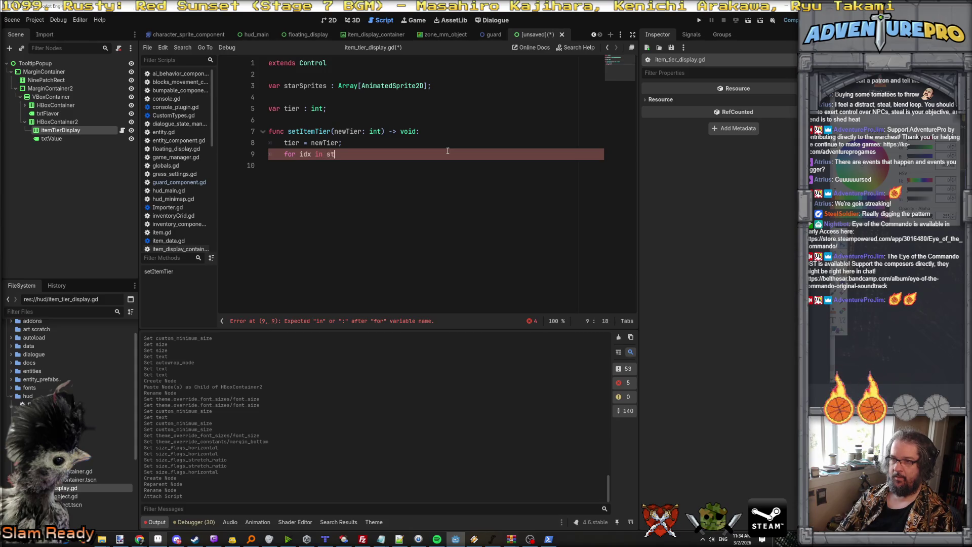
pyautogui.write('arSprites.')
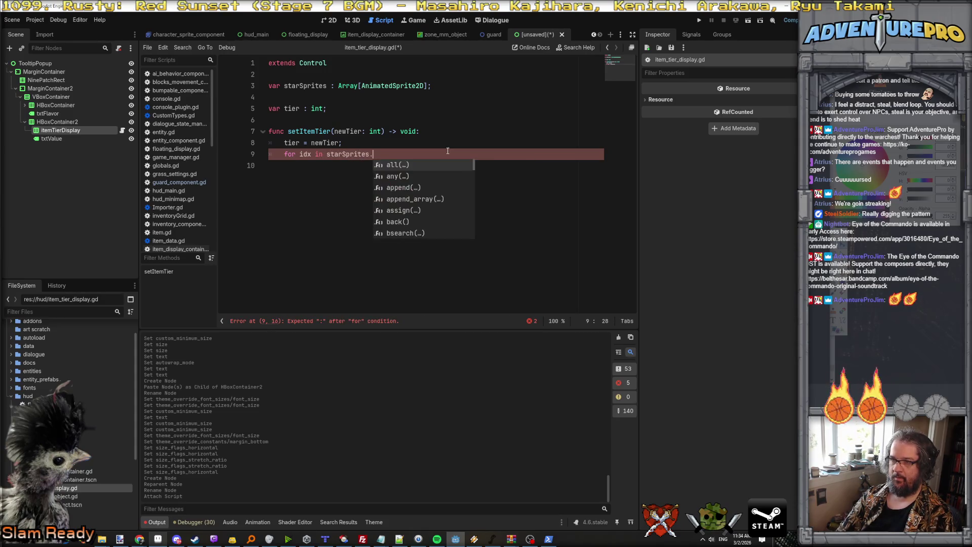
pyautogui.write('count(')
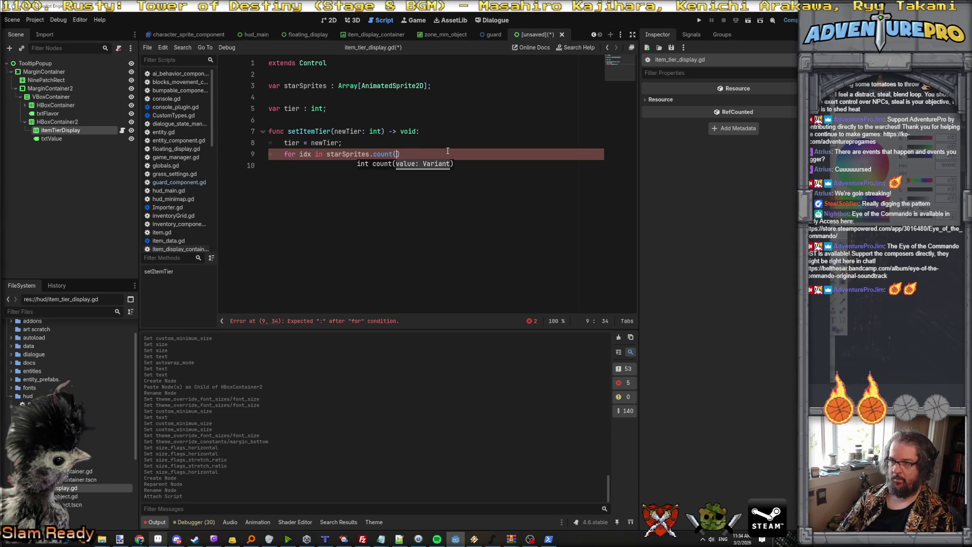
pyautogui.write('):')
pyautogui.press('Return')
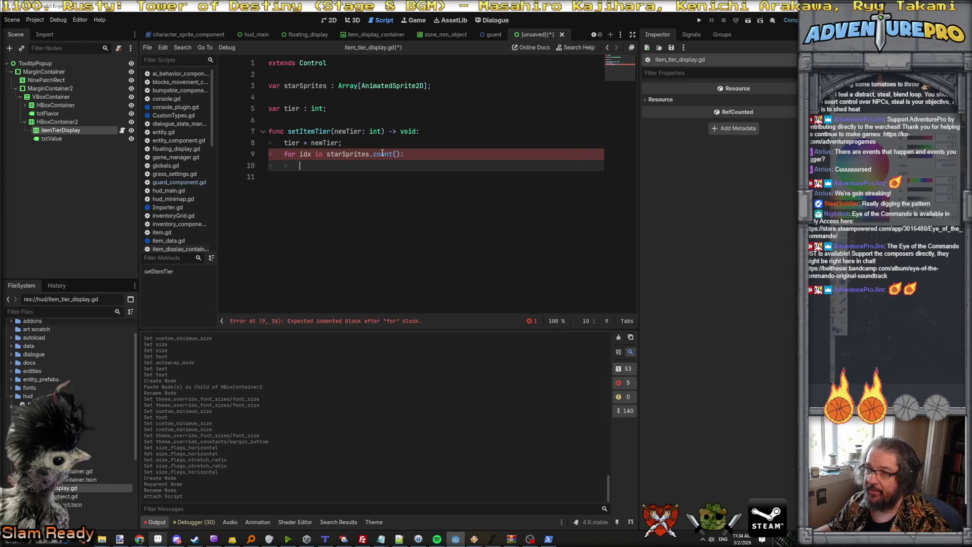
# Change count() to size() and add 'if idx <= tier:' inside the loop
pyautogui.moveTo(382, 153)
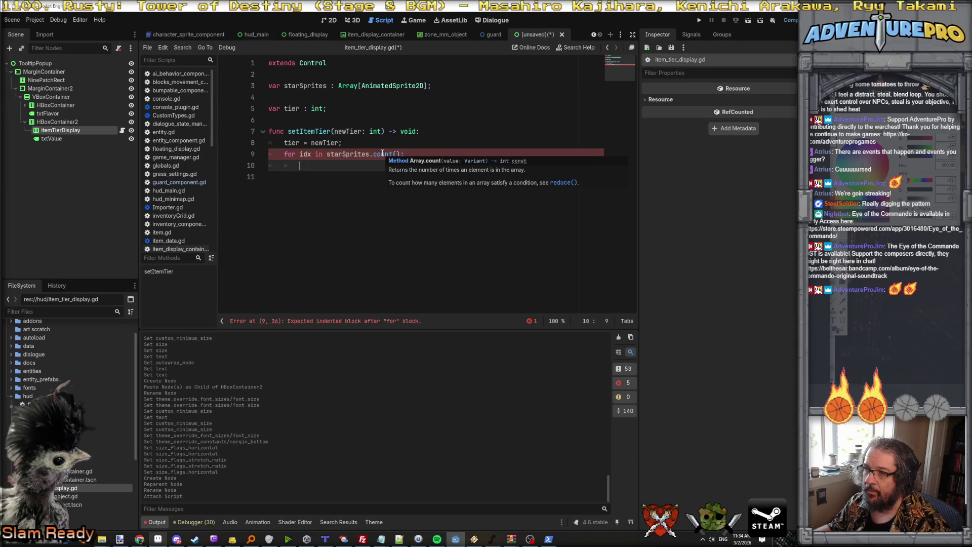
pyautogui.moveTo(373, 153); pyautogui.dragTo(416, 153)
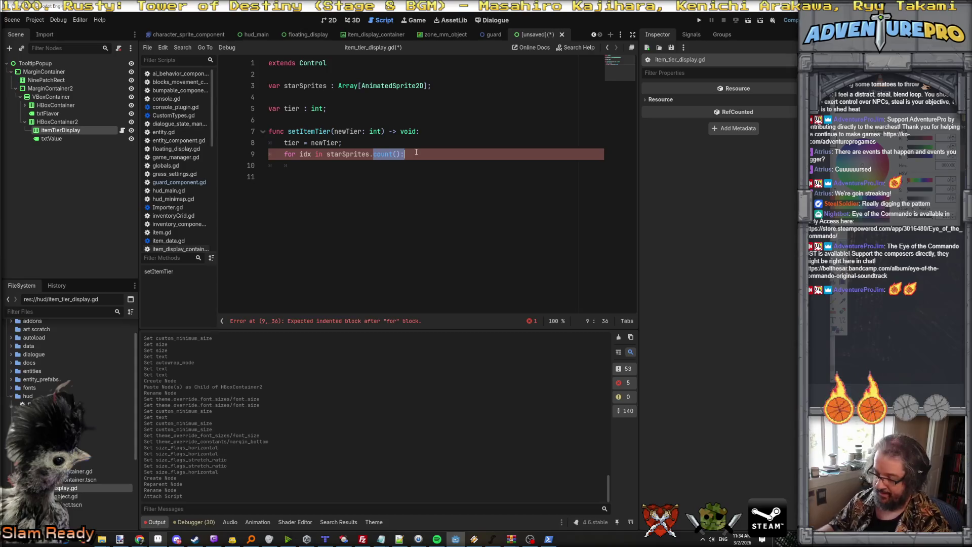
pyautogui.write('n')
pyautogui.press('BackSpace')
pyautogui.press('Escape')
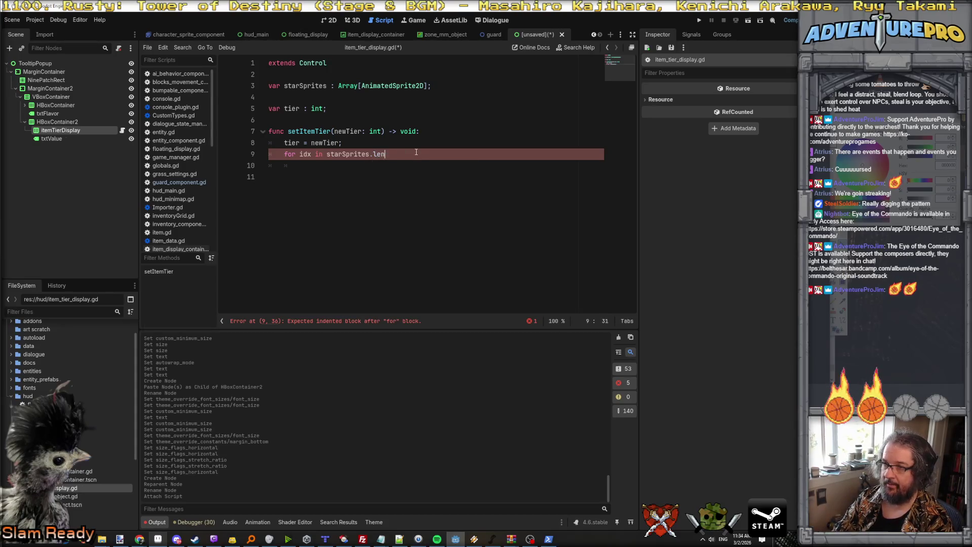
pyautogui.write('size():')
pyautogui.press('Return')
pyautogui.write('if idx <= tier:')
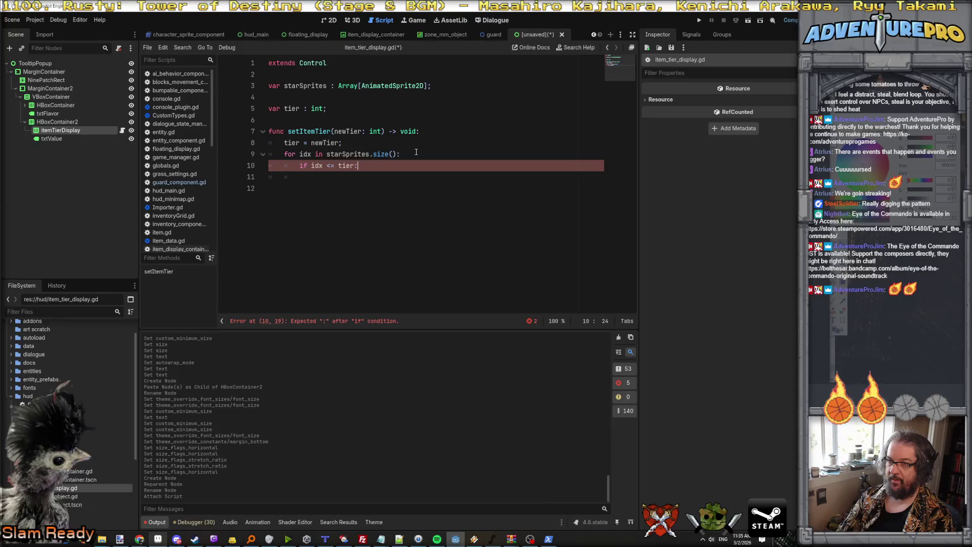
pyautogui.press('Return')
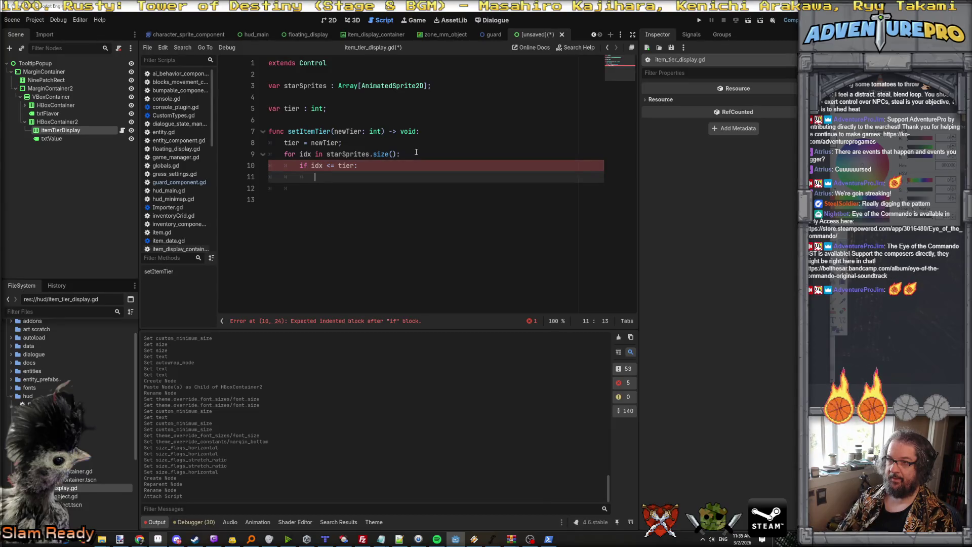
# Set starSprites[idx].animation to "on" inside the if block
pyautogui.write('starSprite')
pyautogui.press('Return')
pyautogui.write('dx].a')
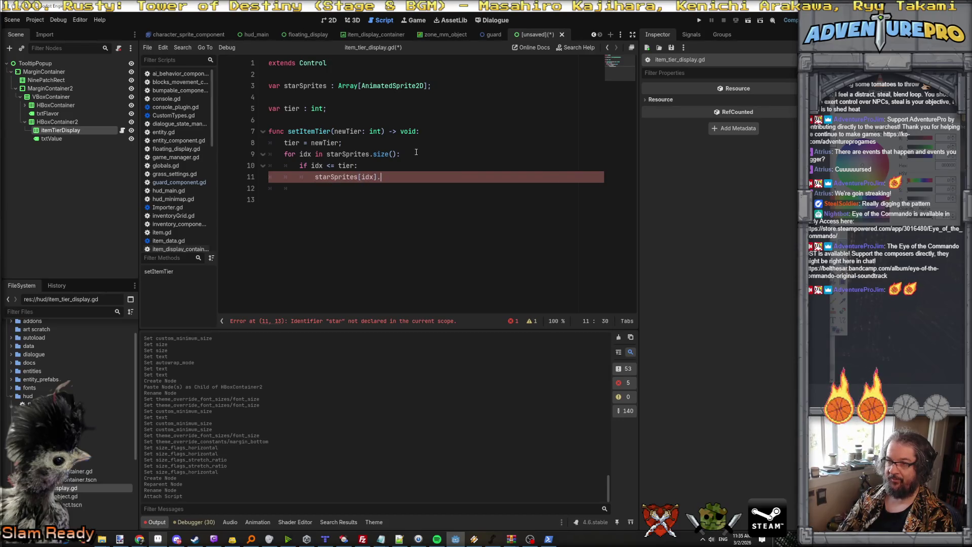
pyautogui.write('animation = "')
pyautogui.press('Return')
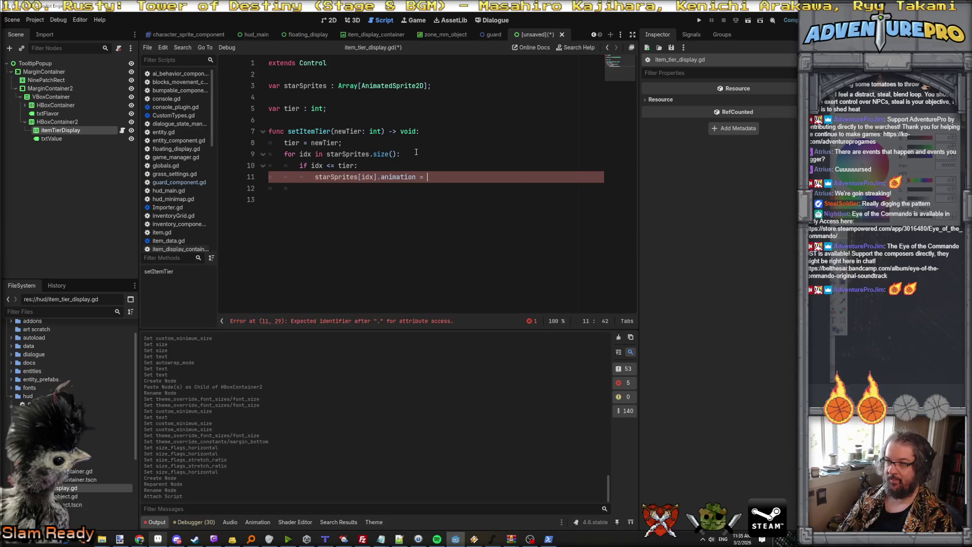
pyautogui.write('"on";')
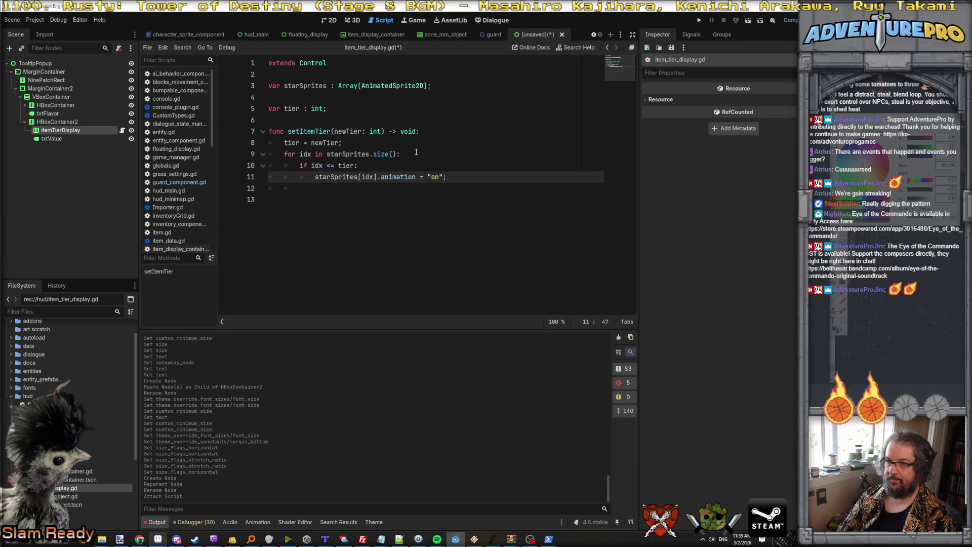
pyautogui.press('Return')
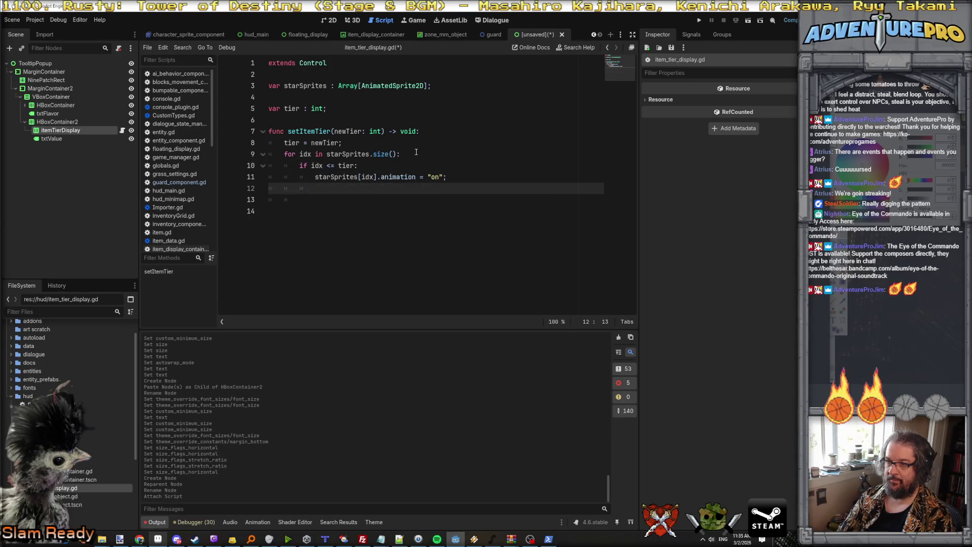
# Add an else branch setting starSprites[idx].animation to "off"
pyautogui.write('else')
pyautogui.press('Return')
pyautogui.write('star')
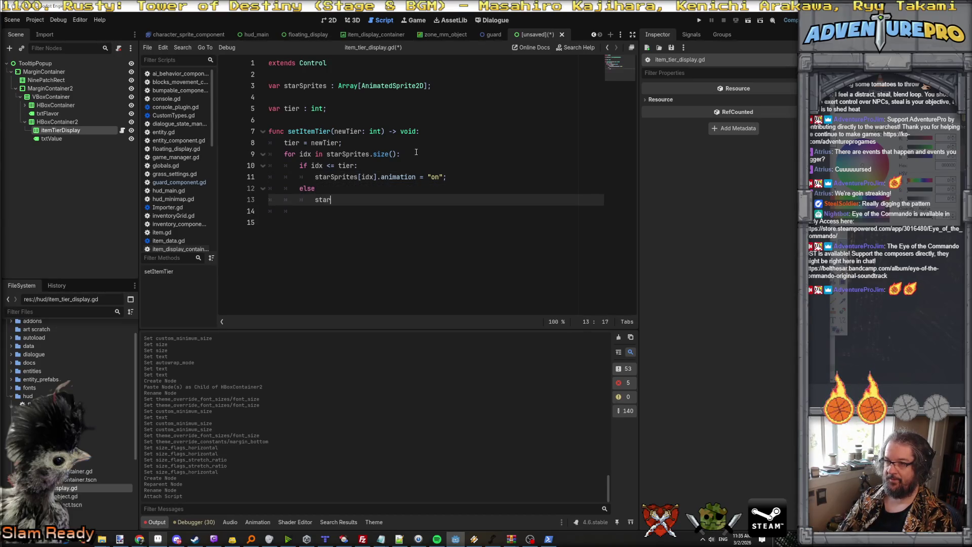
pyautogui.write('Spr')
pyautogui.press('Return')
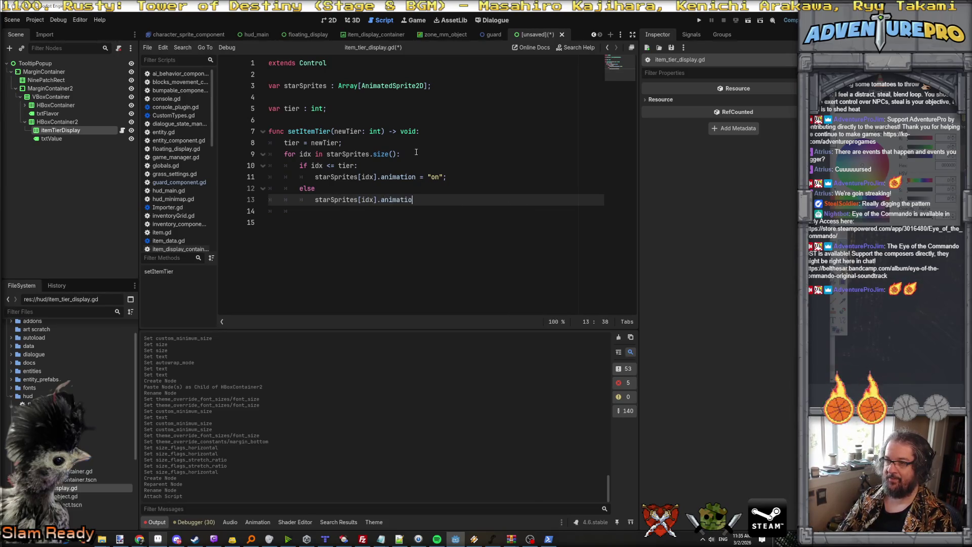
pyautogui.write('n = "off";')
pyautogui.press('Return')
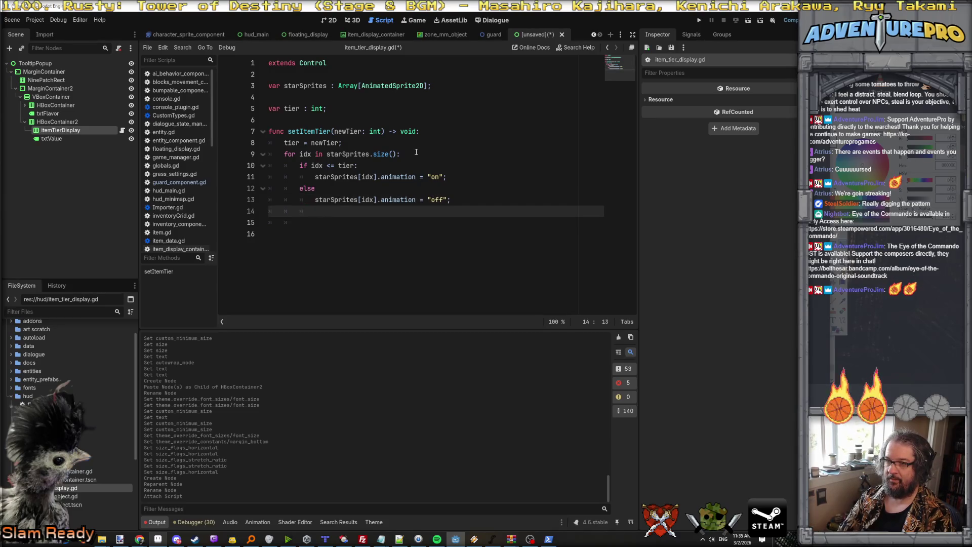
pyautogui.press('Return')
# Add a starSprites[idx].play() call after the if/else
pyautogui.write('starSpri')
pyautogui.press('Return')
pyautogui.write('[')
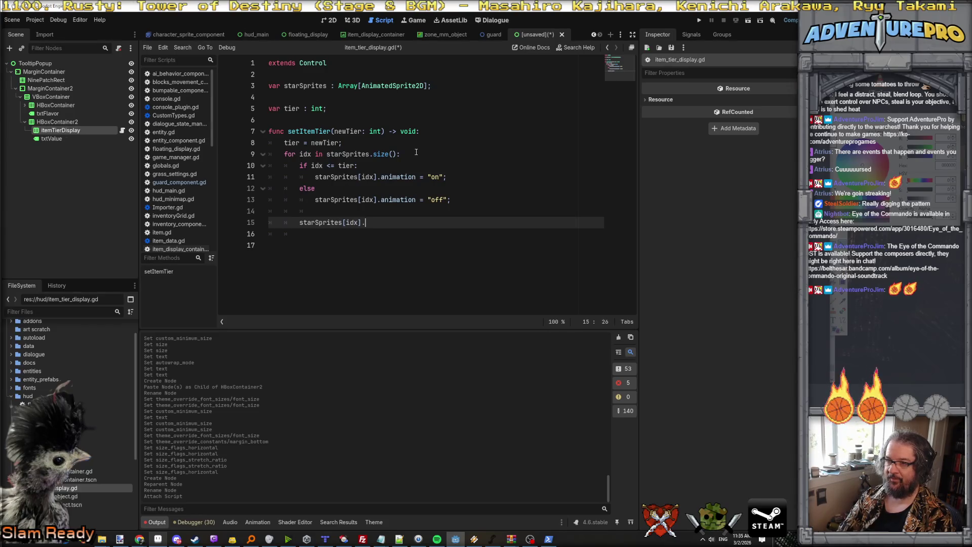
pyautogui.write('pla')
pyautogui.press('Return')
pyautogui.press('End')
pyautogui.write(';')
pyautogui.press('Return')
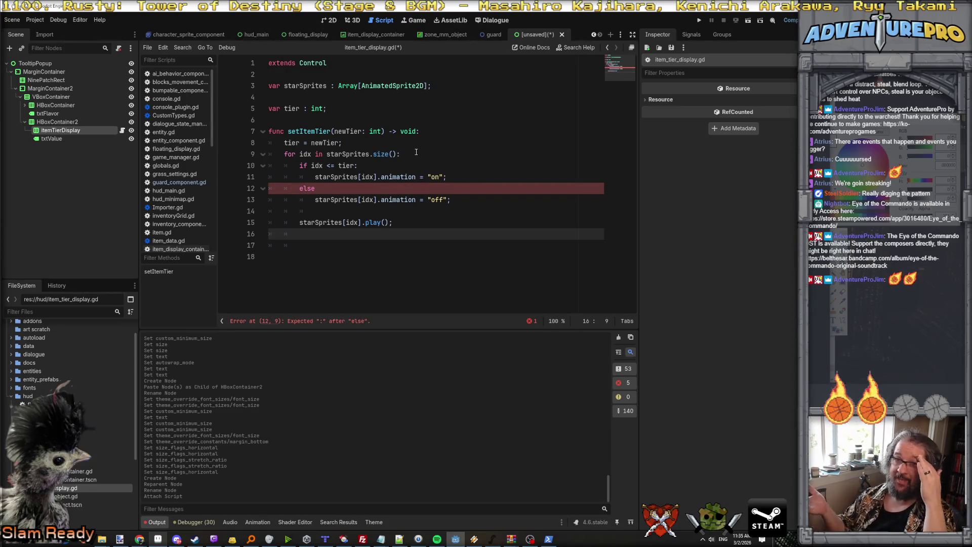
# Add the missing colon after else and cancel the Save Scene As dialog
pyautogui.click(488, 153)
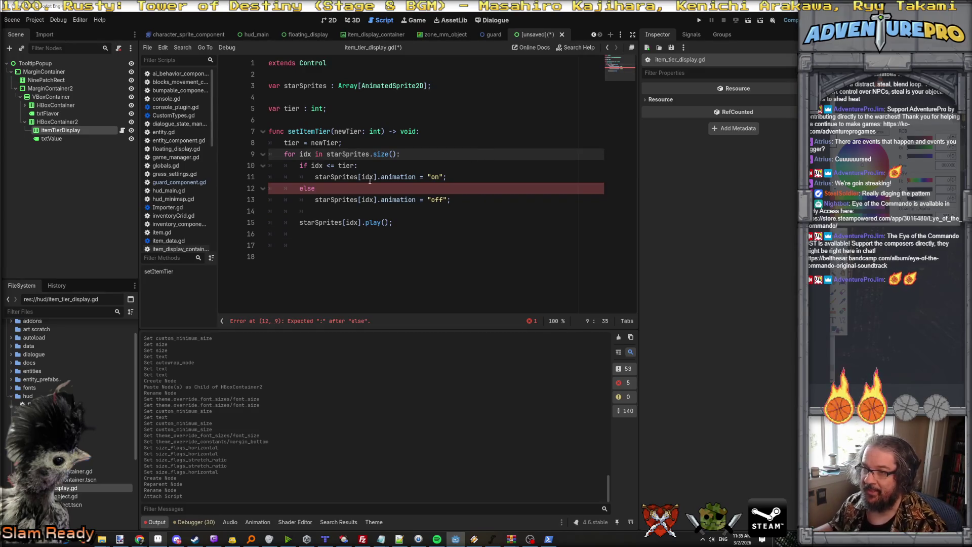
pyautogui.click(342, 190)
pyautogui.write(':')
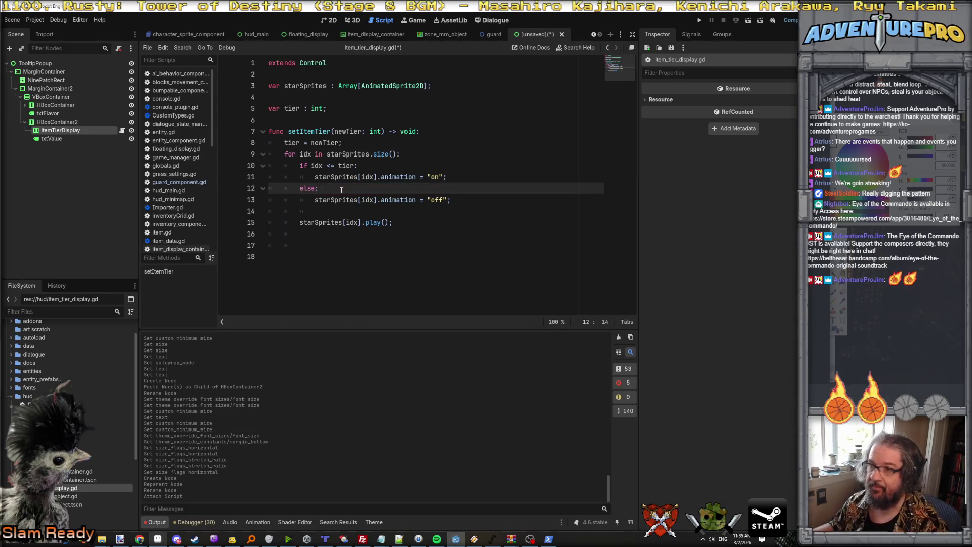
pyautogui.hotkey('ctrl', 's')
pyautogui.click(732, 395)
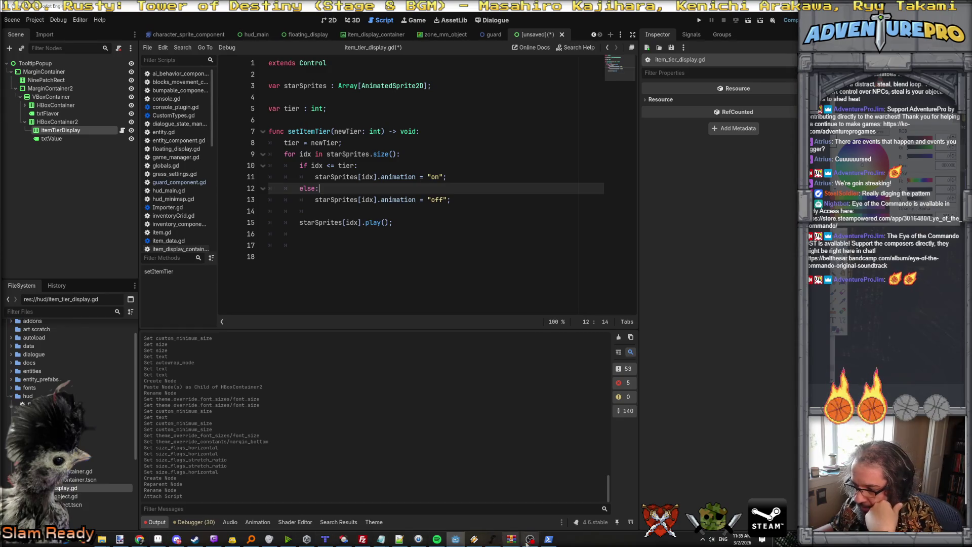
# In Aseprite, select a small area in the 9-slice sprite's bottom-middle cell
pyautogui.click(158, 539)
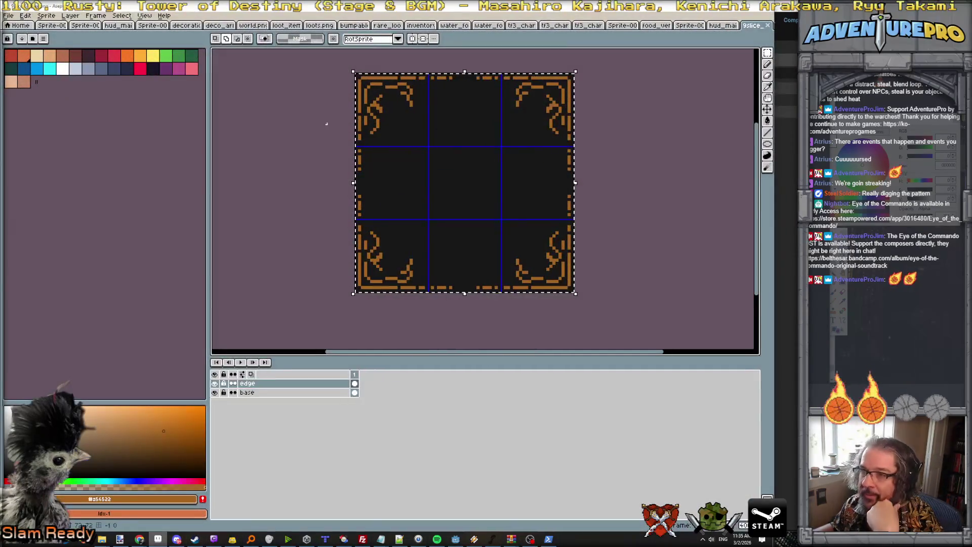
pyautogui.press('m')
pyautogui.scroll(2, 515, 248)
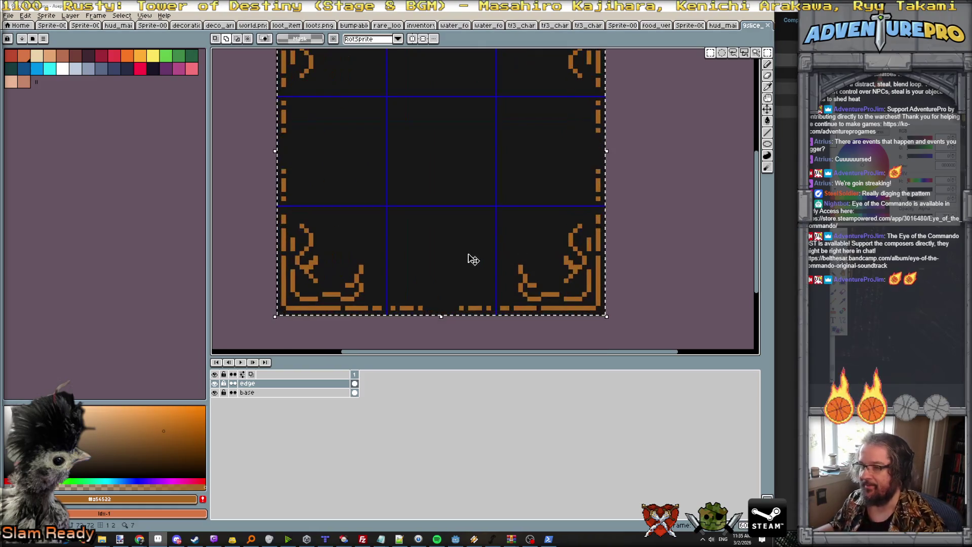
pyautogui.moveTo(402, 249); pyautogui.dragTo(464, 297)
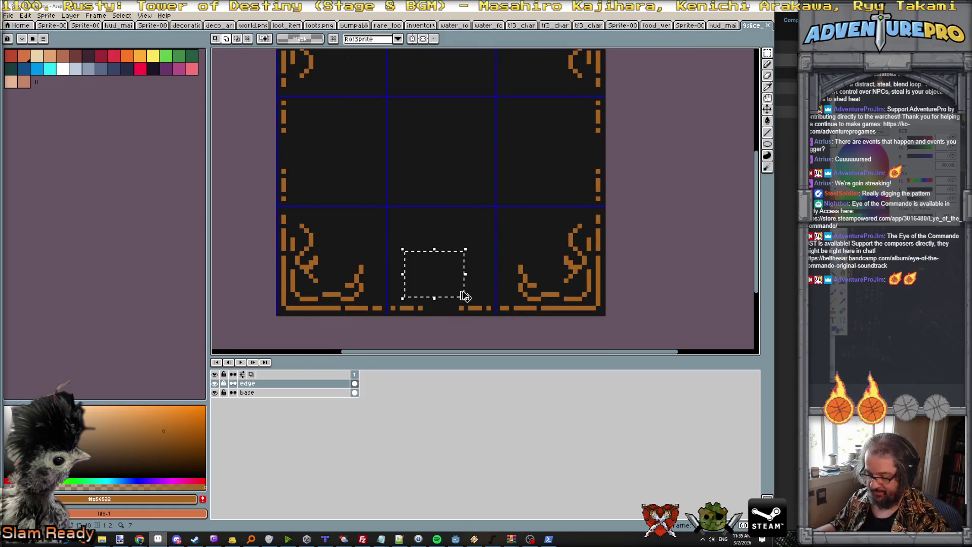
# Create a new 13-pixel sprite and paste the selection into it
pyautogui.click(8, 15)
pyautogui.click(18, 27)
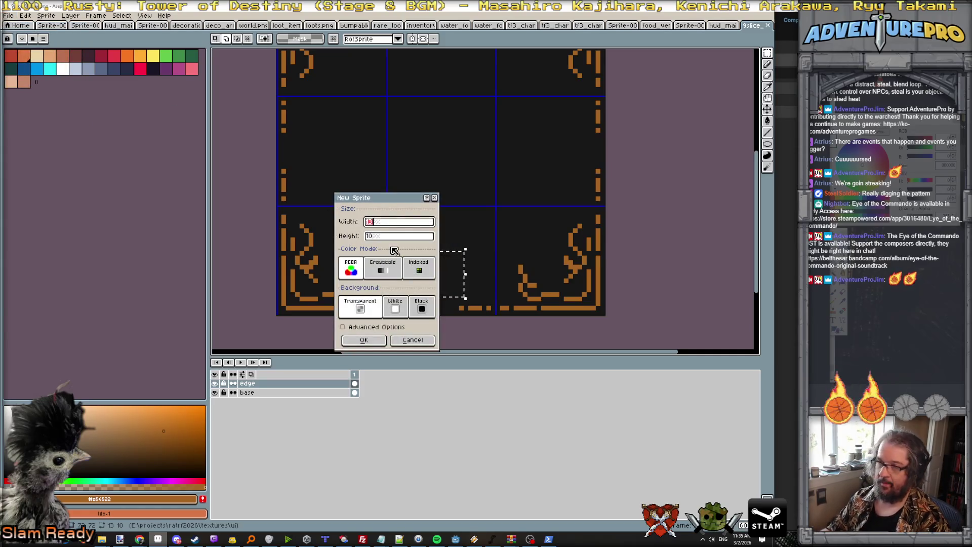
pyautogui.press('Tab')
pyautogui.write('13')
pyautogui.press('Return')
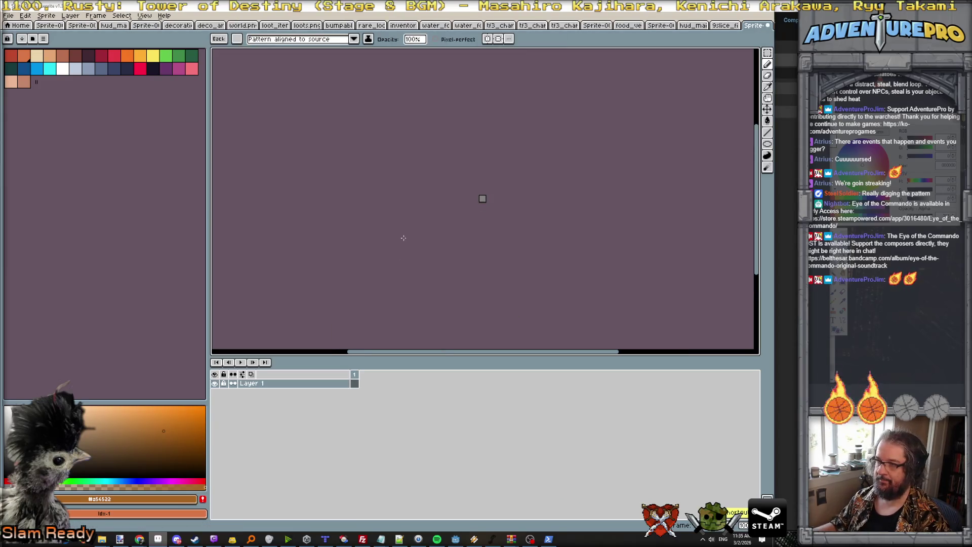
pyautogui.scroll(3, 473, 219)
pyautogui.hotkey('ctrl', 'v')
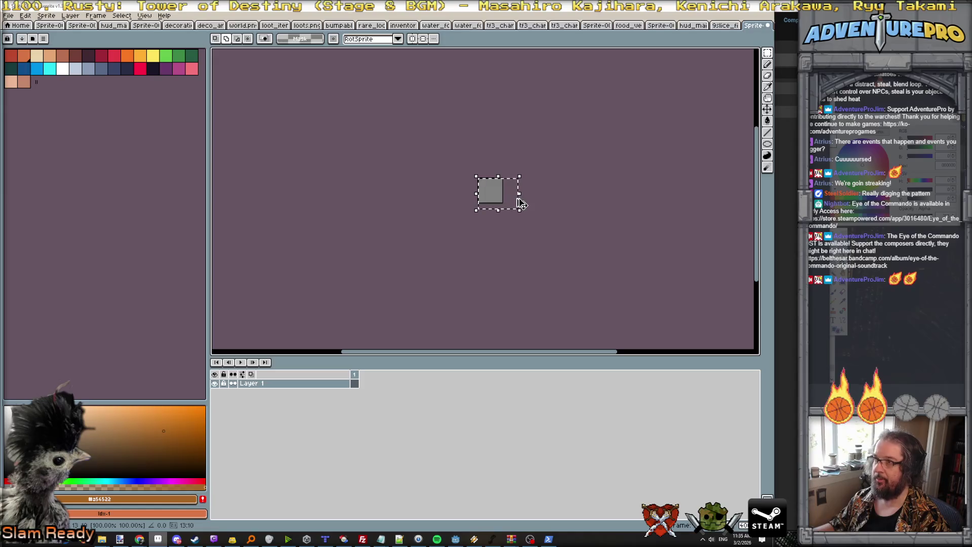
# Copy the frame sprite's base layer and paste it into the new sprite
pyautogui.hotkey('ctrl', 'shift', 'Tab')
pyautogui.click(284, 392)
pyautogui.hotkey('ctrl', 'c')
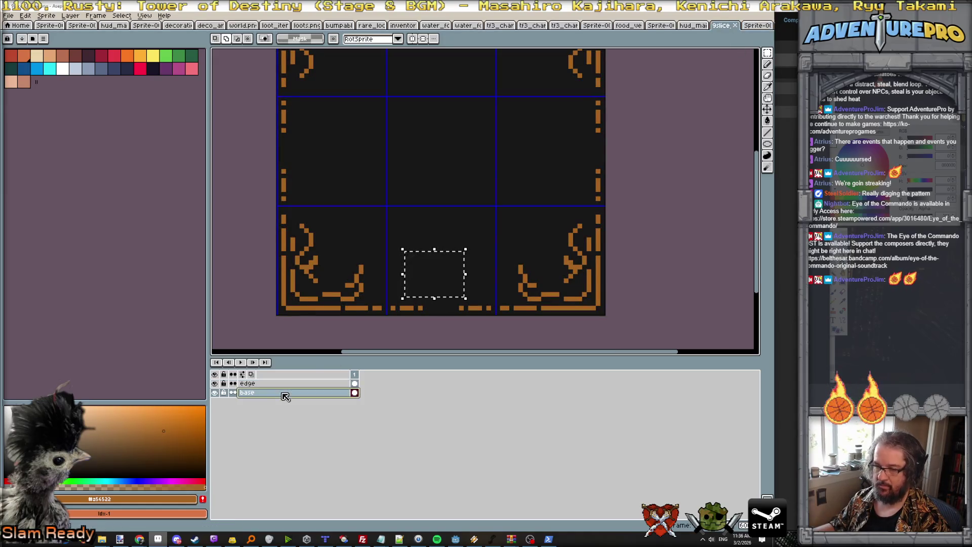
pyautogui.click(757, 26)
pyautogui.hotkey('ctrl', 'v')
pyautogui.scroll(4, 465, 189)
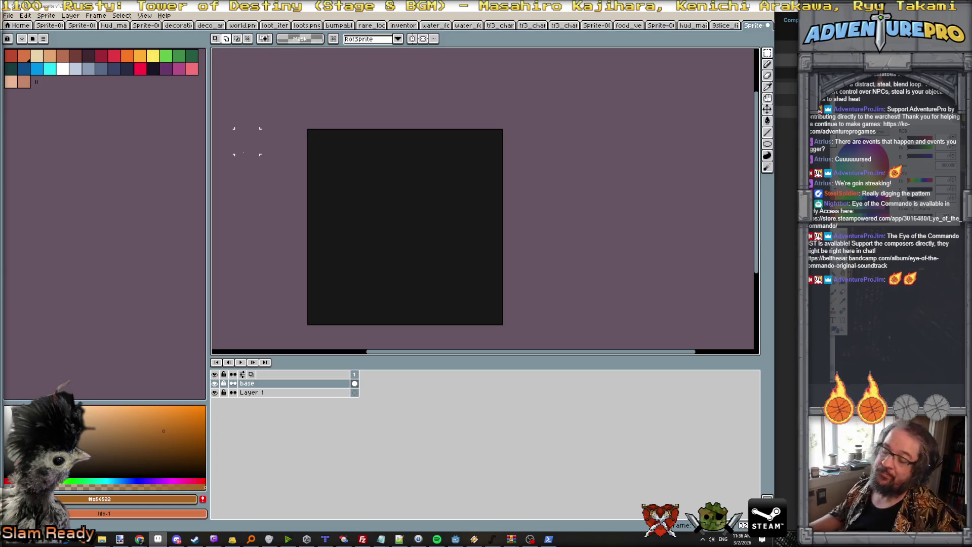
# Move Layer 1 above base, enable both-axis symmetry, and pick yellow with the Pencil
pyautogui.moveTo(278, 394); pyautogui.dragTo(274, 387)
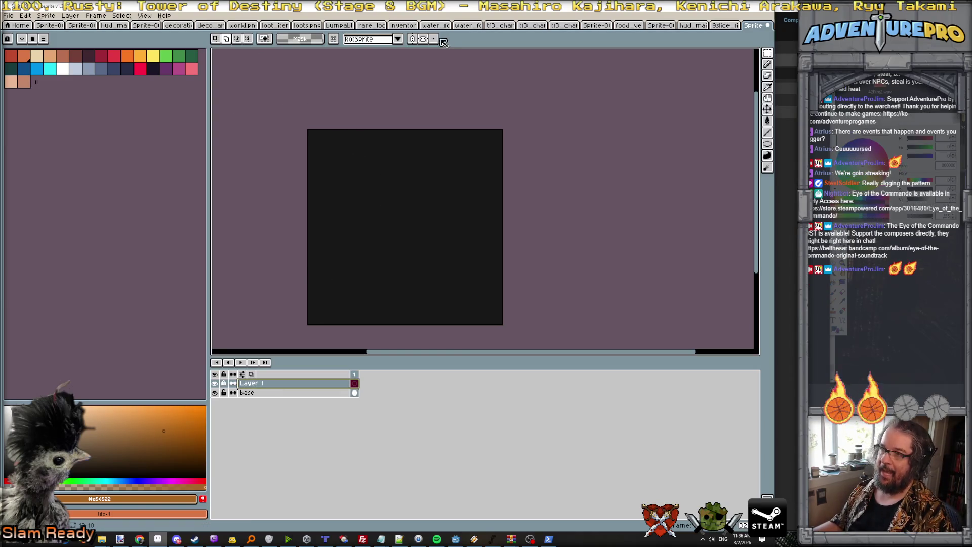
pyautogui.click(413, 42)
pyautogui.click(425, 41)
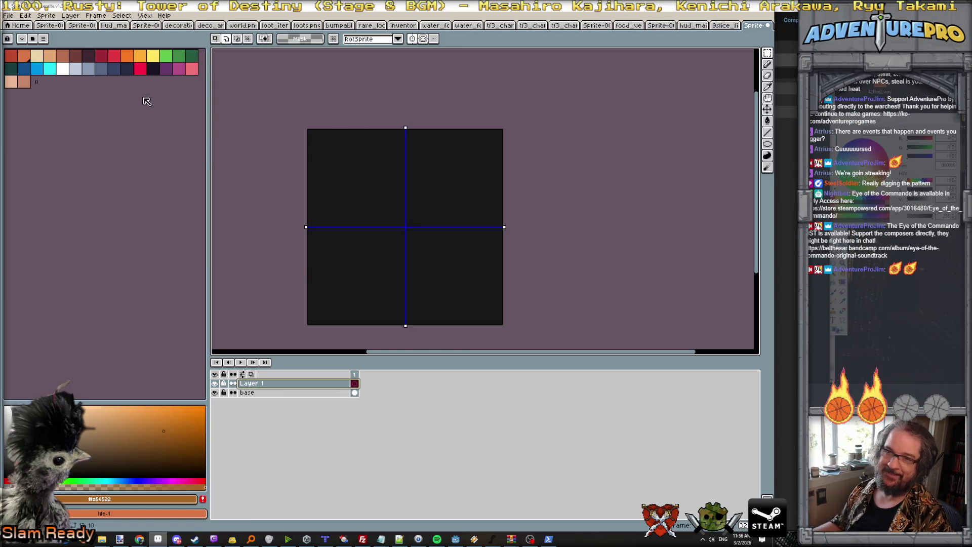
pyautogui.click(153, 55)
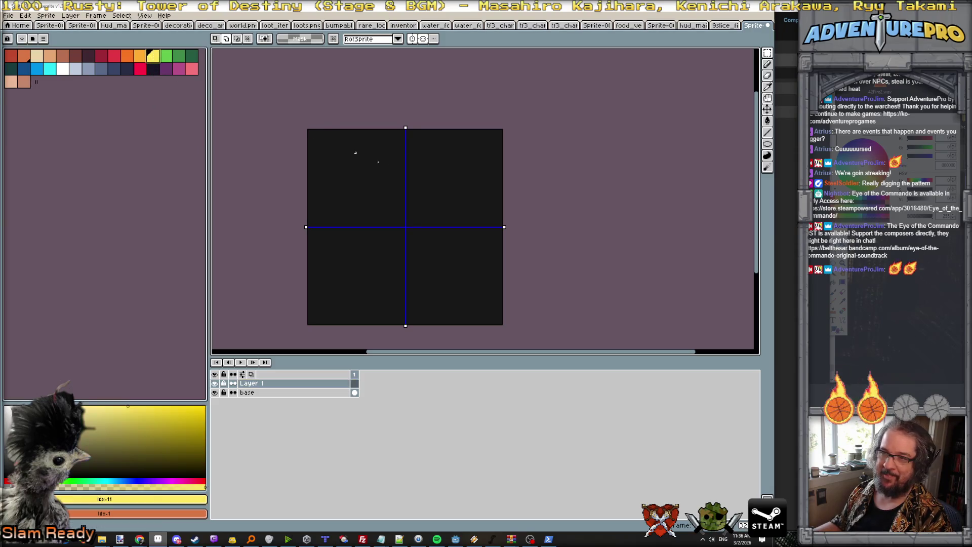
pyautogui.press('b')
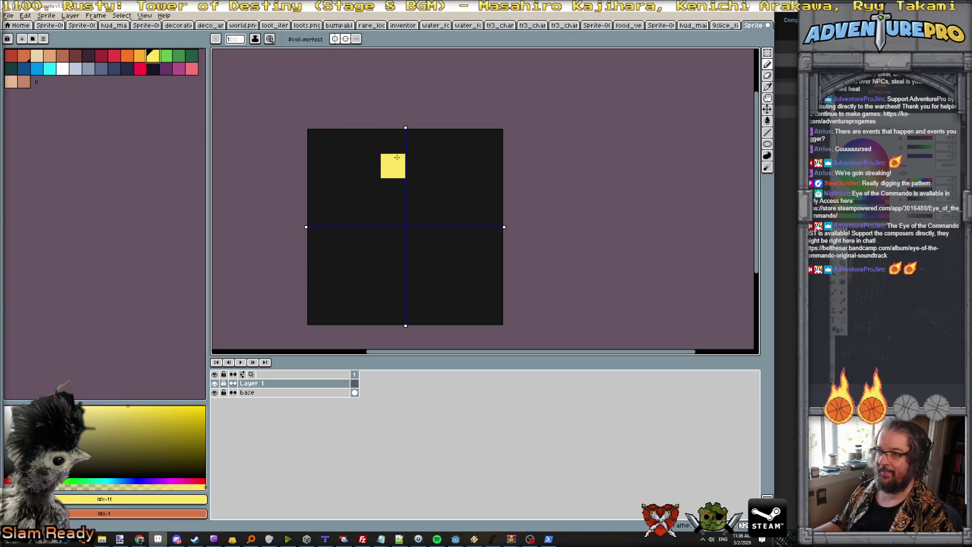
# Paint the mirrored yellow star shape over the dark square
pyautogui.click(392, 166)
pyautogui.click(368, 190)
pyautogui.click(344, 214)
pyautogui.click(392, 215)
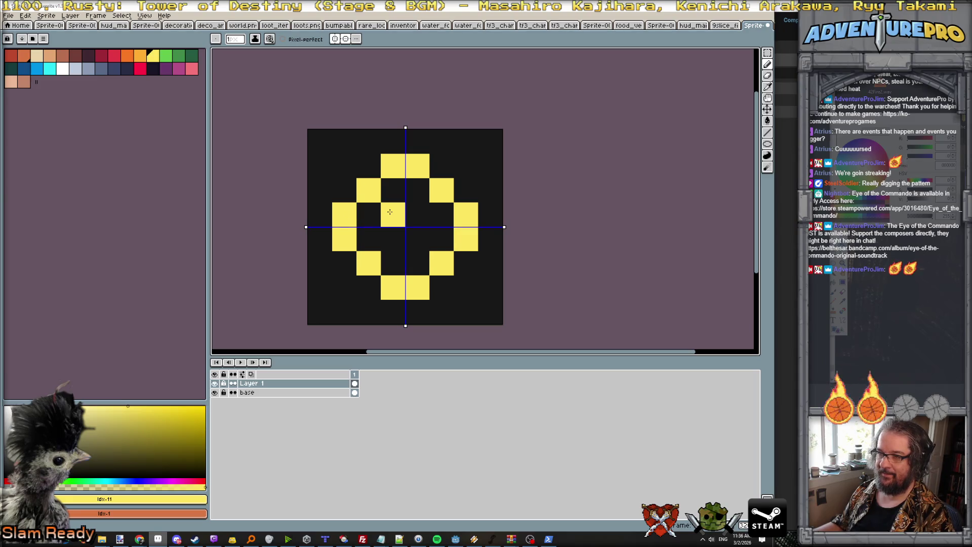
pyautogui.click(368, 214)
pyautogui.click(392, 190)
pyautogui.scroll(-5, 426, 224)
pyautogui.scroll(3, 427, 223)
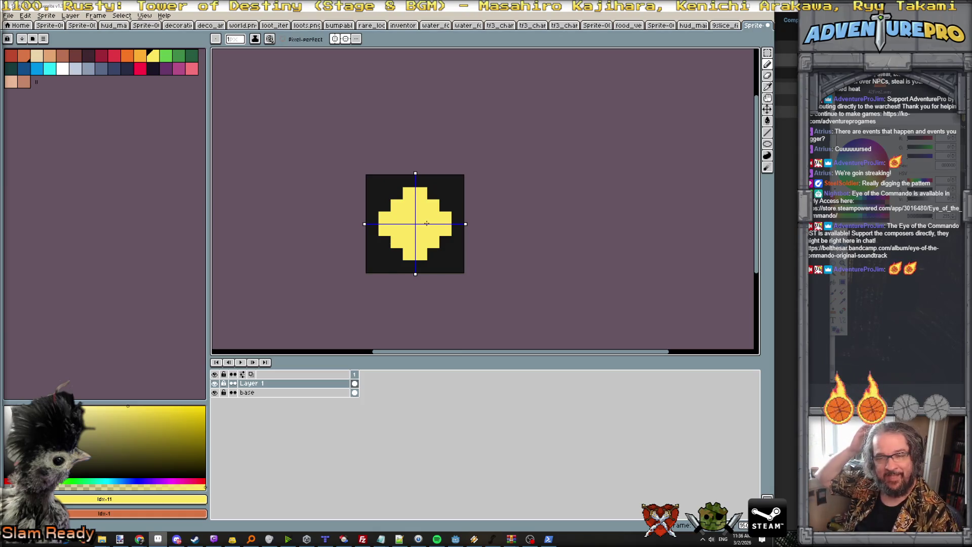
pyautogui.hotkey('ctrl', 'z')
pyautogui.hotkey('ctrl', 'z')
pyautogui.hotkey('ctrl', 'z')
pyautogui.scroll(-3, 494, 256)
pyautogui.scroll(-1, 494, 257)
pyautogui.scroll(3, 494, 256)
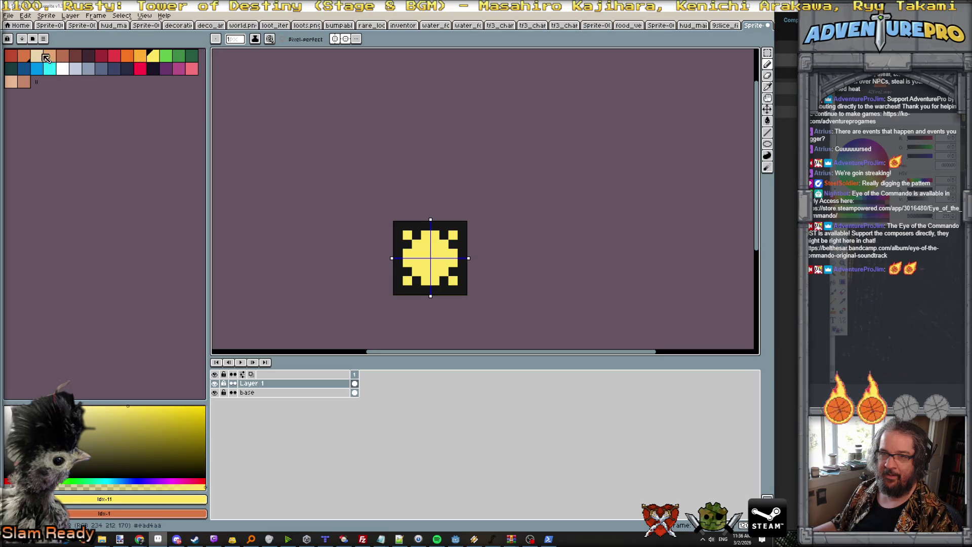
# Paint white pixels into the yellow star's four corners
pyautogui.click(62, 69)
pyautogui.click(399, 237)
pyautogui.moveTo(407, 252); pyautogui.dragTo(425, 279)
pyautogui.scroll(-3, 443, 243)
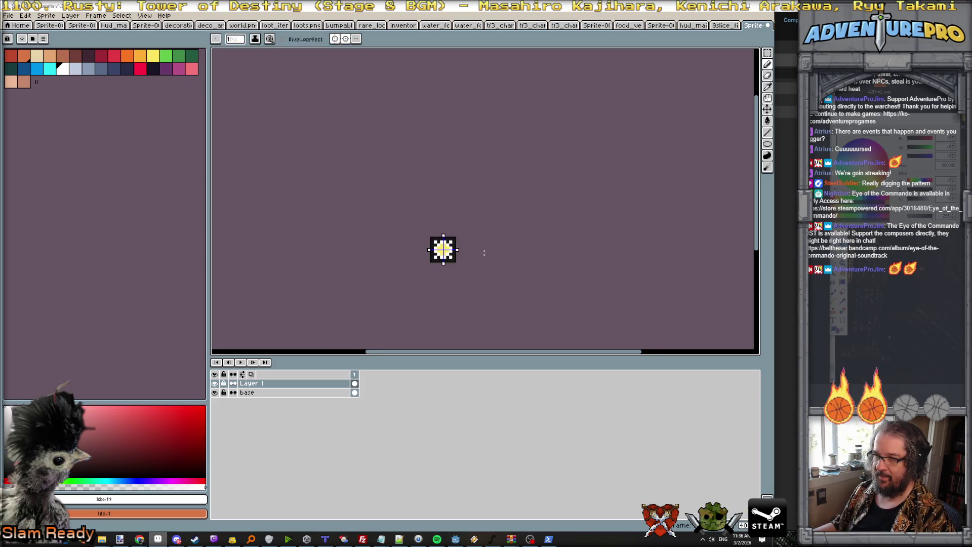
pyautogui.scroll(3, 483, 253)
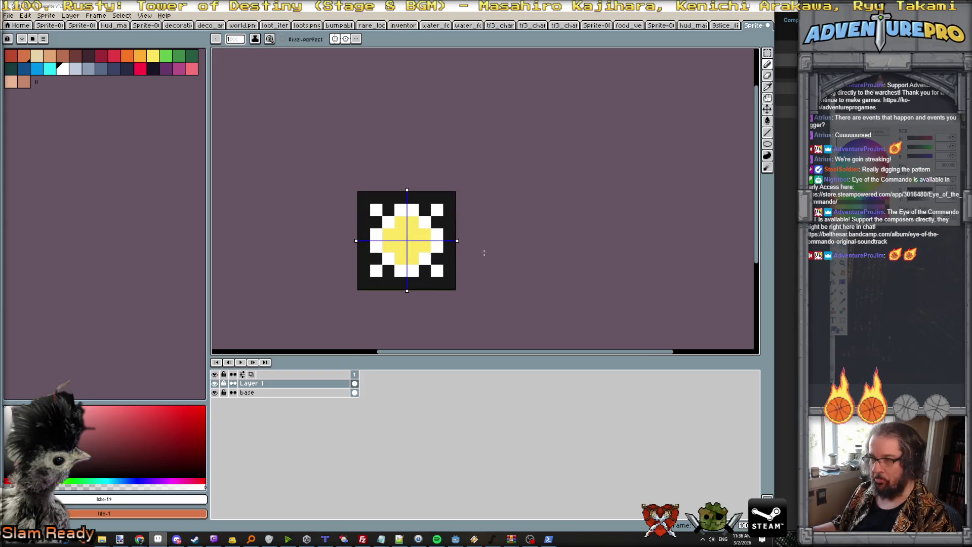
pyautogui.scroll(-3, 484, 252)
pyautogui.scroll(3, 484, 252)
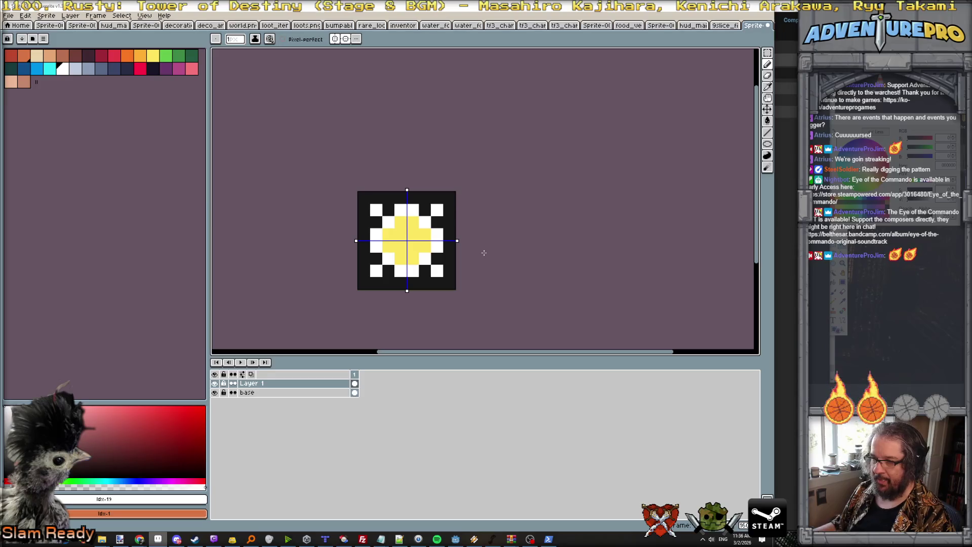
# Add a second frame, select its Layer 1 cel, and pick dark navy
pyautogui.hotkey('alt', 'n')
pyautogui.click(365, 383)
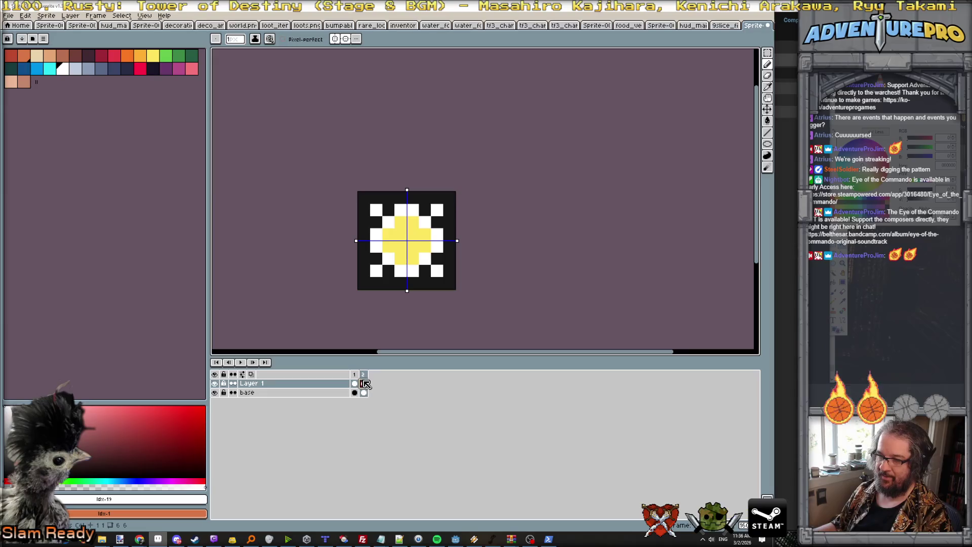
pyautogui.click(114, 68)
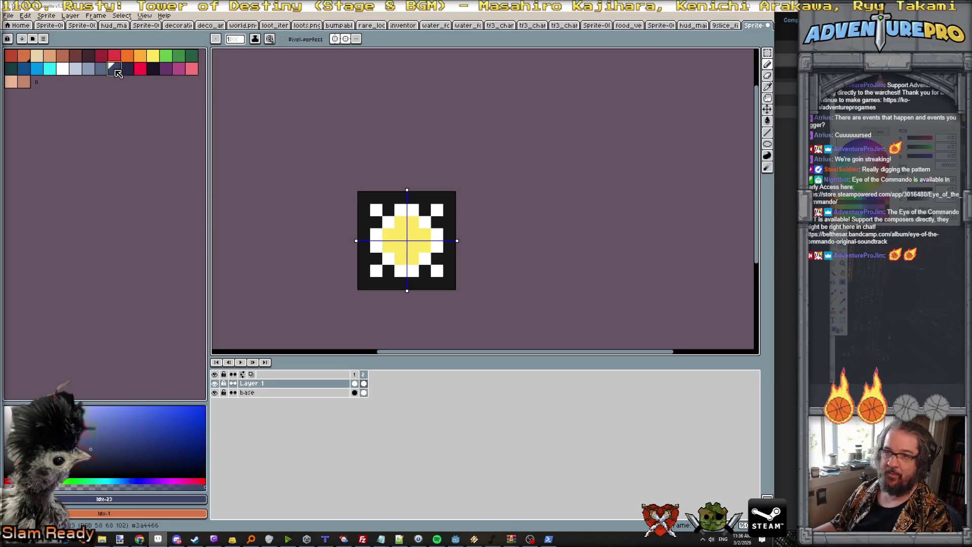
pyautogui.scroll(1, 362, 218)
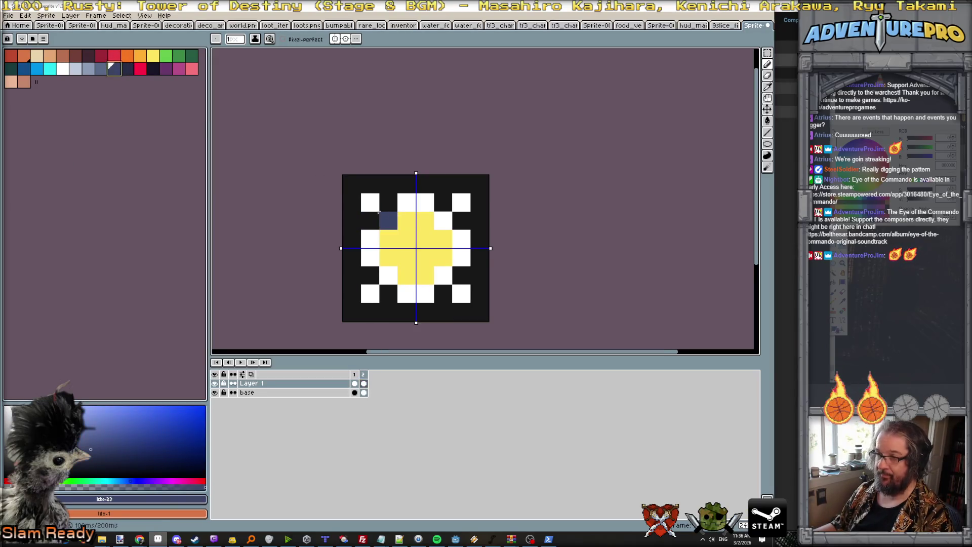
# On frame 2, erase the white corners and bucket-fill the star slate blue
pyautogui.press('e')
pyautogui.click(370, 202)
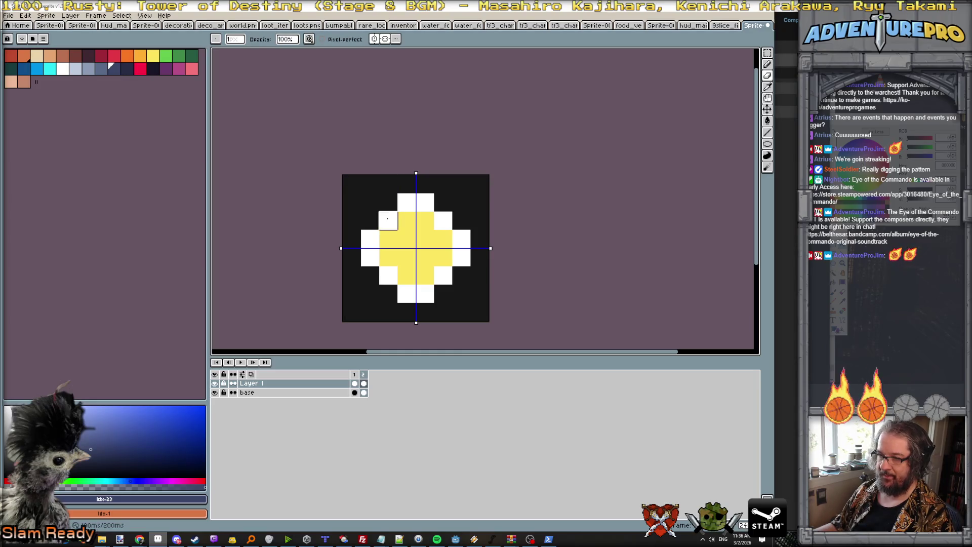
pyautogui.click(104, 71)
pyautogui.press('g')
pyautogui.click(392, 224)
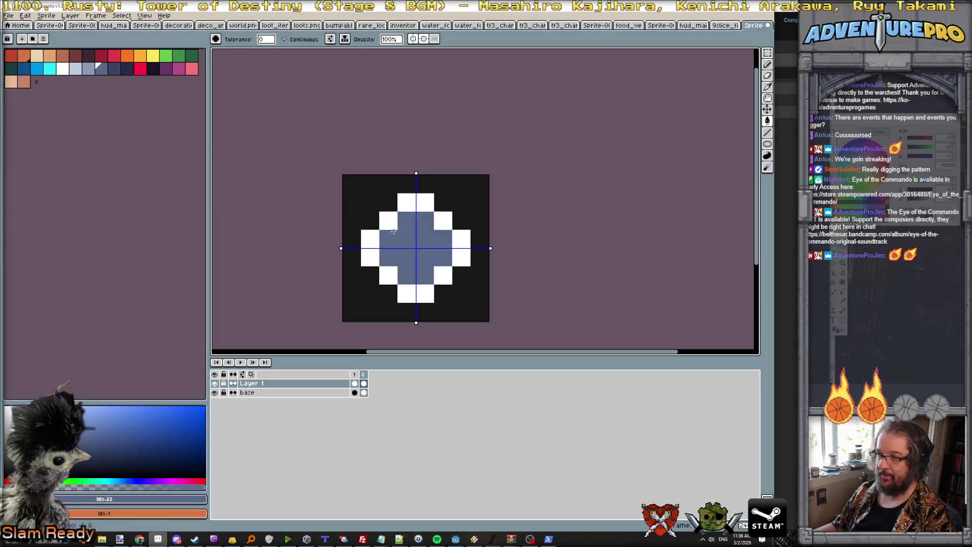
pyautogui.click(443, 221)
pyautogui.click(462, 248)
pyautogui.click(406, 203)
pyautogui.click(415, 293)
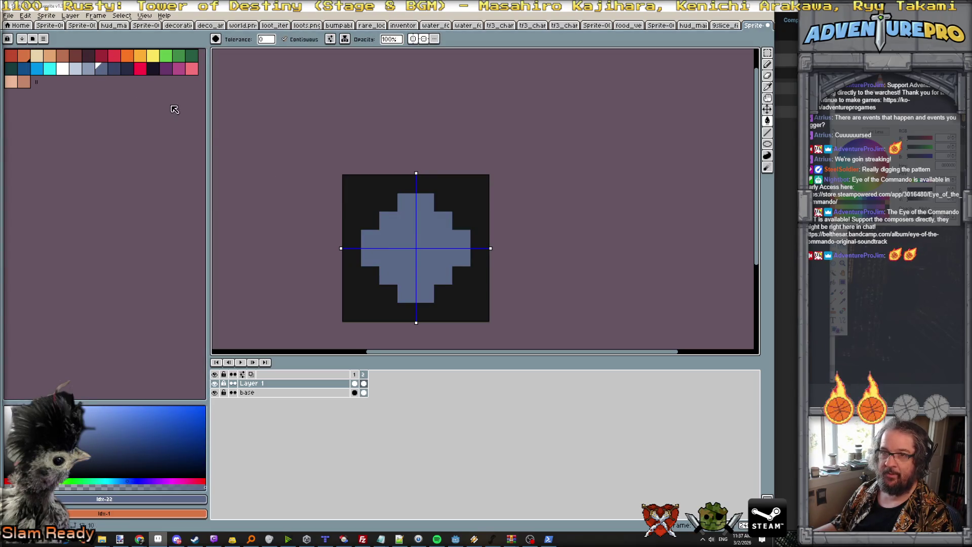
pyautogui.click(114, 69)
pyautogui.click(394, 240)
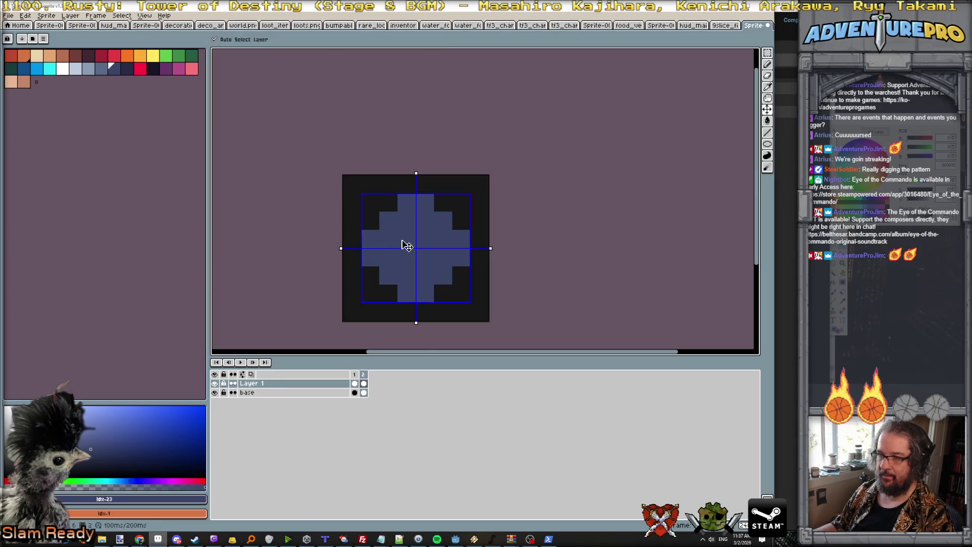
pyautogui.hotkey('ctrl', 'z')
# Pencil navy pixels over the slate diamond's centre
pyautogui.press('b')
pyautogui.moveTo(443, 238)
pyautogui.mouseDown()
pyautogui.moveTo(443, 256)
pyautogui.moveTo(425, 256)
pyautogui.mouseUp()
pyautogui.moveTo(406, 220); pyautogui.dragTo(425, 276)
pyautogui.press('Left')
pyautogui.press('Right')
pyautogui.scroll(-5, 453, 318)
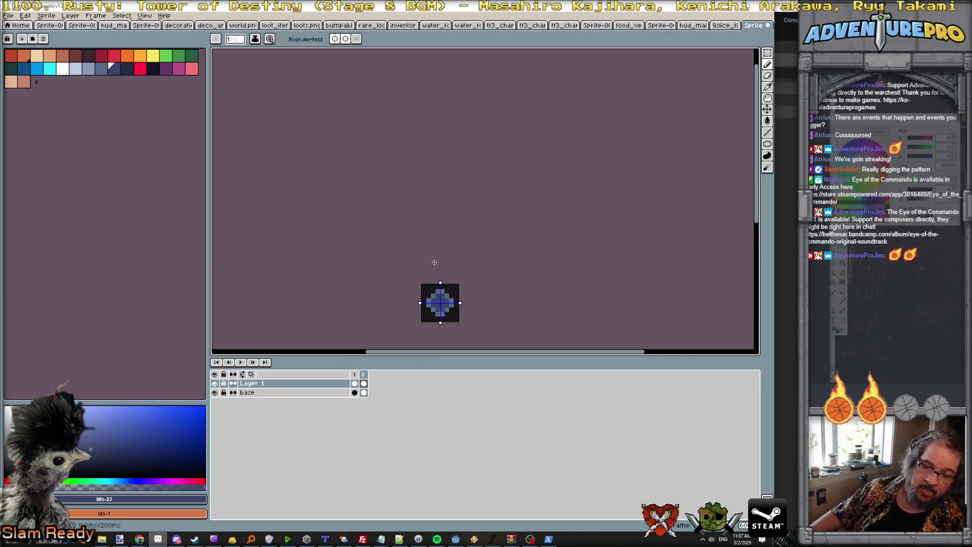
# Paint frame 1's white corner pixels dark #171717 and play the two-frame animation
pyautogui.press('Left')
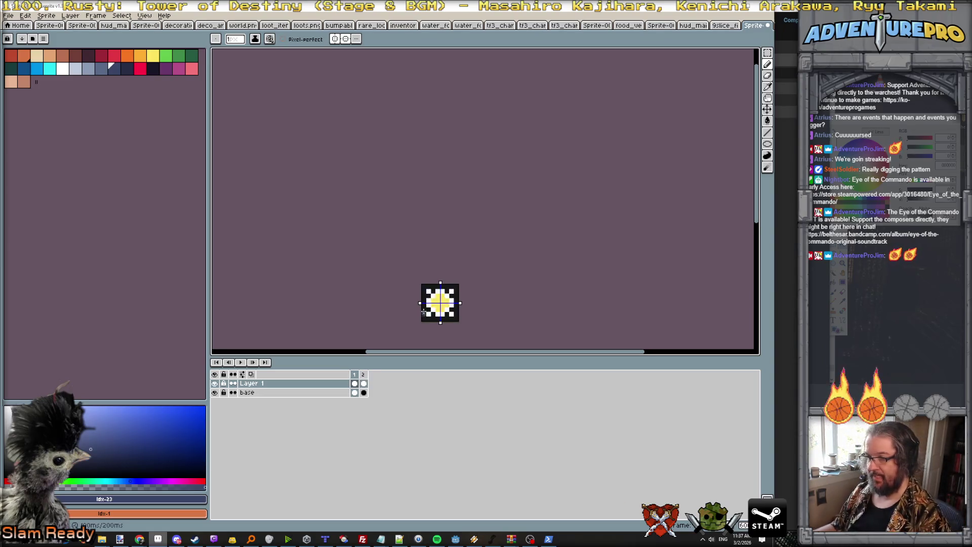
pyautogui.scroll(2, 424, 310)
pyautogui.press('Right')
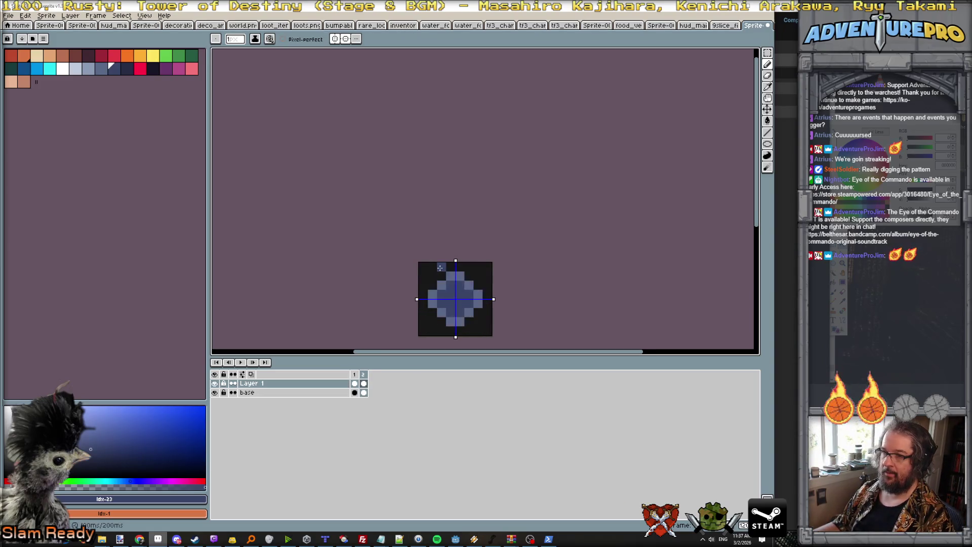
pyautogui.scroll(-1, 441, 275)
pyautogui.scroll(-1, 441, 275)
pyautogui.press('Left')
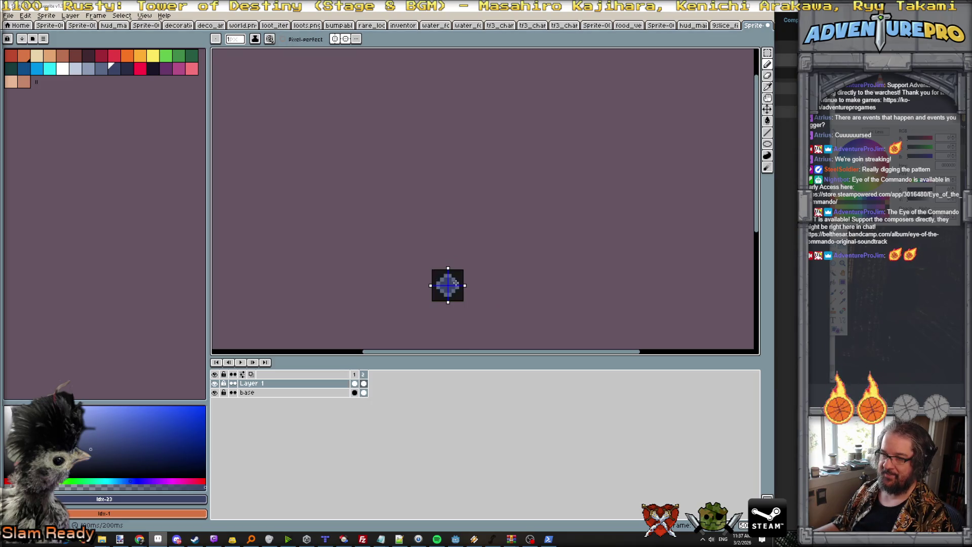
pyautogui.scroll(2, 445, 275)
pyautogui.keyDown('alt'); pyautogui.click(427, 253); pyautogui.keyUp('alt')
pyautogui.click(400, 260)
pyautogui.click(460, 260)
pyautogui.click(400, 321)
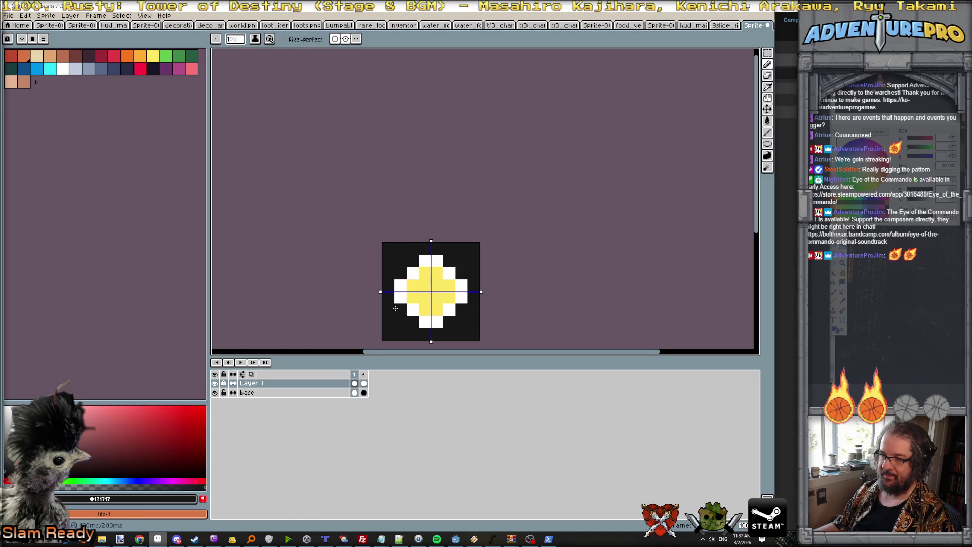
pyautogui.scroll(-2, 386, 320)
pyautogui.press('Return')
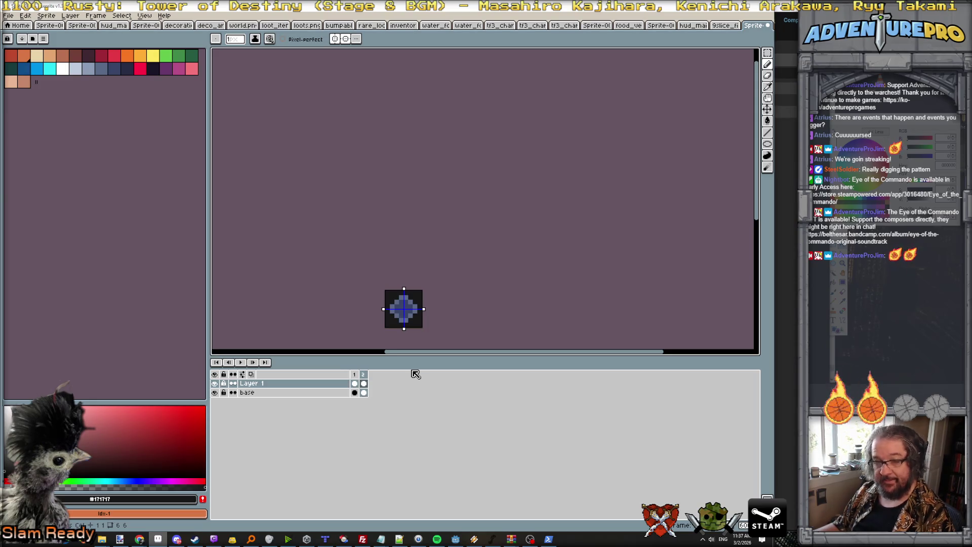
# Add a third frame and bucket-fill its leftover blue parts orange
pyautogui.hotkey('alt', 'n')
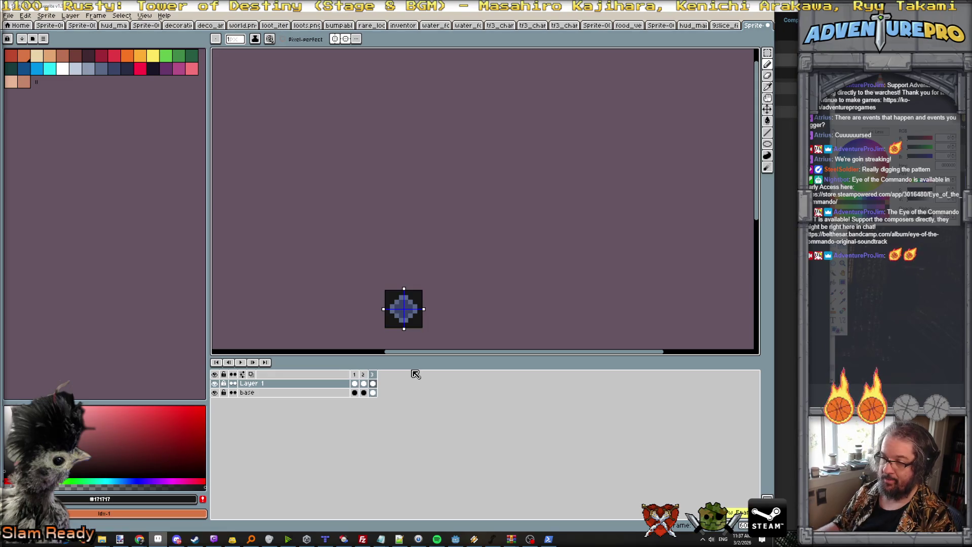
pyautogui.scroll(2, 391, 305)
pyautogui.press(',')
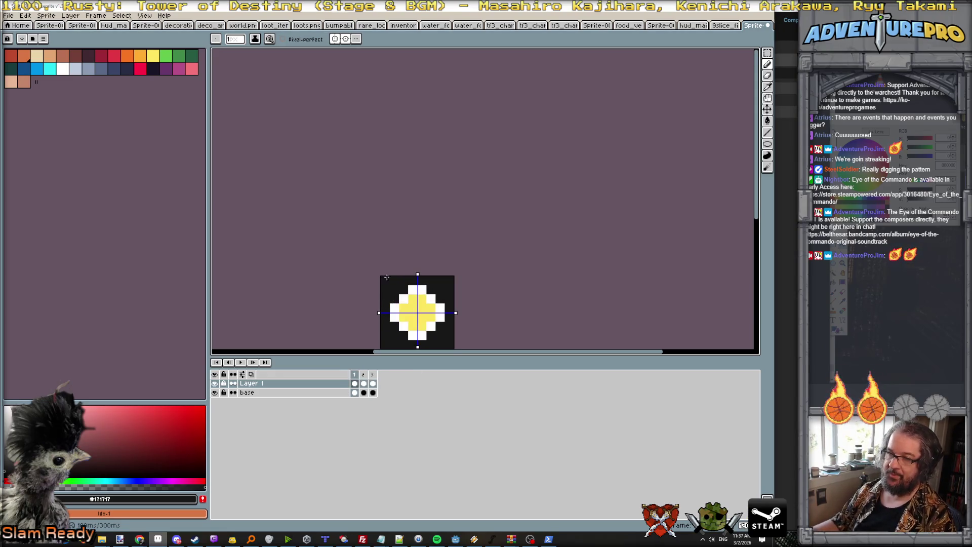
pyautogui.click(139, 55)
pyautogui.press(',')
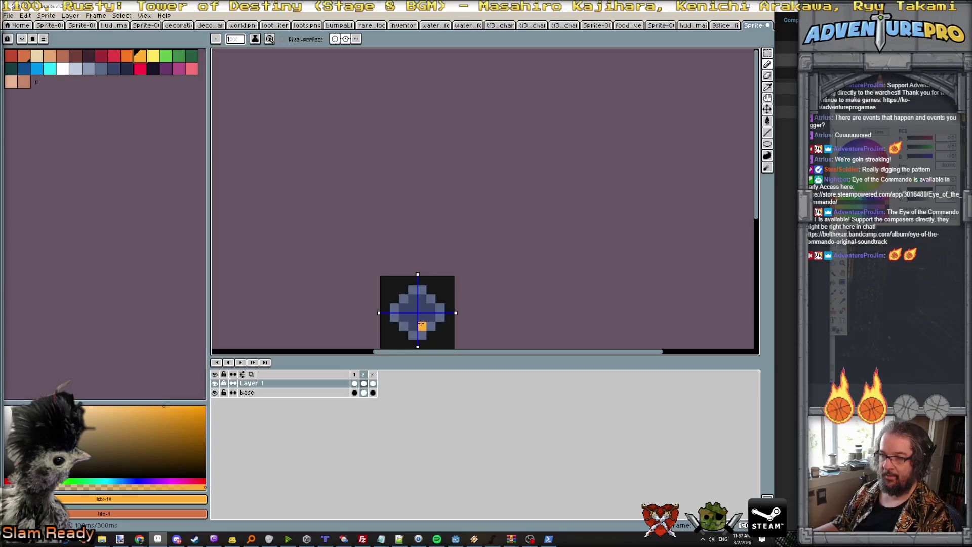
pyautogui.press('g')
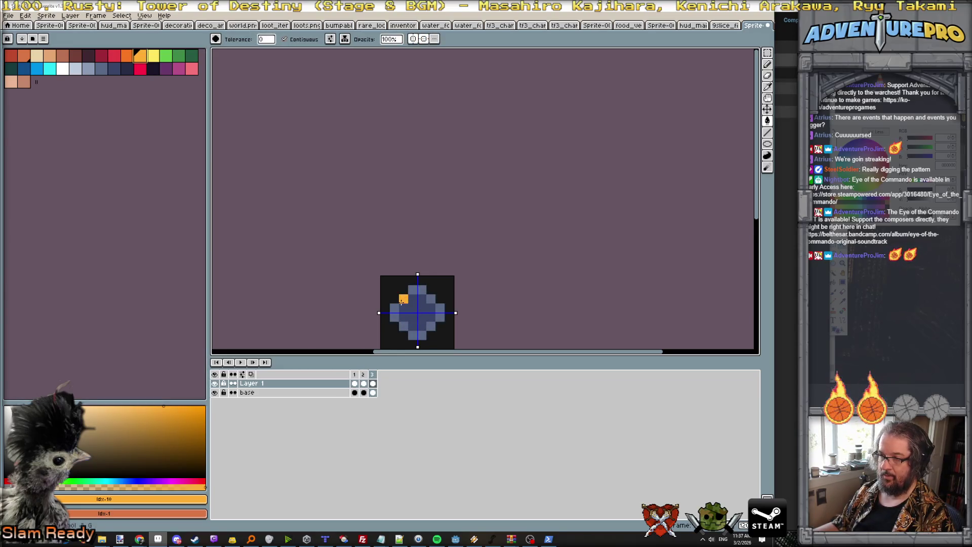
pyautogui.click(408, 299)
pyautogui.click(408, 295)
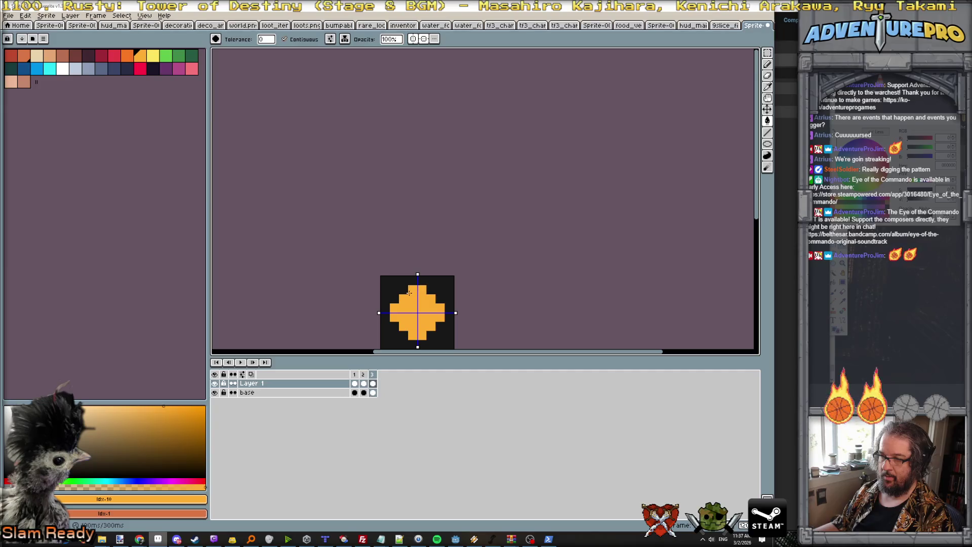
pyautogui.click(62, 68)
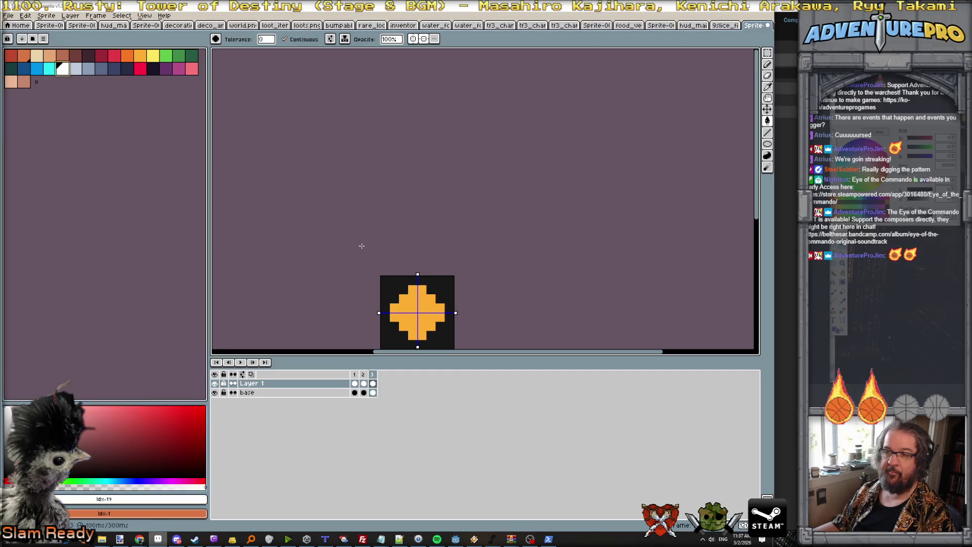
pyautogui.click(414, 282)
pyautogui.hotkey('ctrl', 'z')
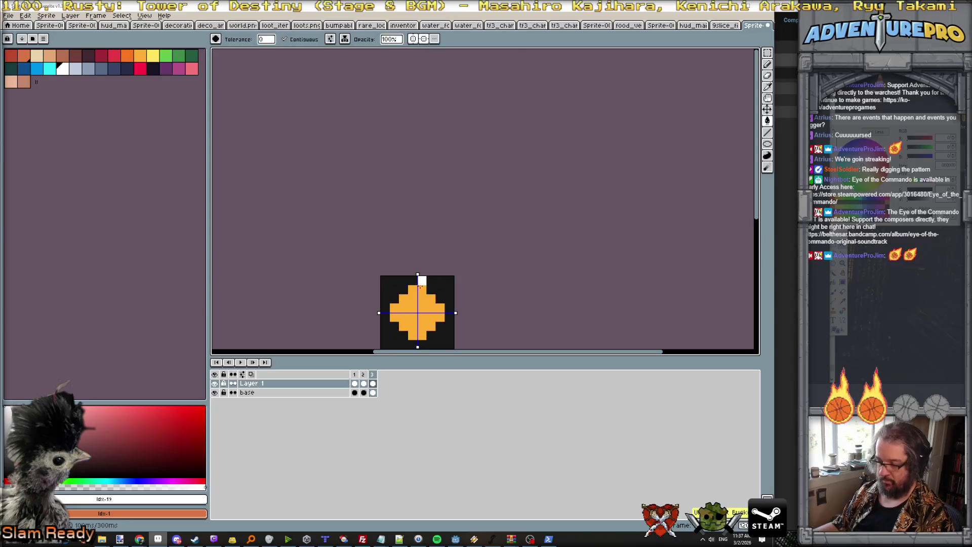
# Pencil a white stepped outline around the diamond's corners
pyautogui.press('b')
pyautogui.click(410, 281)
pyautogui.moveTo(412, 279); pyautogui.dragTo(386, 313)
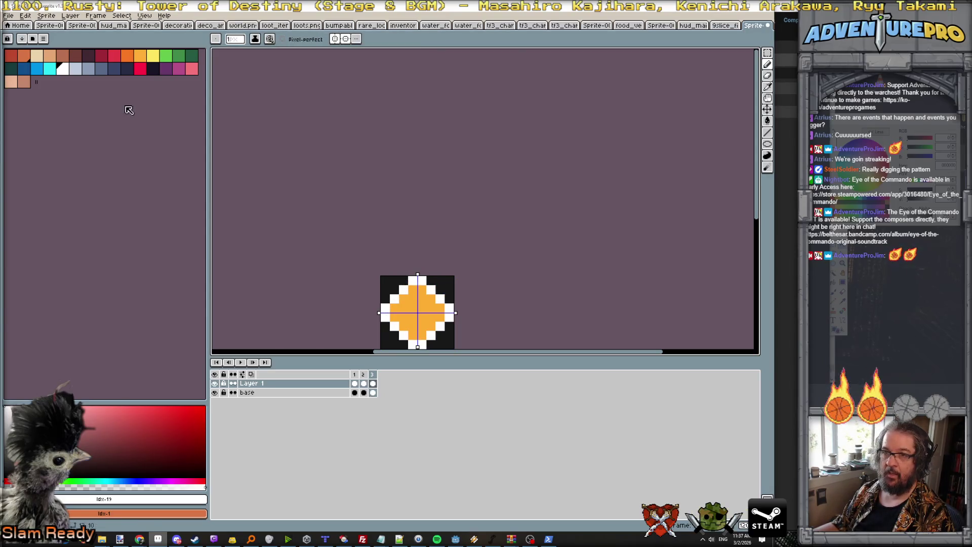
pyautogui.click(152, 57)
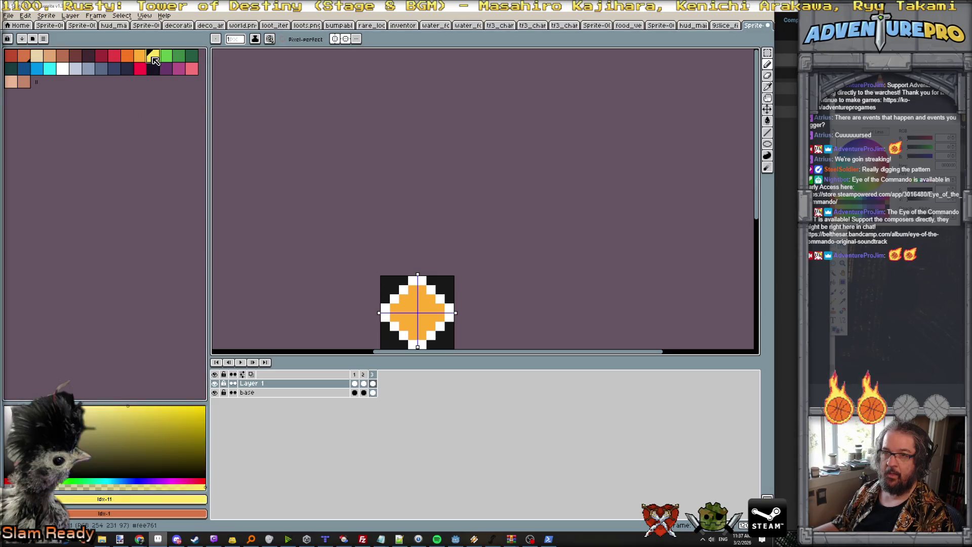
# Bucket-fill frame 3's diamond interior yellow and compare it against frame 2's blue sprite
pyautogui.press('g')
pyautogui.click(411, 304)
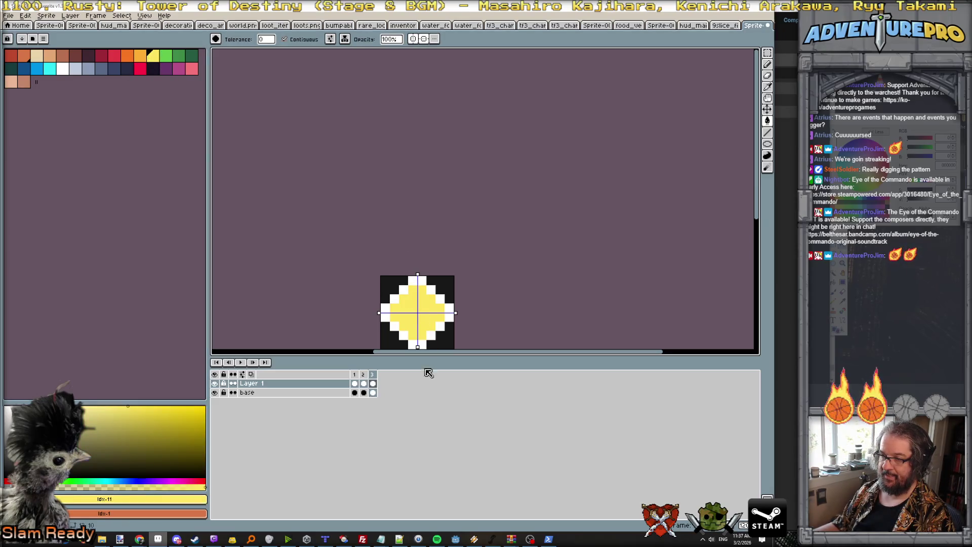
pyautogui.click(354, 374)
pyautogui.click(363, 374)
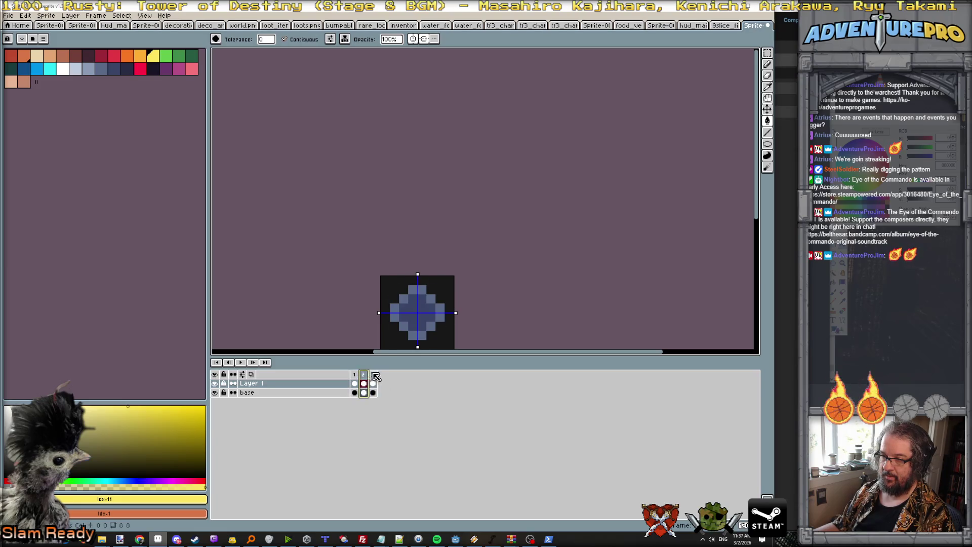
pyautogui.click(374, 374)
pyautogui.moveTo(534, 321); pyautogui.dragTo(527, 258)
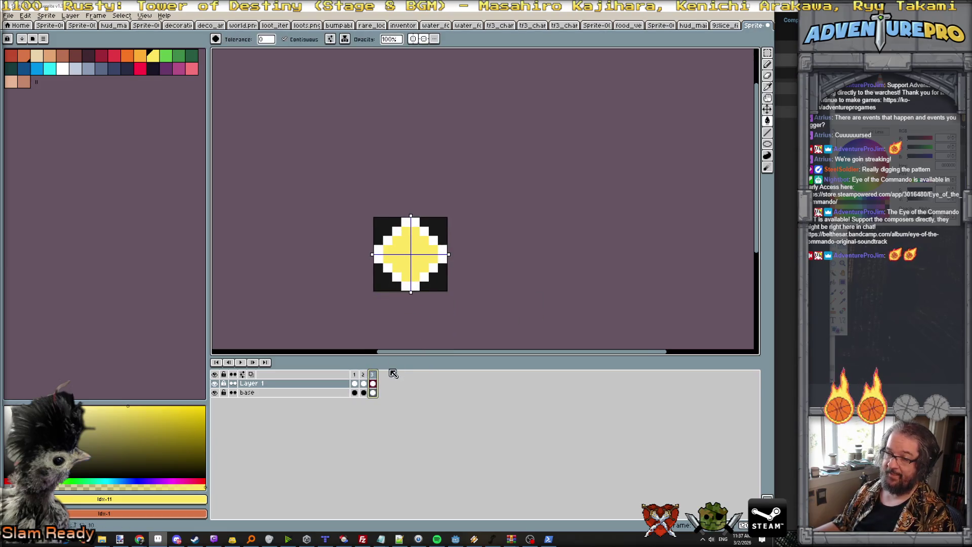
# Add frame 4 with an orange diamond interior and a yellow outline and caps
pyautogui.hotkey('alt', 'n')
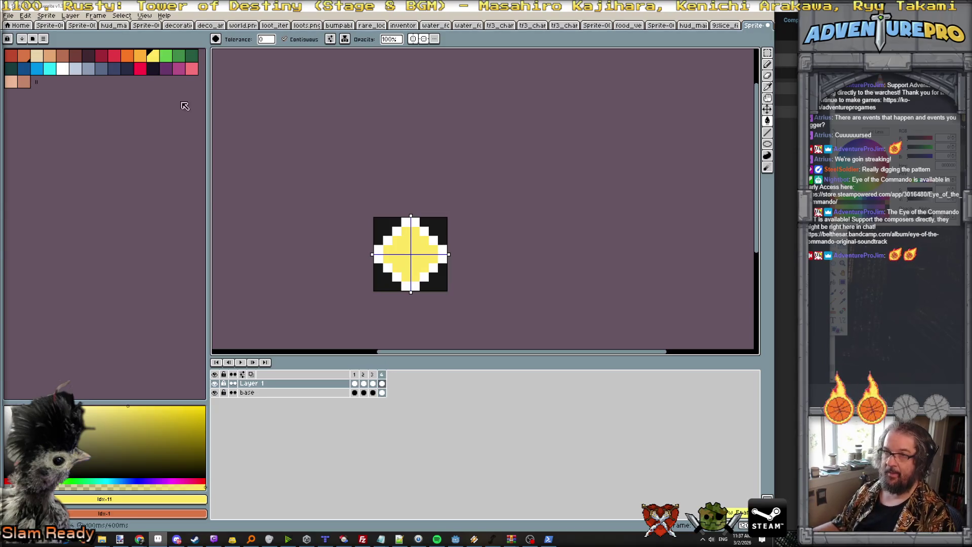
pyautogui.click(140, 54)
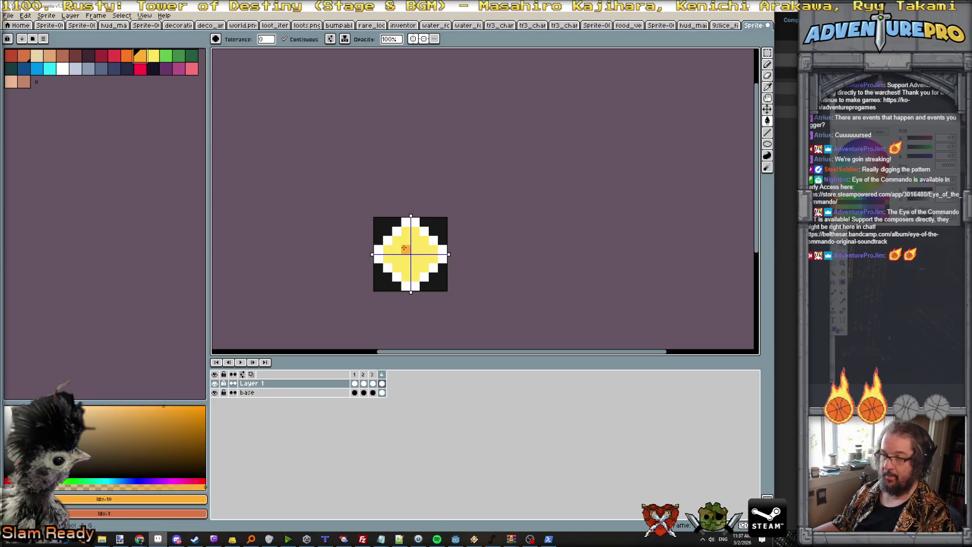
pyautogui.click(405, 247)
pyautogui.click(157, 58)
pyautogui.click(394, 232)
pyautogui.click(387, 240)
pyautogui.click(378, 253)
pyautogui.click(406, 221)
# Add frame 5 with a dark orange interior and lighter orange outline, then a sixth frame
pyautogui.hotkey('alt', 'n')
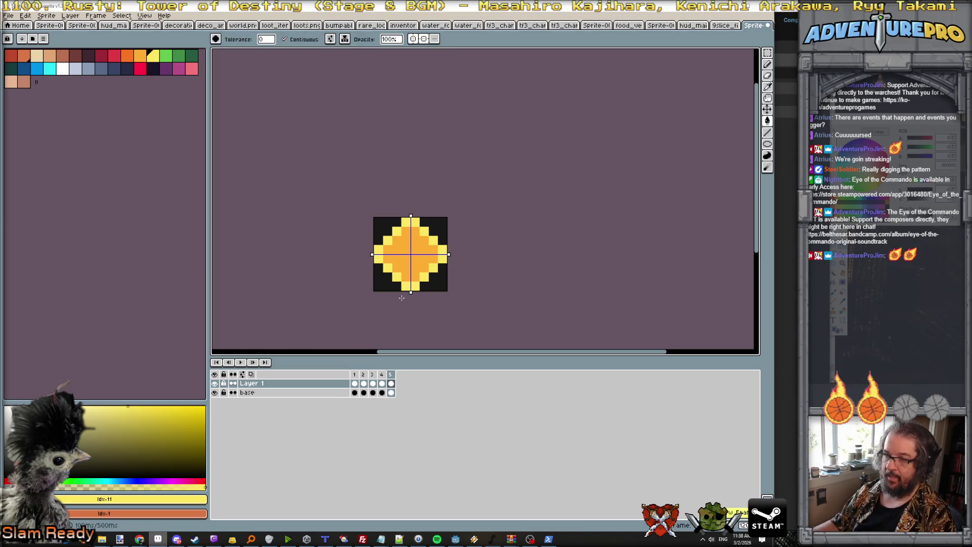
pyautogui.click(130, 54)
pyautogui.click(396, 241)
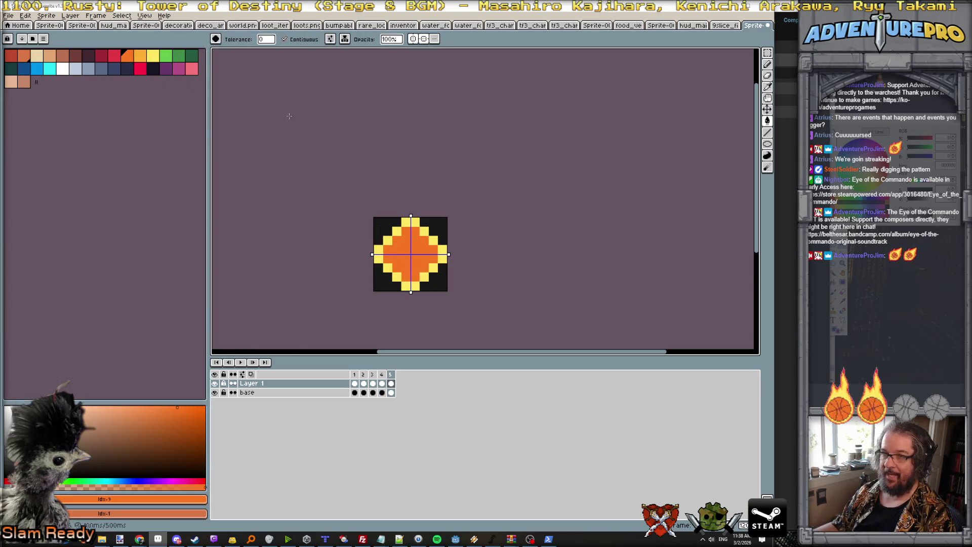
pyautogui.press('0')
pyautogui.click(411, 223)
pyautogui.click(397, 231)
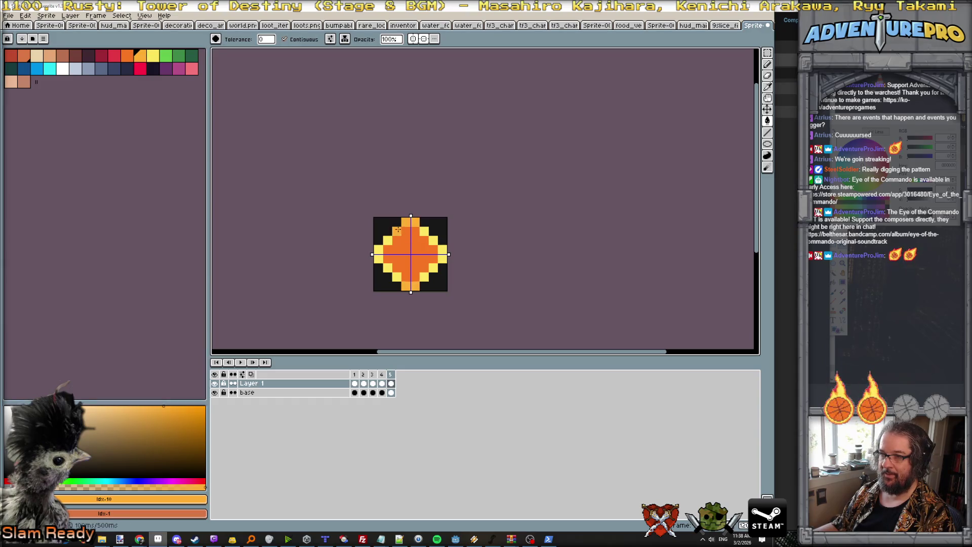
pyautogui.click(388, 241)
pyautogui.click(378, 250)
pyautogui.hotkey('alt', 'n')
pyautogui.press('Left')
pyautogui.press('Left')
pyautogui.press('Left')
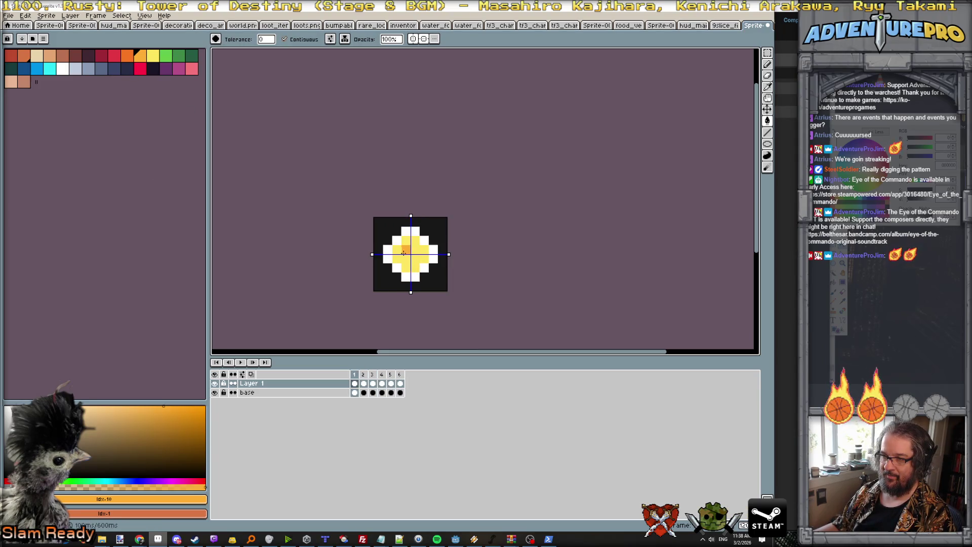
# Sample the sprite's yellow and fill frame 6's outer ring yellow
pyautogui.keyDown('alt'); pyautogui.click(415, 250); pyautogui.keyUp('alt')
pyautogui.press('Right')
pyautogui.press('Right')
pyautogui.press('Right')
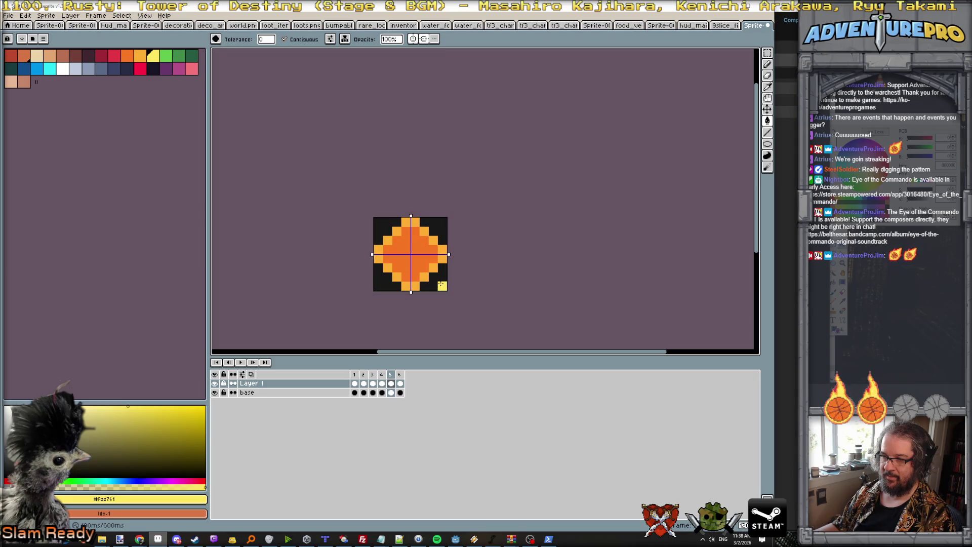
pyautogui.press('Right')
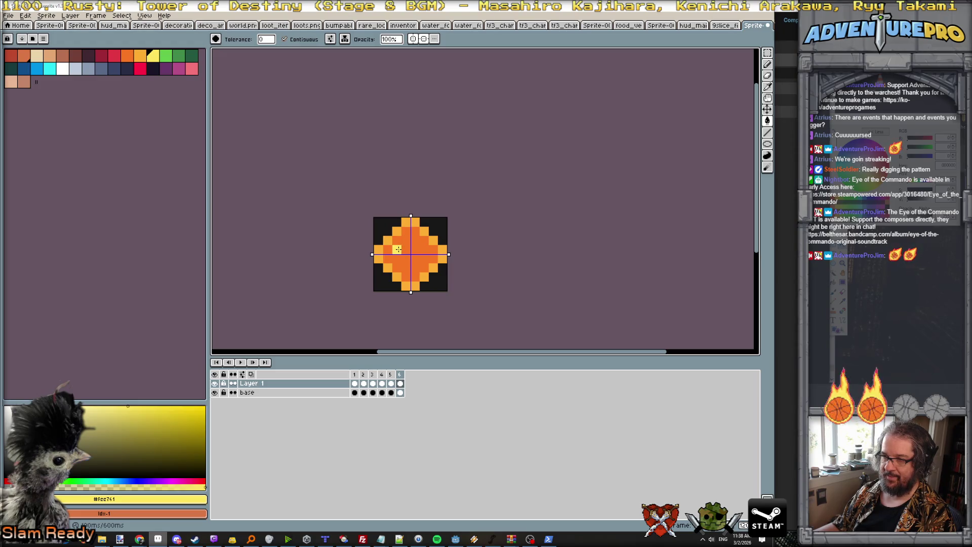
pyautogui.click(387, 240)
pyautogui.click(378, 251)
pyautogui.click(397, 231)
pyautogui.click(405, 221)
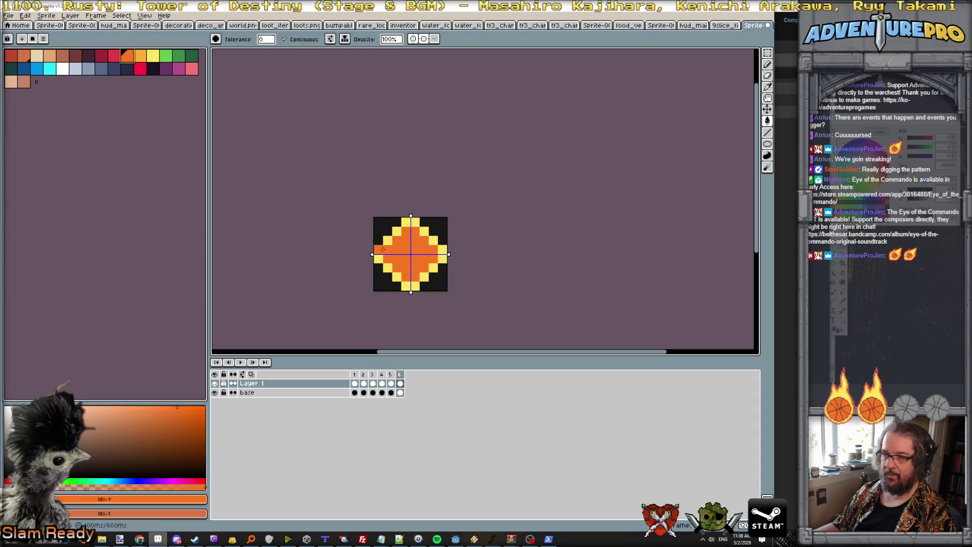
# Fill frame 6's interior with #feae34 and its outer rim with #f77622
pyautogui.click(145, 60)
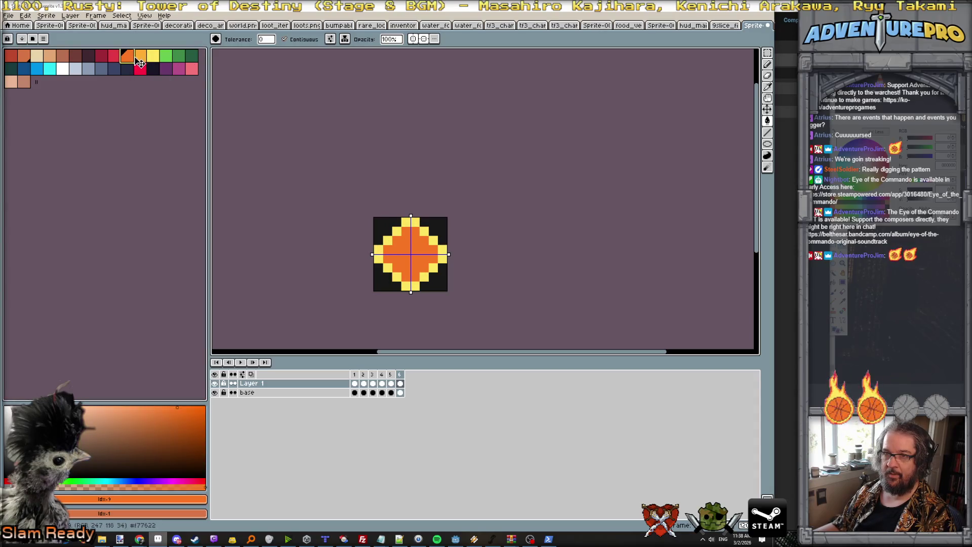
pyautogui.click(388, 251)
pyautogui.click(132, 60)
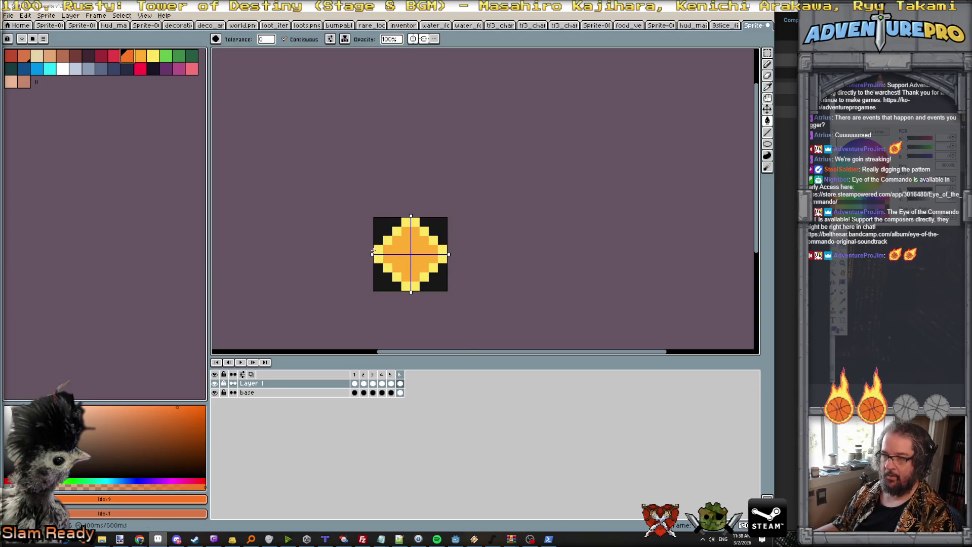
pyautogui.click(378, 250)
pyautogui.click(388, 241)
pyautogui.click(397, 231)
pyautogui.click(406, 223)
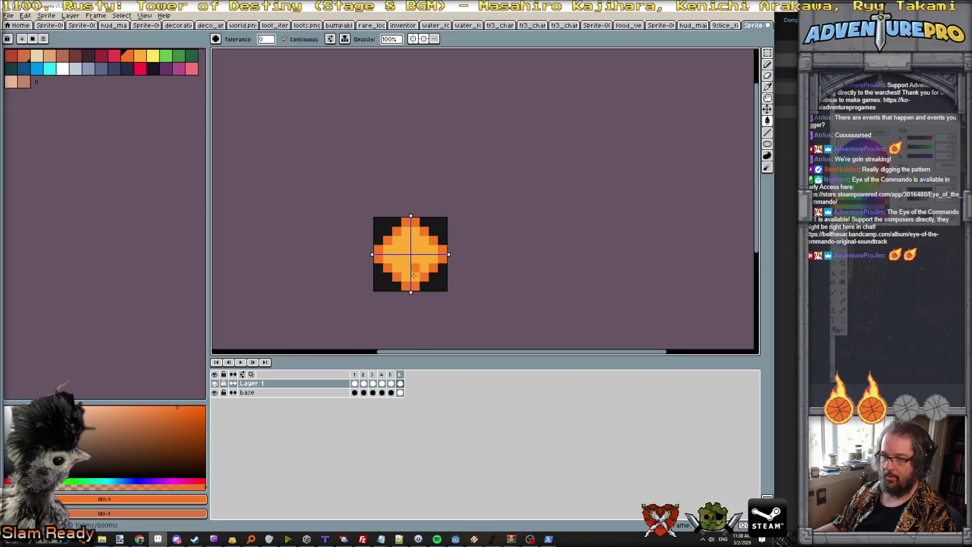
# Review frames 3 through 6 and add a seventh frame
pyautogui.click(376, 375)
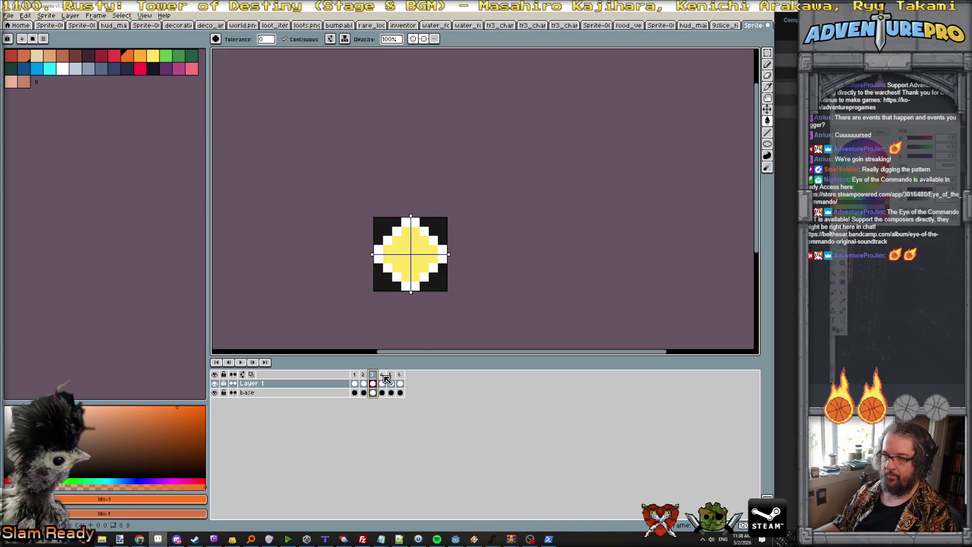
pyautogui.click(381, 375)
pyautogui.click(391, 374)
pyautogui.click(400, 375)
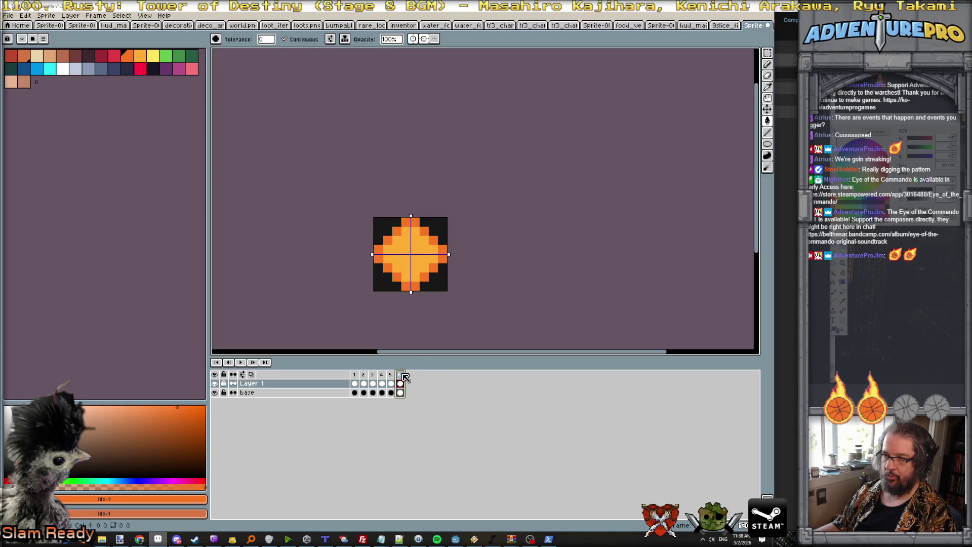
pyautogui.hotkey('alt', 'n')
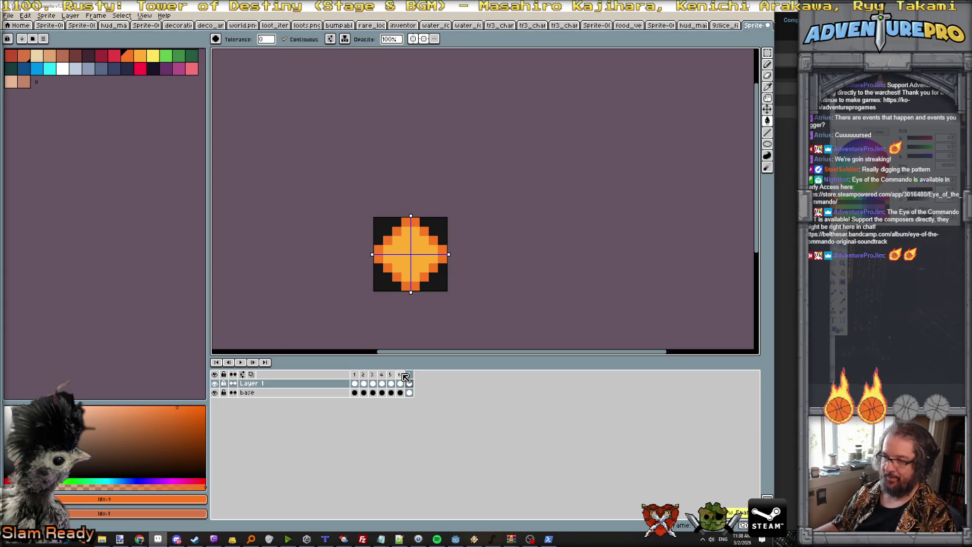
# Fill frame 7's centre yellow, trying and undoing an orange #F77622 centre fill
pyautogui.click(355, 376)
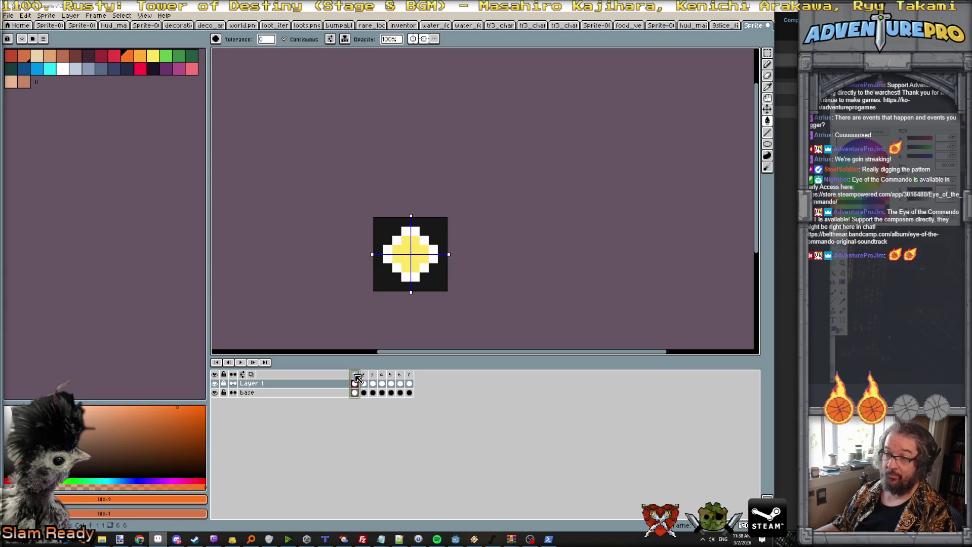
pyautogui.click(409, 379)
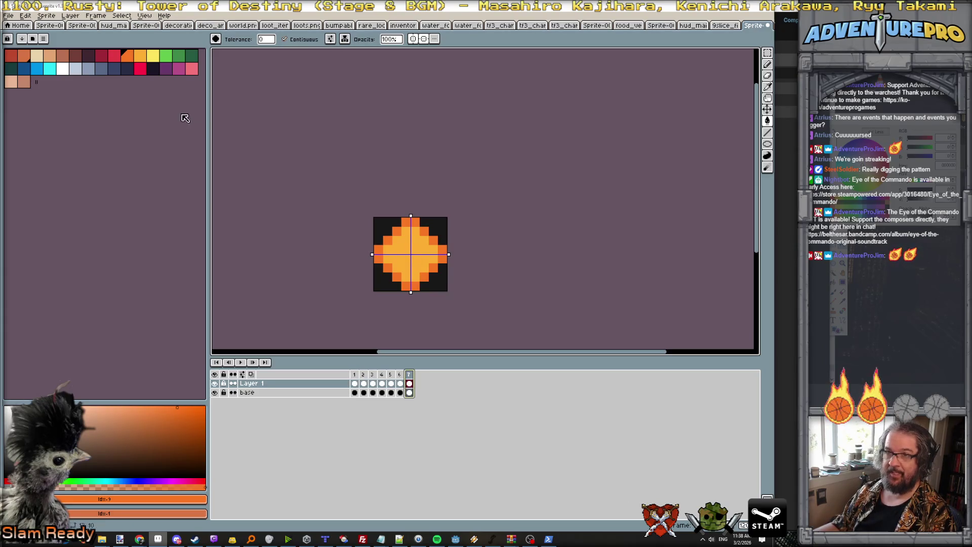
pyautogui.click(153, 55)
pyautogui.click(398, 261)
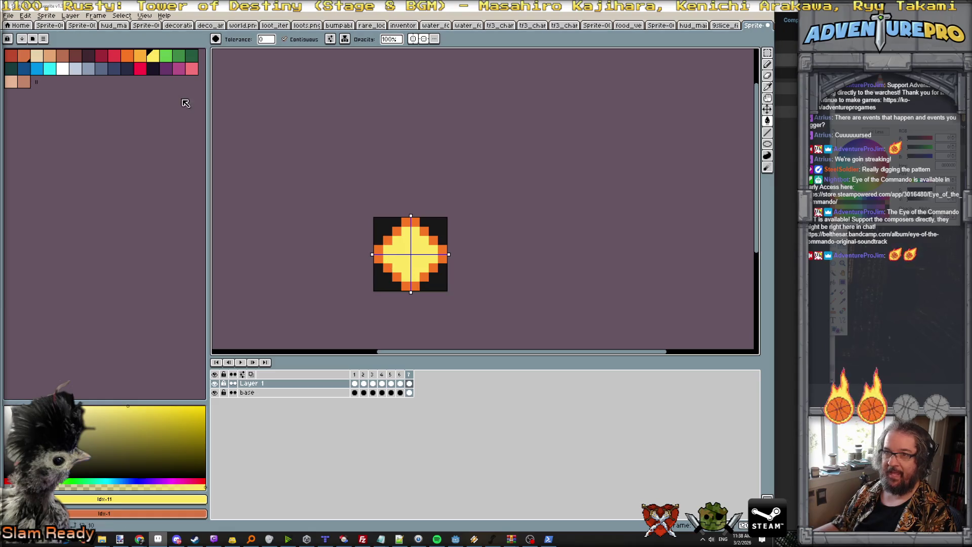
pyautogui.keyDown('alt'); pyautogui.click(378, 248); pyautogui.keyUp('alt')
pyautogui.click(390, 247)
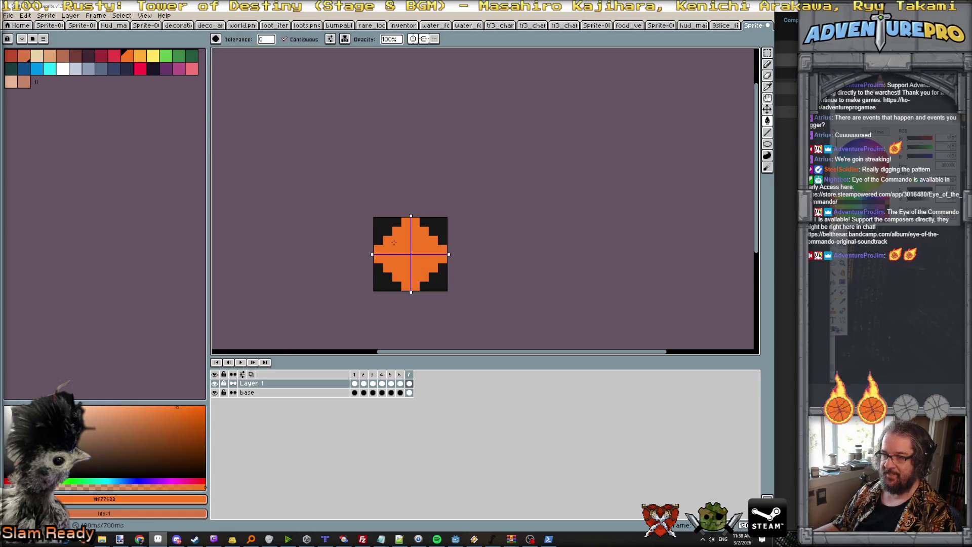
pyautogui.hotkey('ctrl', 'z')
# Draw orange pixels around the yellow centre and darken corners with #171717 to form a plus
pyautogui.press('b')
pyautogui.click(388, 256)
pyautogui.click(434, 254)
pyautogui.click(397, 240)
pyautogui.click(424, 268)
pyautogui.click(405, 234)
pyautogui.click(410, 277)
pyautogui.keyDown('alt'); pyautogui.click(390, 226); pyautogui.keyUp('alt')
pyautogui.click(396, 231)
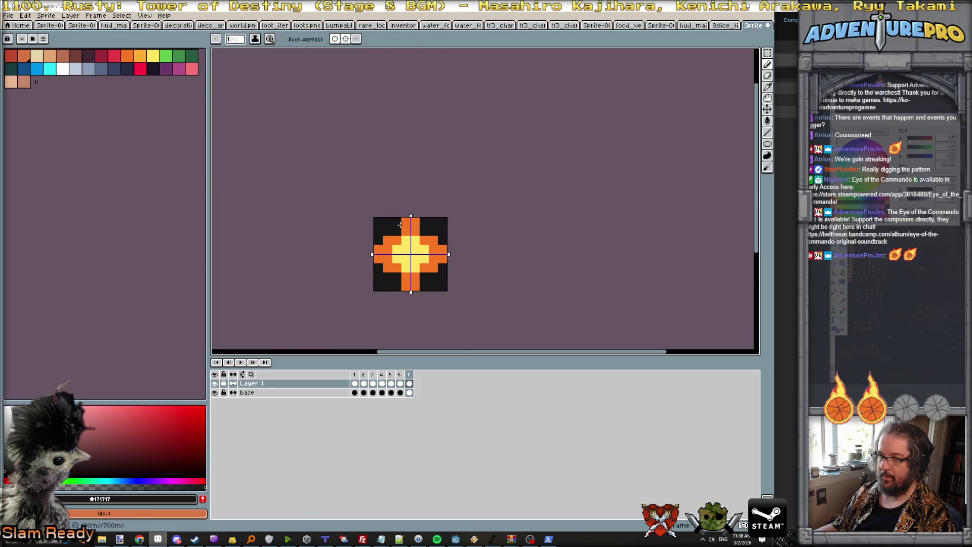
# Erase the plus shape's edge pixels symmetrically and return to drawing with orange #F77622
pyautogui.press('e')
pyautogui.scroll(5, 402, 222)
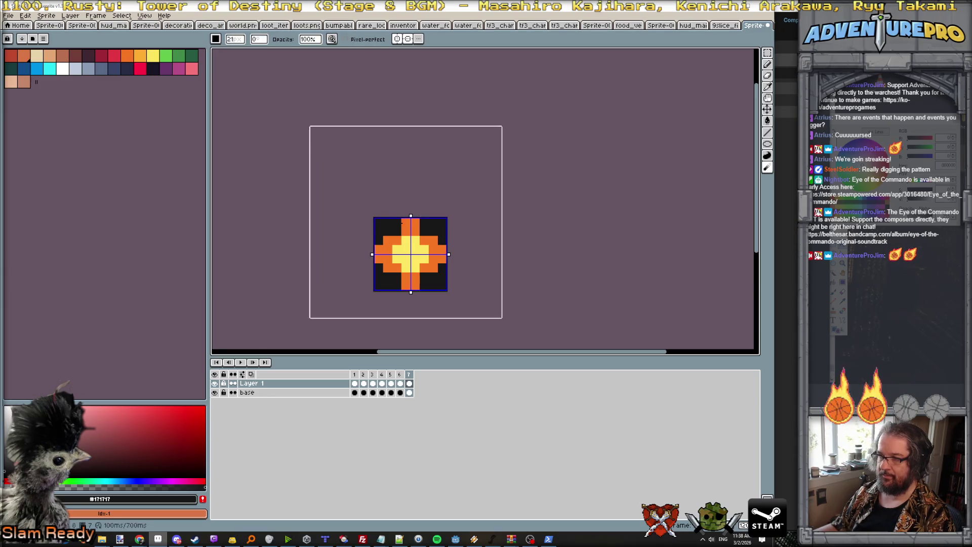
pyautogui.scroll(-15, 402, 222)
pyautogui.click(406, 221)
pyautogui.click(387, 240)
pyautogui.click(379, 254)
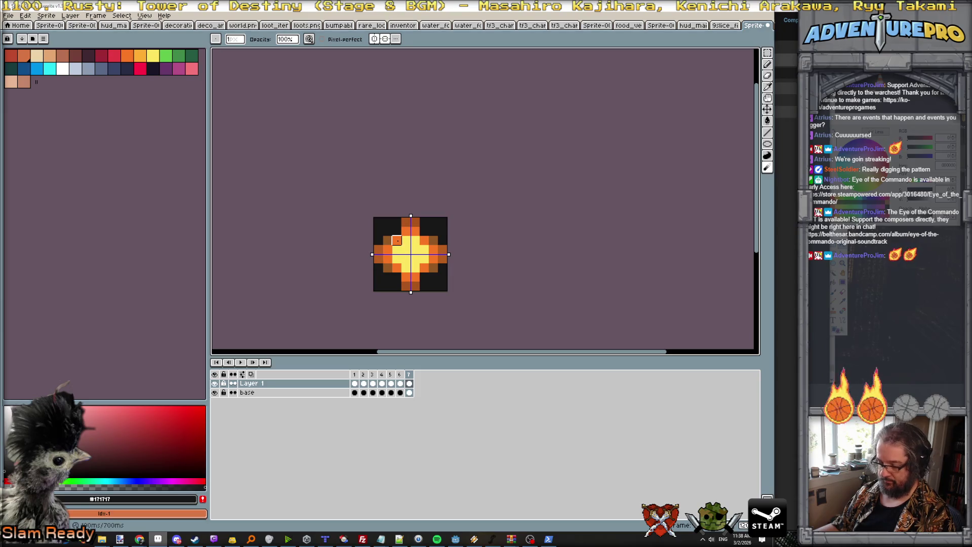
pyautogui.press('b')
pyautogui.keyDown('alt'); pyautogui.click(396, 240); pyautogui.keyUp('alt')
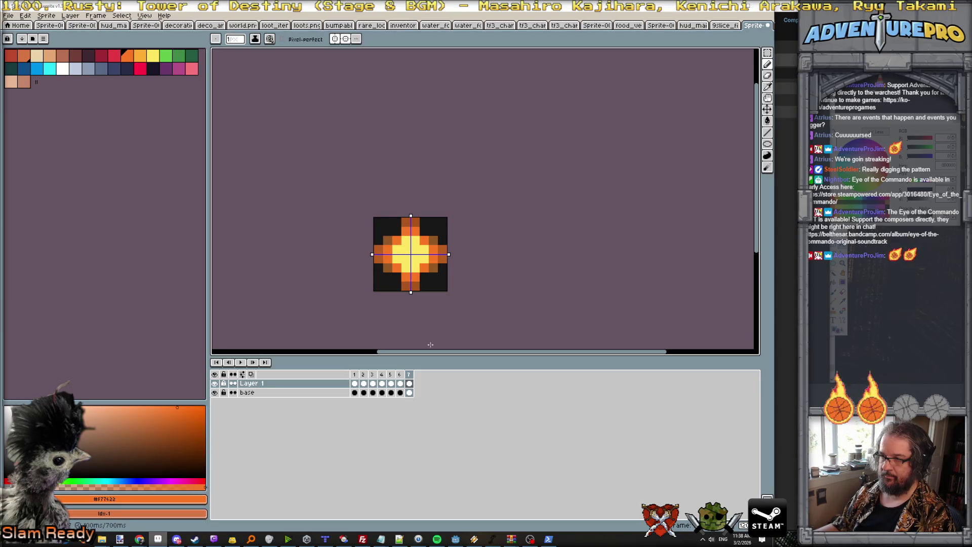
pyautogui.press('b')
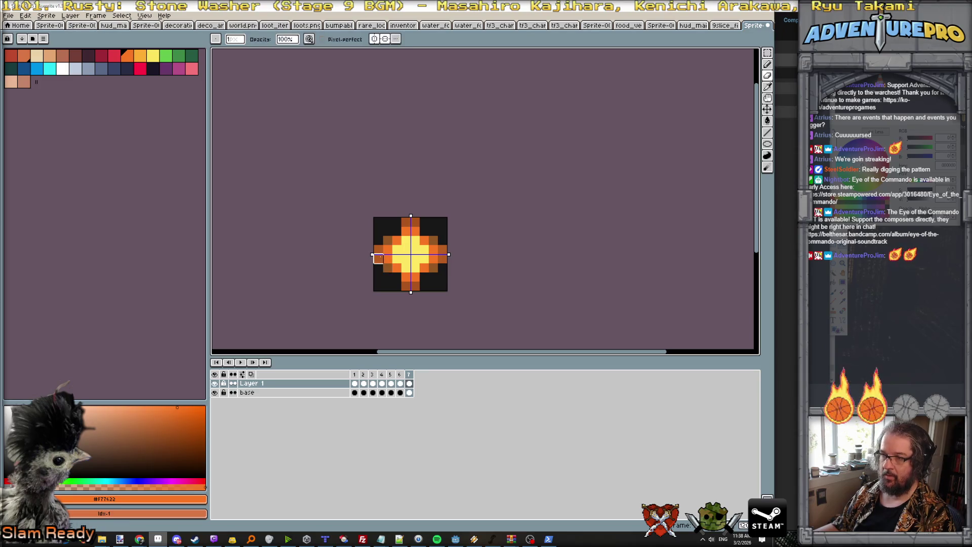
# Turn off mirror symmetry and drag the blue star frame to the start of the timeline
pyautogui.click(357, 376)
pyautogui.click(363, 383)
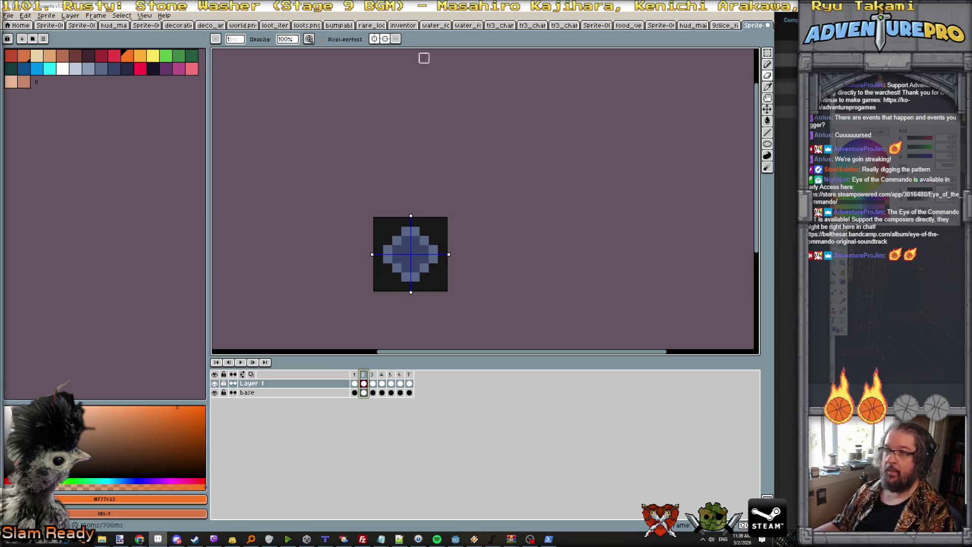
pyautogui.click(380, 40)
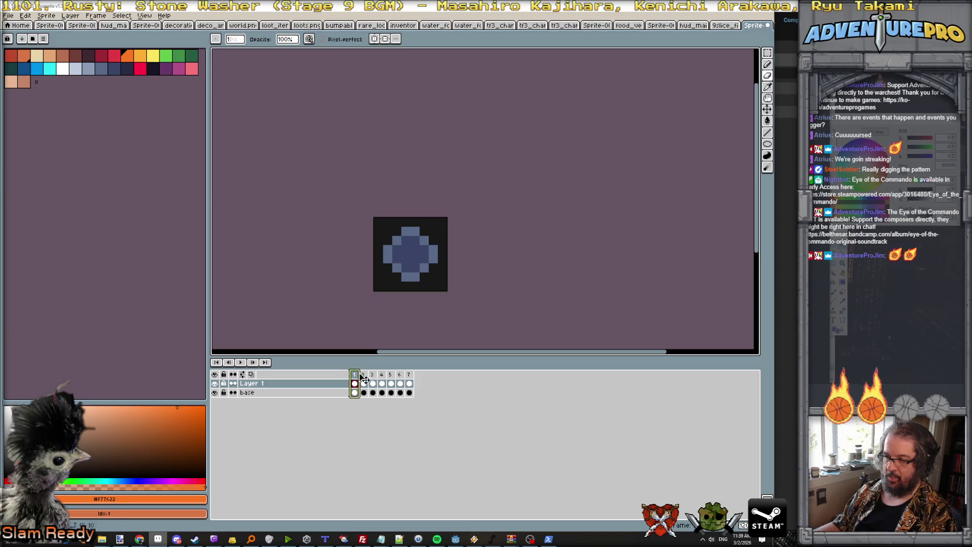
pyautogui.moveTo(358, 376); pyautogui.dragTo(409, 374)
pyautogui.click(373, 375)
# Give frames 2–7 a 1000 ms duration, then set frames 3–7 to 50 ms
pyautogui.click(365, 374)
pyautogui.moveTo(367, 376); pyautogui.dragTo(431, 377)
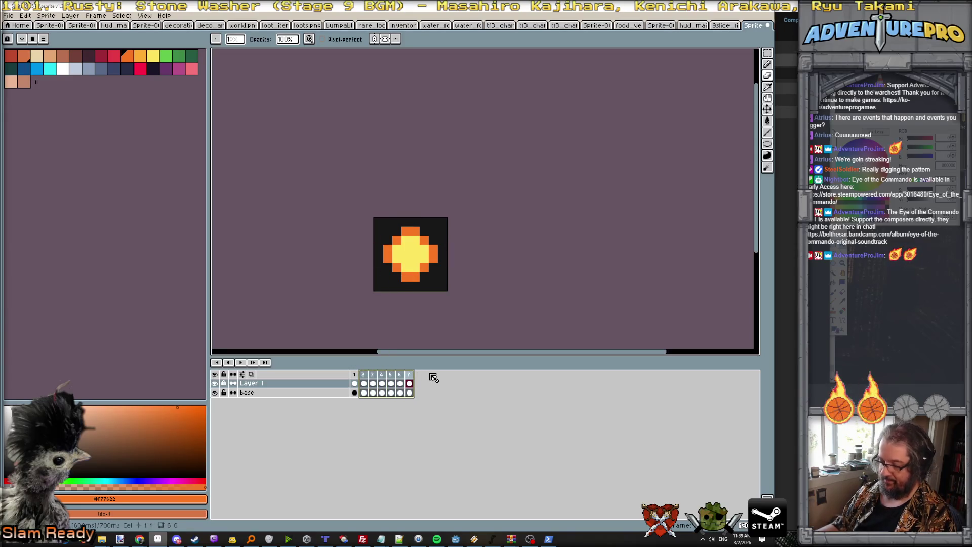
pyautogui.press('p')
pyautogui.write('1000')
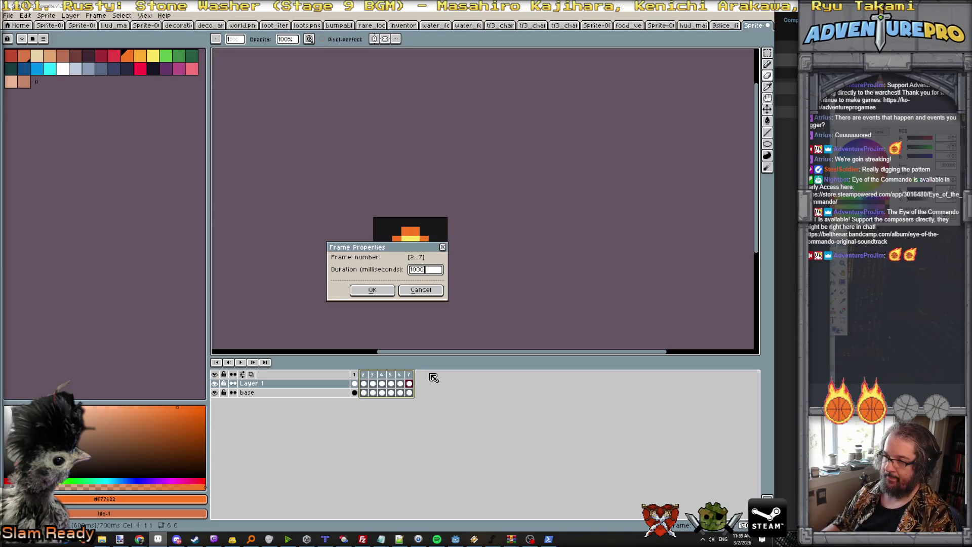
pyautogui.press('Return')
pyautogui.moveTo(372, 376); pyautogui.dragTo(414, 377)
pyautogui.press('p')
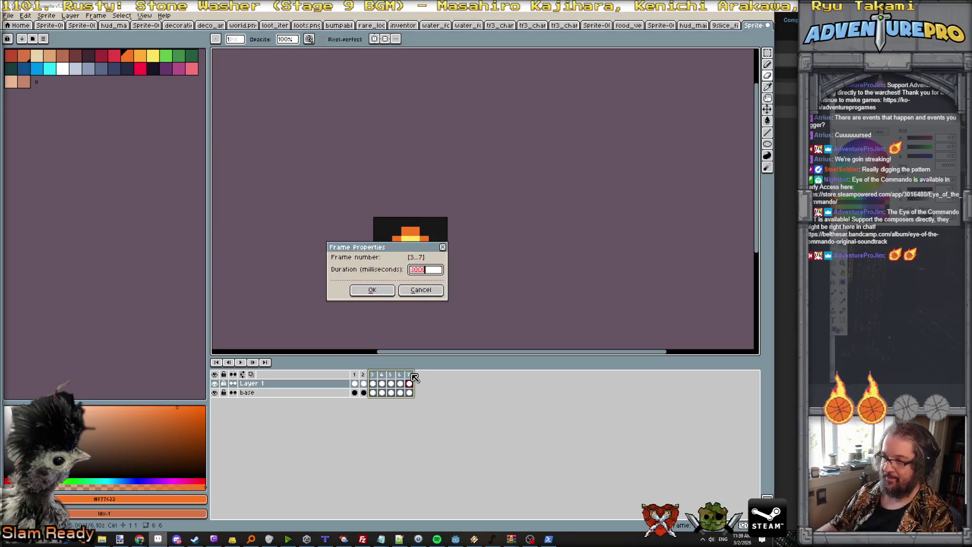
pyautogui.write('50')
pyautogui.press('Return')
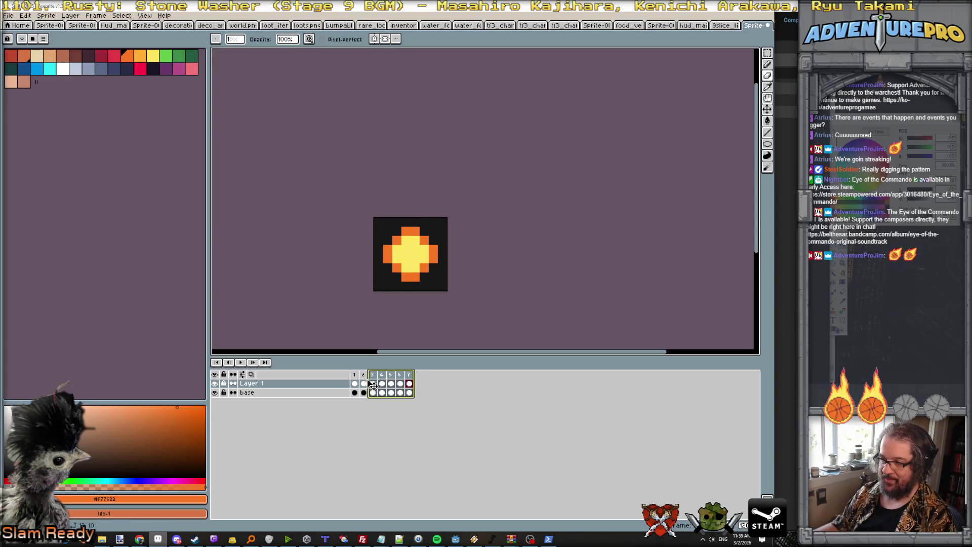
# Select frames 2–7 and play them on loop
pyautogui.click(364, 383)
pyautogui.moveTo(369, 381); pyautogui.dragTo(416, 378)
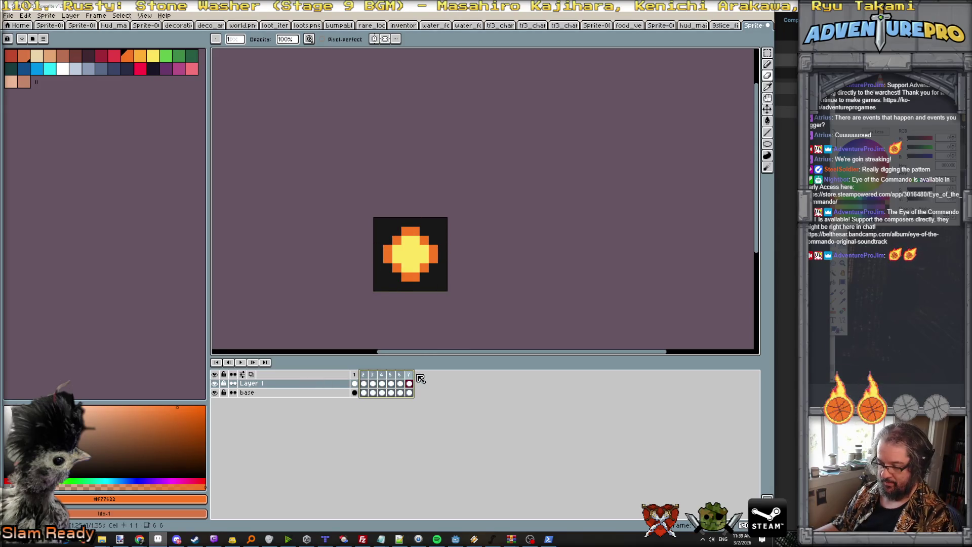
pyautogui.click(240, 363)
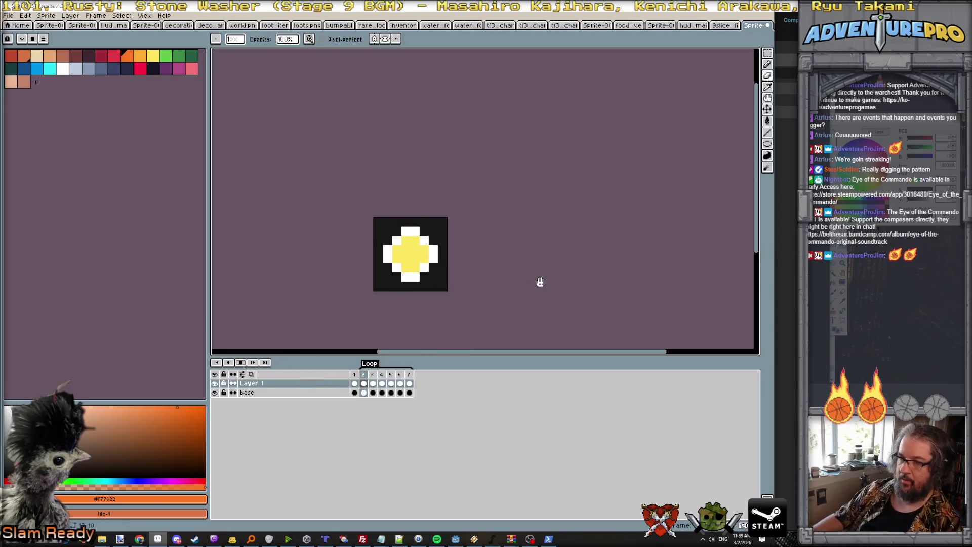
pyautogui.scroll(-5, 549, 254)
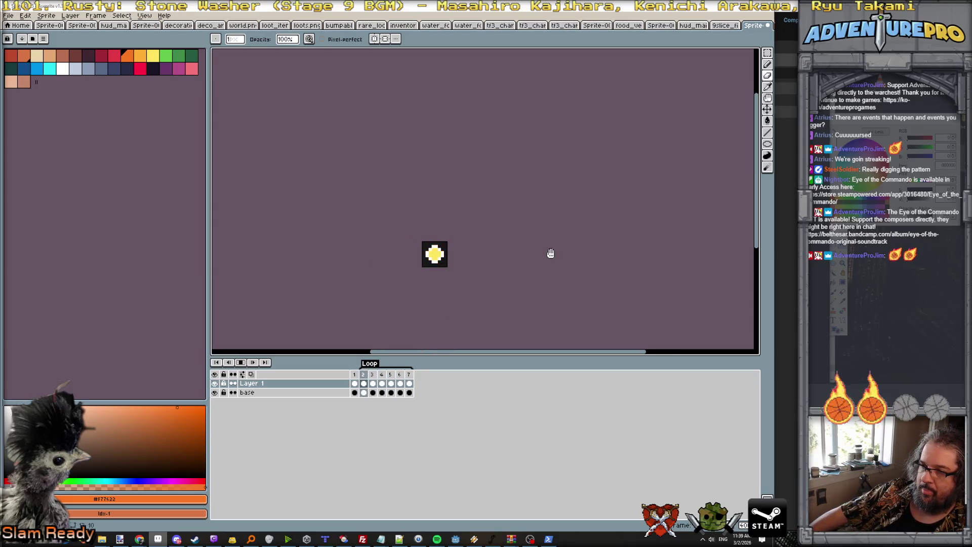
pyautogui.scroll(-1, 551, 253)
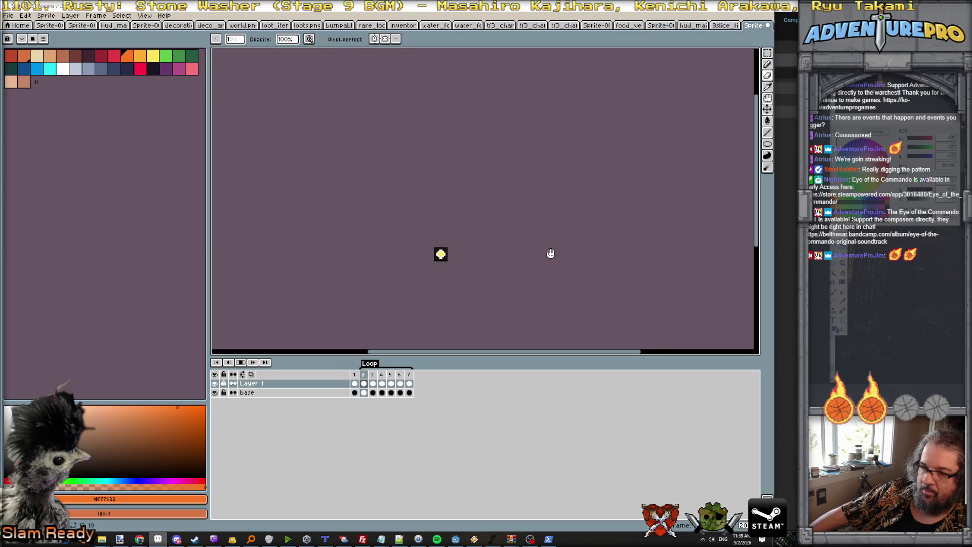
pyautogui.scroll(3, 530, 271)
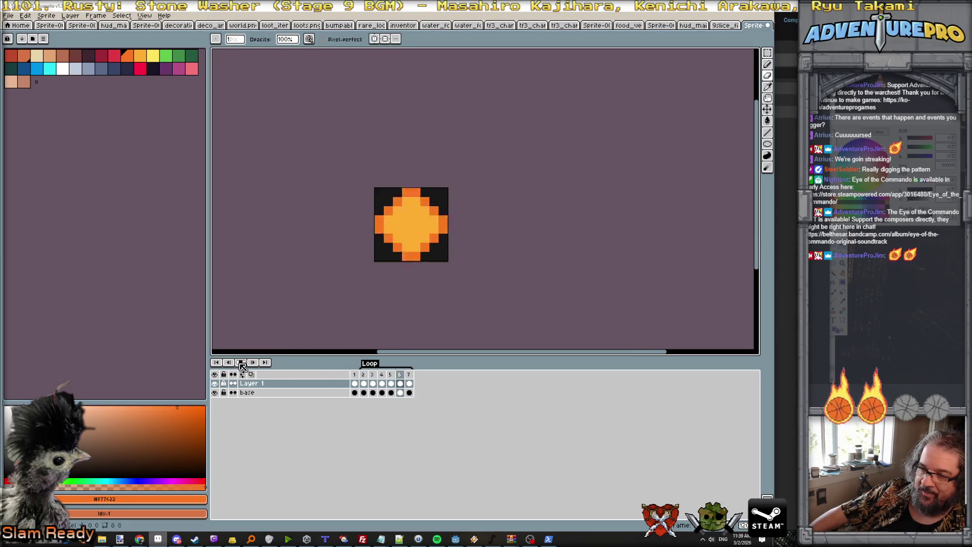
pyautogui.click(9, 17)
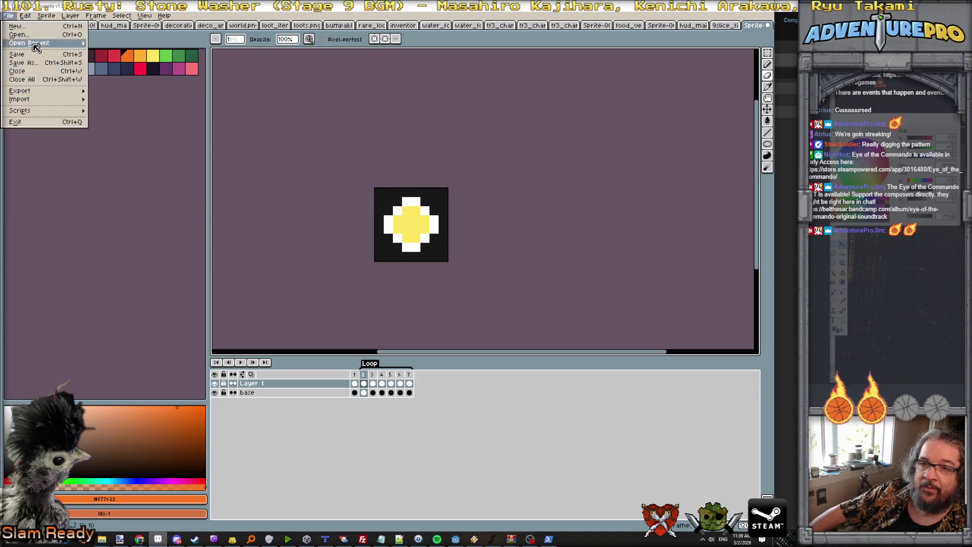
# Export all star frames as a sprite sheet into a new document
pyautogui.moveTo(51, 93)
pyautogui.click(125, 100)
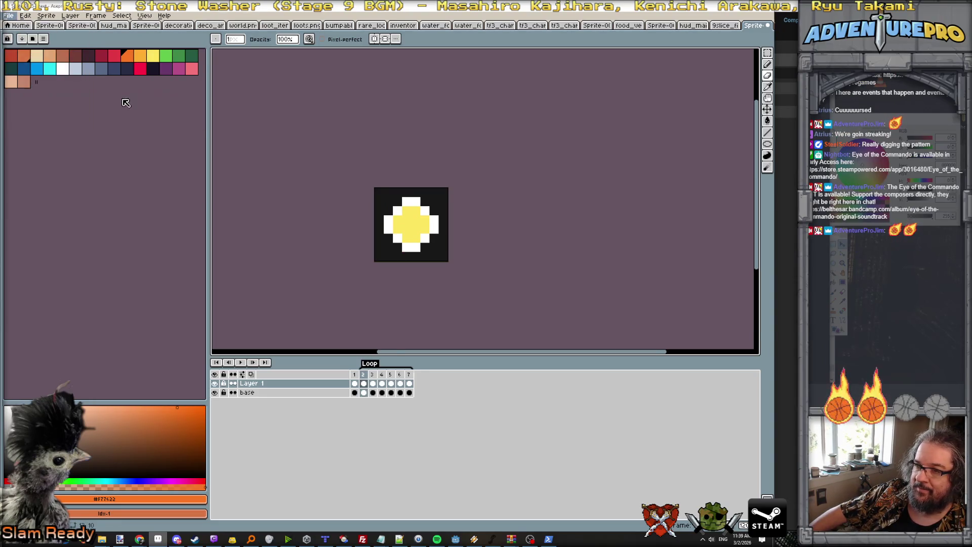
pyautogui.scroll(3, 535, 181)
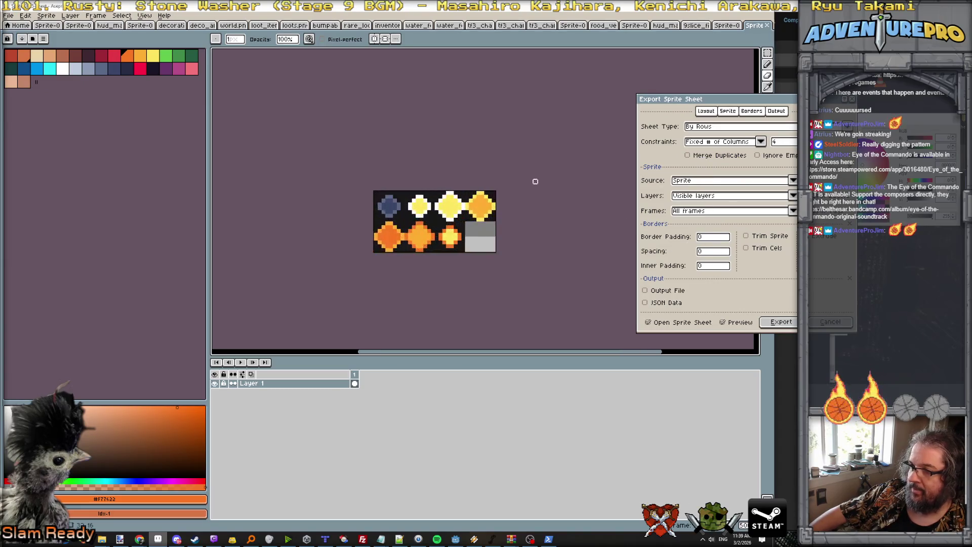
pyautogui.click(779, 321)
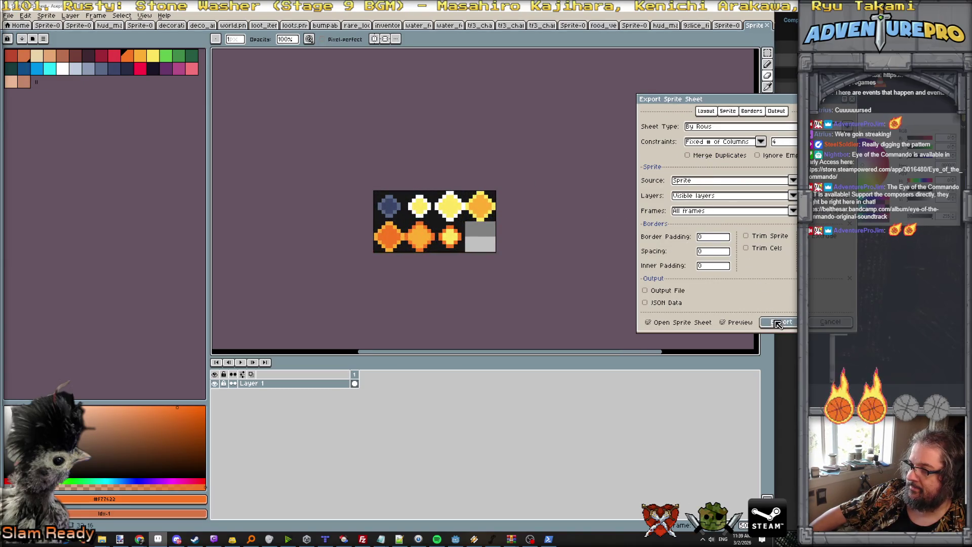
# Save the sprite sheet as item_tier_stars.png and return to Godot
pyautogui.click(8, 16)
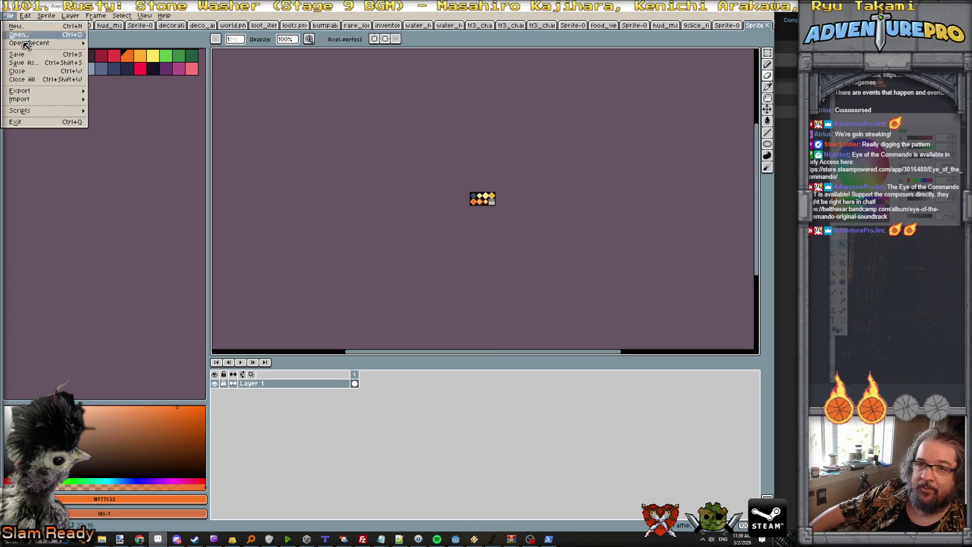
pyautogui.click(20, 64)
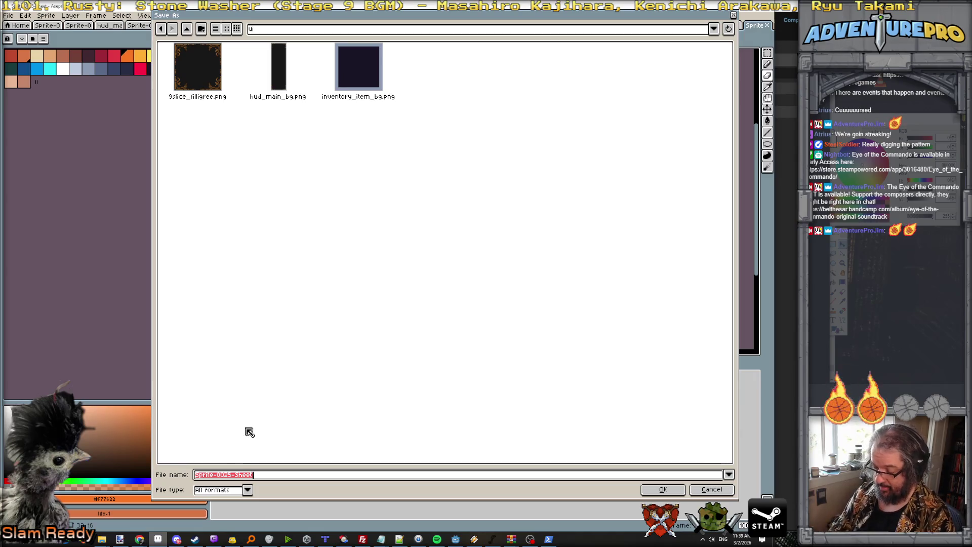
pyautogui.write('itme')
pyautogui.press('BackSpace')
pyautogui.press('BackSpace')
pyautogui.press('BackSpace')
pyautogui.write('stars.png')
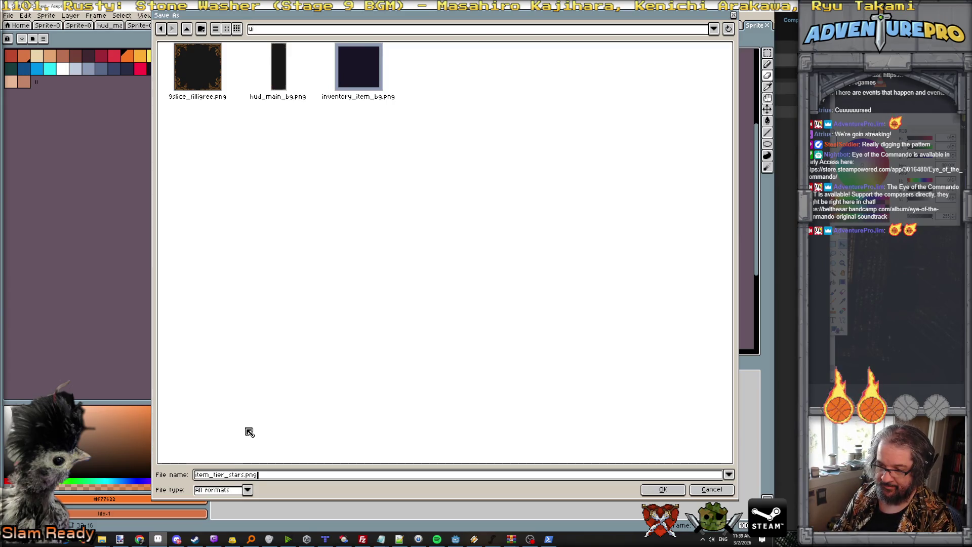
pyautogui.press('Return')
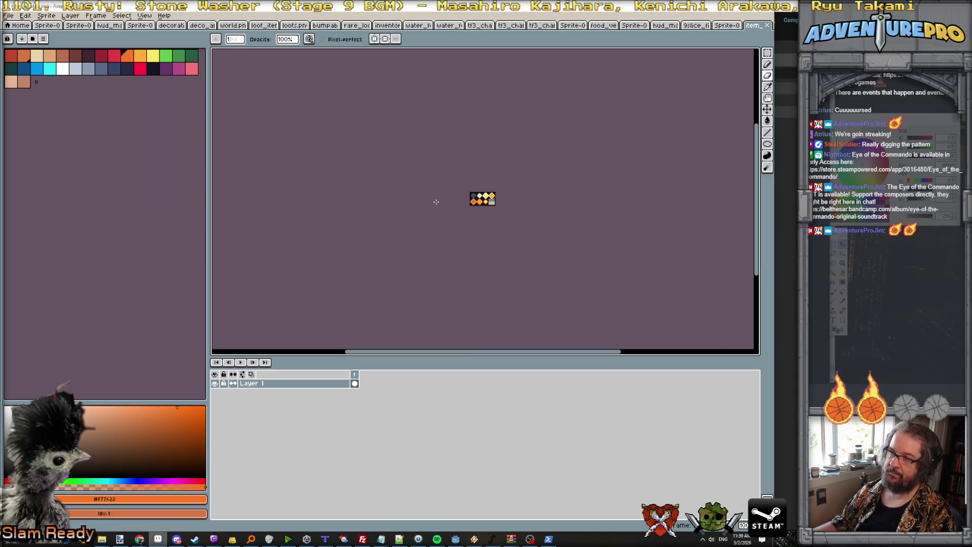
pyautogui.hotkey('alt', 'Tab')
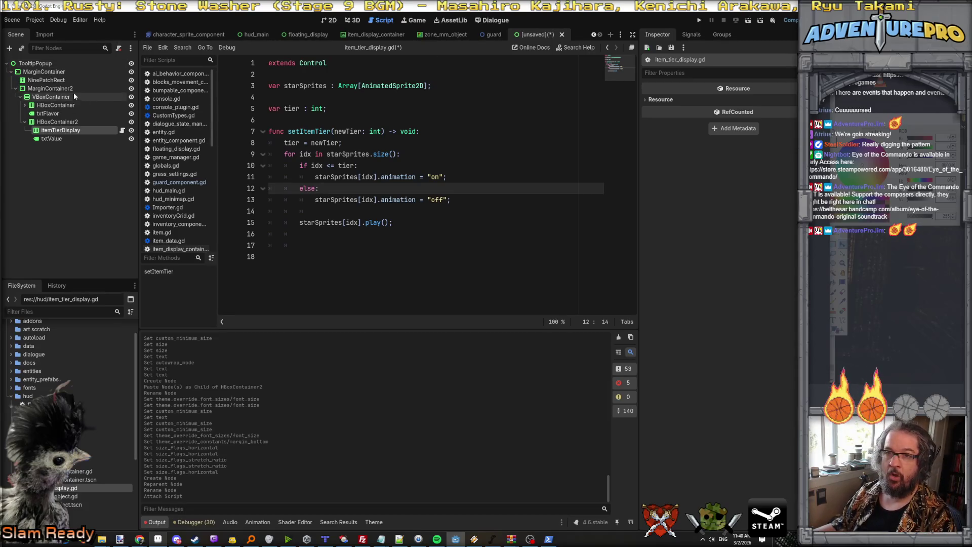
# Select itemTierDisplay, show the 2D view, and save the scene as res://hud/tooltip_popup.tscn
pyautogui.click(66, 132)
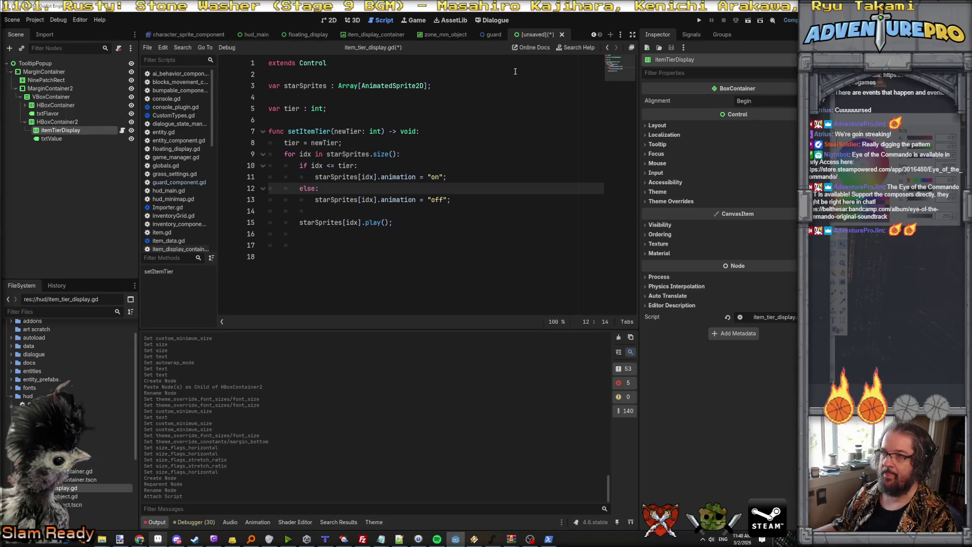
pyautogui.click(329, 19)
pyautogui.hotkey('ctrl', 's')
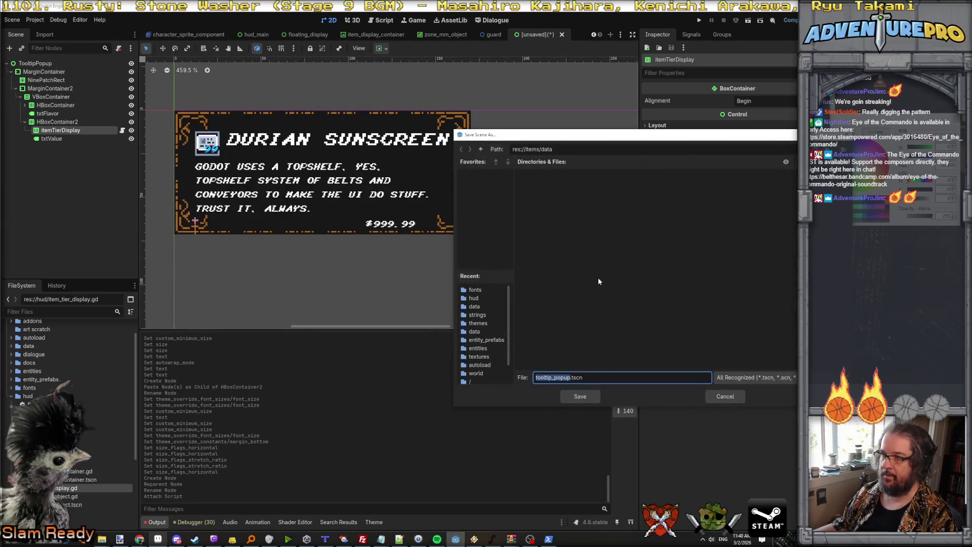
pyautogui.click(481, 149)
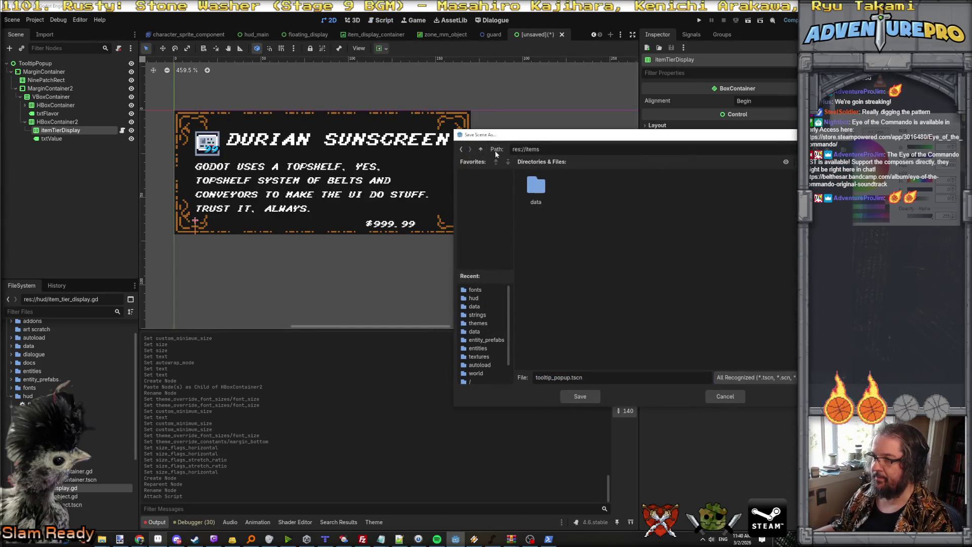
pyautogui.click(480, 148)
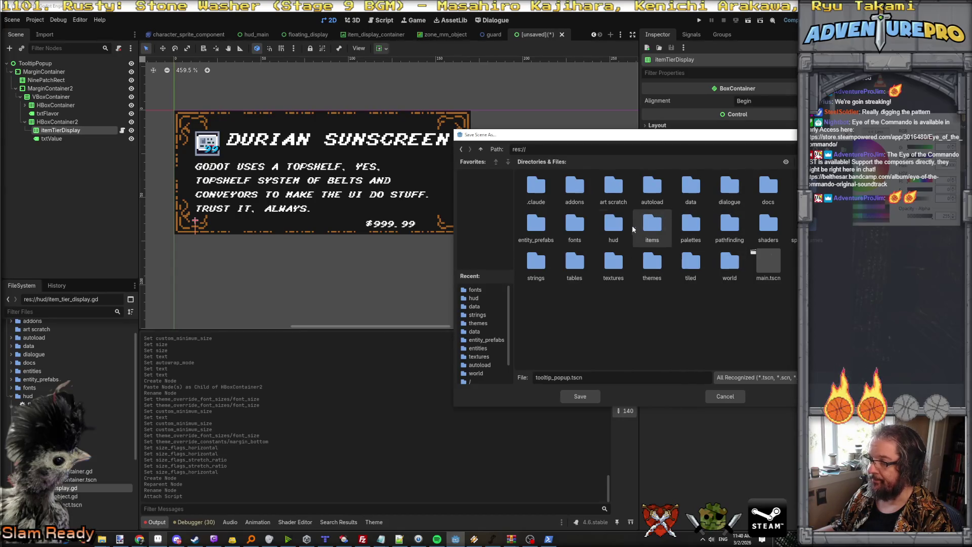
pyautogui.doubleClick(619, 229)
pyautogui.click(582, 399)
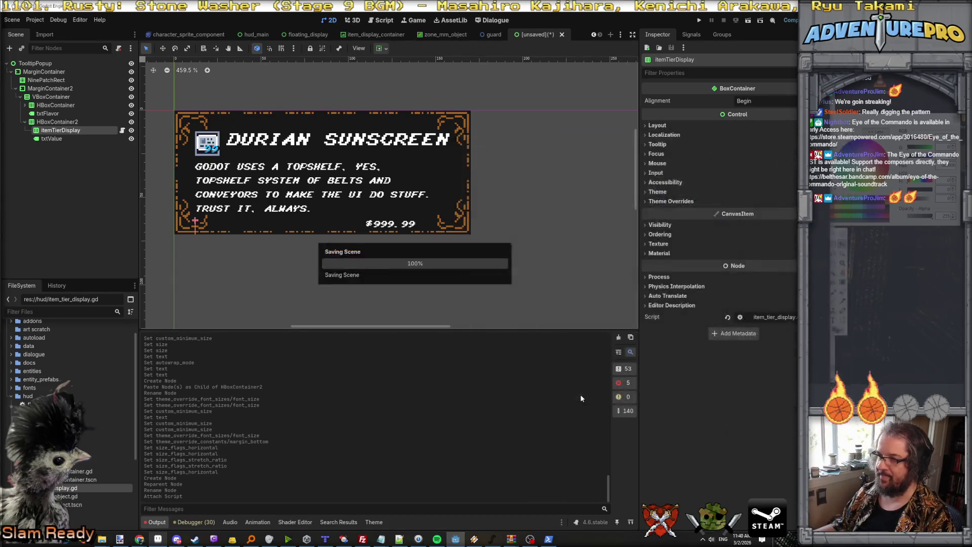
# Add an AnimatedSprite2D child node under itemTierDisplay
pyautogui.click(53, 138)
pyautogui.click(59, 130)
pyautogui.rightClick(64, 131)
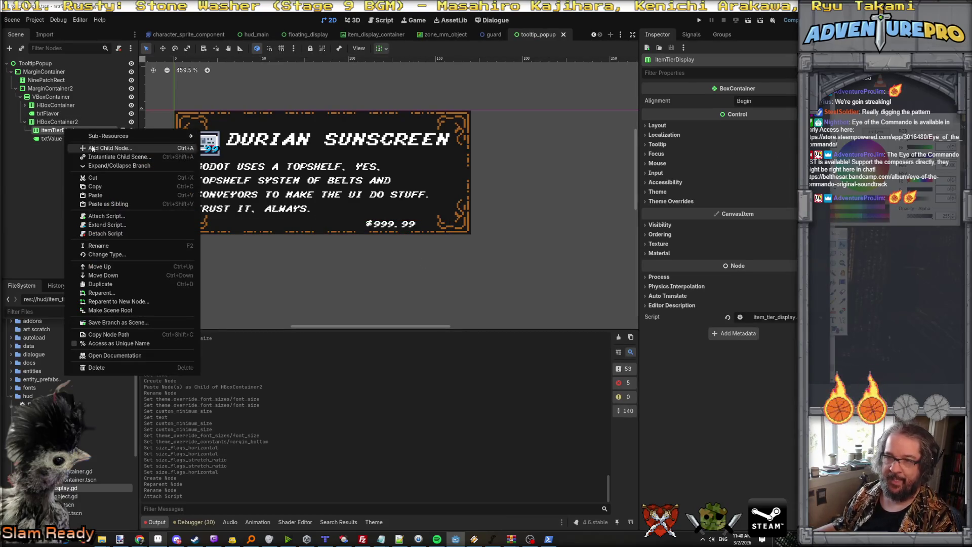
pyautogui.click(93, 148)
pyautogui.write('anim')
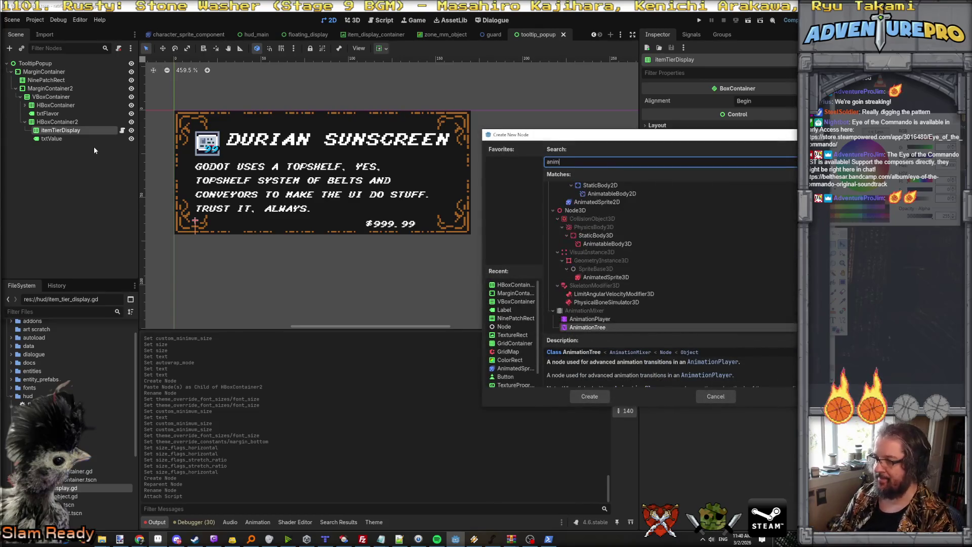
pyautogui.write('ated')
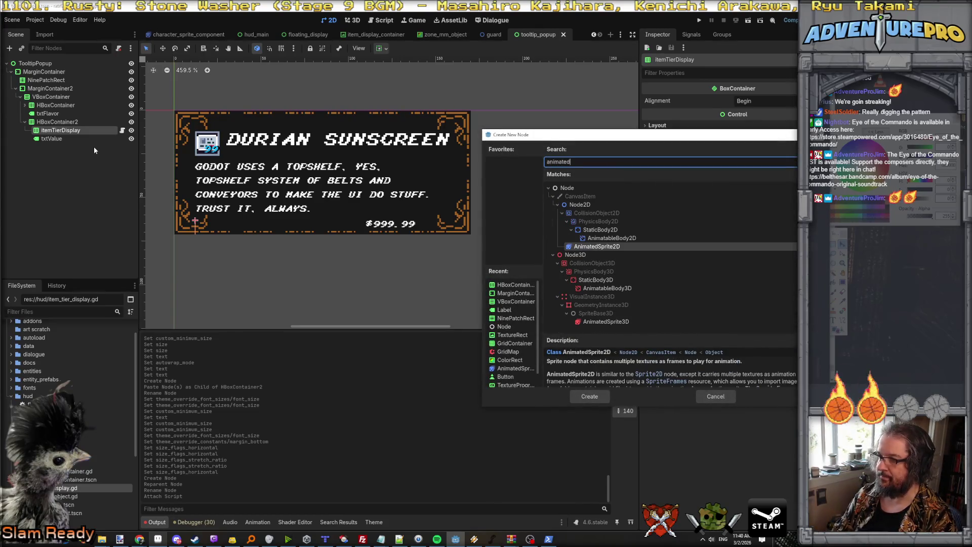
pyautogui.press('Return')
# Rename the node star01 and give it a New SpriteFrames resource, opened for editing
pyautogui.doubleClick(83, 138)
pyautogui.write('star01')
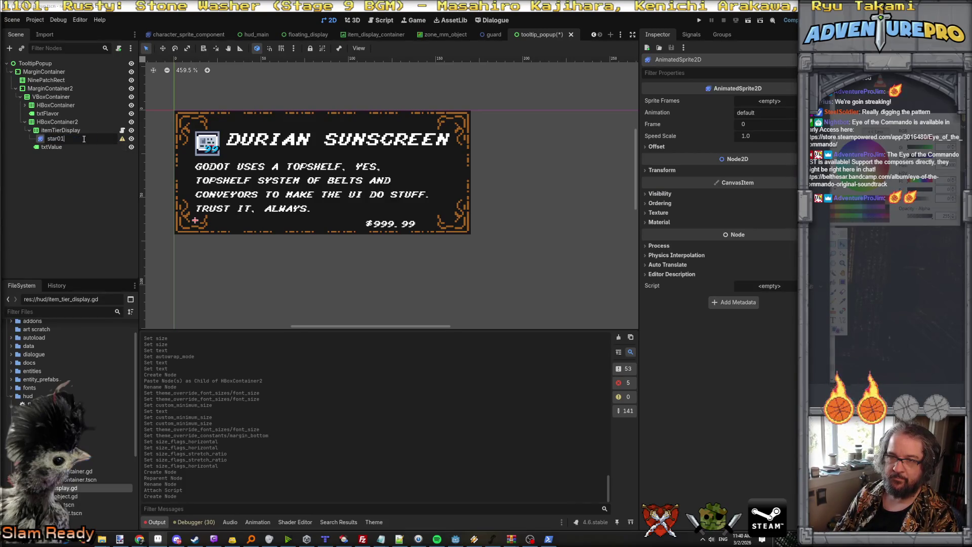
pyautogui.press('Return')
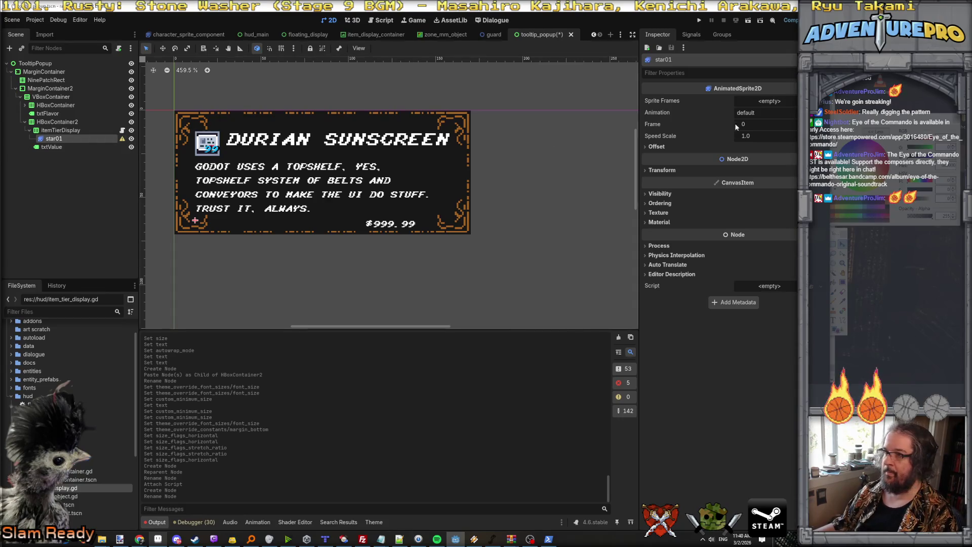
pyautogui.click(774, 103)
pyautogui.click(791, 127)
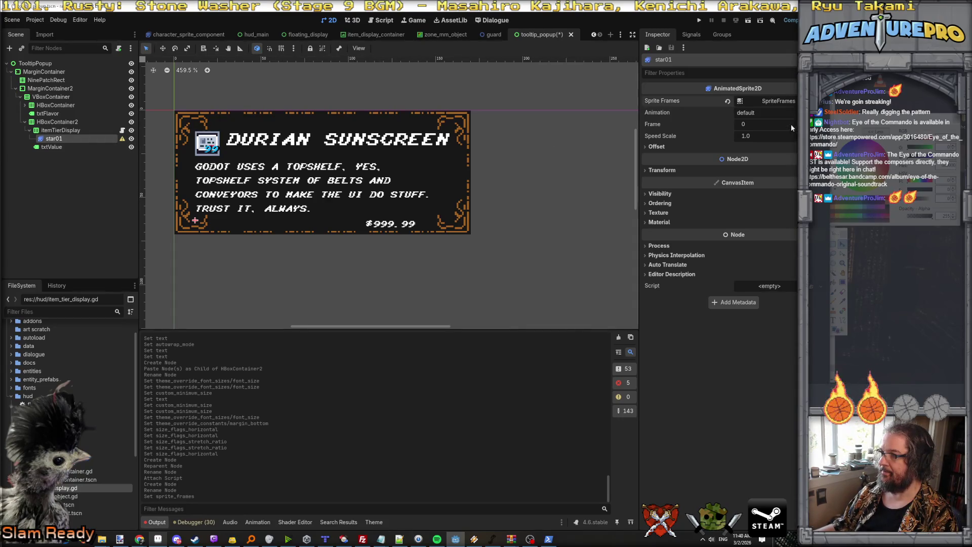
pyautogui.click(778, 101)
pyautogui.doubleClick(204, 324)
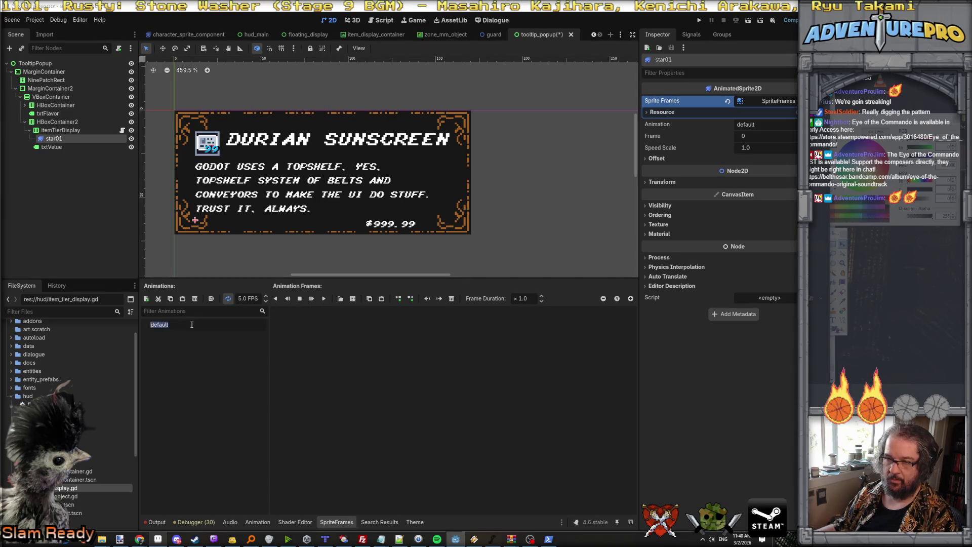
pyautogui.write('on')
# Rename the default animation to 'on' and give it the gold star frame from item_tier_stars.png
pyautogui.press('Return')
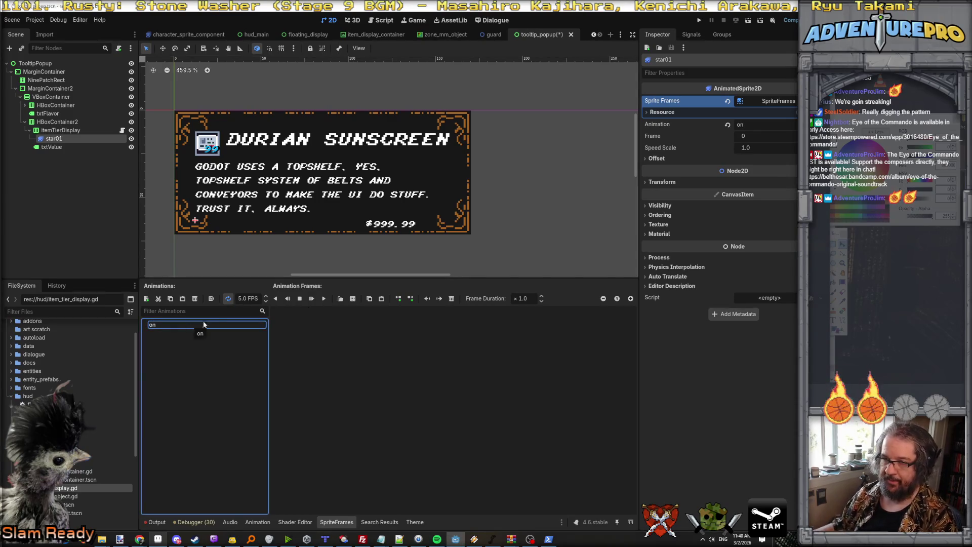
pyautogui.click(353, 298)
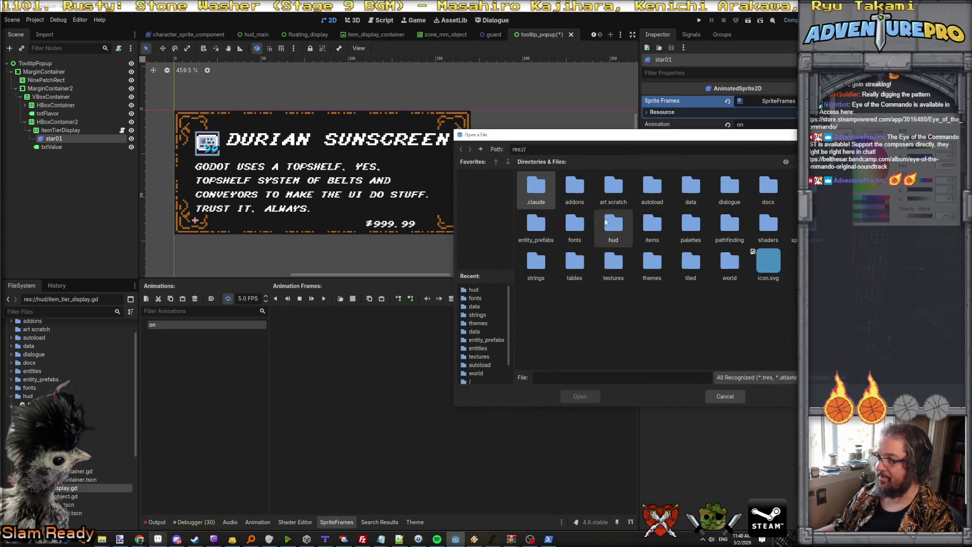
pyautogui.doubleClick(600, 259)
pyautogui.doubleClick(545, 202)
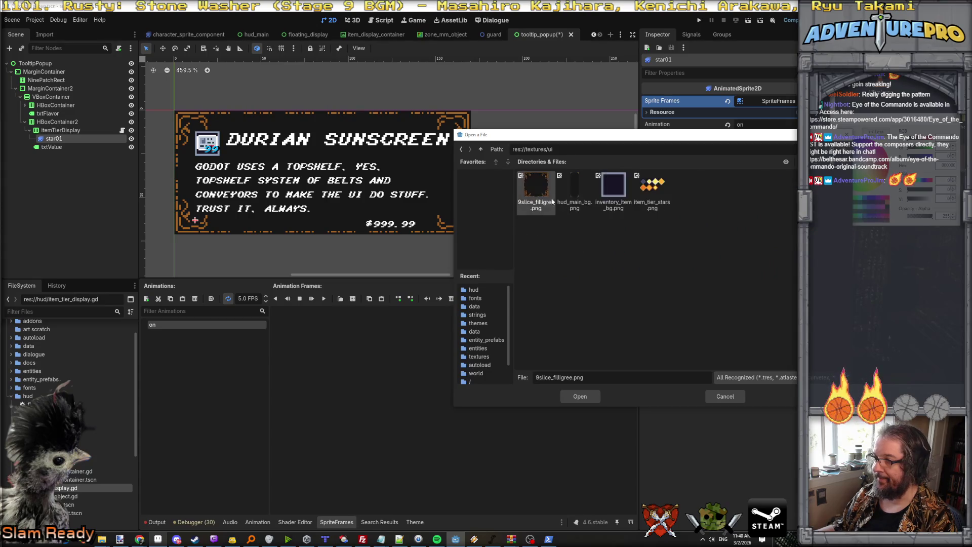
pyautogui.doubleClick(661, 194)
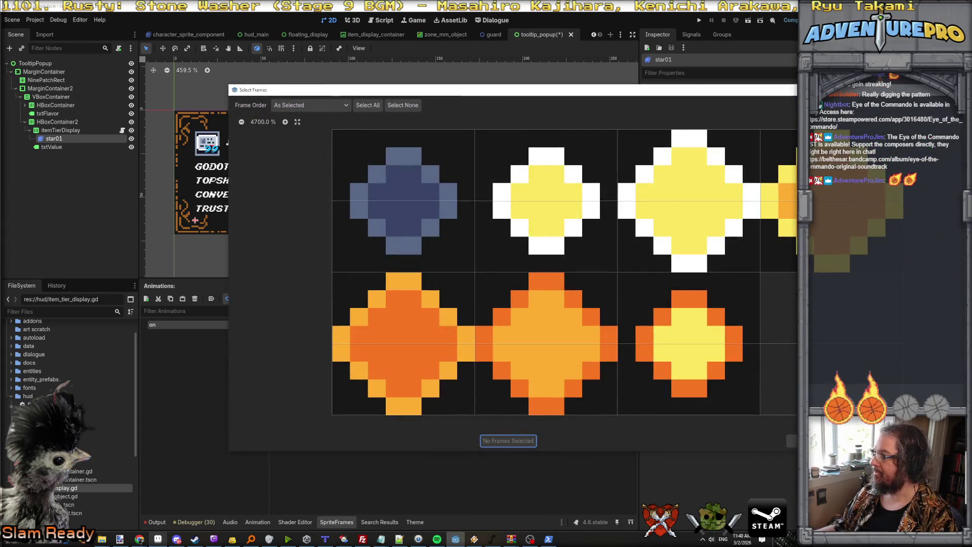
pyautogui.click(412, 223)
pyautogui.click(551, 217)
pyautogui.click(440, 220)
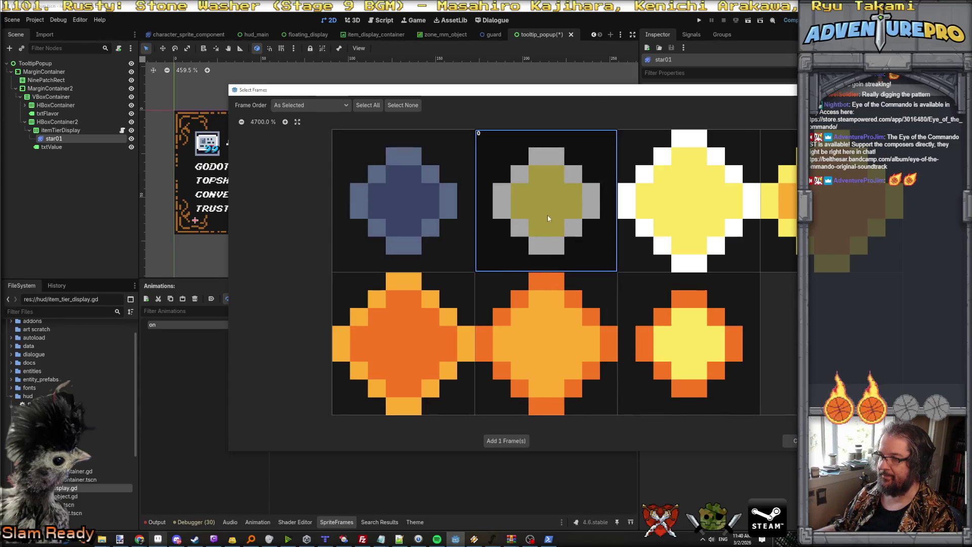
pyautogui.click(517, 438)
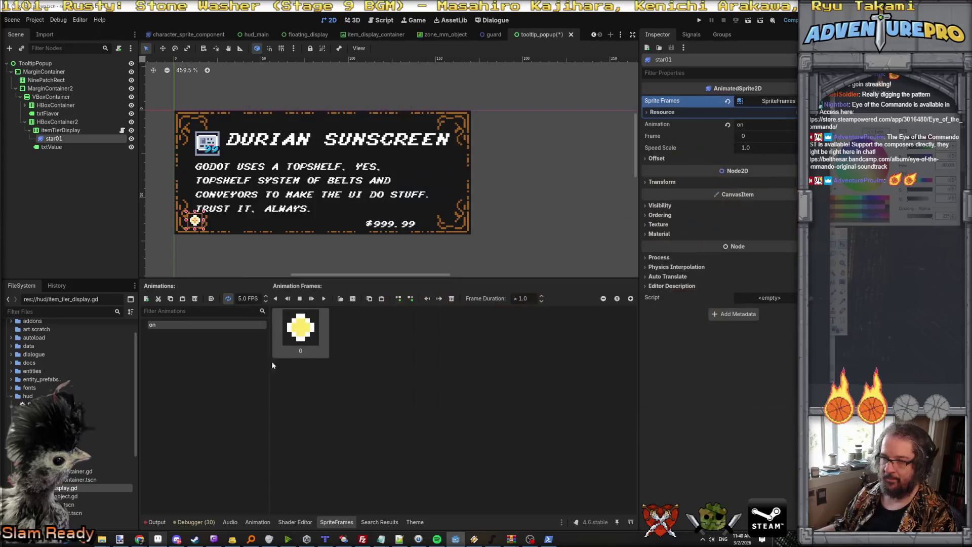
# Add an 'off' animation holding the dim blue star frame from item_tier_stars.png
pyautogui.click(147, 298)
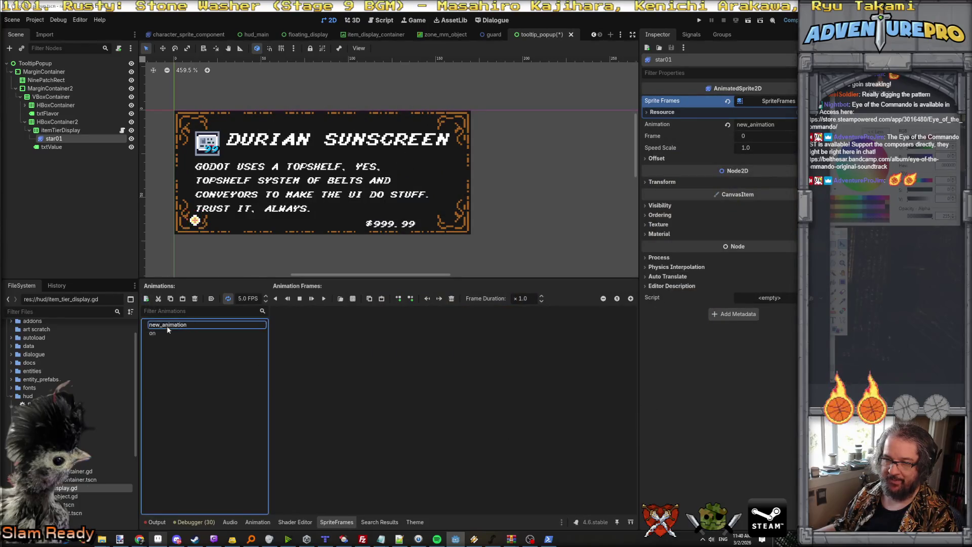
pyautogui.click(171, 325)
pyautogui.write('off')
pyautogui.press('Return')
pyautogui.click(172, 333)
pyautogui.click(173, 324)
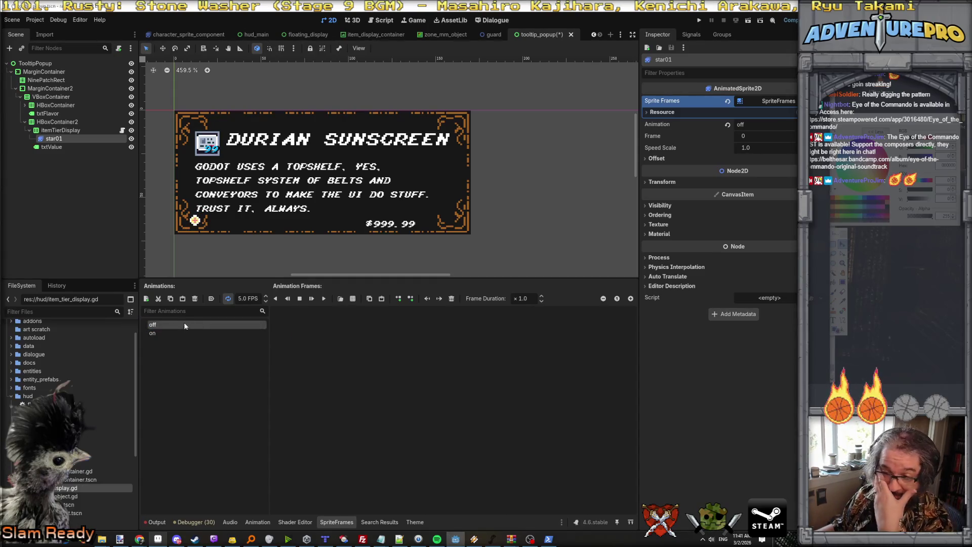
pyautogui.click(353, 299)
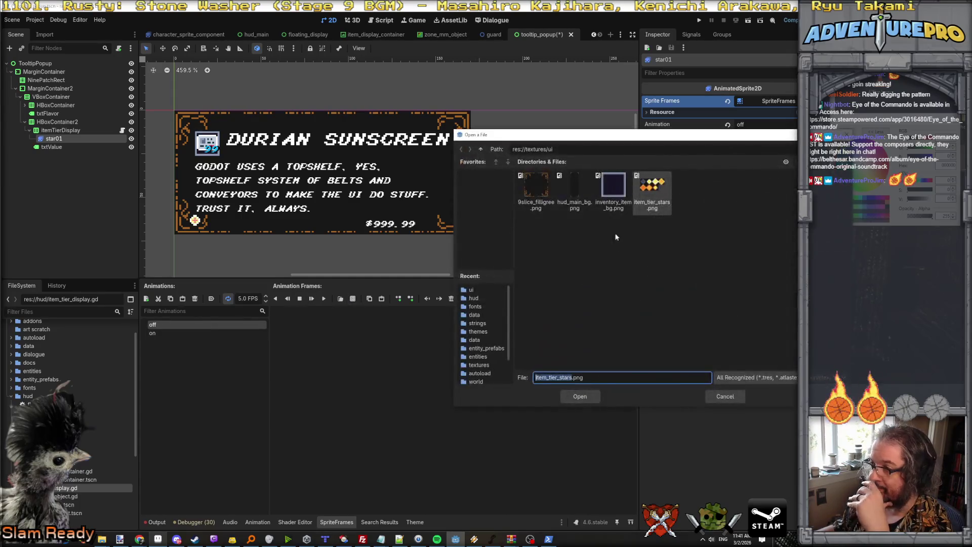
pyautogui.doubleClick(639, 192)
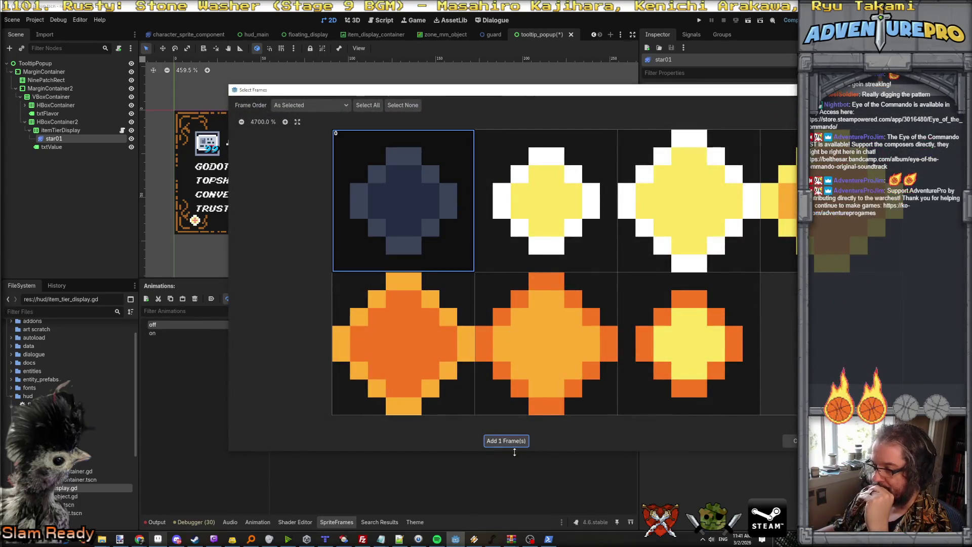
pyautogui.click(506, 440)
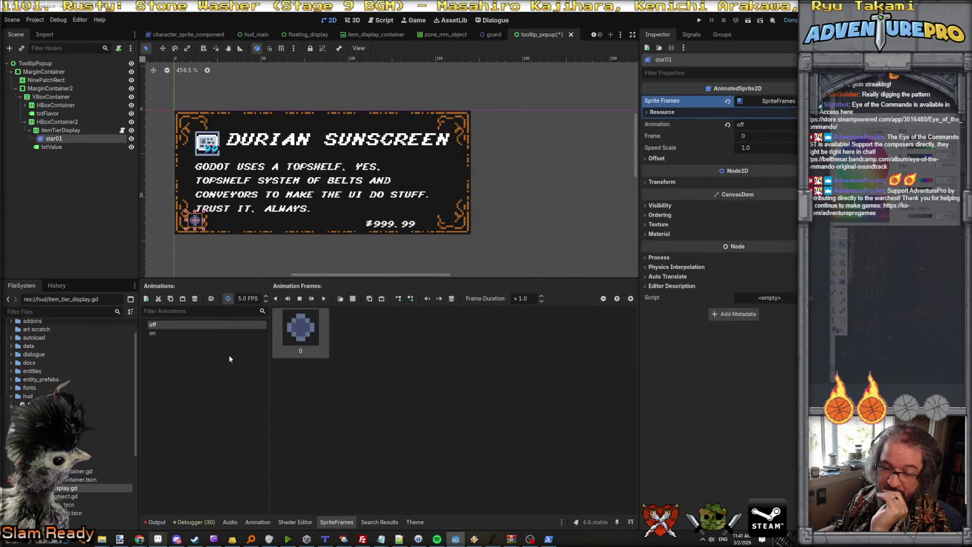
# Compare the 'on' and 'off' frames and leave 'off' as the animation that plays on load
pyautogui.click(160, 333)
pyautogui.click(159, 326)
pyautogui.click(161, 331)
pyautogui.click(160, 325)
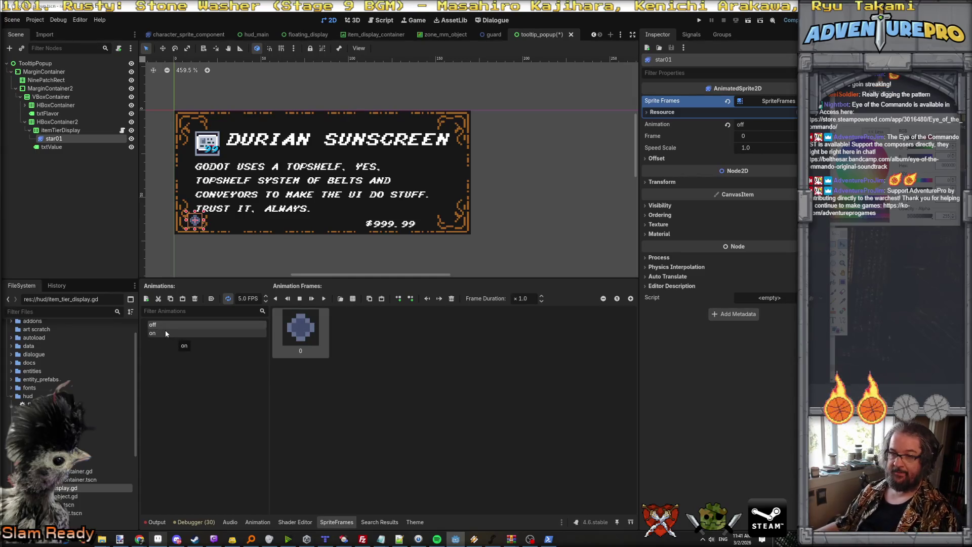
pyautogui.click(165, 333)
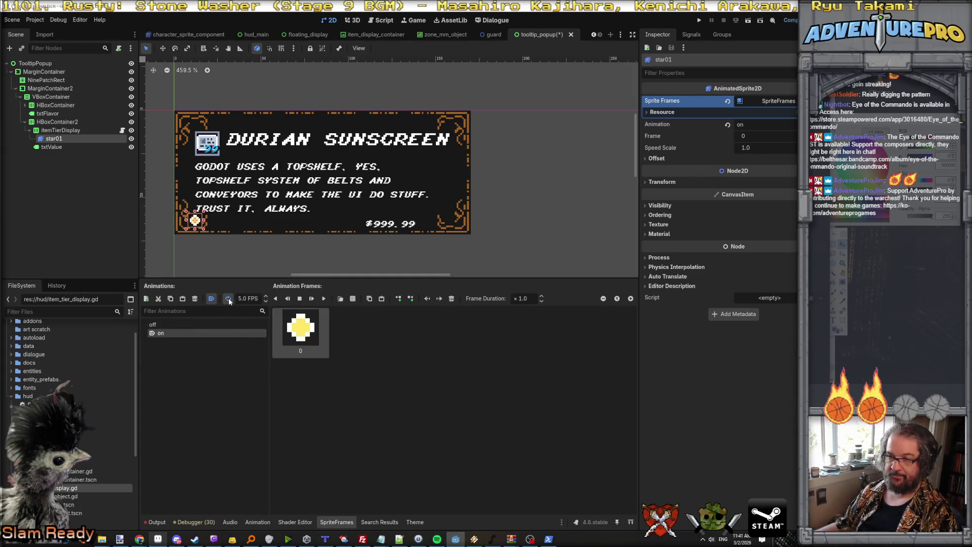
pyautogui.click(159, 325)
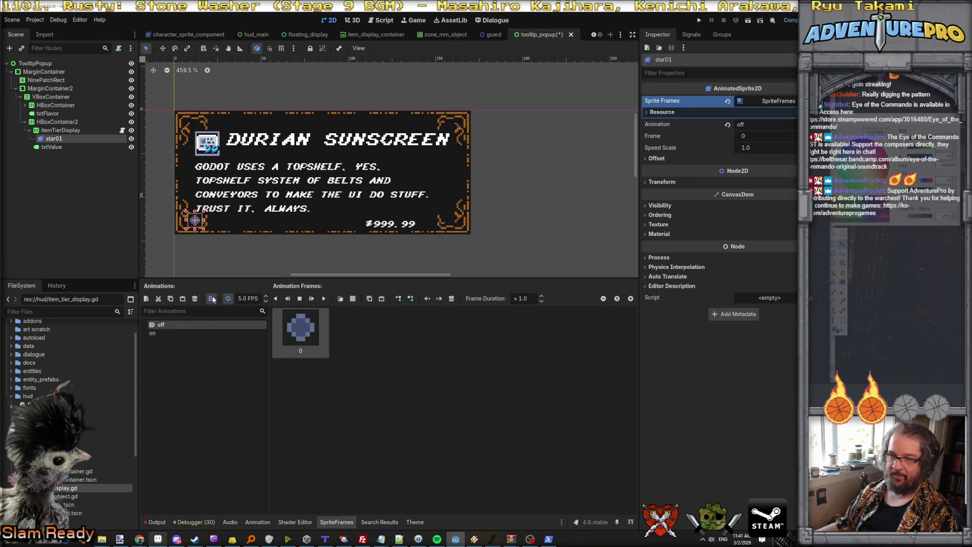
# Duplicate star01 into star02 under itemTierDisplay and check both star nodes
pyautogui.rightClick(69, 140)
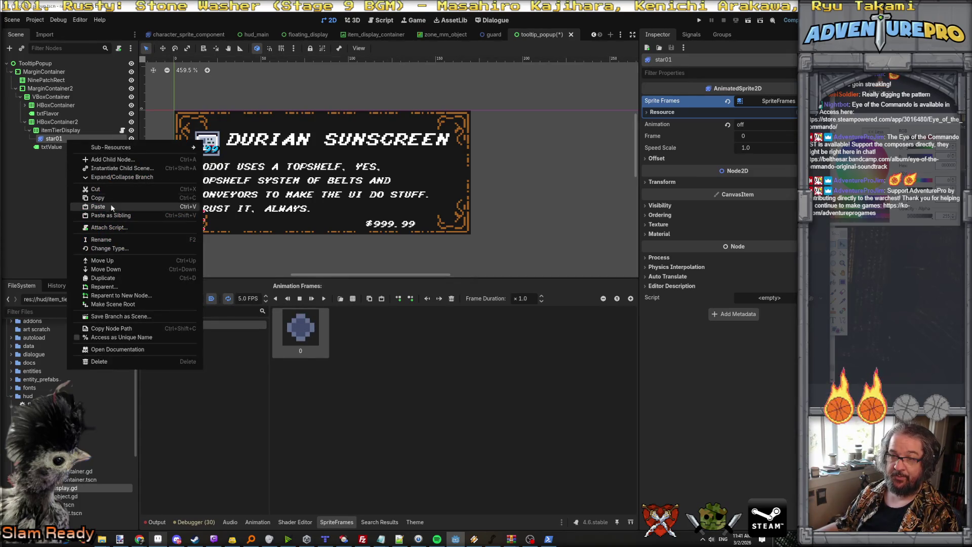
pyautogui.click(102, 278)
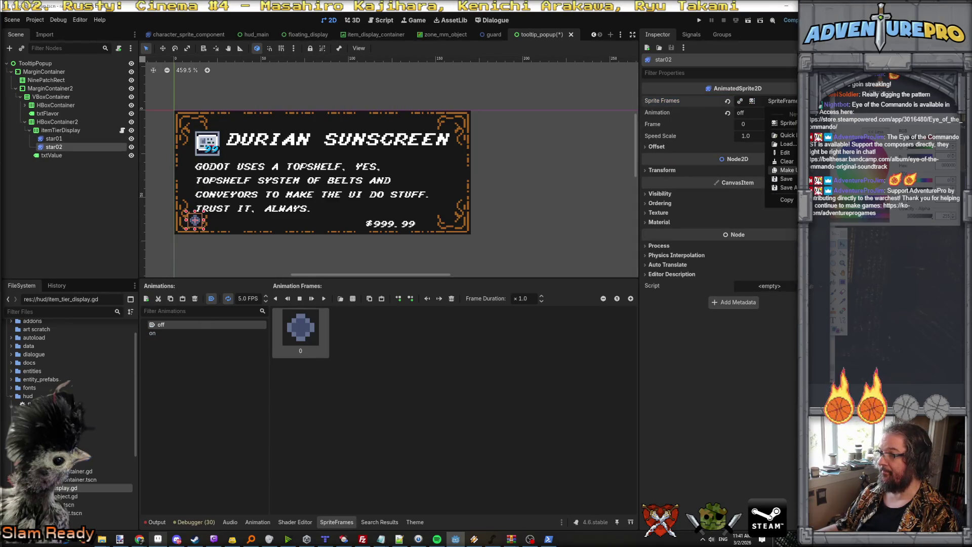
pyautogui.click(58, 130)
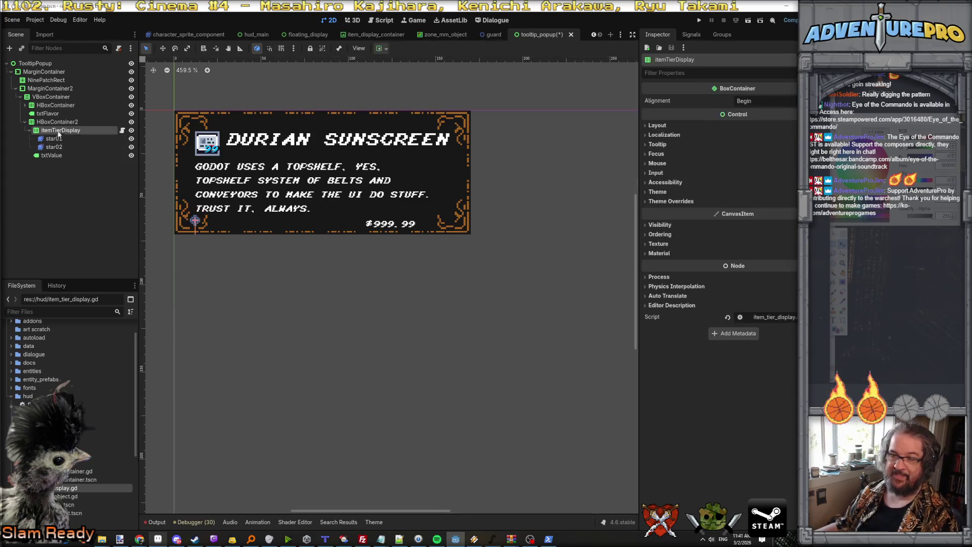
pyautogui.click(55, 138)
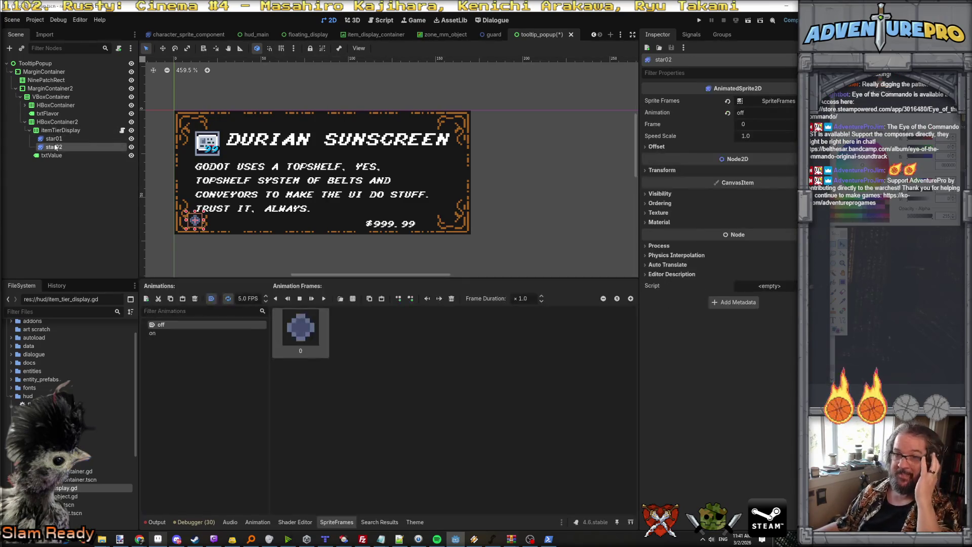
pyautogui.click(57, 133)
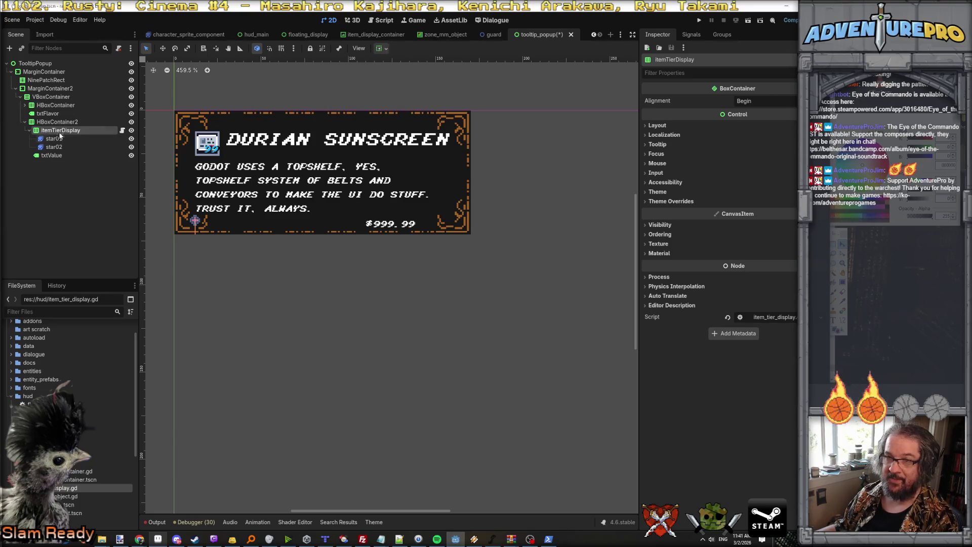
pyautogui.click(54, 146)
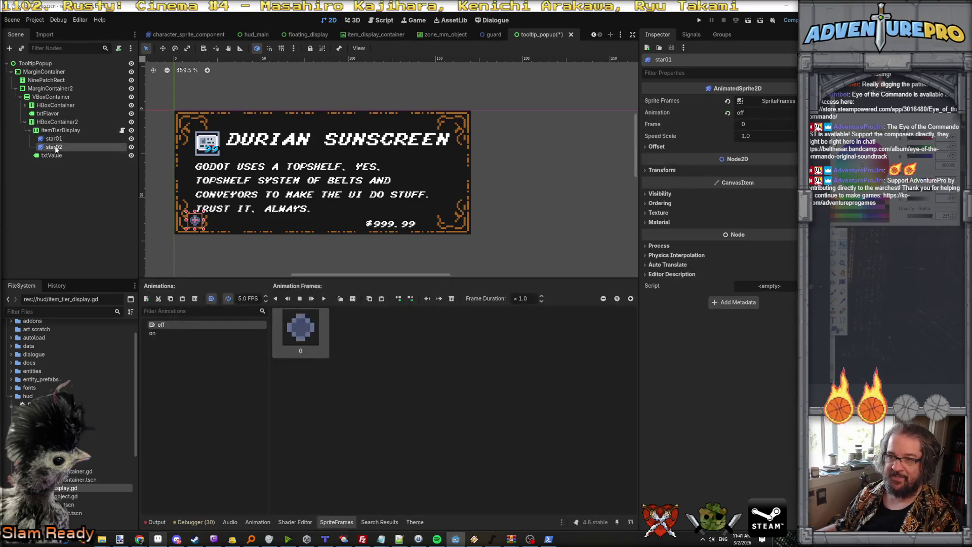
pyautogui.click(55, 131)
pyautogui.click(56, 138)
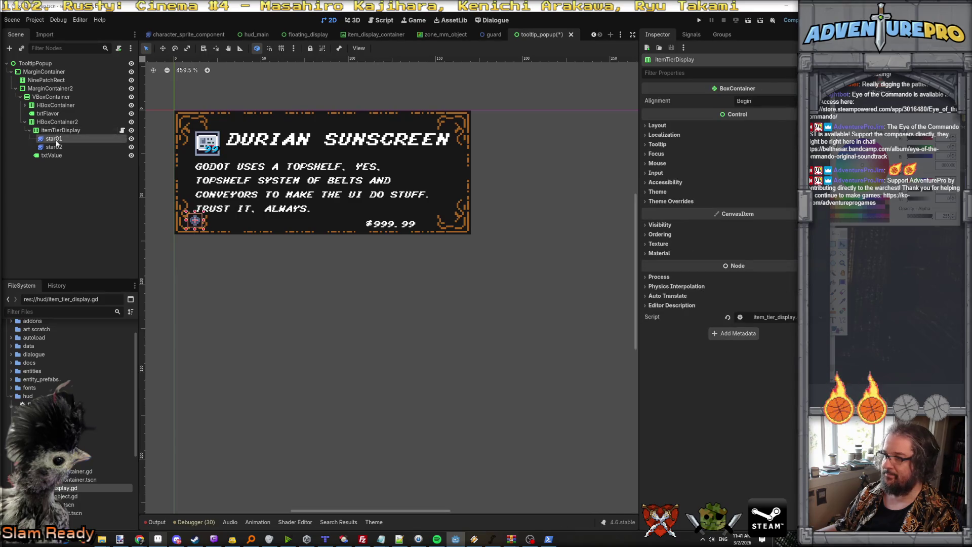
pyautogui.scroll(4, 157, 160)
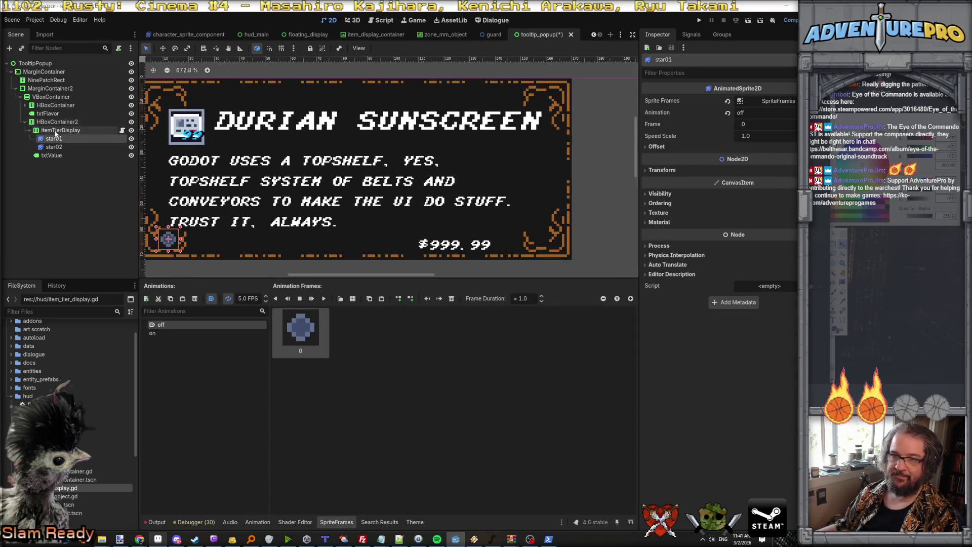
# Set itemTierDisplay's Layout Custom Minimum Size width to 8 px
pyautogui.click(56, 131)
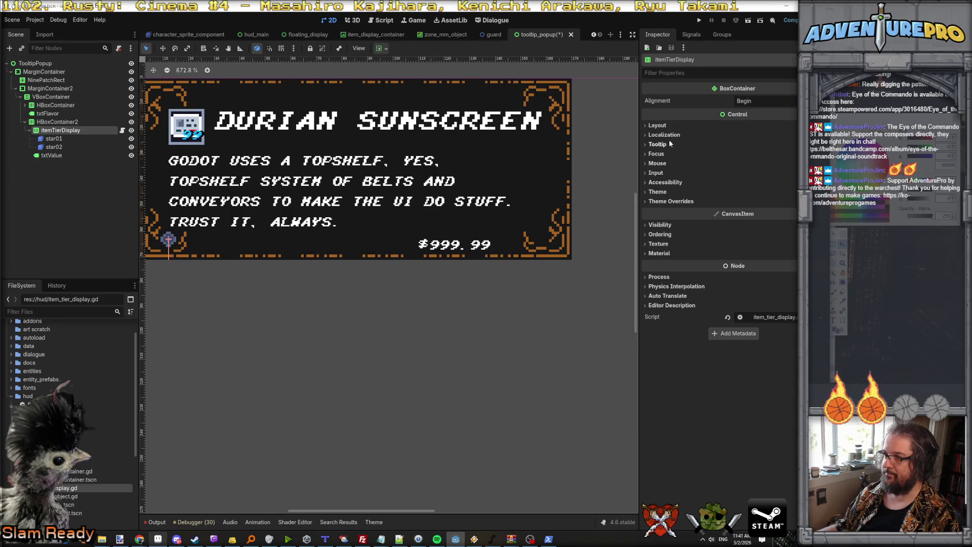
pyautogui.click(658, 126)
pyautogui.click(666, 210)
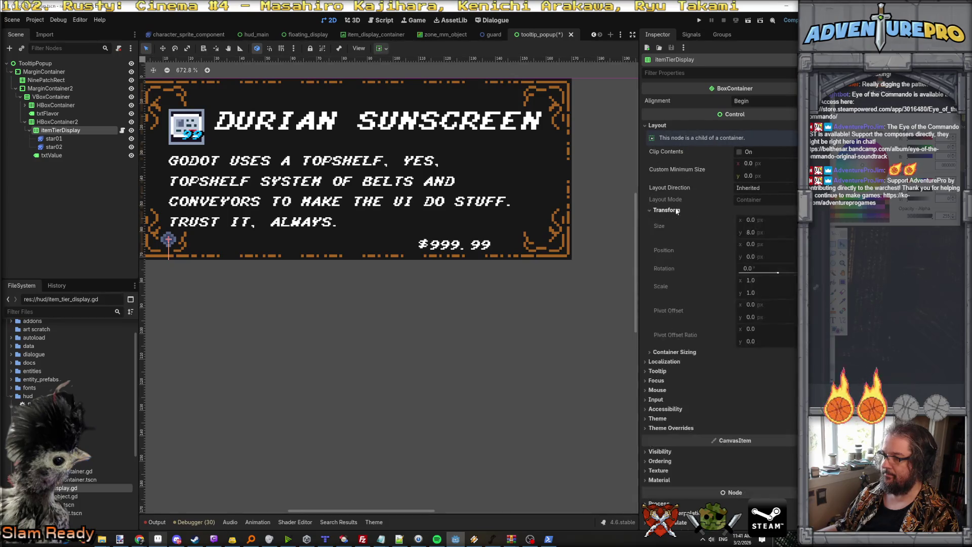
pyautogui.click(758, 163)
pyautogui.write('8')
pyautogui.press('Return')
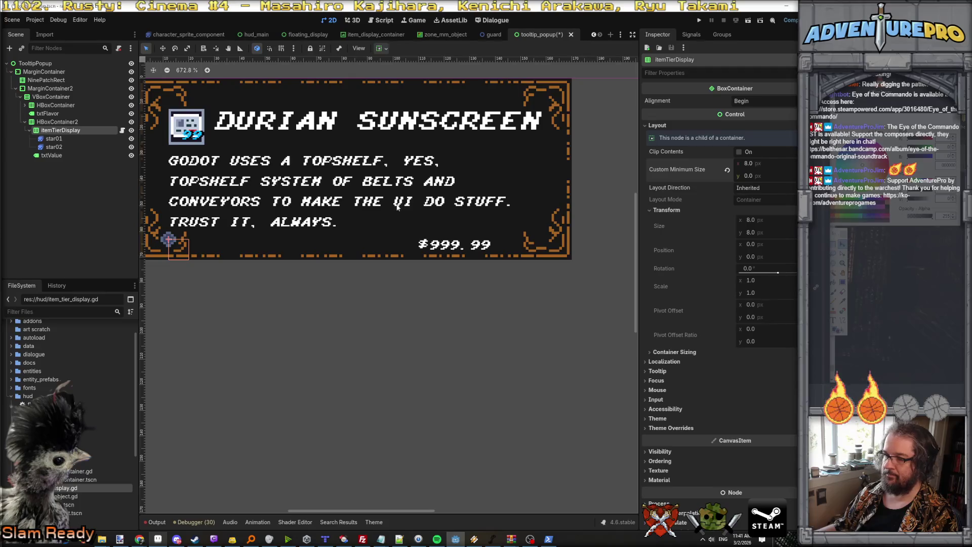
pyautogui.click(673, 353)
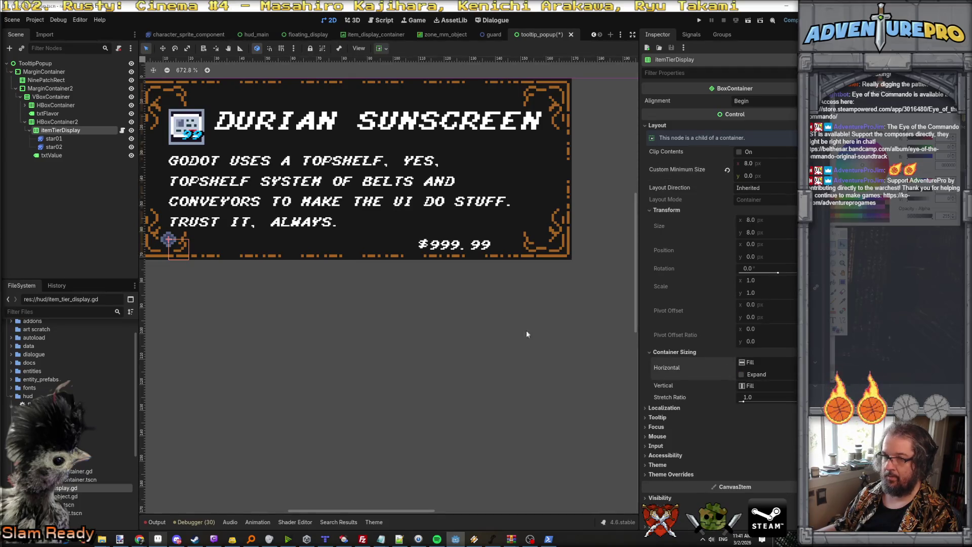
pyautogui.click(54, 138)
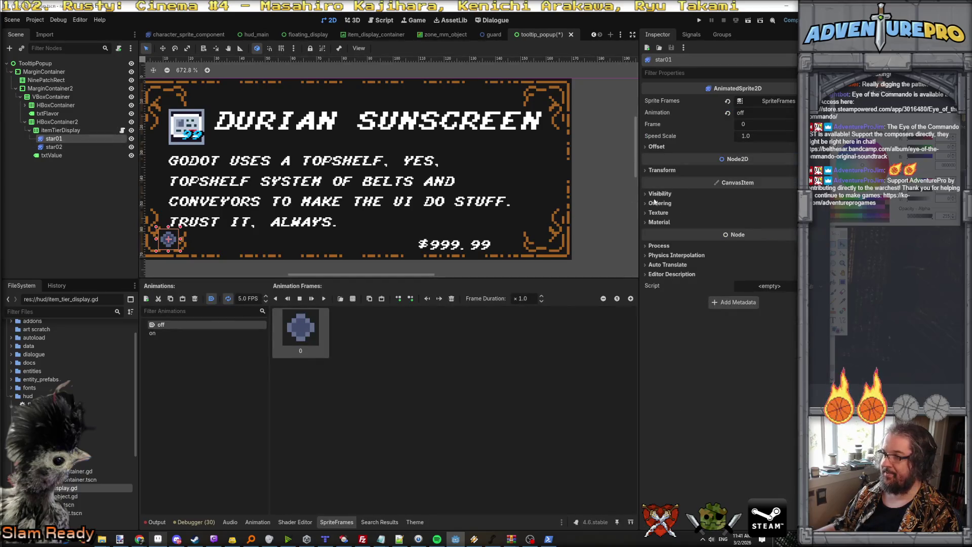
# Uncheck Offset > Centered on both star01 and star02, then compare the two sprites
pyautogui.click(669, 171)
pyautogui.click(659, 264)
pyautogui.click(663, 265)
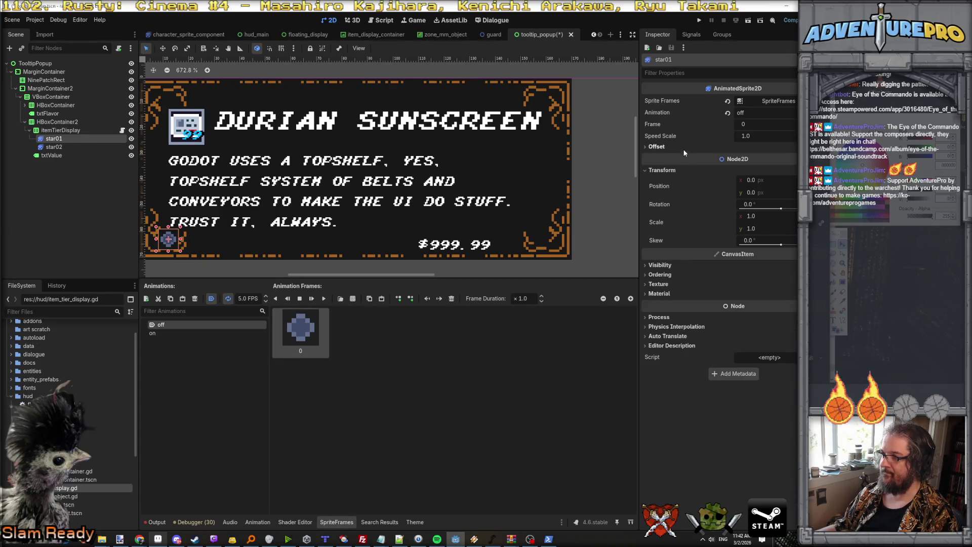
pyautogui.click(666, 147)
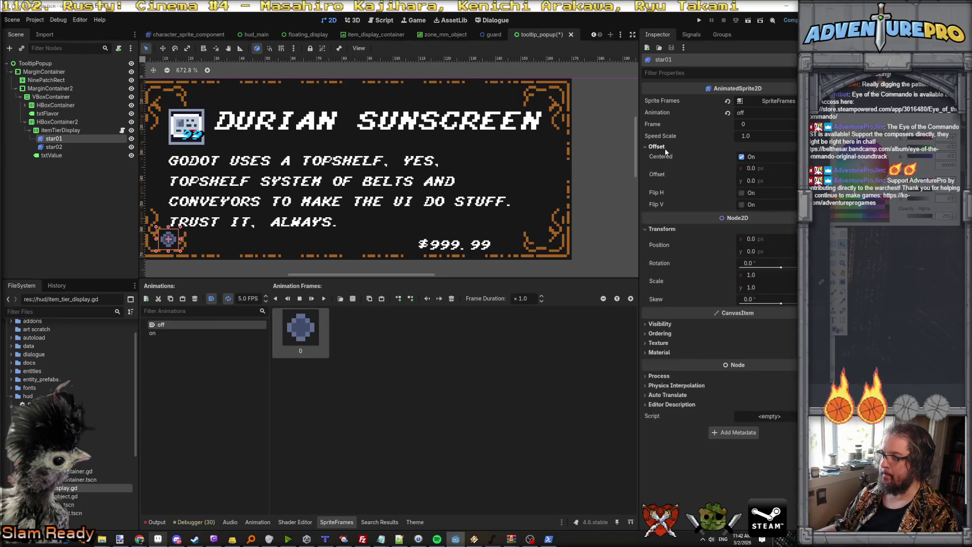
pyautogui.click(740, 158)
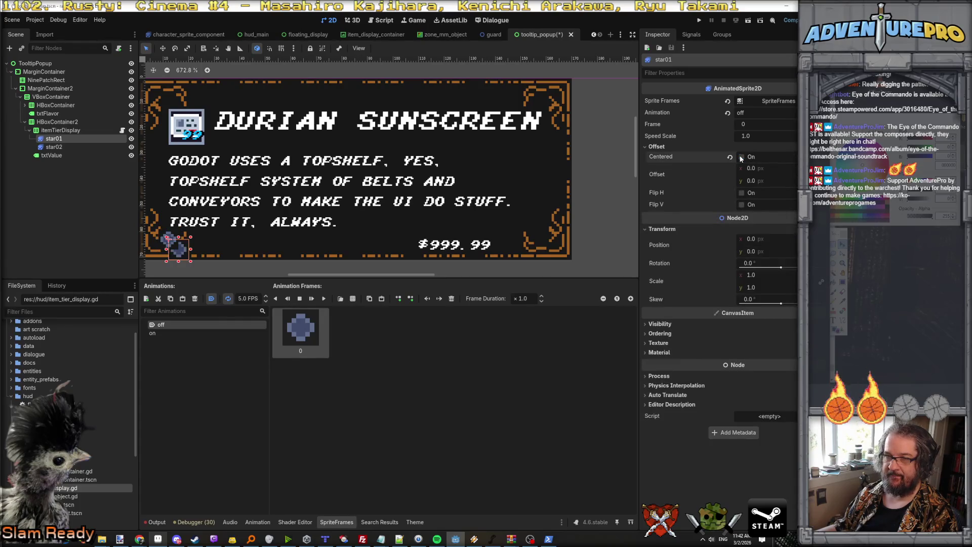
pyautogui.click(75, 149)
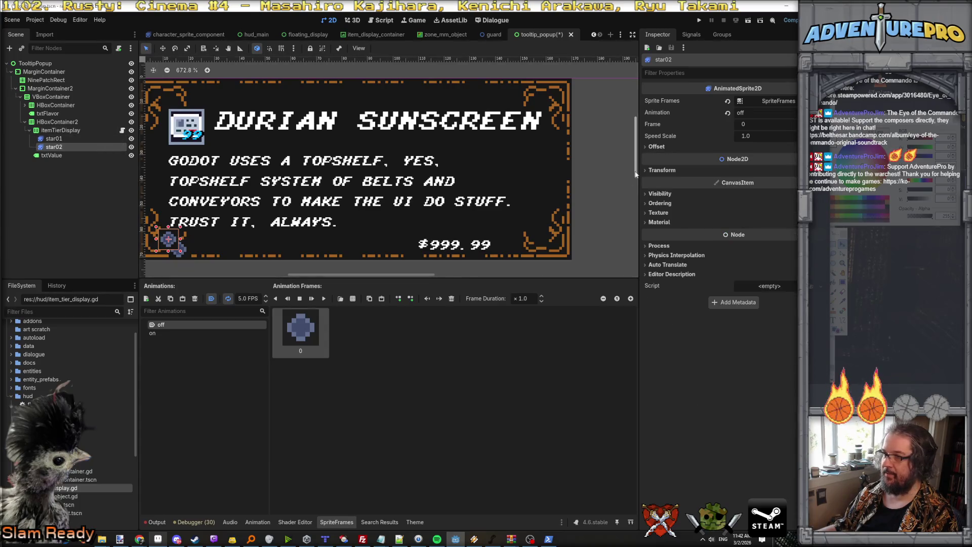
pyautogui.click(742, 157)
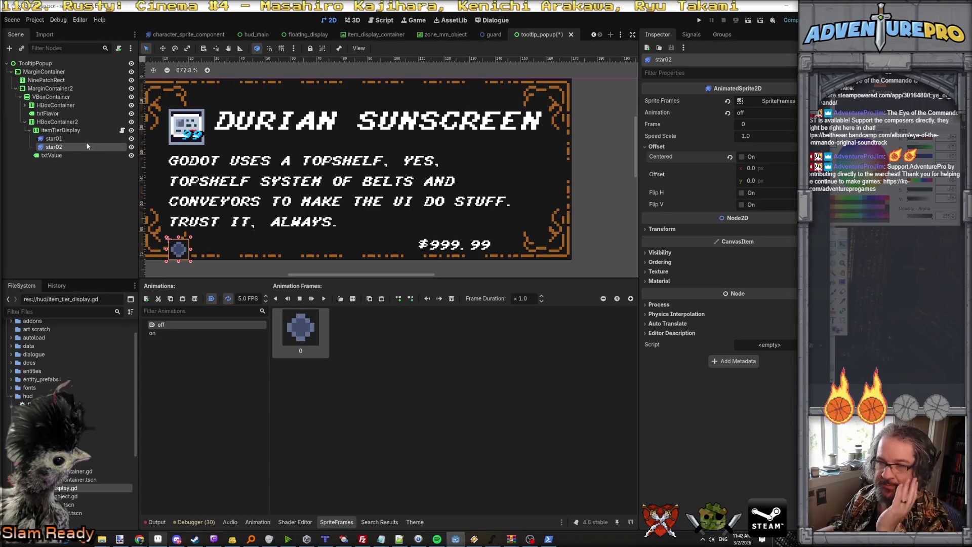
pyautogui.click(61, 141)
pyautogui.click(59, 146)
pyautogui.click(60, 139)
pyautogui.click(60, 146)
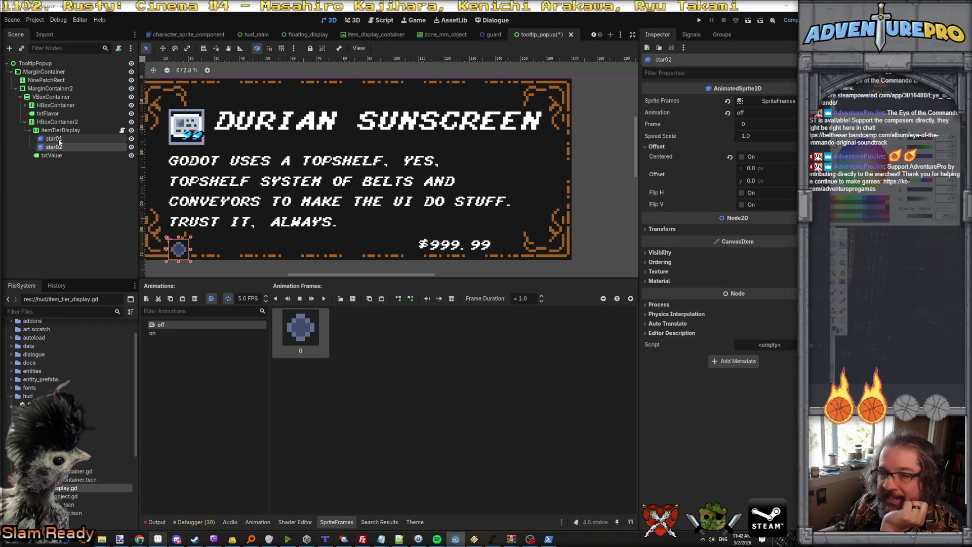
pyautogui.click(59, 132)
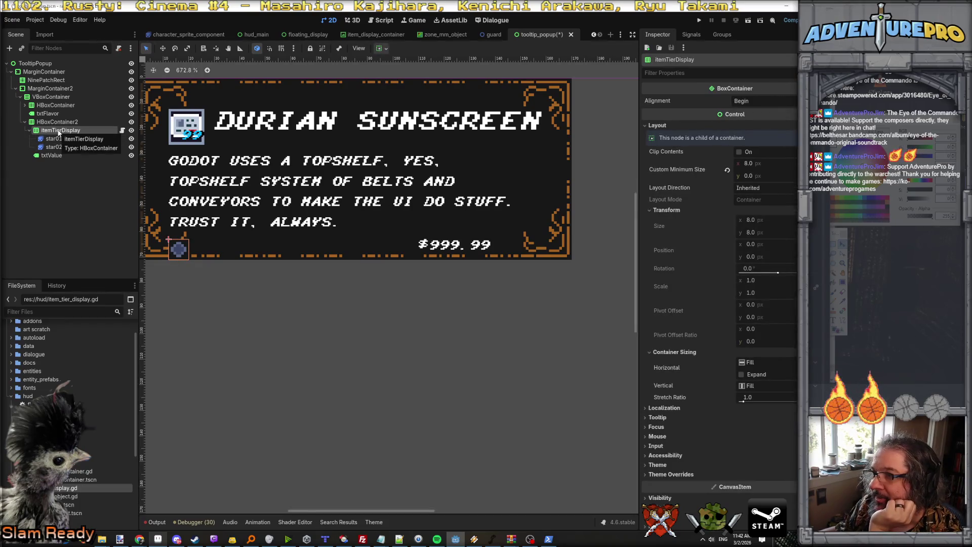
# Keep itemTierDisplay's alignment at Begin and set its minimum height to 8 px
pyautogui.click(773, 103)
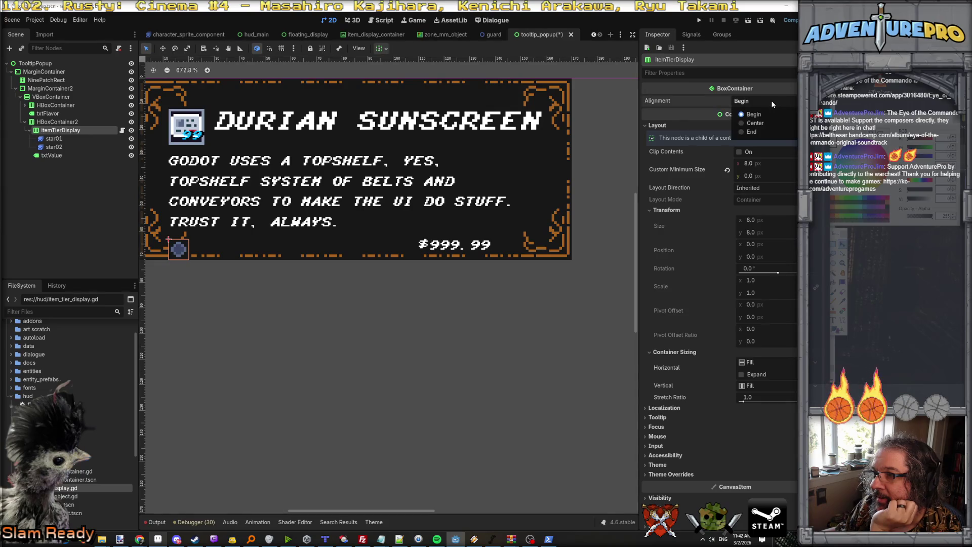
pyautogui.click(750, 122)
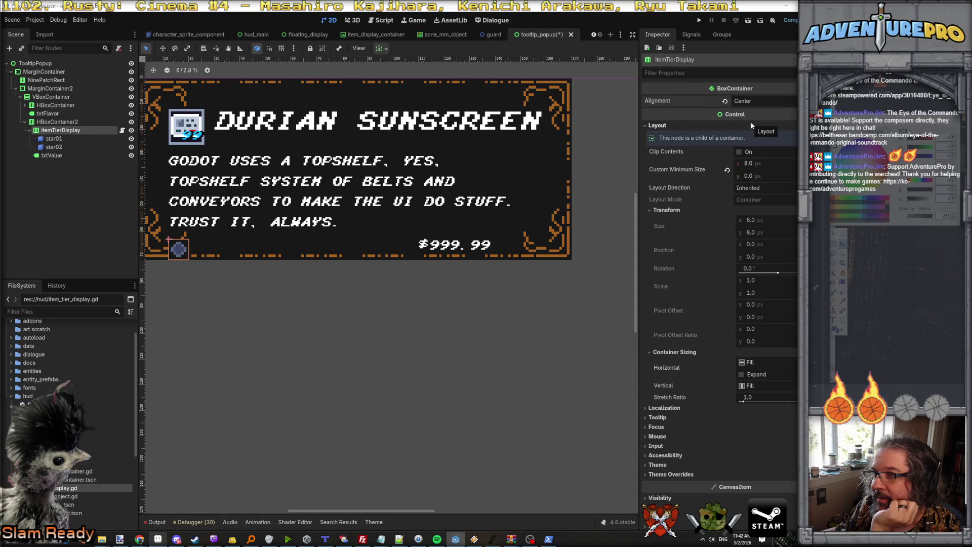
pyautogui.click(748, 101)
pyautogui.click(744, 114)
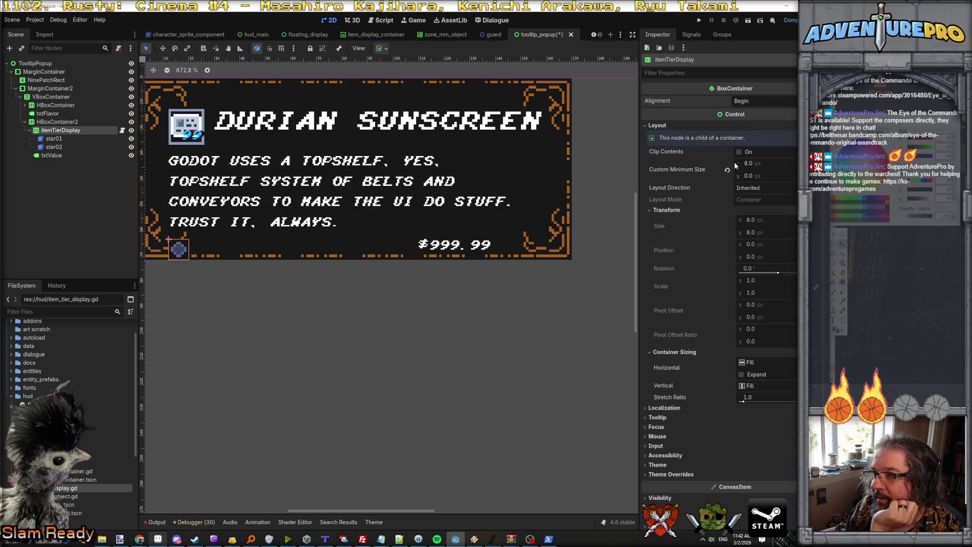
pyautogui.click(763, 164)
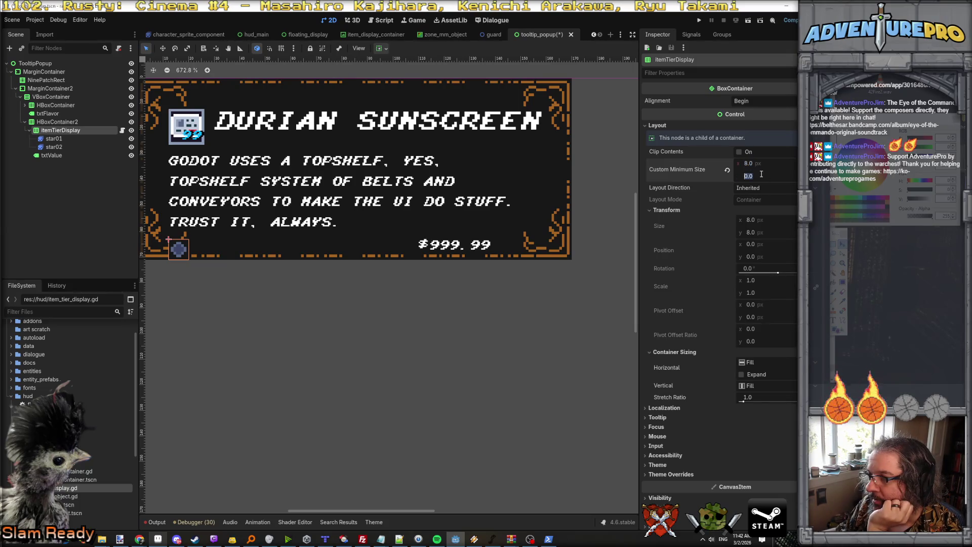
pyautogui.write('8')
pyautogui.press('Return')
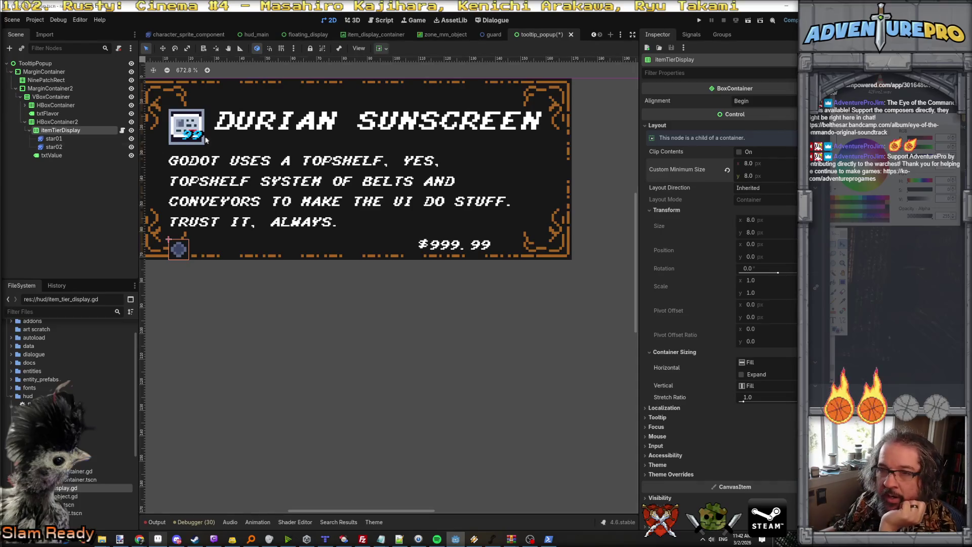
# Inspect star01, star02, the bottom row container and itemTierDisplay to check the layout
pyautogui.click(53, 146)
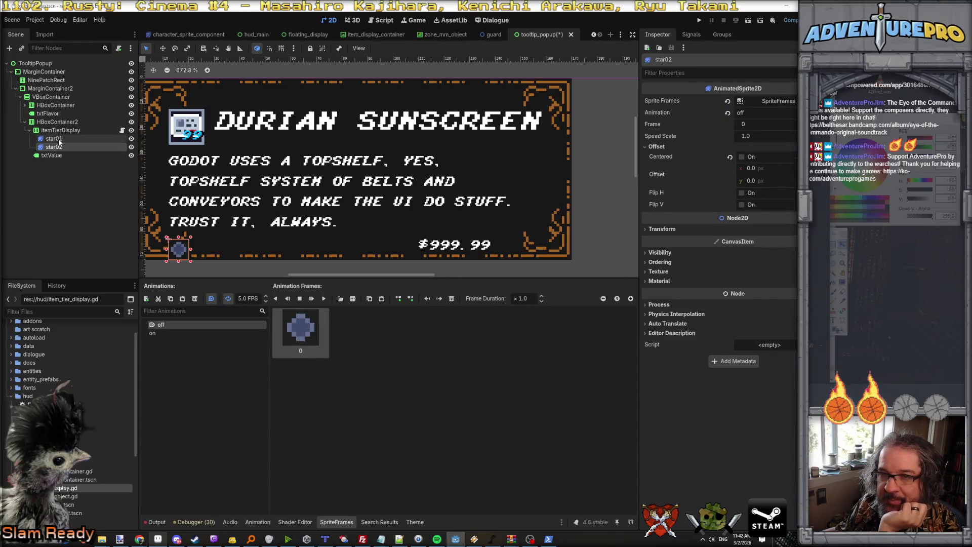
pyautogui.click(55, 138)
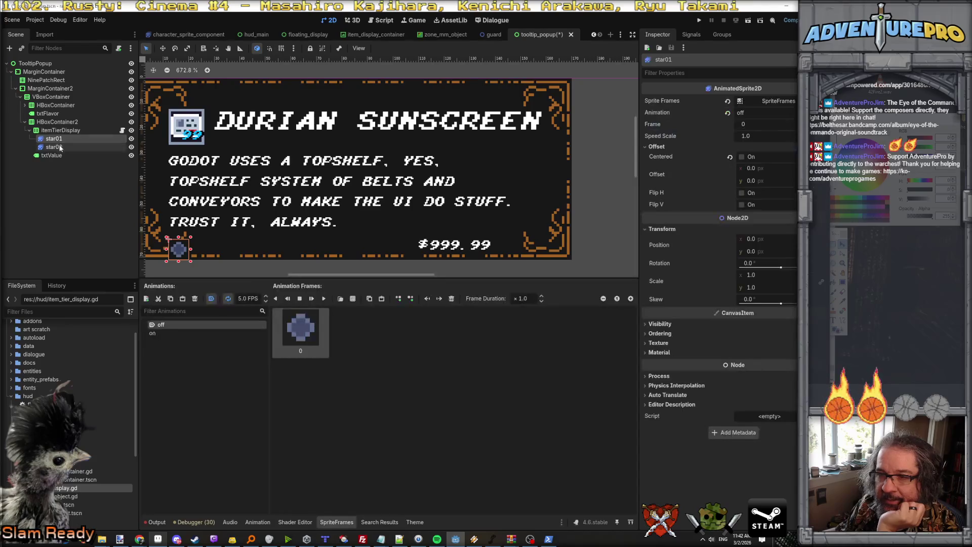
pyautogui.click(59, 131)
pyautogui.click(56, 122)
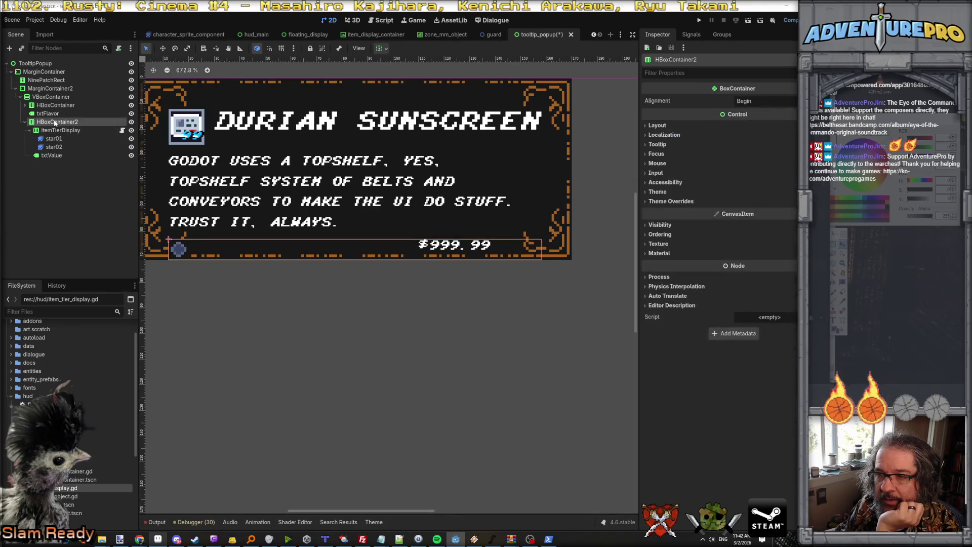
pyautogui.click(56, 130)
pyautogui.click(54, 147)
pyautogui.click(54, 138)
pyautogui.click(55, 147)
pyautogui.click(54, 138)
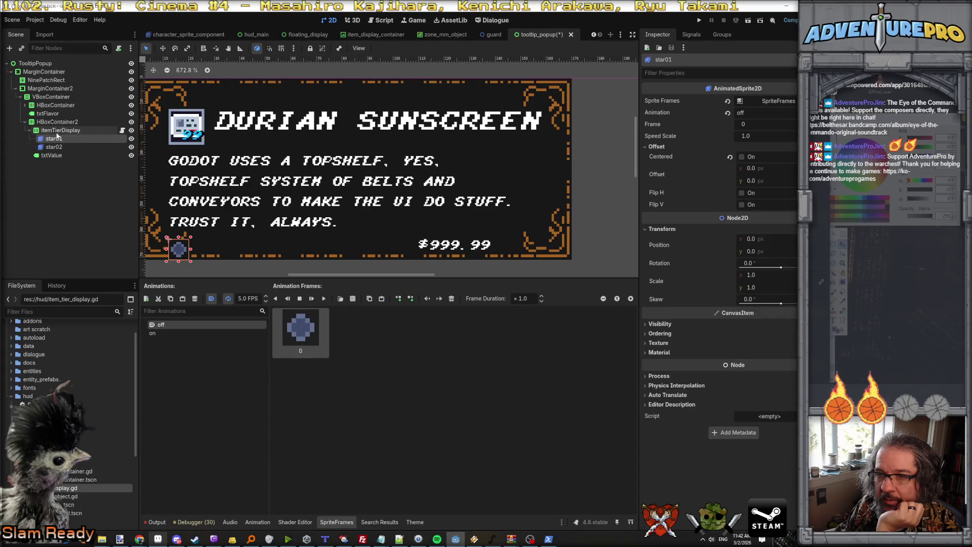
pyautogui.click(58, 130)
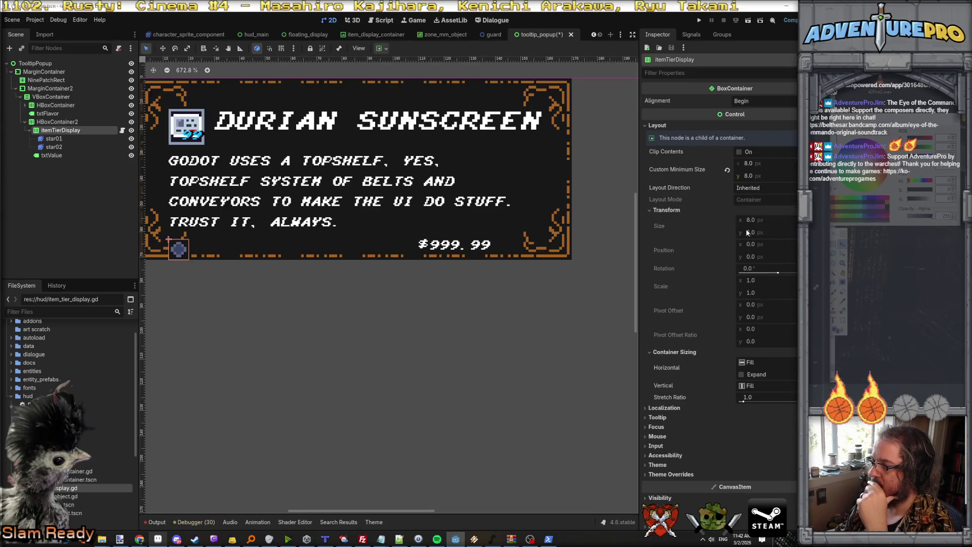
pyautogui.click(743, 375)
pyautogui.click(742, 375)
pyautogui.click(53, 138)
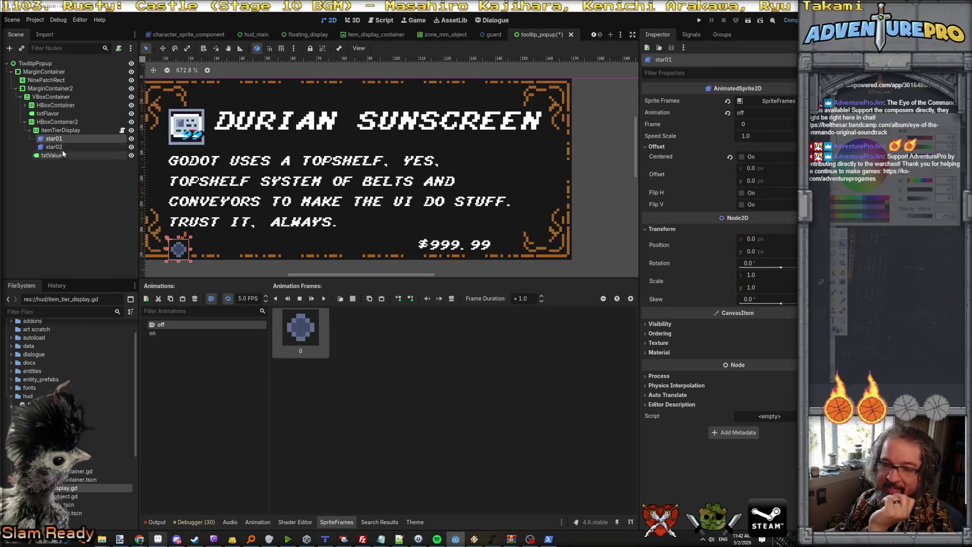
pyautogui.click(64, 146)
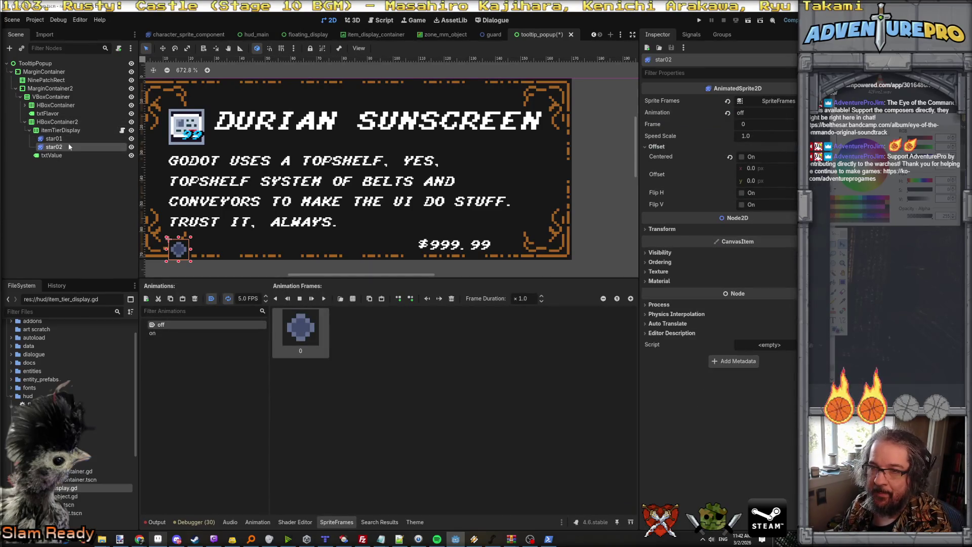
pyautogui.click(670, 231)
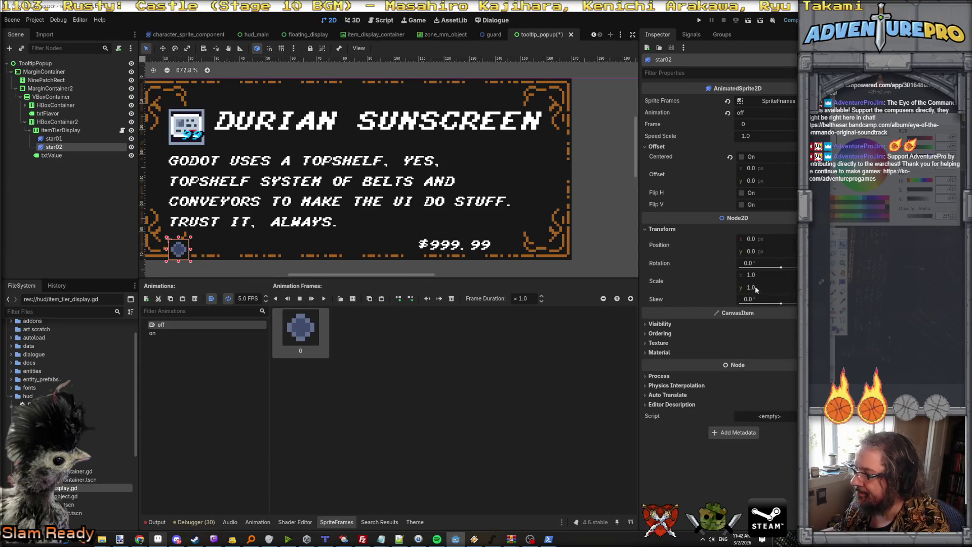
pyautogui.click(672, 323)
pyautogui.click(672, 324)
pyautogui.click(668, 334)
pyautogui.click(668, 333)
pyautogui.click(667, 343)
pyautogui.click(667, 342)
pyautogui.click(665, 352)
pyautogui.click(666, 352)
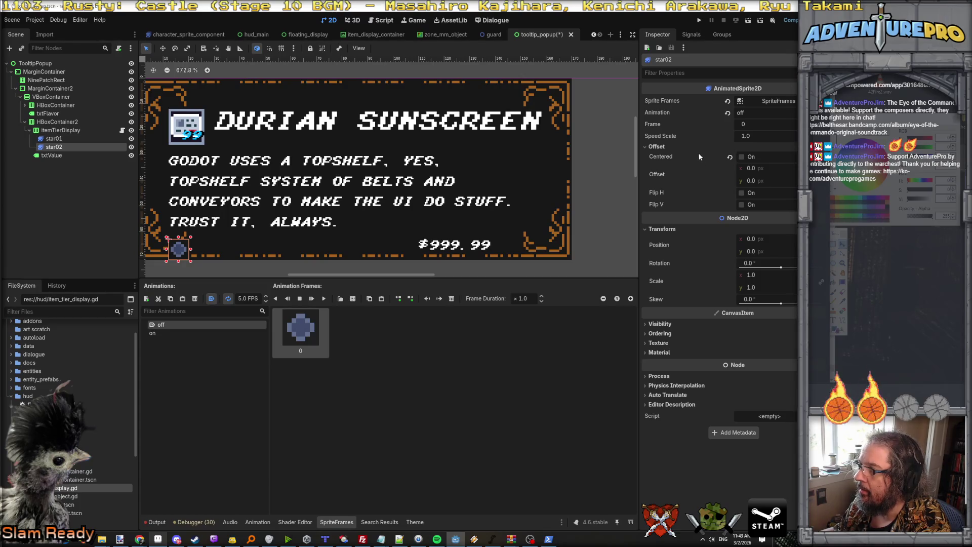
pyautogui.click(755, 112)
pyautogui.click(752, 133)
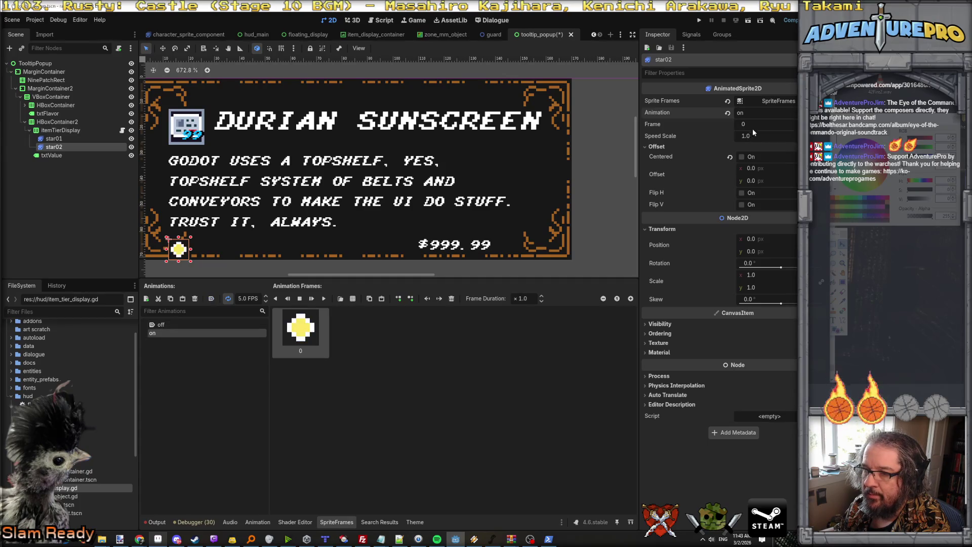
pyautogui.click(755, 112)
pyautogui.click(755, 123)
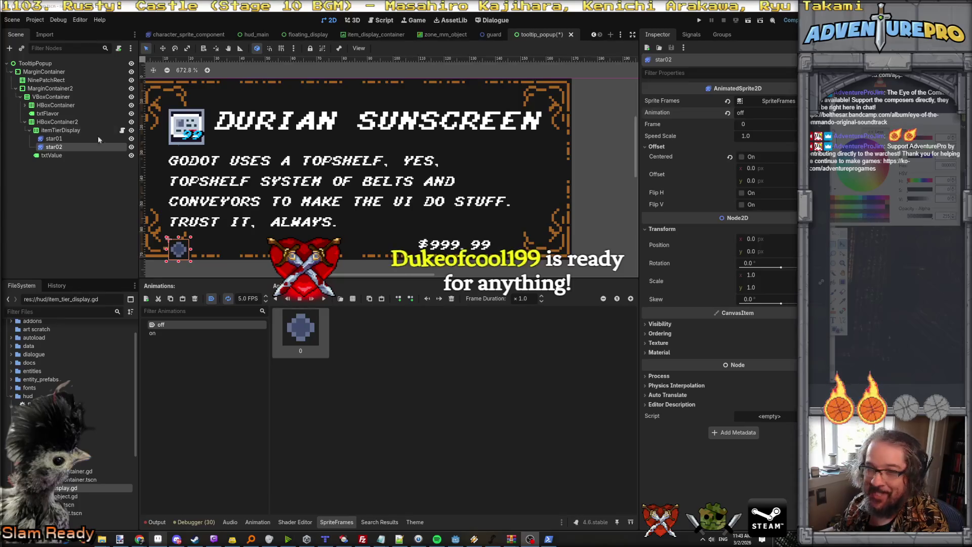
pyautogui.click(61, 130)
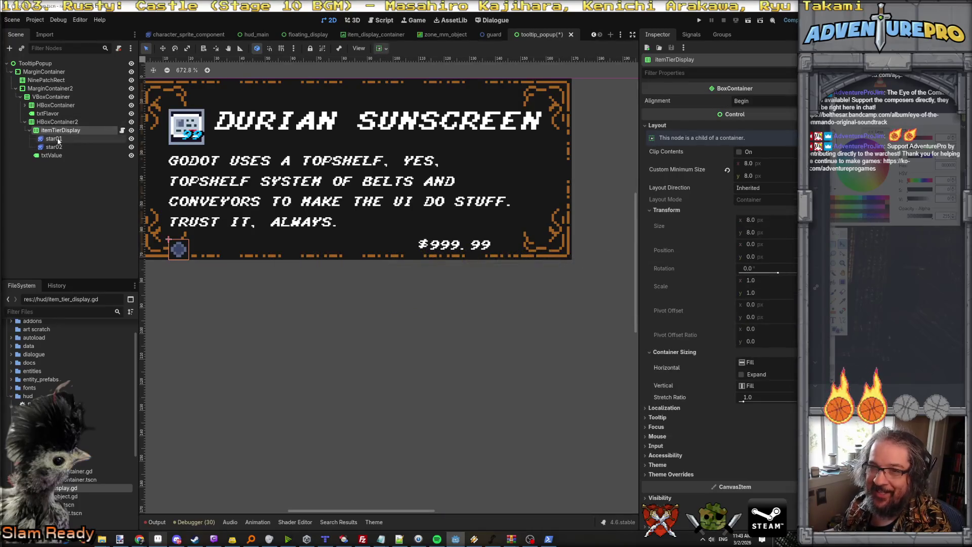
pyautogui.click(56, 139)
pyautogui.click(54, 123)
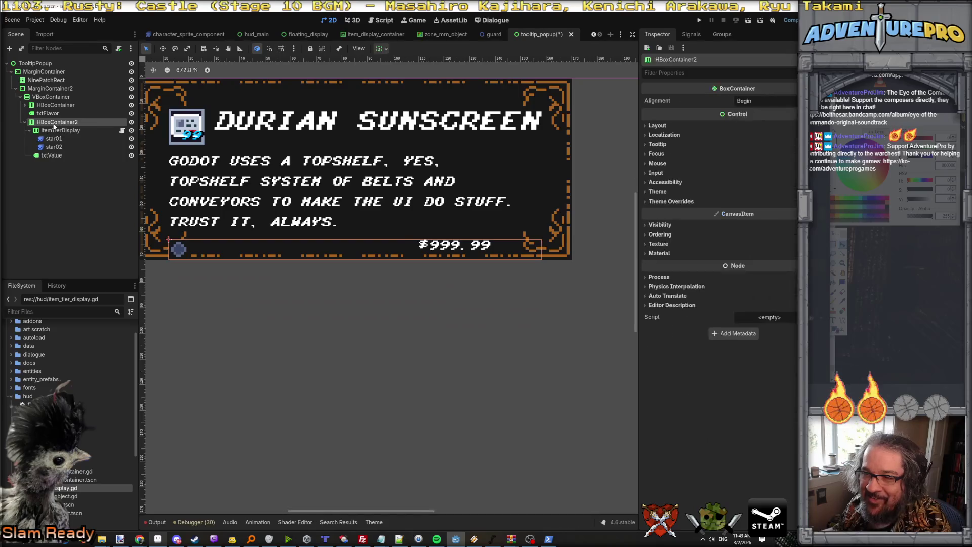
pyautogui.click(51, 155)
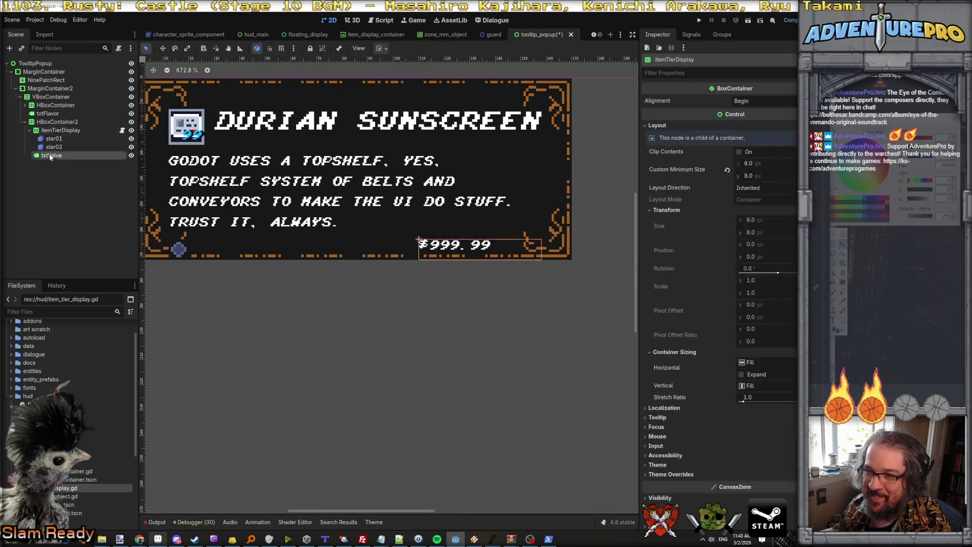
pyautogui.click(53, 130)
pyautogui.click(54, 139)
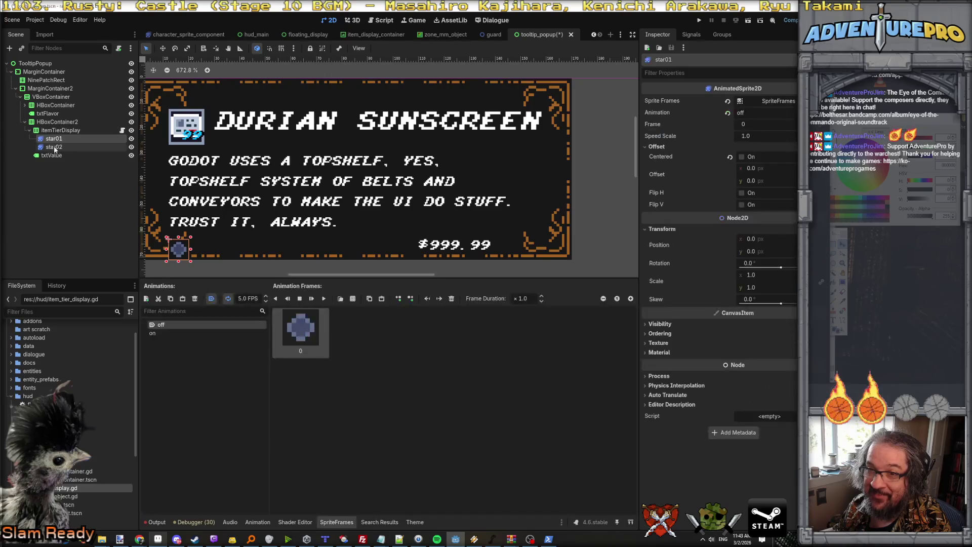
pyautogui.click(56, 146)
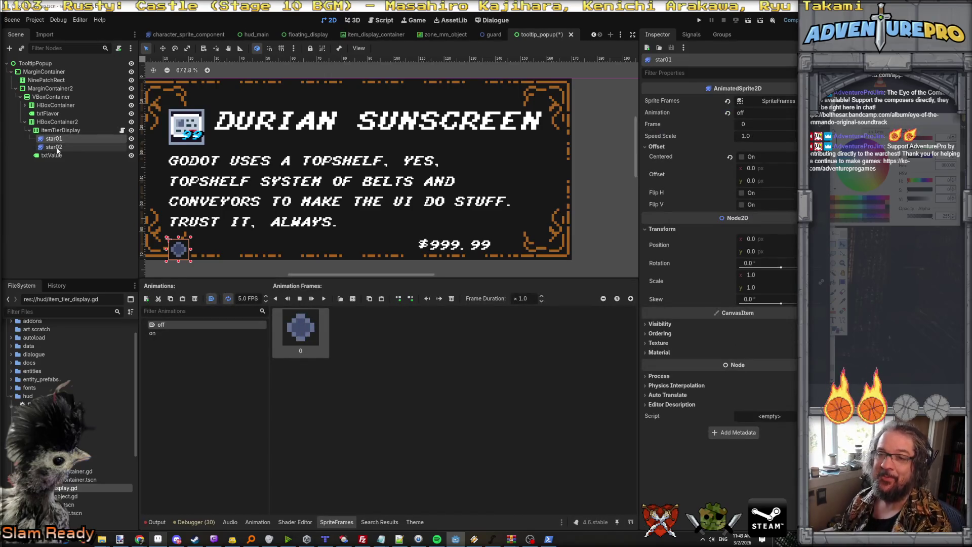
pyautogui.keyDown('shift'); pyautogui.click(55, 139); pyautogui.keyUp('shift')
pyautogui.moveTo(56, 141)
pyautogui.mouseDown()
pyautogui.moveTo(53, 122)
pyautogui.moveTo(55, 131)
pyautogui.mouseUp()
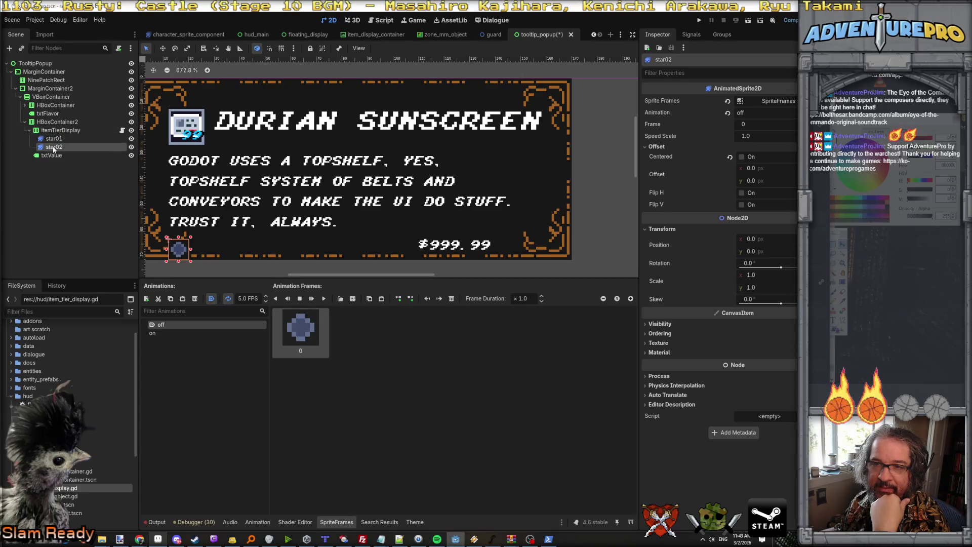
pyautogui.click(53, 130)
pyautogui.click(52, 139)
pyautogui.click(53, 147)
pyautogui.click(55, 130)
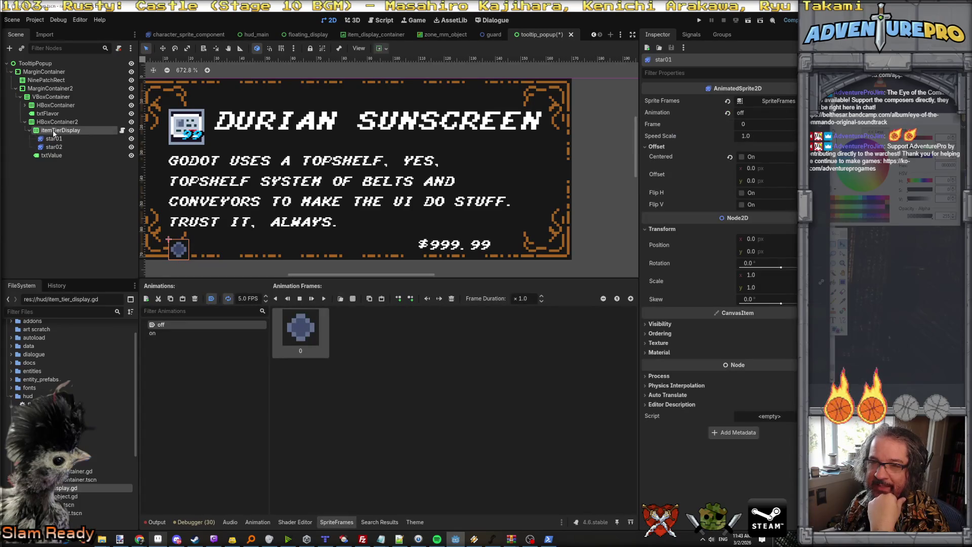
# Add two Control children under itemTierDisplay and move star01 and star02 into them
pyautogui.rightClick(57, 132)
pyautogui.click(88, 150)
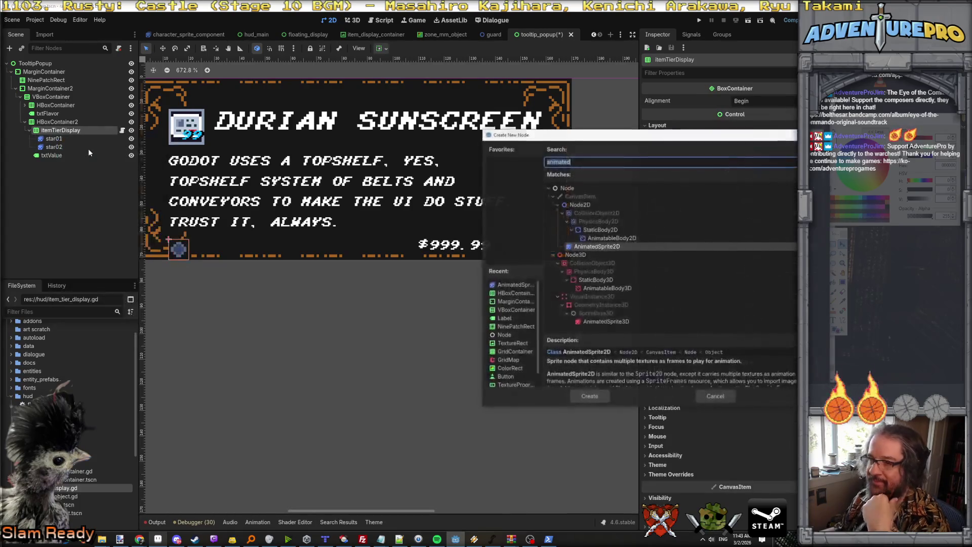
pyautogui.write('control')
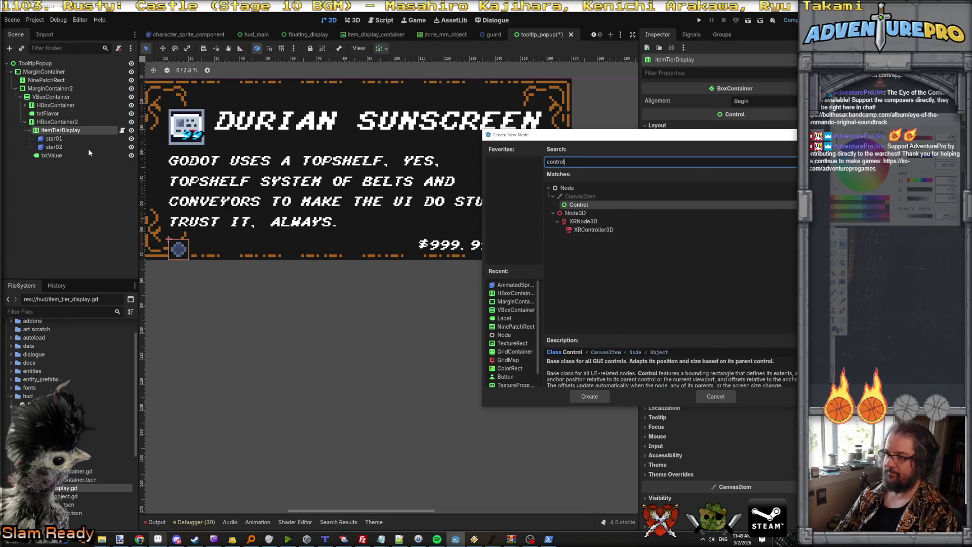
pyautogui.press('Return')
pyautogui.moveTo(54, 138); pyautogui.dragTo(55, 155)
pyautogui.click(57, 131)
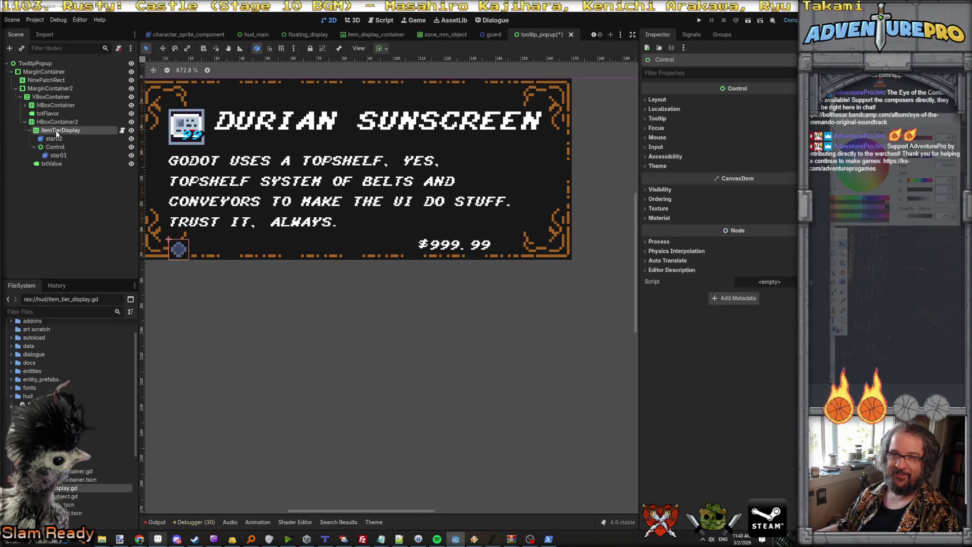
pyautogui.rightClick(56, 131)
pyautogui.click(95, 151)
pyautogui.write('cot')
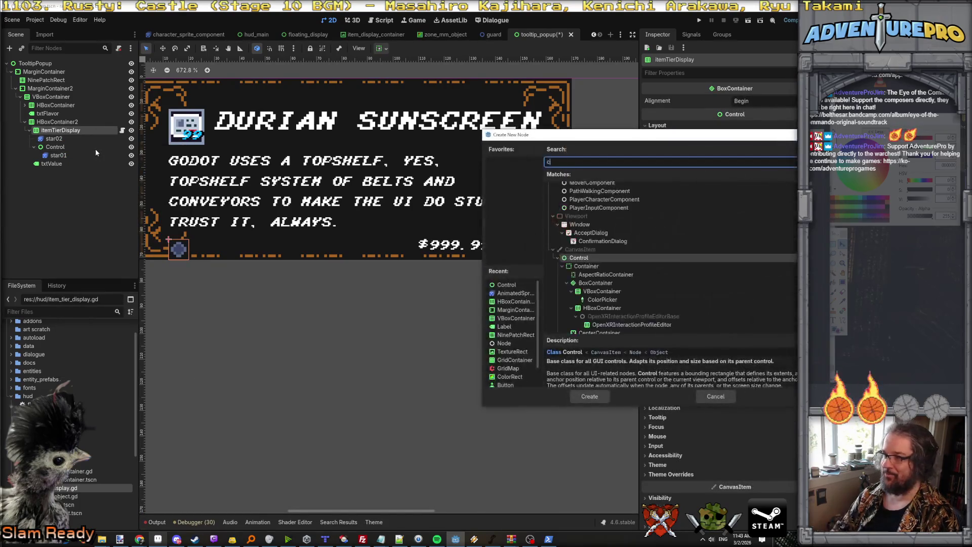
pyautogui.press('BackSpace')
pyautogui.write('ntrol')
pyautogui.press('Return')
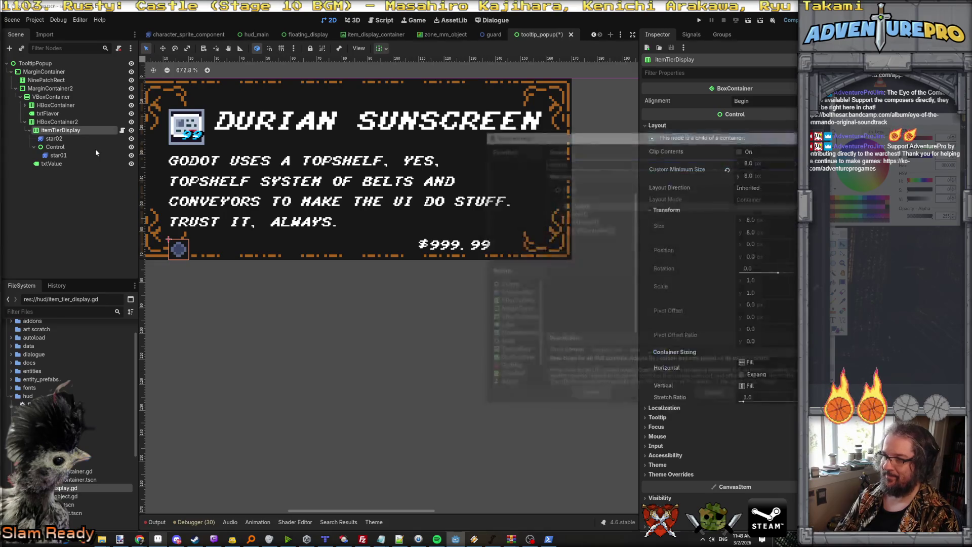
pyautogui.moveTo(51, 143); pyautogui.dragTo(57, 164)
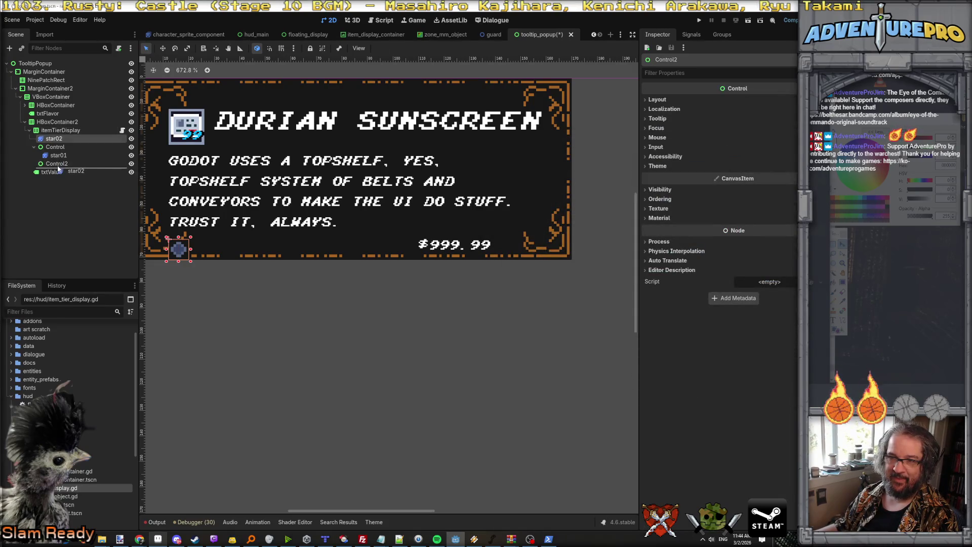
# Give the first Control and Control2 an 8×8 custom minimum size
pyautogui.click(59, 164)
pyautogui.click(55, 138)
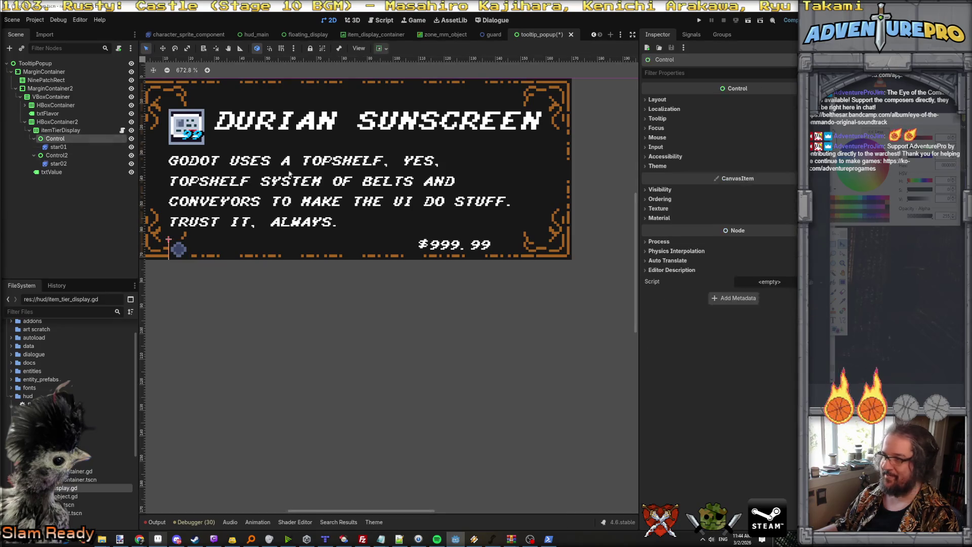
pyautogui.click(659, 189)
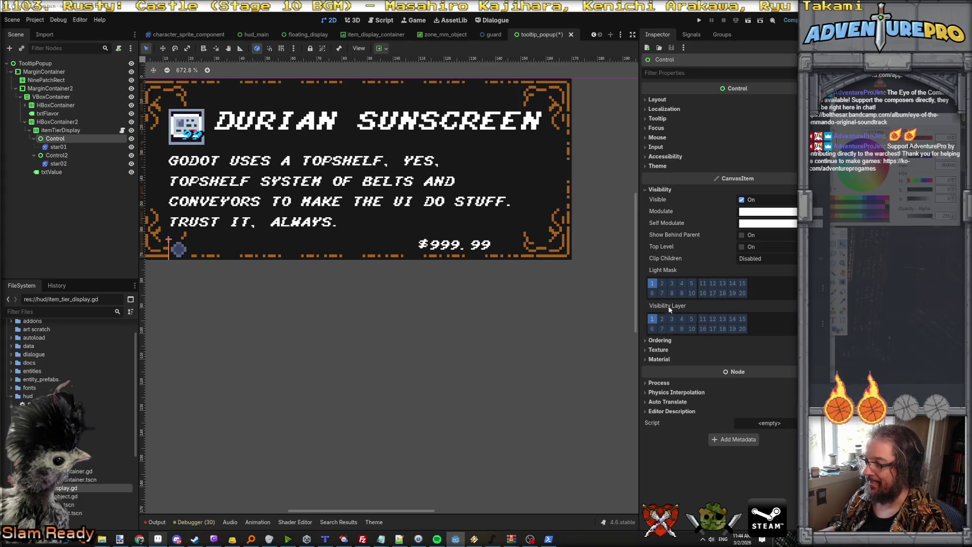
pyautogui.click(657, 100)
pyautogui.click(760, 137)
pyautogui.press('Tab')
pyautogui.write('8')
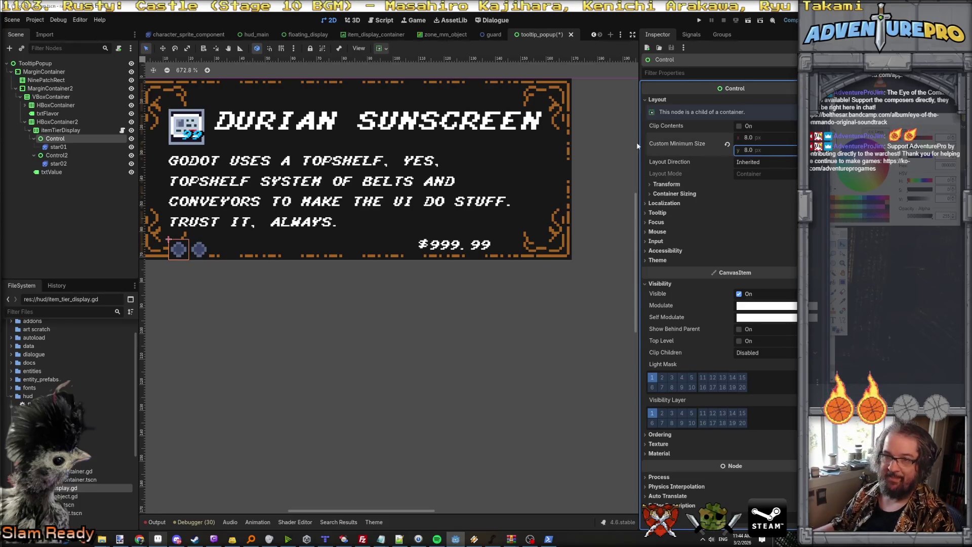
pyautogui.click(72, 155)
pyautogui.click(658, 100)
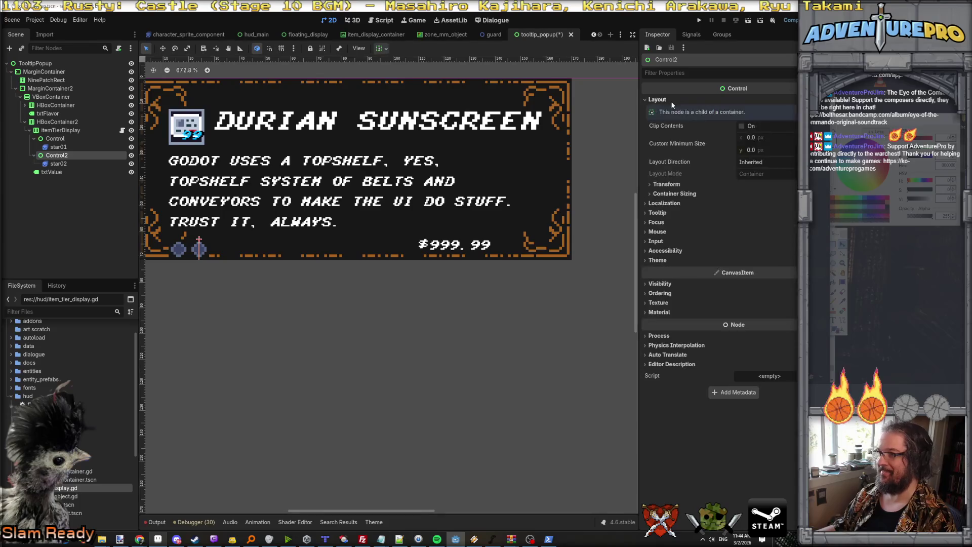
pyautogui.click(771, 138)
pyautogui.press('Tab')
pyautogui.write('8')
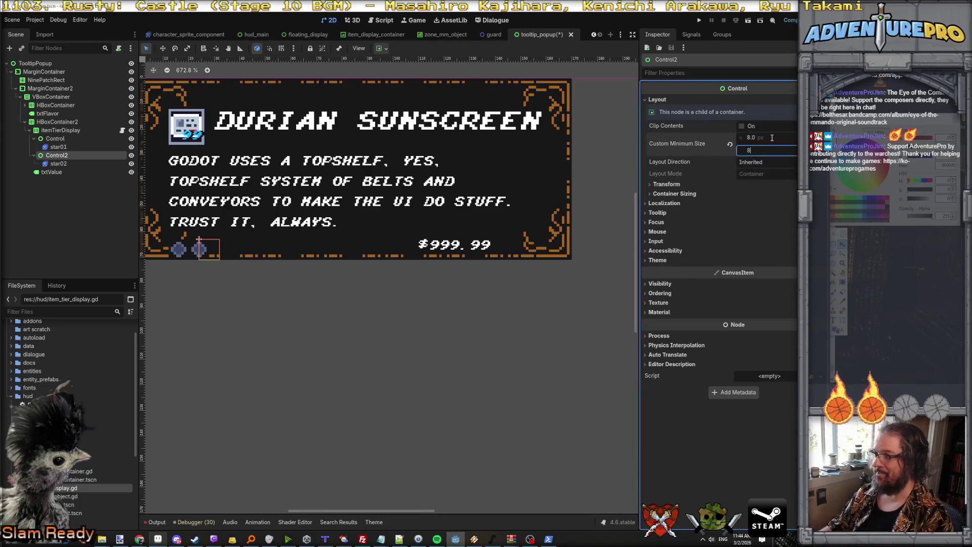
# Review the star sprites and itemTierDisplay, and open the item_tier_display.gd script
pyautogui.click(58, 163)
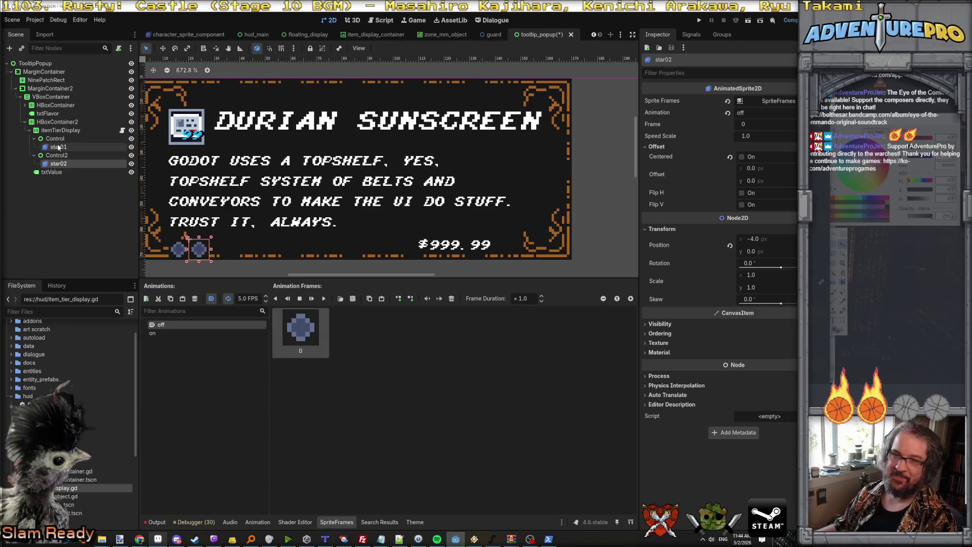
pyautogui.click(58, 146)
pyautogui.click(60, 130)
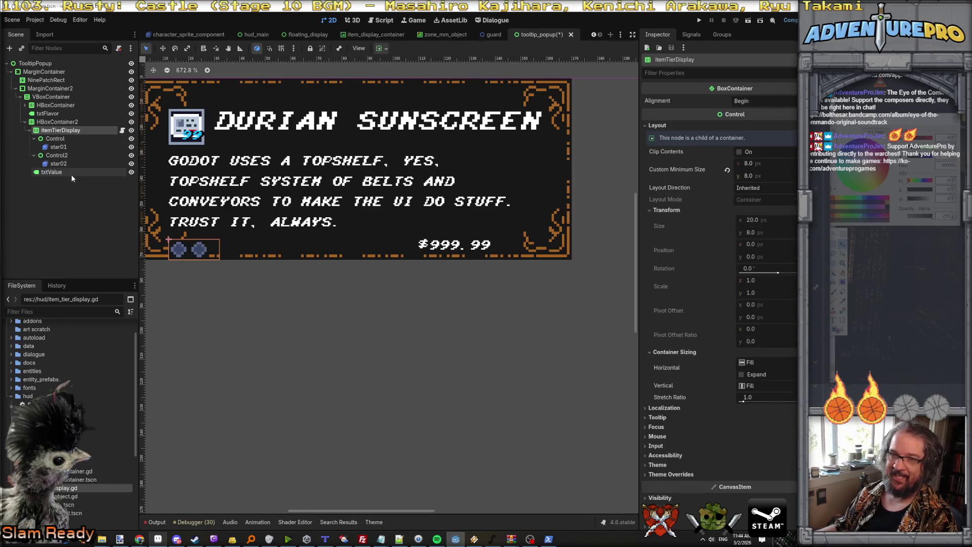
pyautogui.click(122, 131)
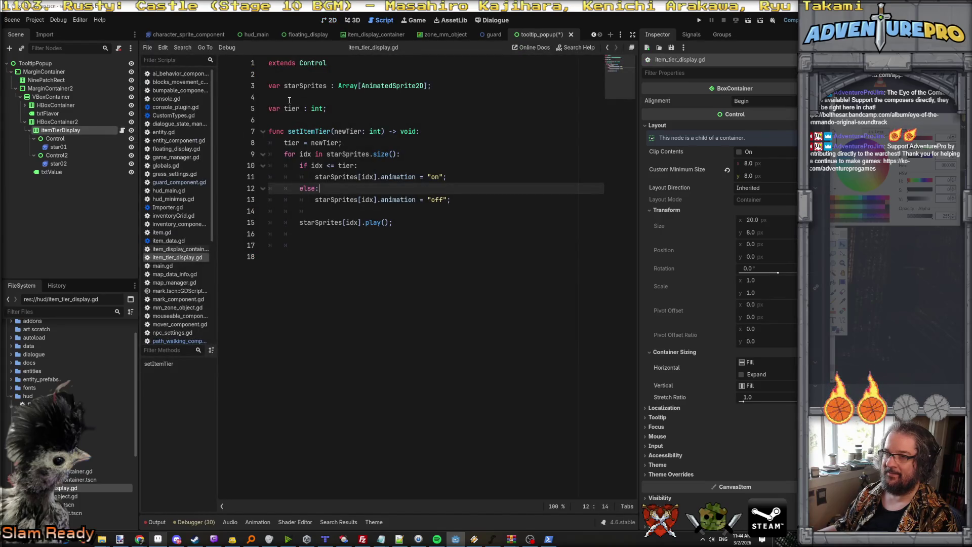
pyautogui.click(270, 87)
pyautogui.write('#')
pyautogui.press('BackSpace')
pyautogui.write('@export')
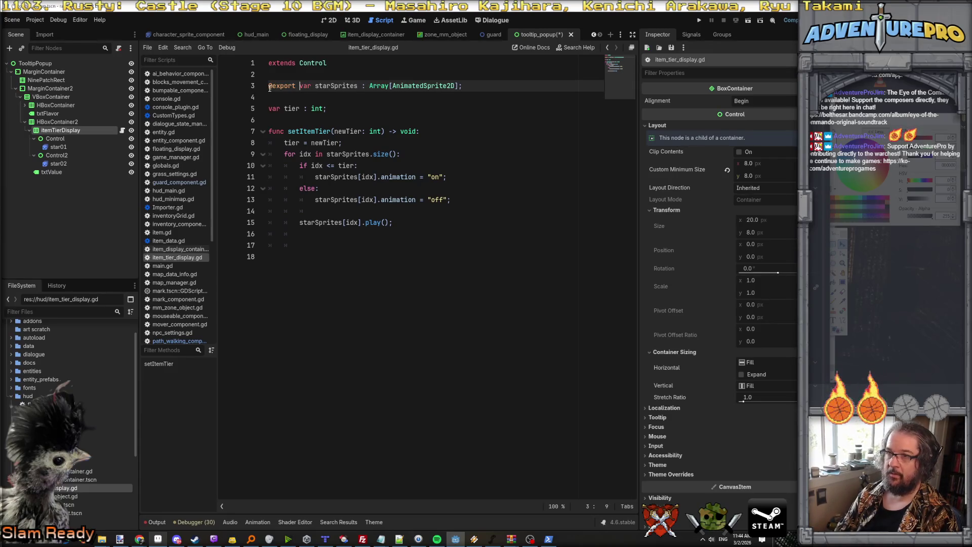
pyautogui.click(357, 113)
pyautogui.hotkey('ctrl', 's')
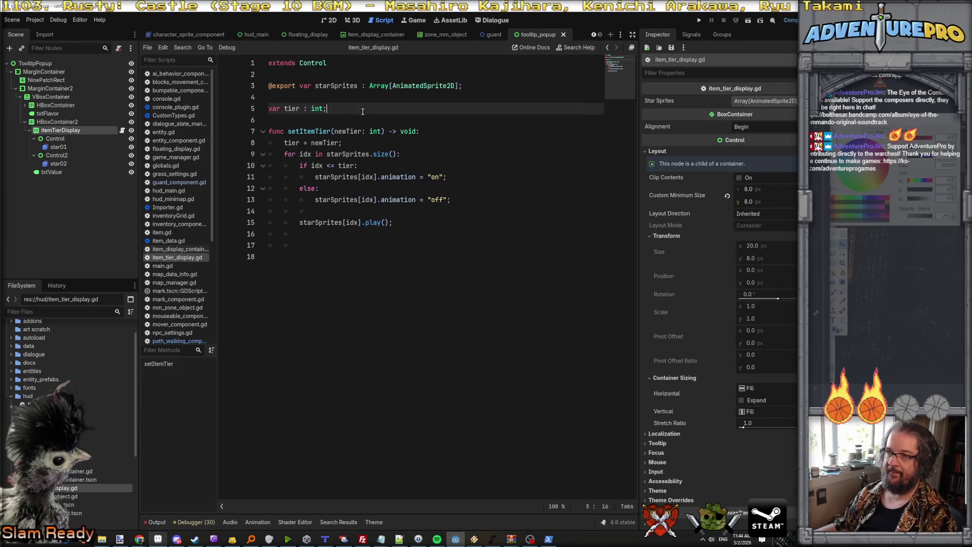
pyautogui.click(41, 122)
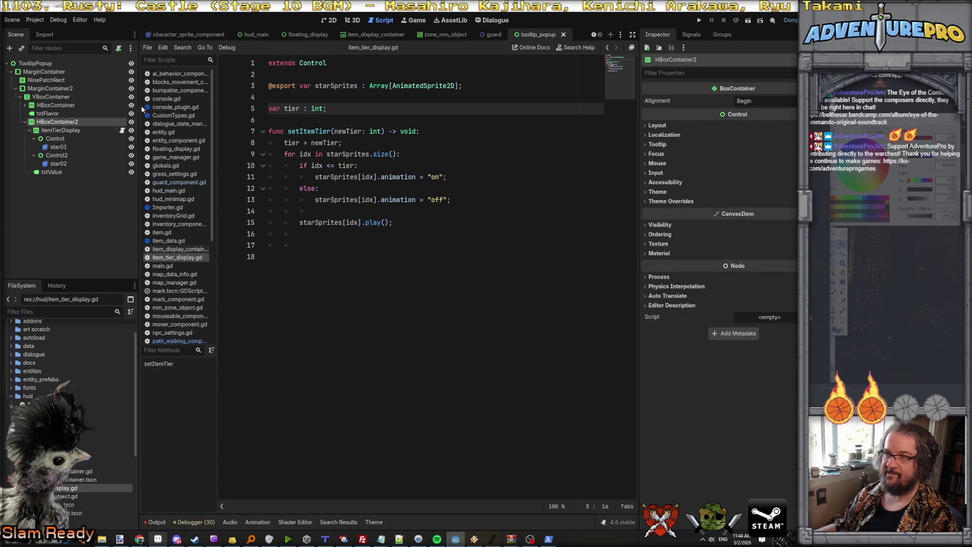
pyautogui.click(330, 19)
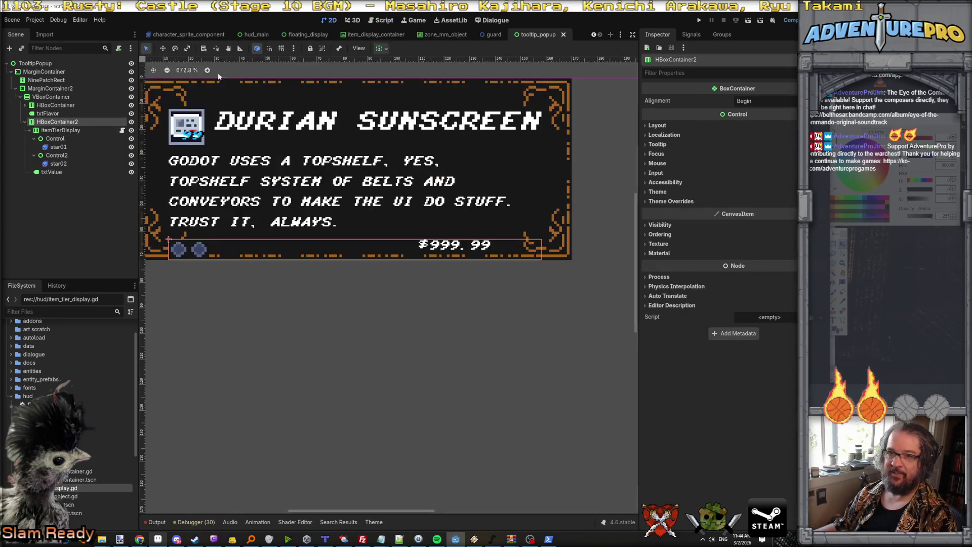
# Grow itemTierDisplay's Star Sprites array to 3 elements
pyautogui.click(74, 131)
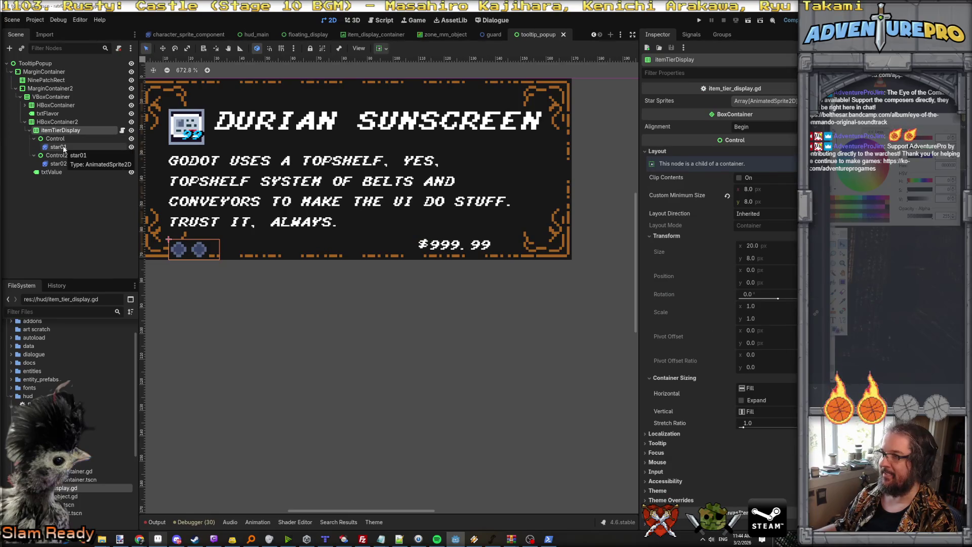
pyautogui.click(762, 101)
pyautogui.click(728, 129)
pyautogui.click(730, 138)
pyautogui.click(731, 148)
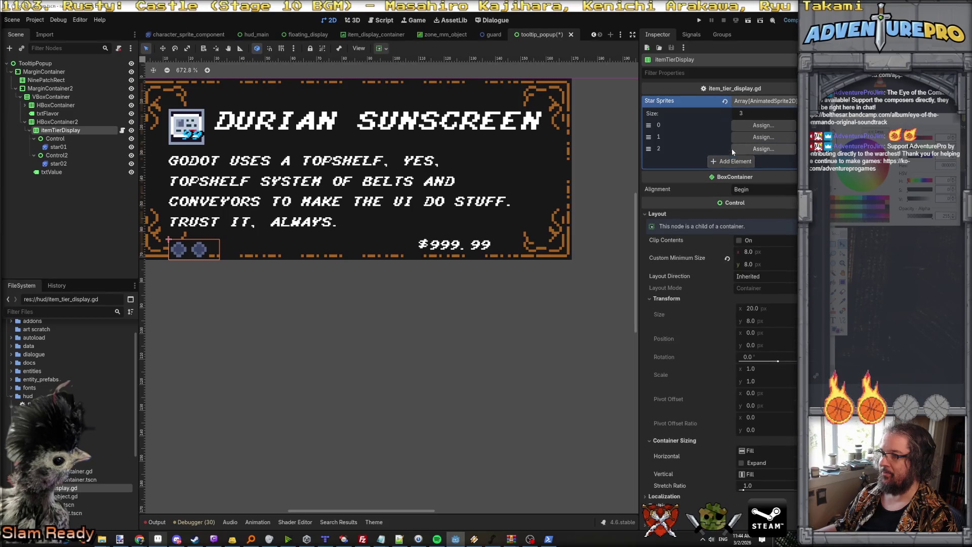
# Duplicate Control2 into Control3 and rename its star sprite to star03
pyautogui.rightClick(70, 155)
pyautogui.click(114, 279)
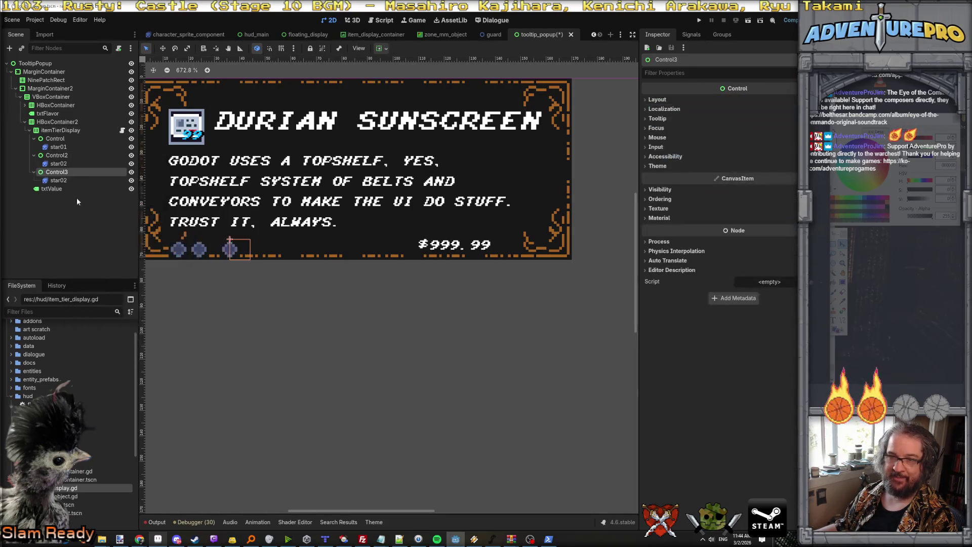
pyautogui.click(73, 180)
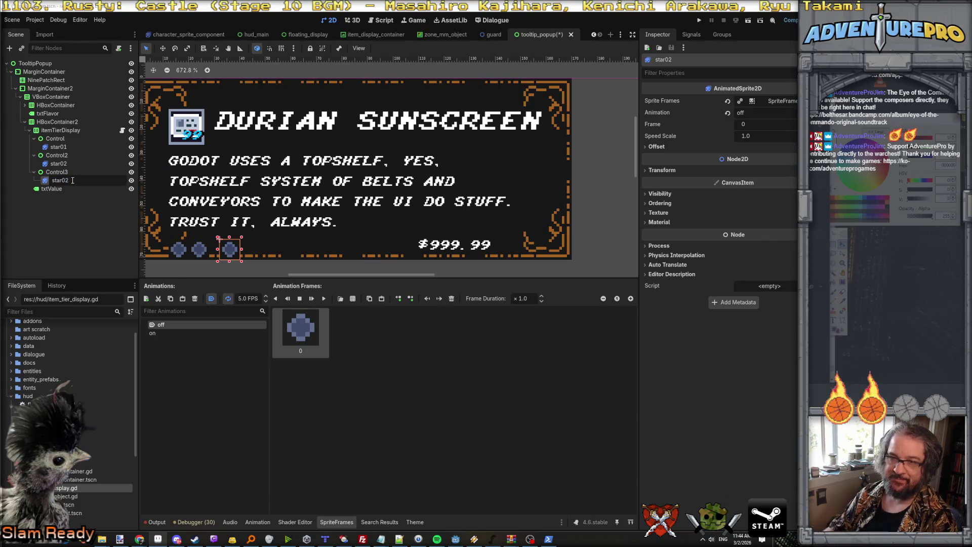
pyautogui.write('star03')
pyautogui.press('Return')
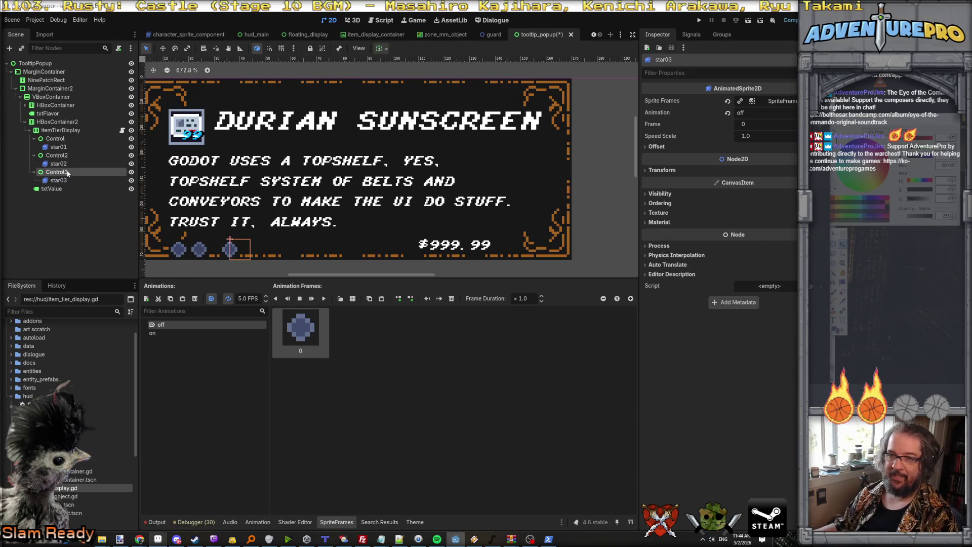
# Compare the first Control, Control2 and Control3, checking Control2's container sizing properties
pyautogui.click(69, 173)
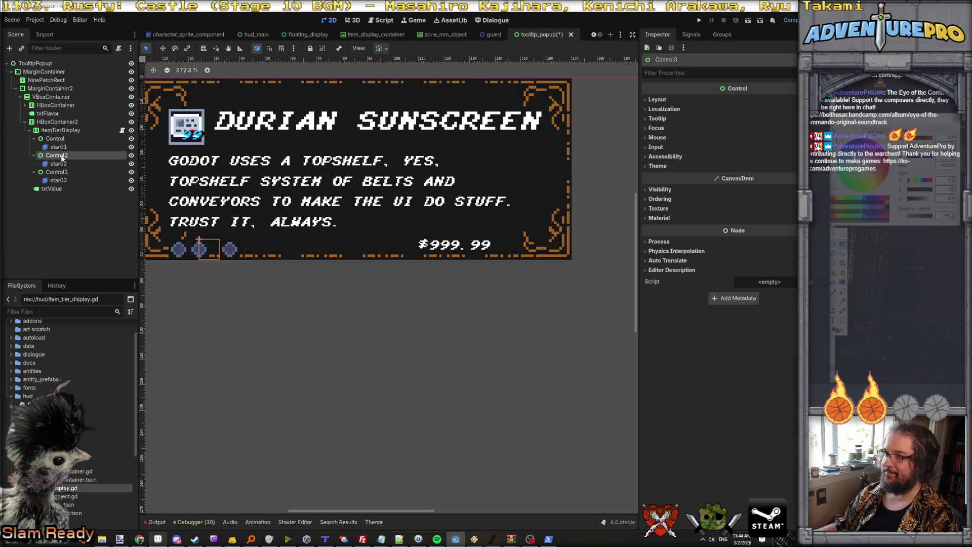
pyautogui.click(62, 157)
pyautogui.click(61, 140)
pyautogui.click(60, 155)
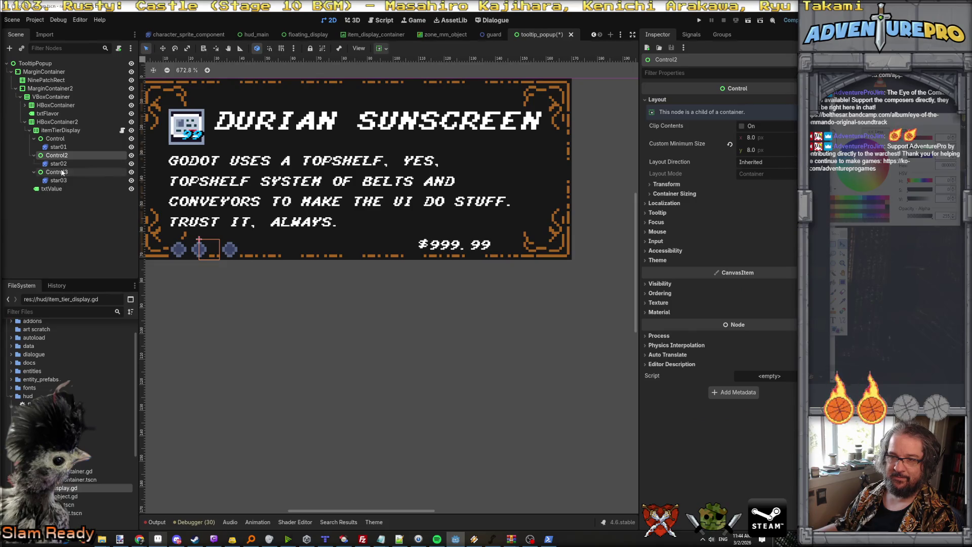
pyautogui.click(62, 172)
pyautogui.click(61, 156)
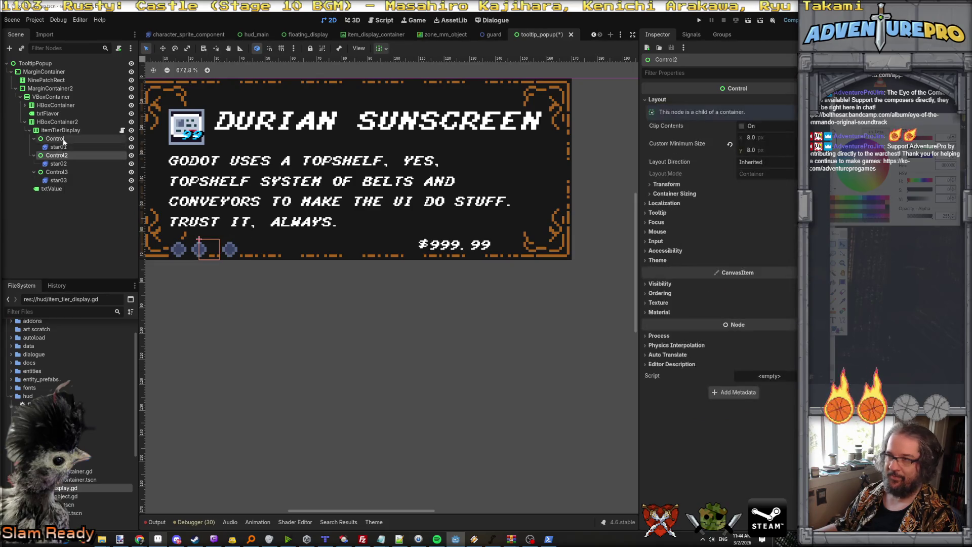
pyautogui.click(672, 192)
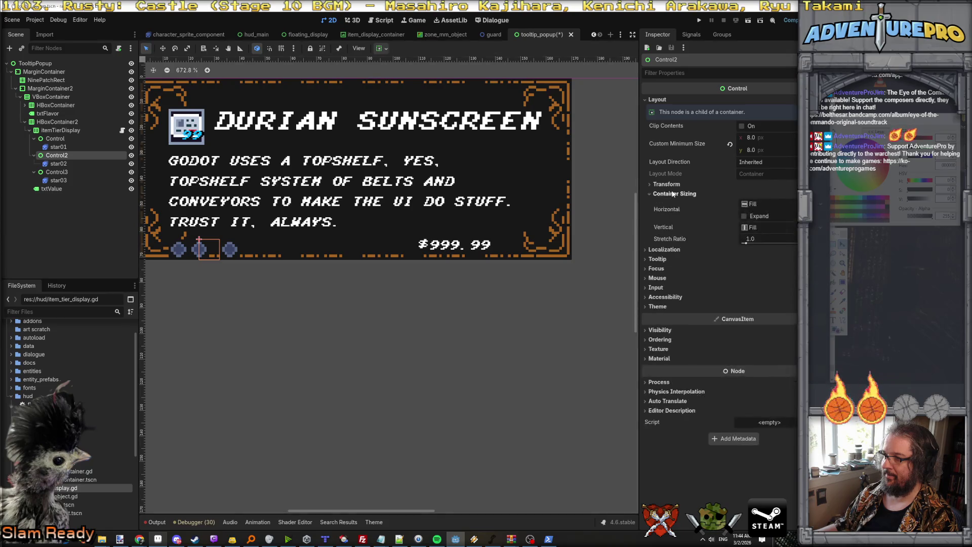
pyautogui.click(670, 185)
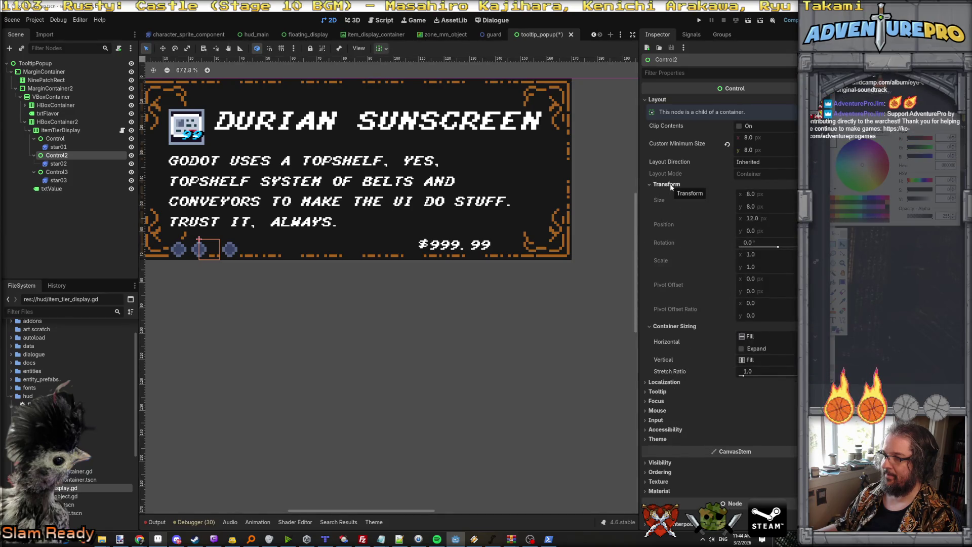
pyautogui.click(670, 185)
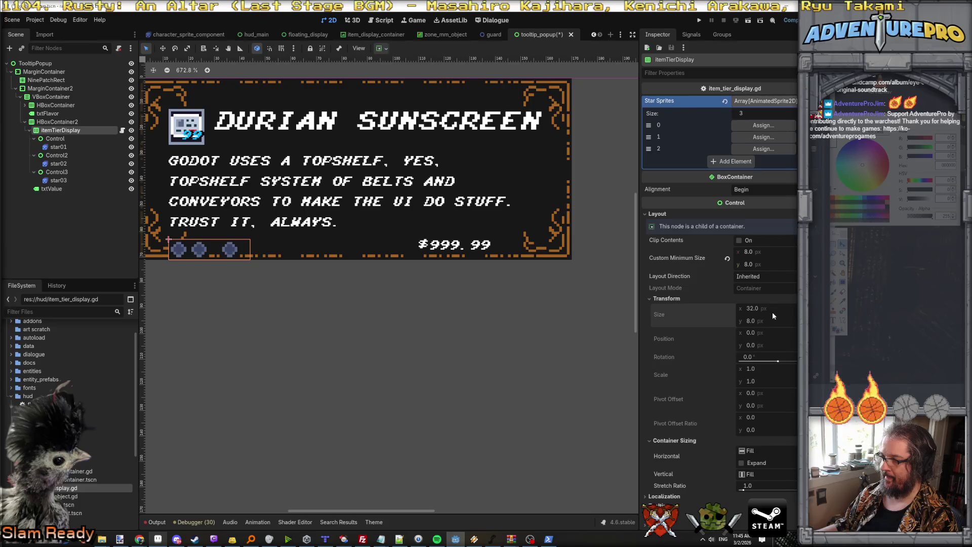
# Set the star row's horizontal sizing to Shrink Begin, leaving Expand off
pyautogui.click(745, 453)
pyautogui.click(747, 473)
pyautogui.click(741, 464)
pyautogui.click(741, 463)
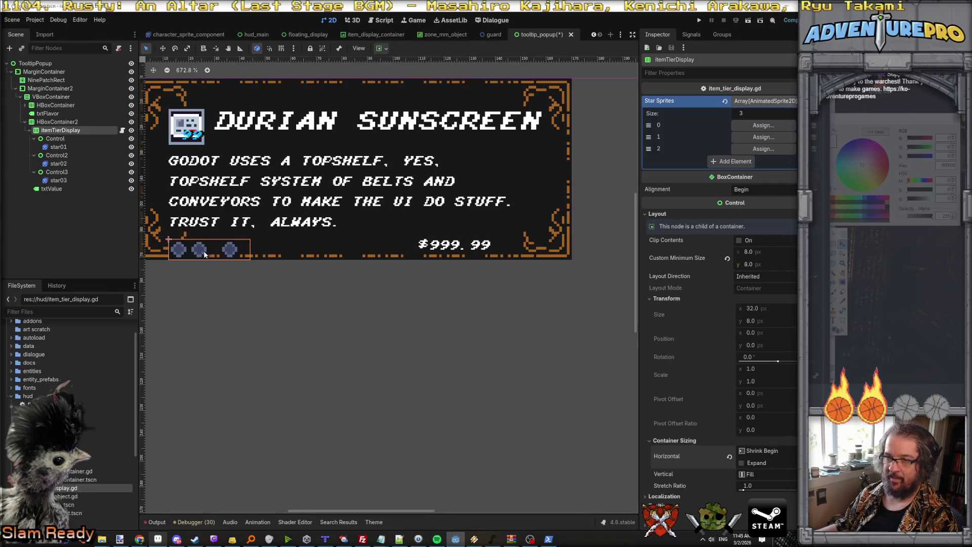
# Reset star03's Transform Position x to 0
pyautogui.click(64, 147)
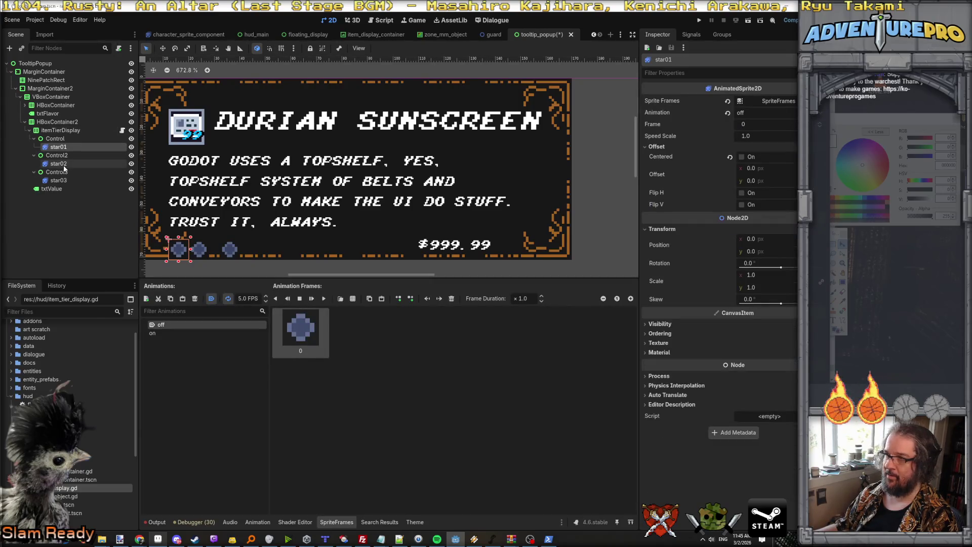
pyautogui.click(64, 167)
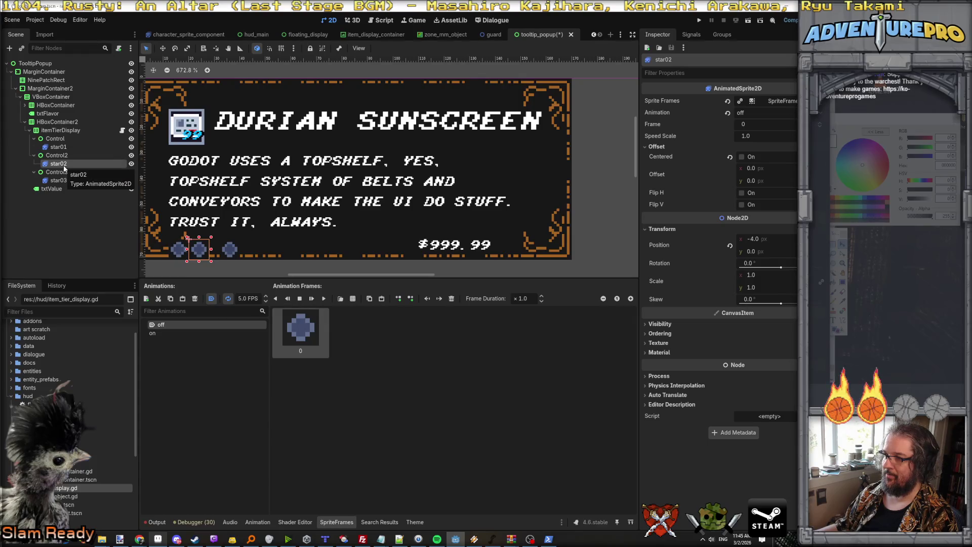
pyautogui.click(65, 181)
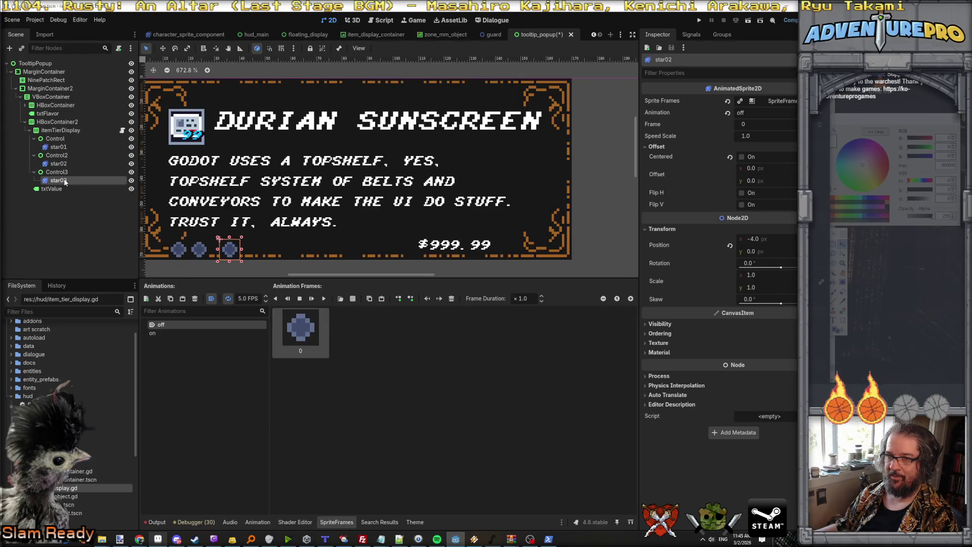
pyautogui.click(659, 171)
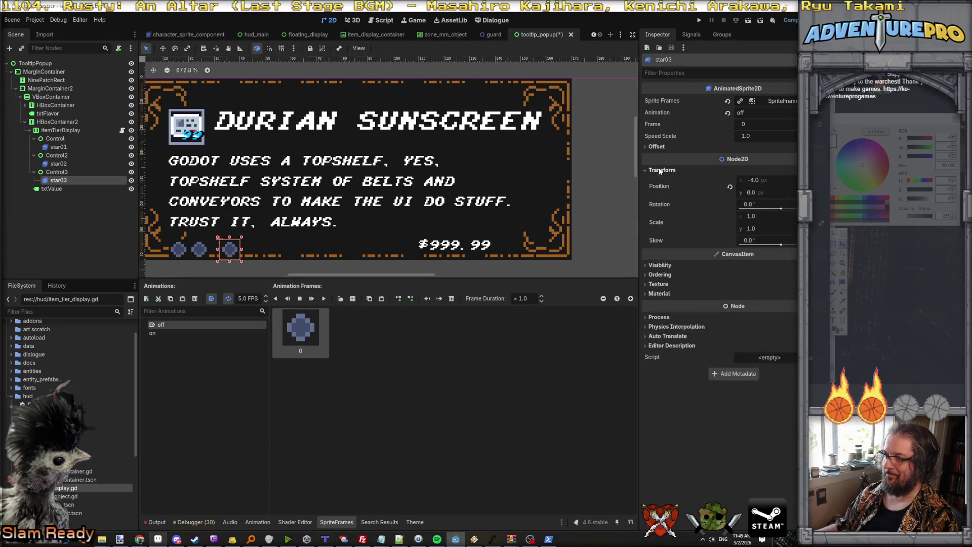
pyautogui.click(776, 180)
pyautogui.write('0')
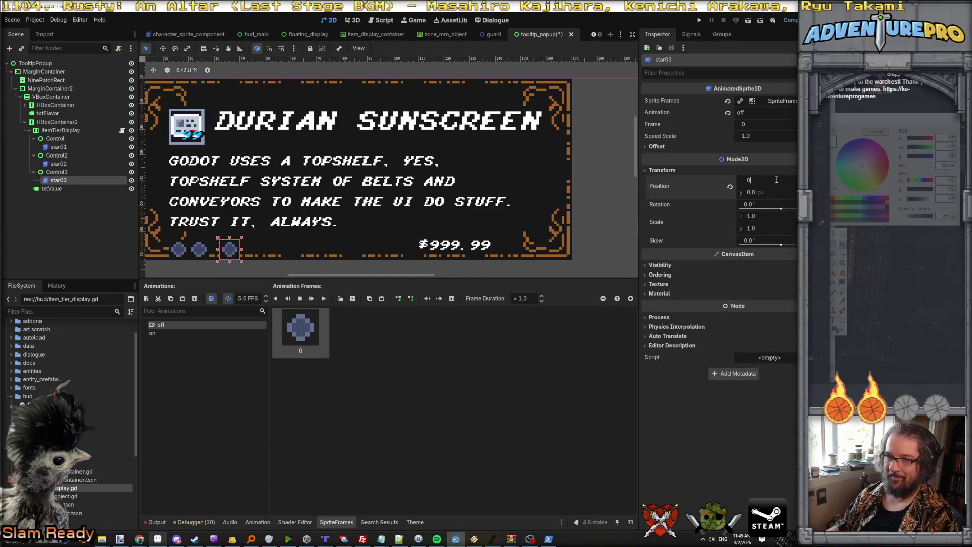
pyautogui.press('Return')
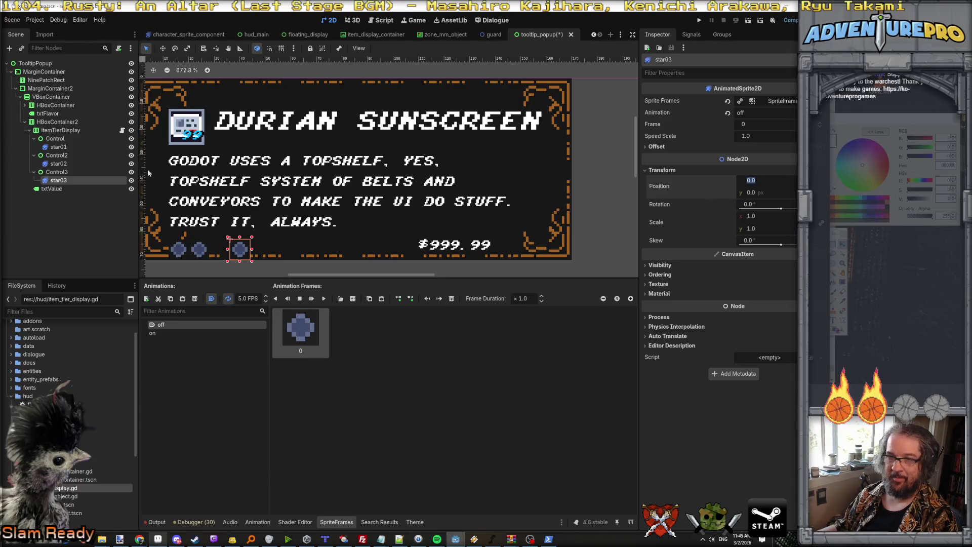
# Reset star02's Position x to 0, then select the itemTierDisplay container
pyautogui.click(58, 164)
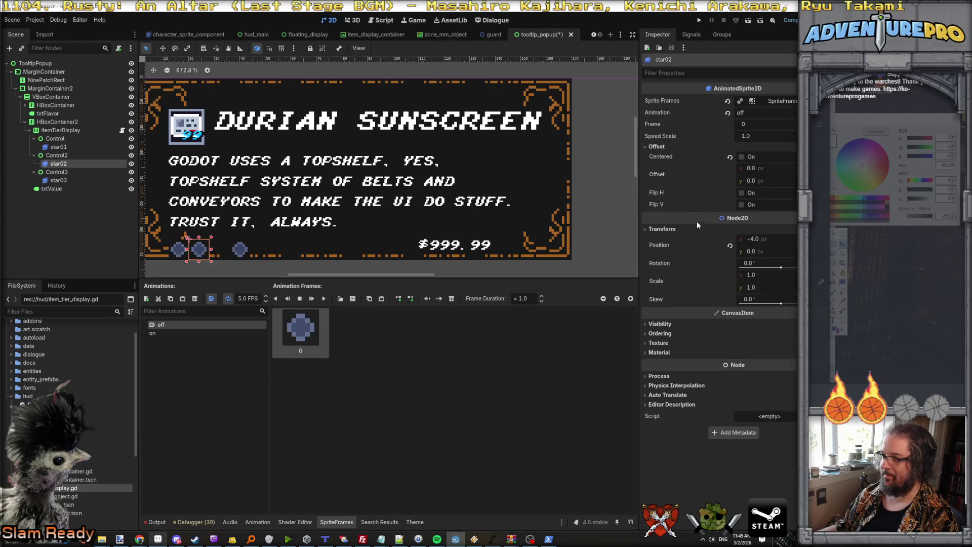
pyautogui.click(770, 238)
pyautogui.write('0')
pyautogui.press('Return')
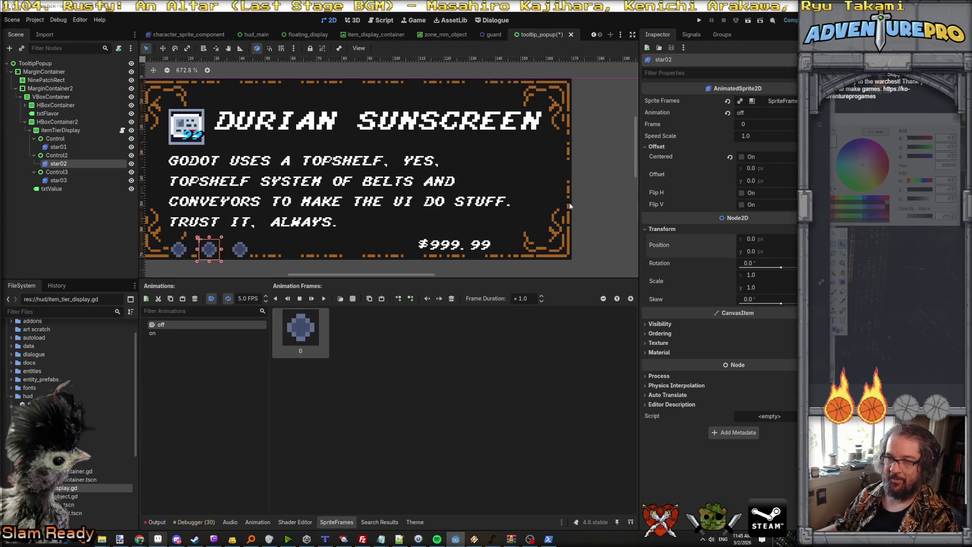
pyautogui.click(58, 147)
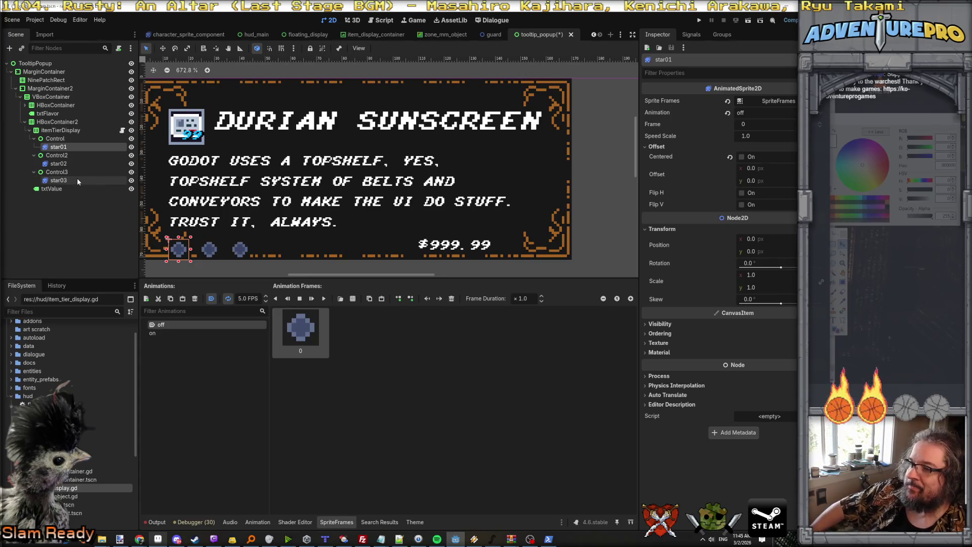
pyautogui.click(60, 156)
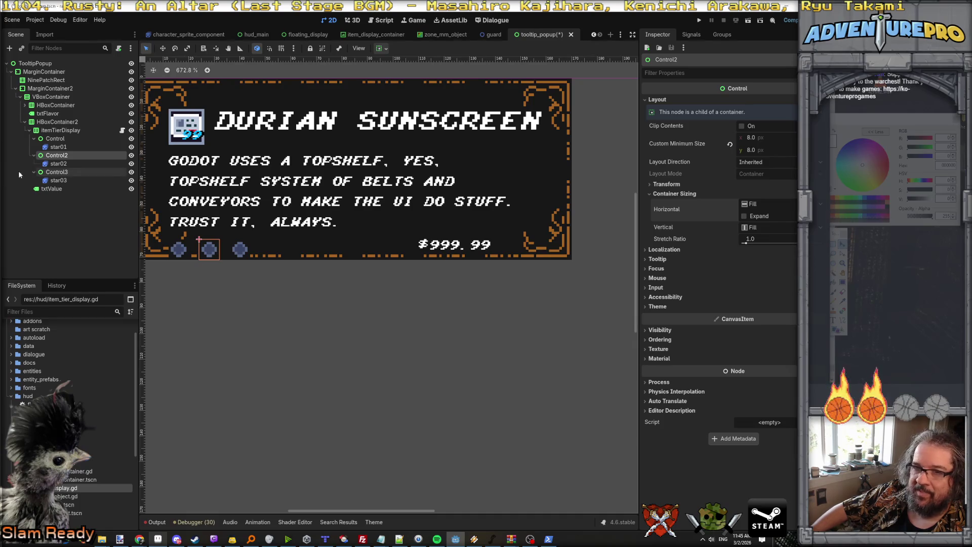
pyautogui.click(56, 138)
pyautogui.click(60, 130)
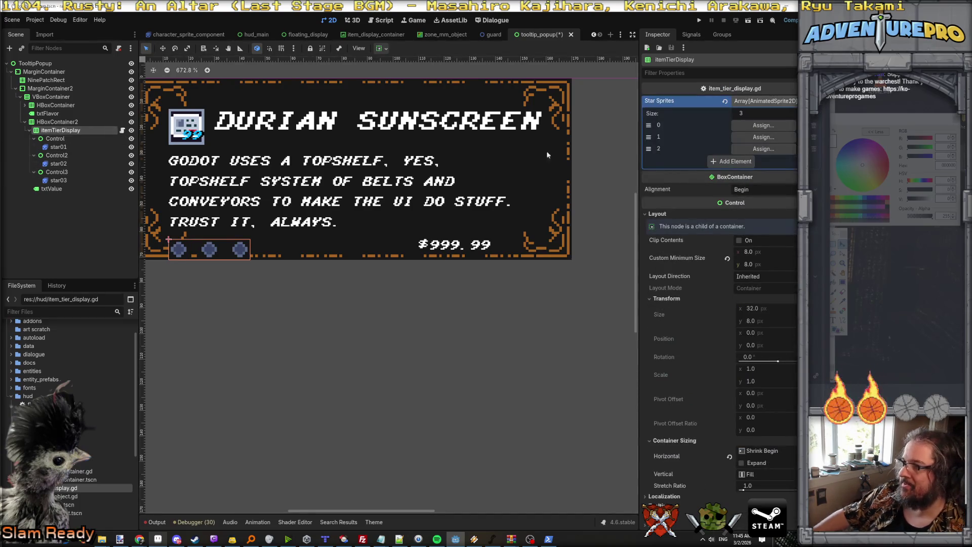
# Search itemTierDisplay's Inspector for 'mar' and 'border' properties, then browse the full list
pyautogui.click(714, 73)
pyautogui.write('mar')
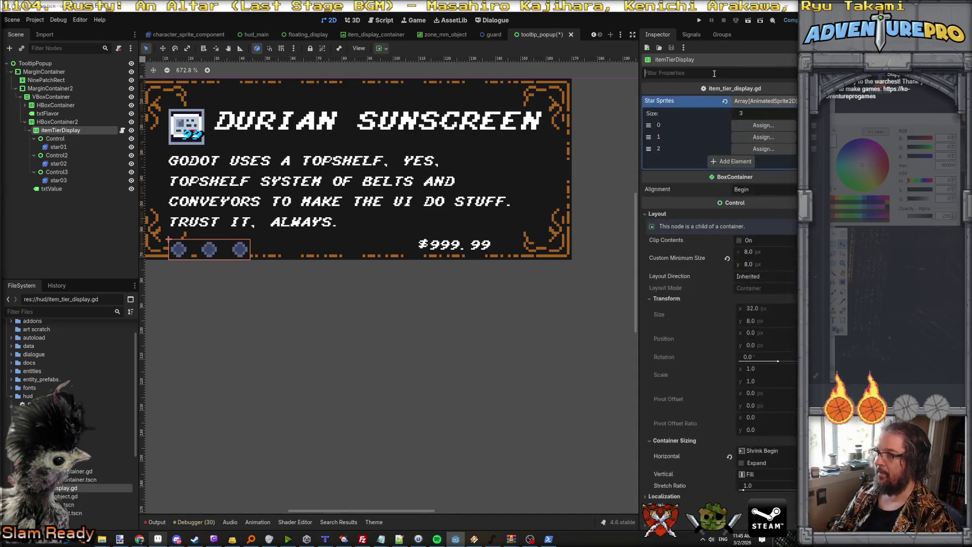
pyautogui.press('BackSpace')
pyautogui.press('BackSpace')
pyautogui.press('BackSpace')
pyautogui.write('border')
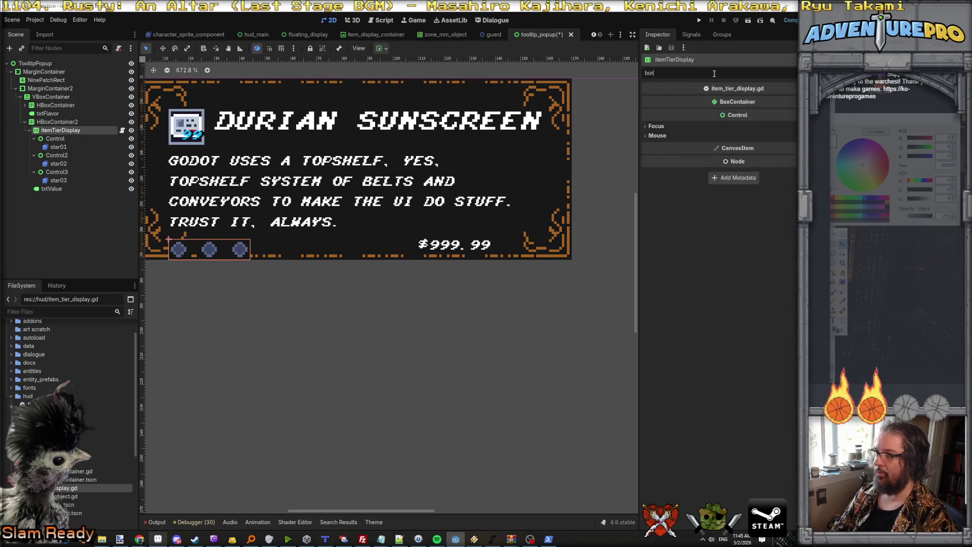
pyautogui.press('BackSpace')
pyautogui.press('BackSpace')
pyautogui.press('BackSpace')
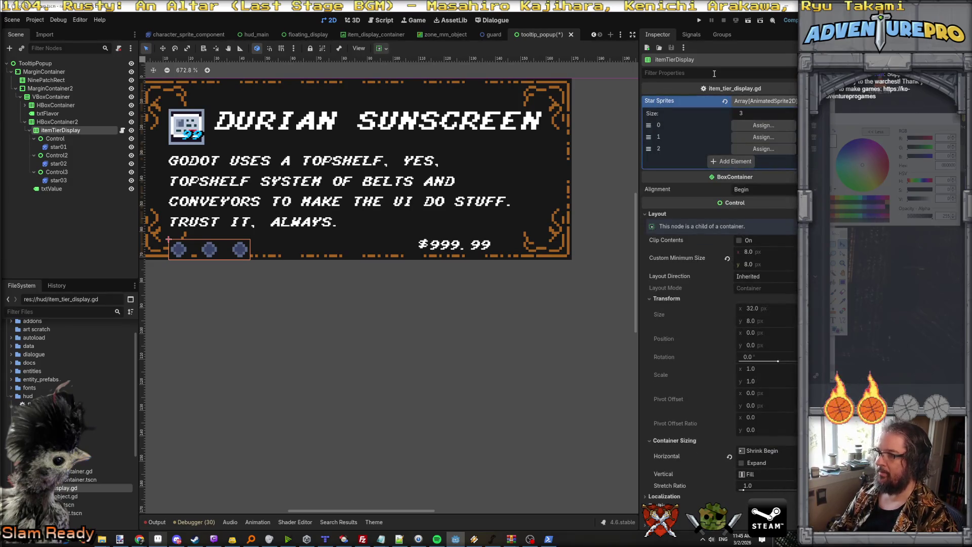
pyautogui.scroll(-3, 719, 151)
pyautogui.scroll(3, 728, 192)
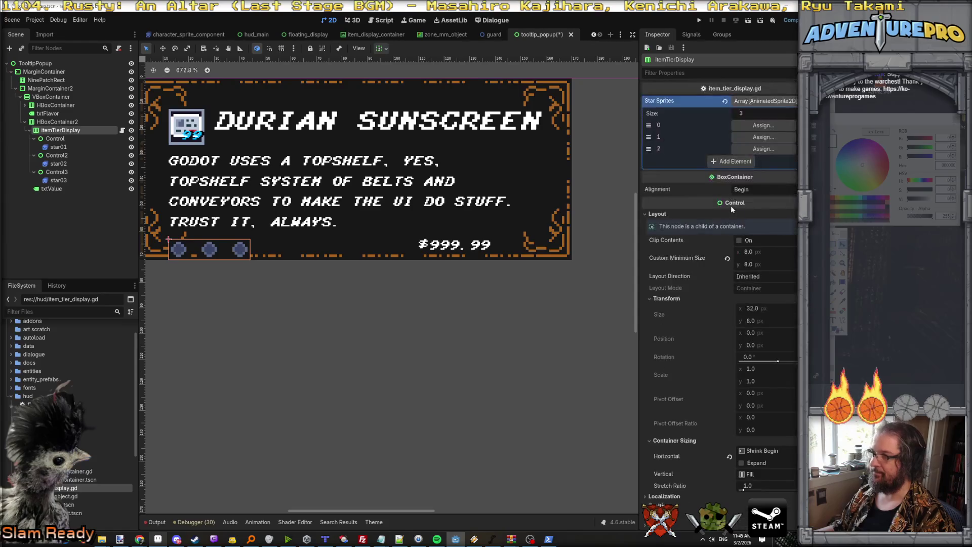
pyautogui.scroll(-2, 730, 202)
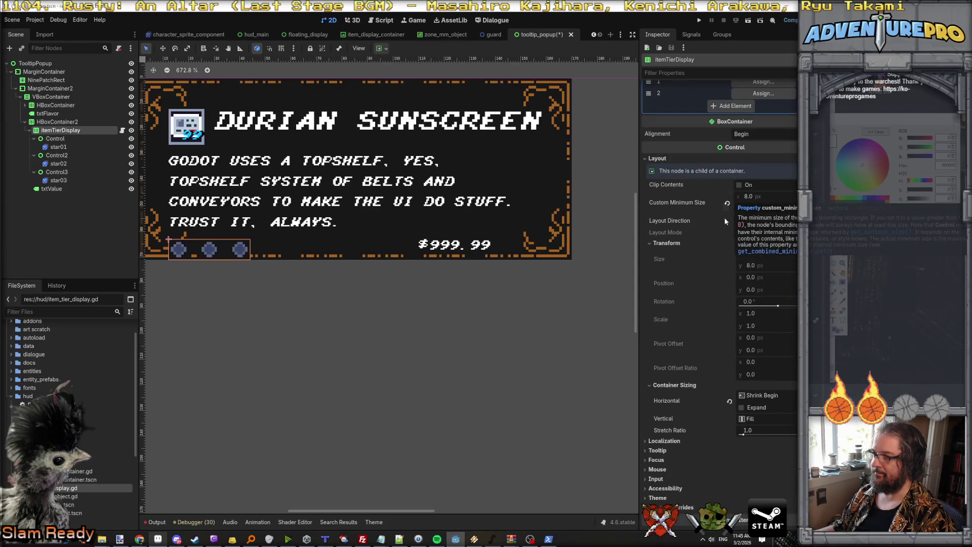
pyautogui.scroll(-2, 719, 238)
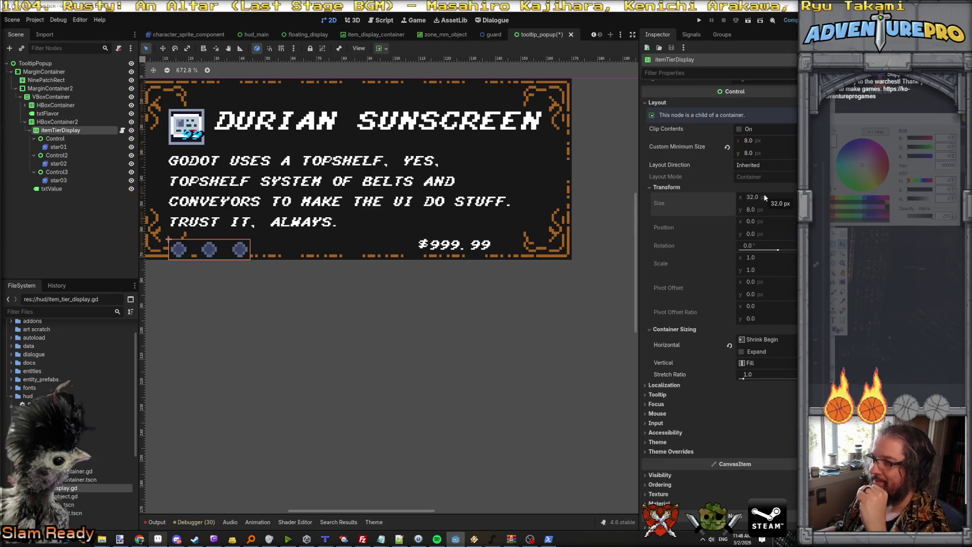
pyautogui.scroll(2, 181, 247)
pyautogui.scroll(2, 218, 239)
pyautogui.scroll(-2, 218, 239)
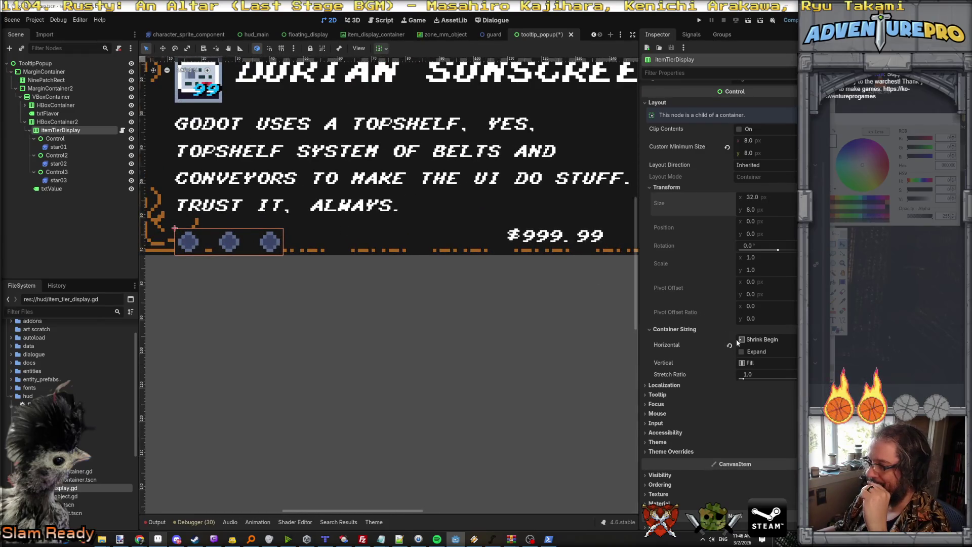
pyautogui.scroll(-1, 733, 329)
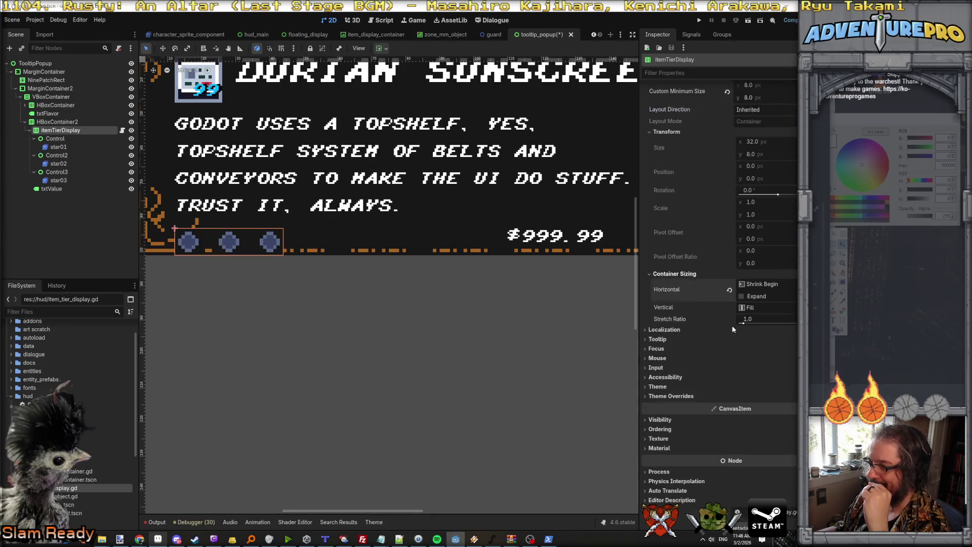
# Check the Separation override under Theme Overrides > Constants and begin editing its value
pyautogui.click(681, 330)
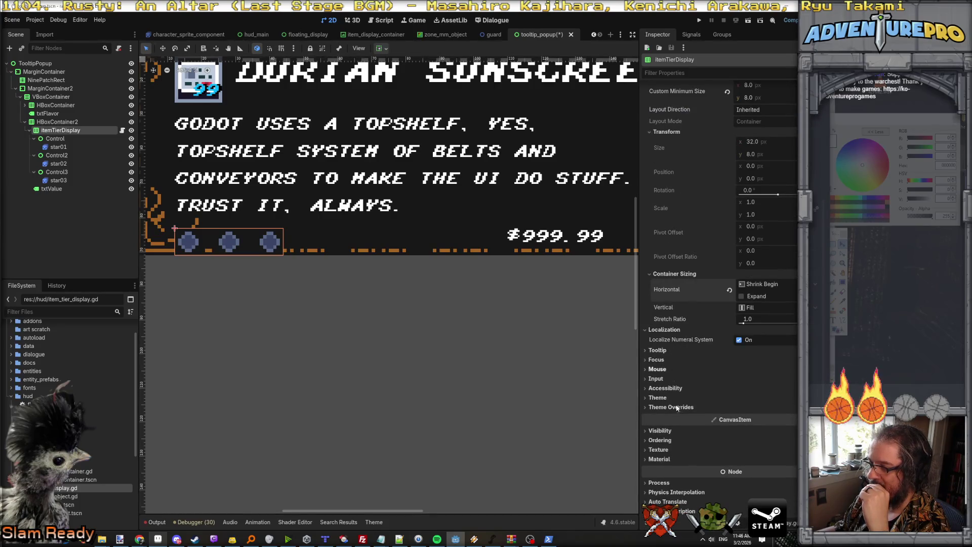
pyautogui.scroll(-1, 679, 415)
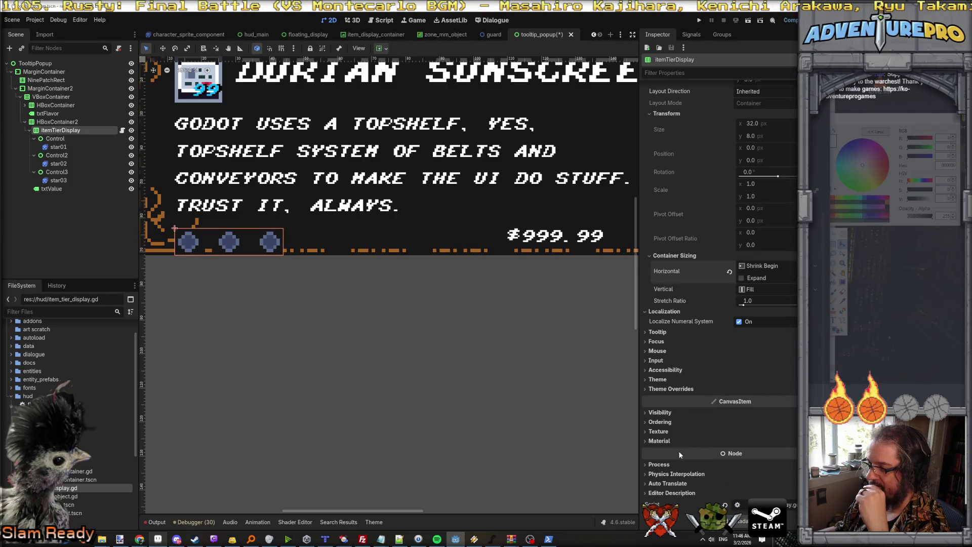
pyautogui.click(666, 412)
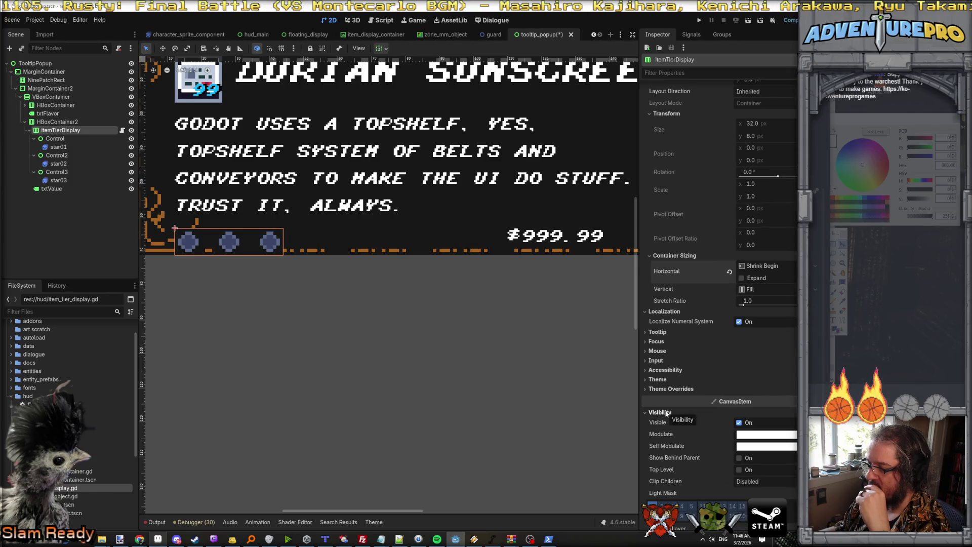
pyautogui.click(666, 412)
pyautogui.click(669, 380)
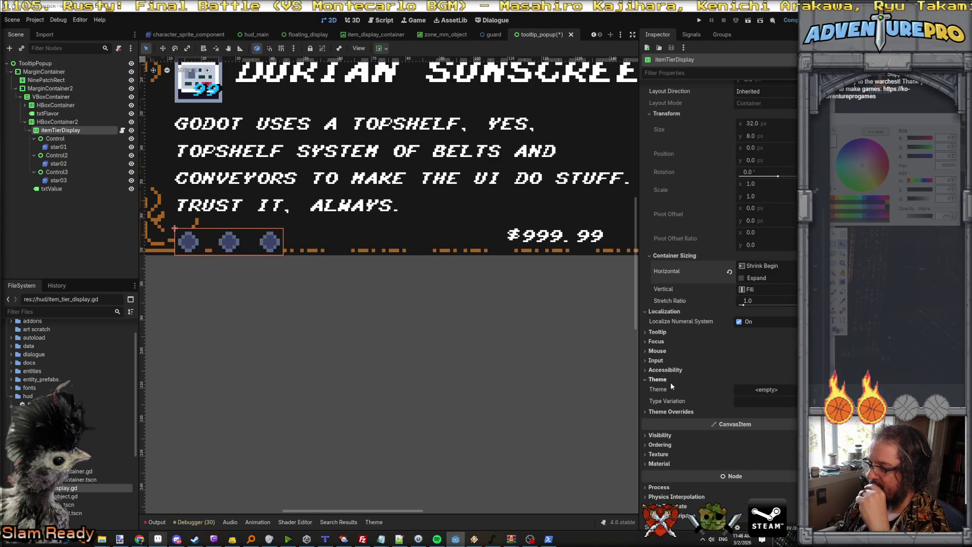
pyautogui.click(673, 411)
pyautogui.click(658, 431)
pyautogui.click(744, 430)
# Set the star container's Separation to 0, then review HBoxContainer2 and the txtValue price label
pyautogui.write('0')
pyautogui.press('Return')
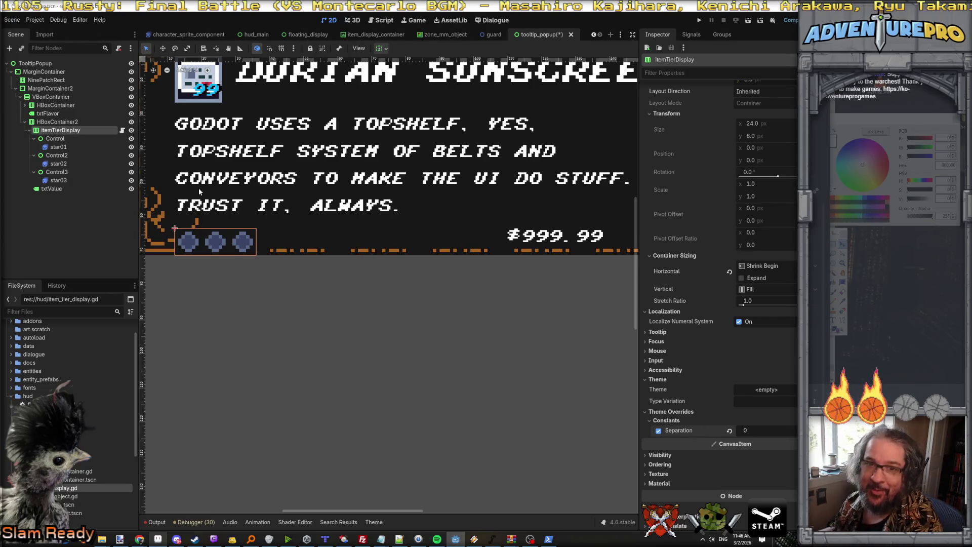
pyautogui.click(58, 122)
pyautogui.click(59, 131)
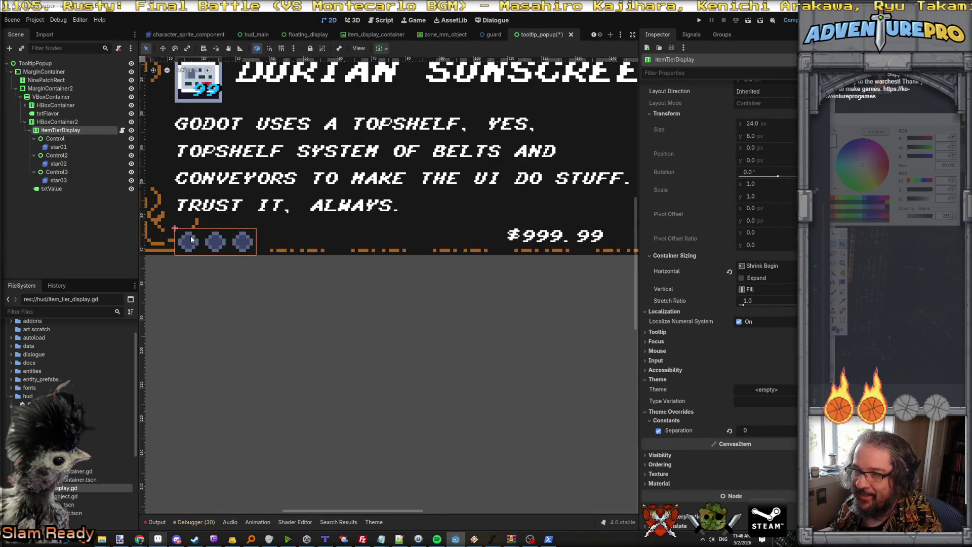
pyautogui.click(53, 188)
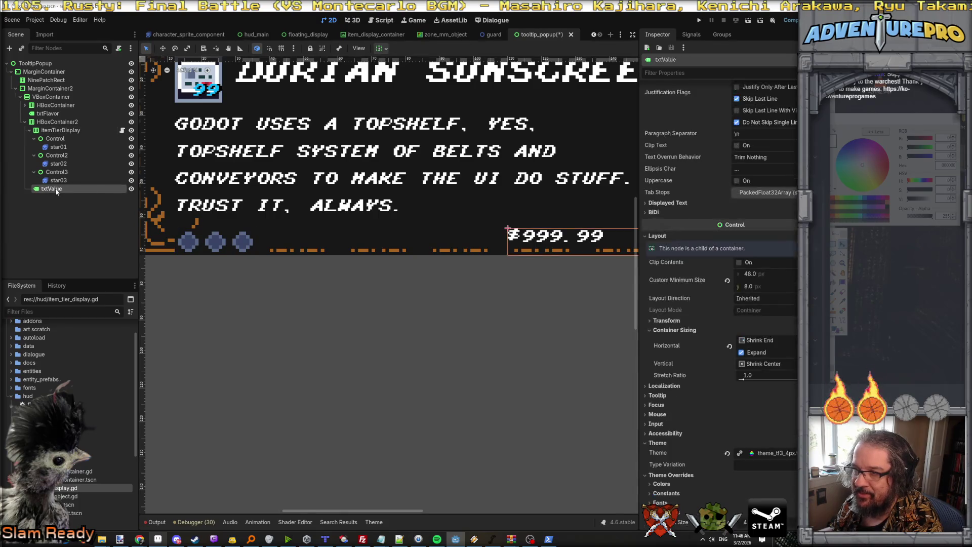
pyautogui.click(59, 130)
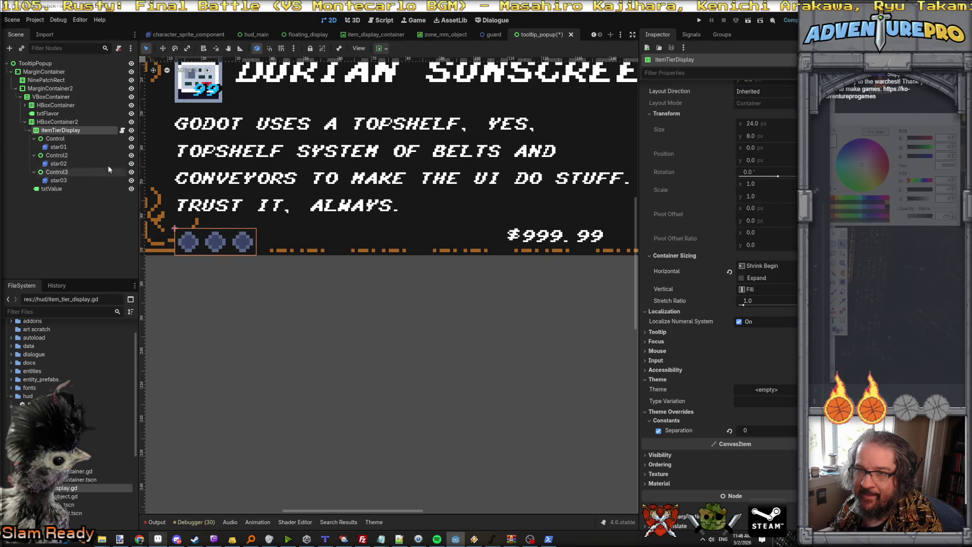
# Move HBoxContainer2 out of VBoxContainer into MarginContainer2
pyautogui.click(62, 123)
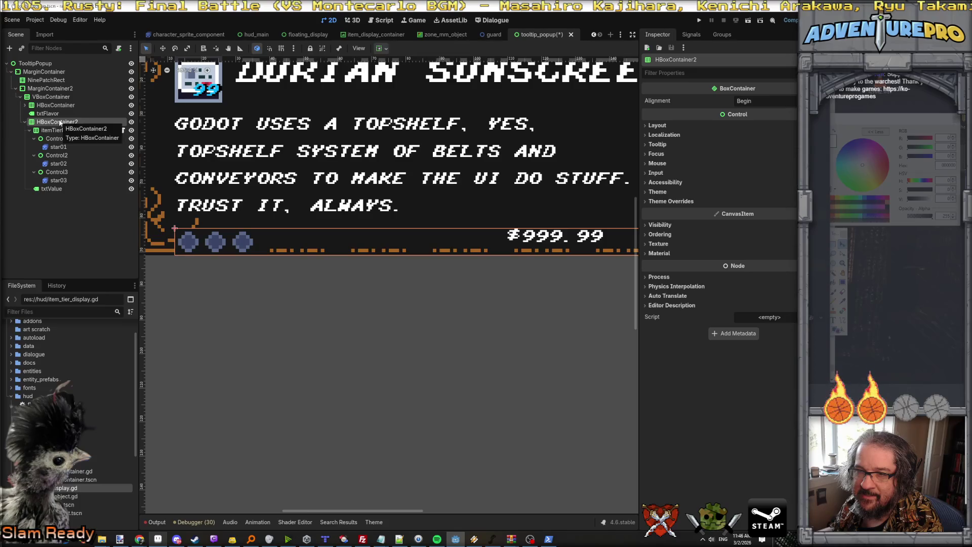
pyautogui.click(57, 132)
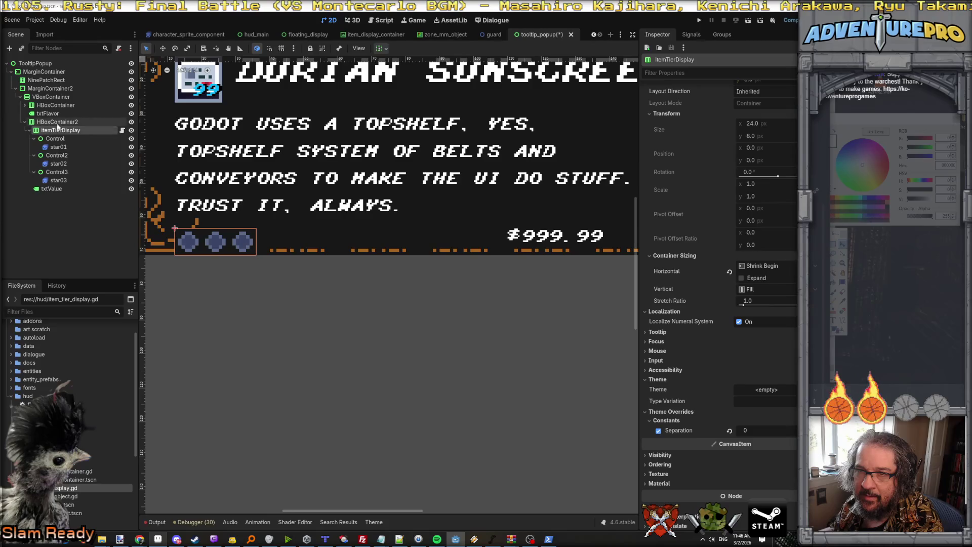
pyautogui.click(59, 122)
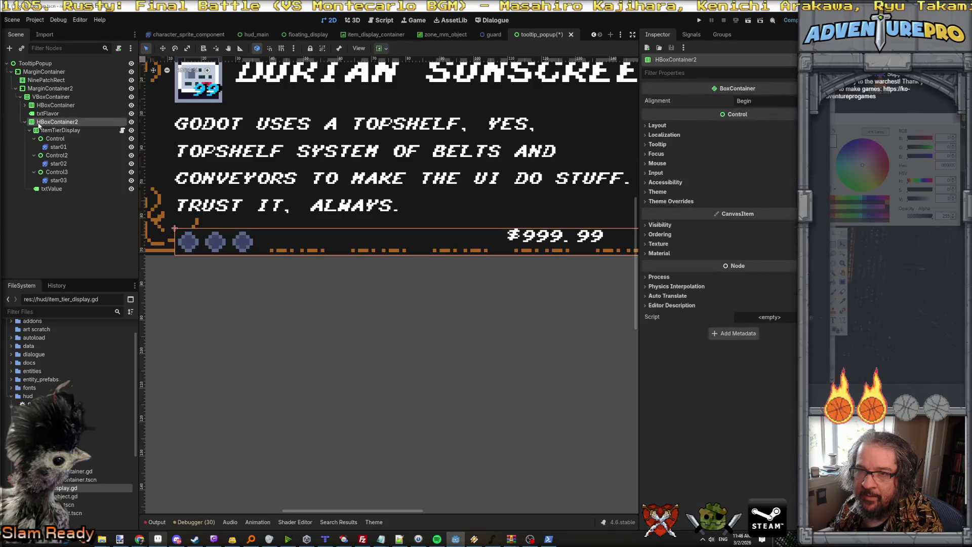
pyautogui.click(25, 122)
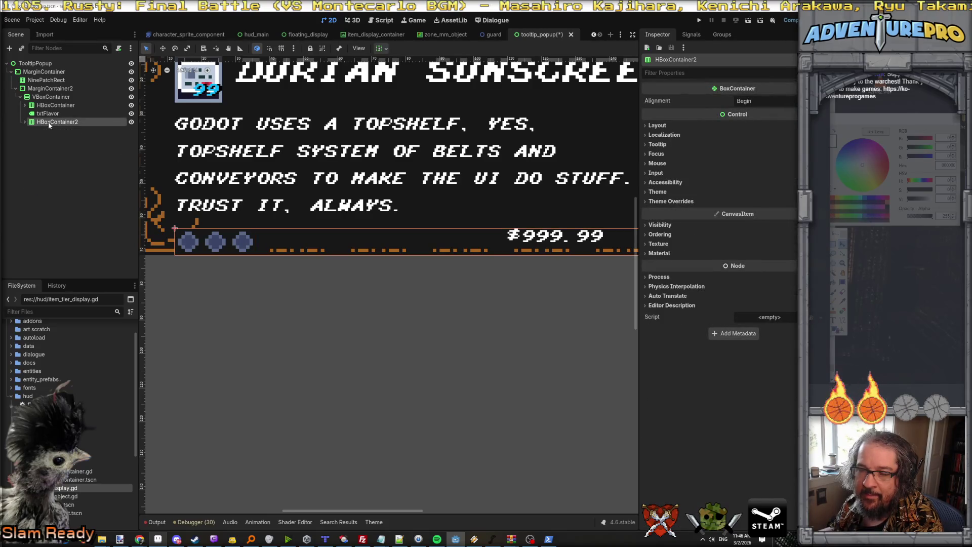
pyautogui.moveTo(49, 124); pyautogui.dragTo(50, 93)
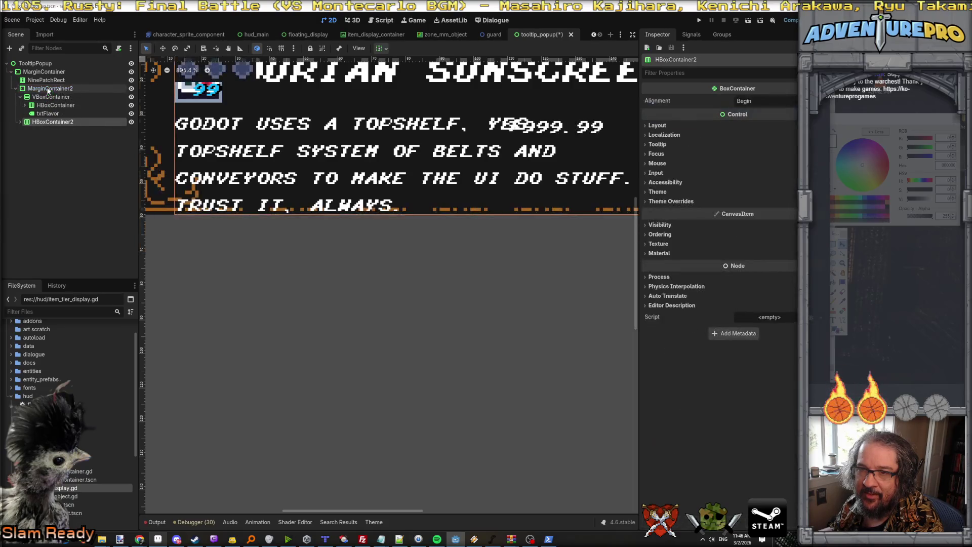
# Set HBoxContainer2's Container Sizing Vertical to Shrink End
pyautogui.scroll(-3, 326, 205)
pyautogui.scroll(2, 326, 205)
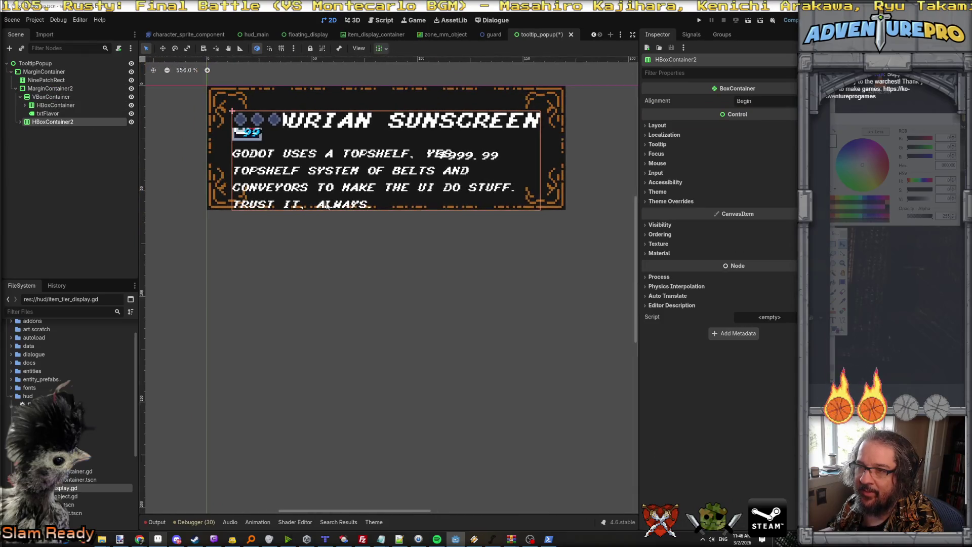
pyautogui.scroll(-1, 326, 205)
pyautogui.click(50, 88)
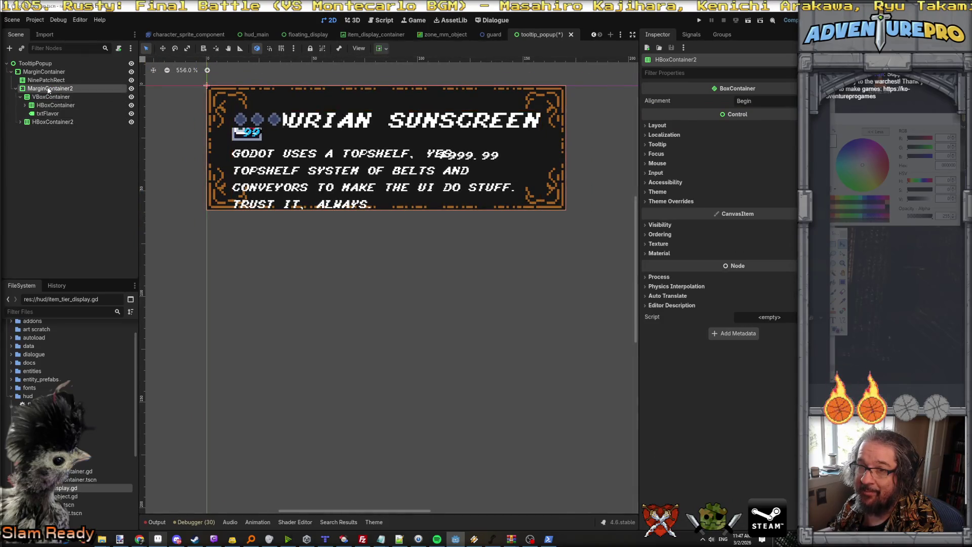
pyautogui.click(49, 121)
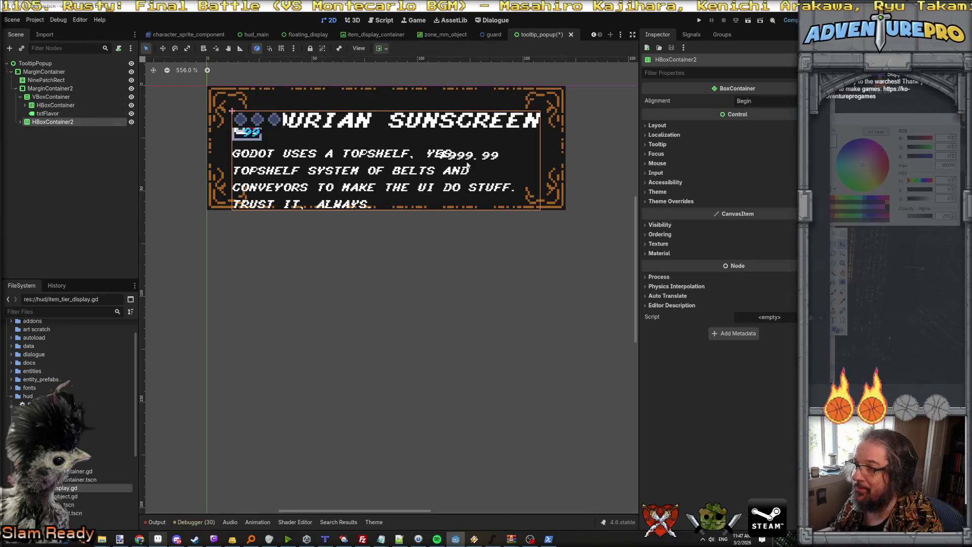
pyautogui.click(657, 125)
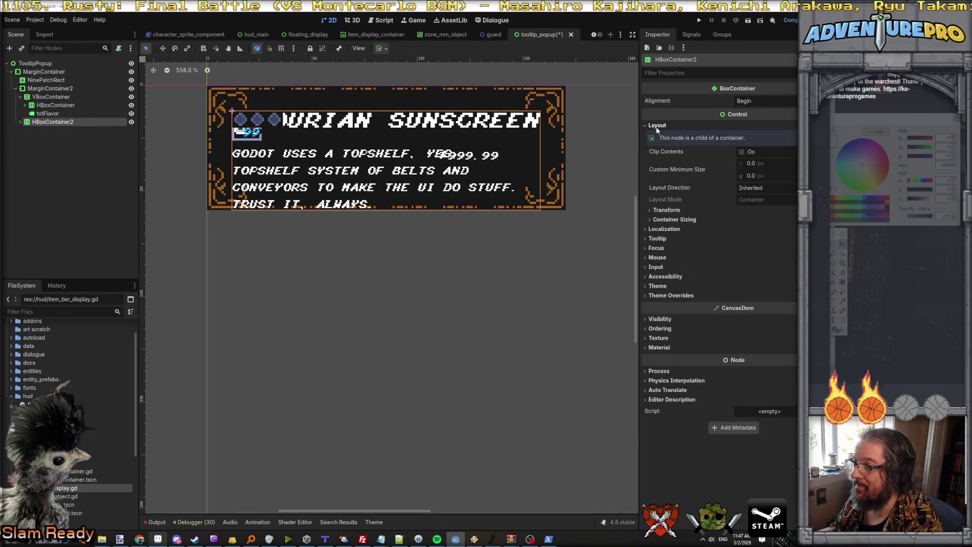
pyautogui.click(667, 220)
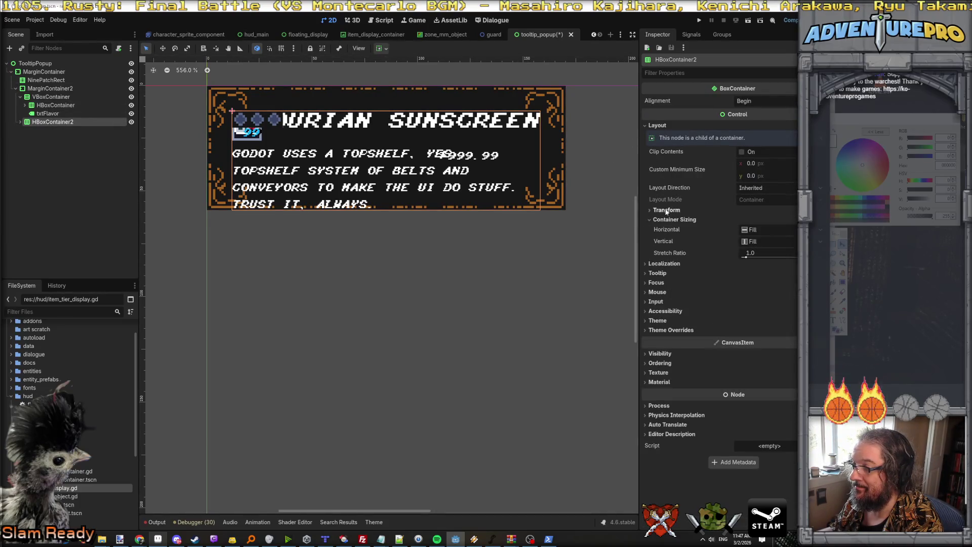
pyautogui.click(757, 241)
pyautogui.click(748, 278)
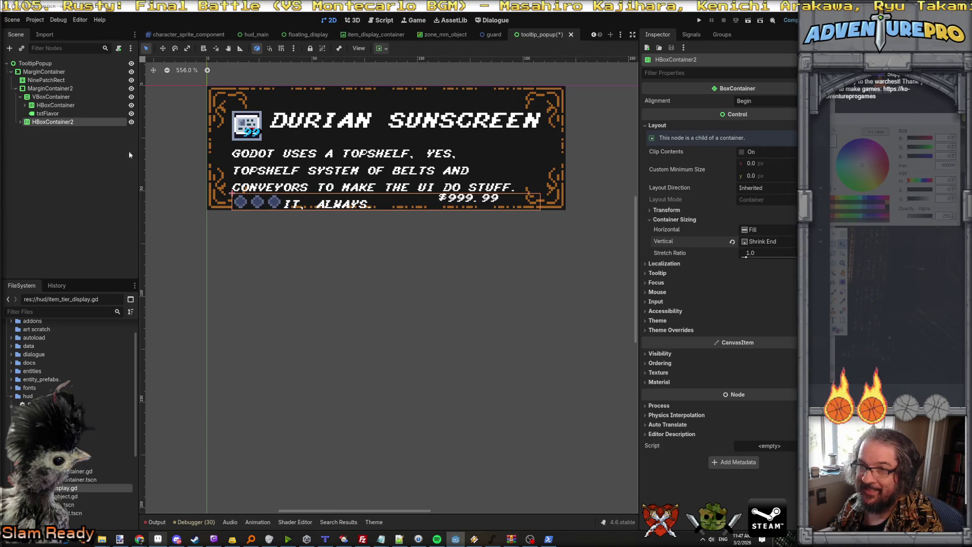
# Move HBoxContainer2 back into VBoxContainer below txtFlavor
pyautogui.click(51, 96)
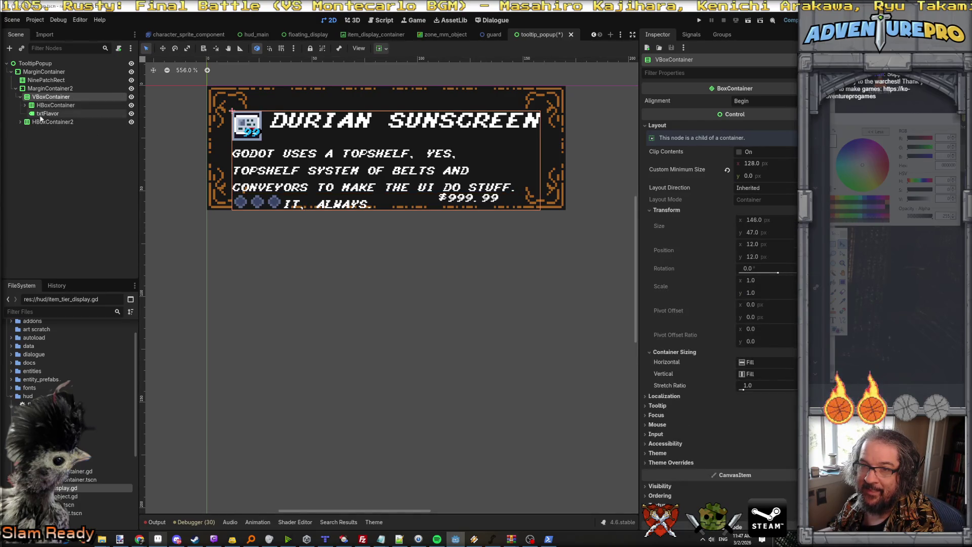
pyautogui.click(19, 96)
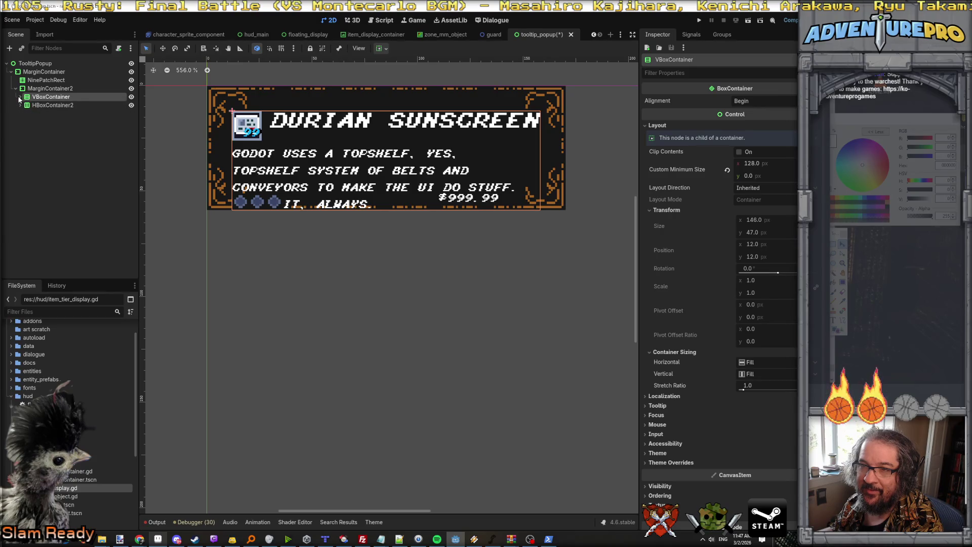
pyautogui.click(45, 89)
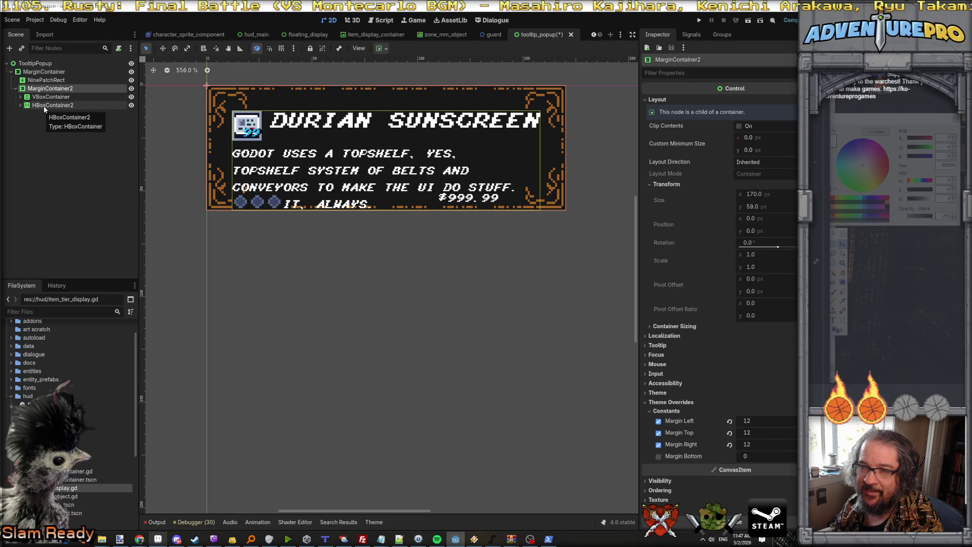
pyautogui.click(45, 105)
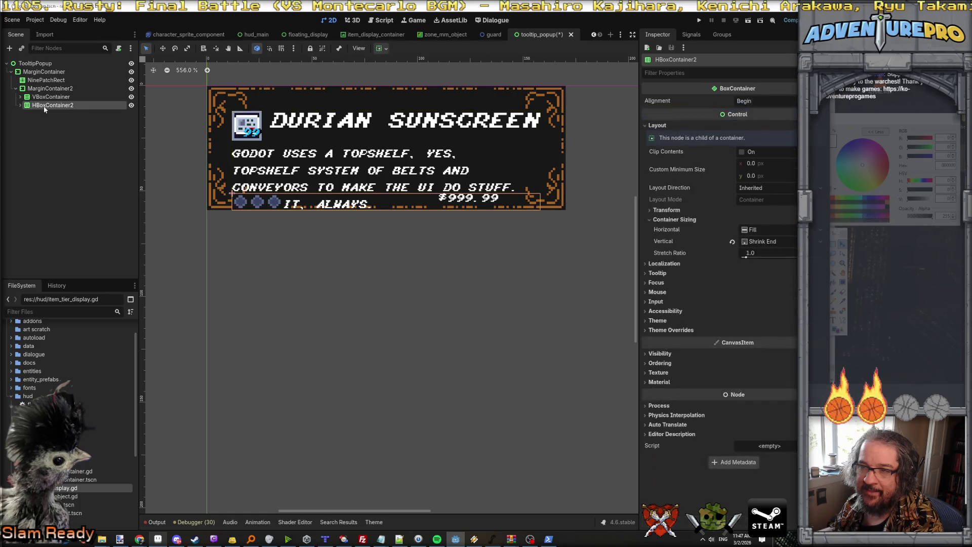
pyautogui.click(43, 90)
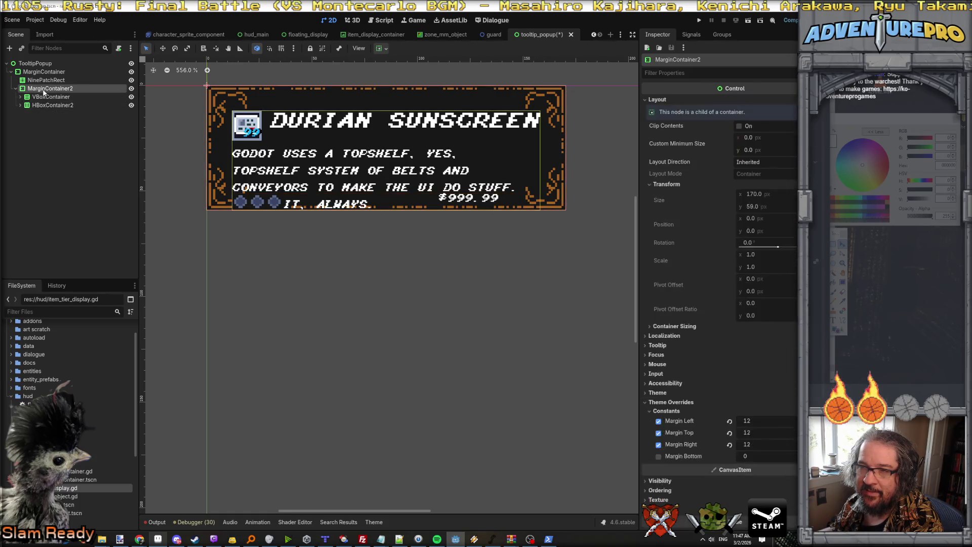
pyautogui.click(42, 105)
pyautogui.click(47, 97)
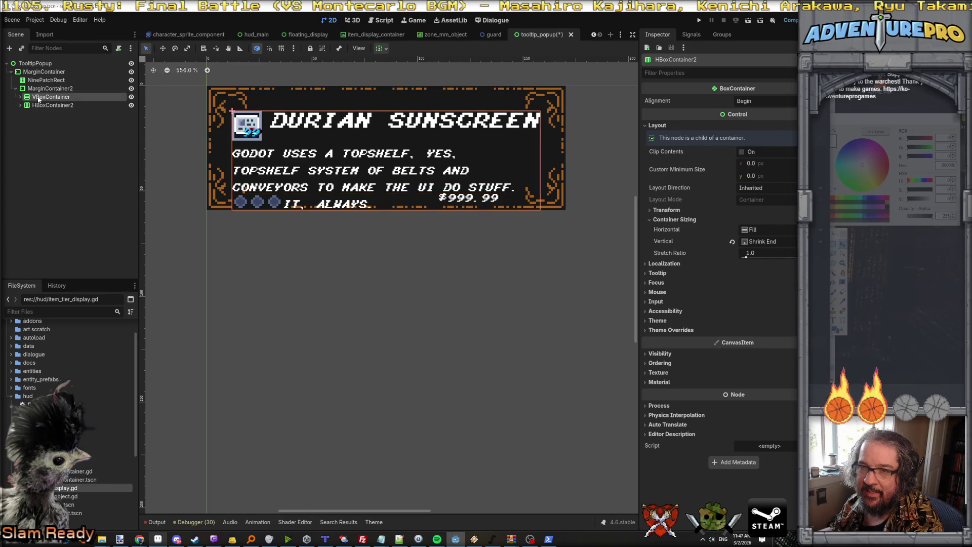
pyautogui.moveTo(43, 105); pyautogui.dragTo(45, 102)
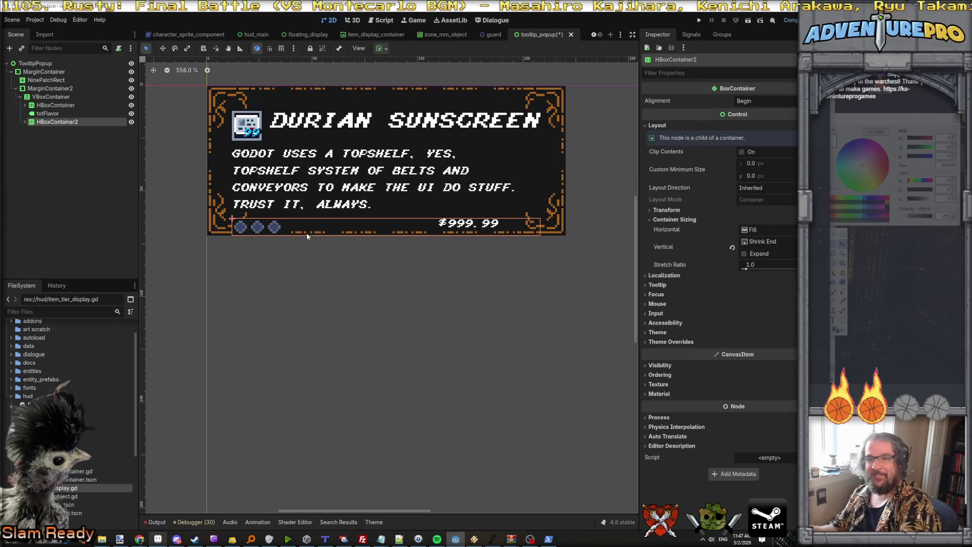
pyautogui.click(50, 96)
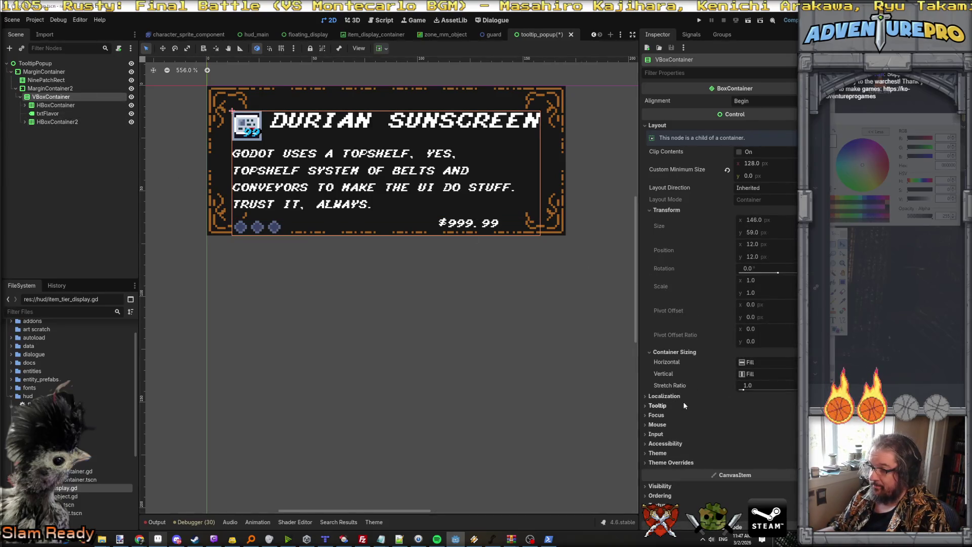
# Filter VBoxContainer's Inspector for 'sep' and enable its Separation override
pyautogui.click(701, 73)
pyautogui.write('mar')
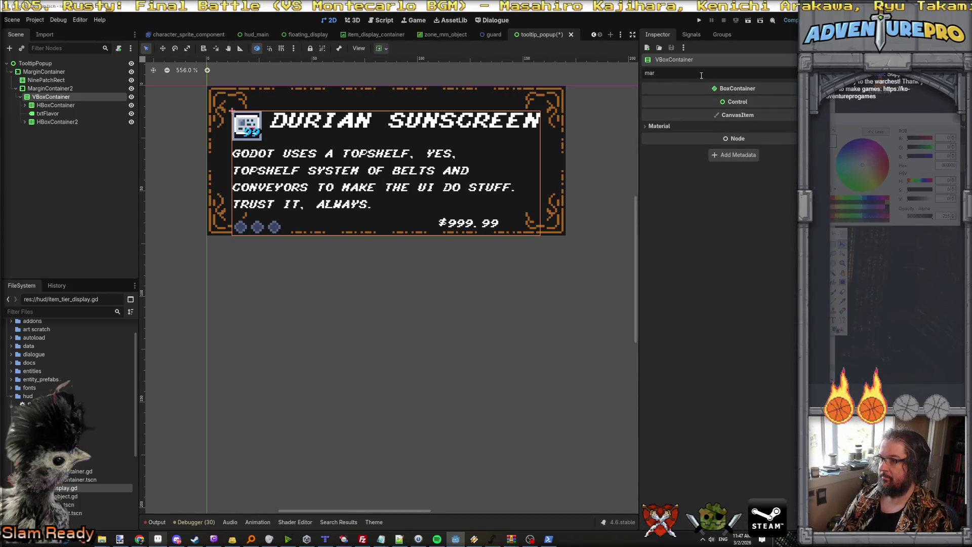
pyautogui.press('BackSpace')
pyautogui.press('BackSpace')
pyautogui.press('BackSpace')
pyautogui.write('sep')
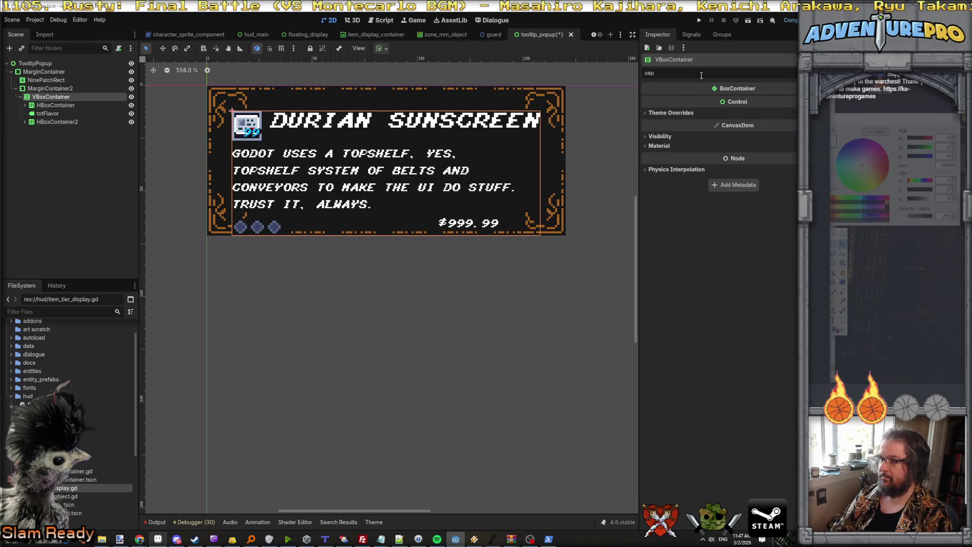
pyautogui.click(671, 113)
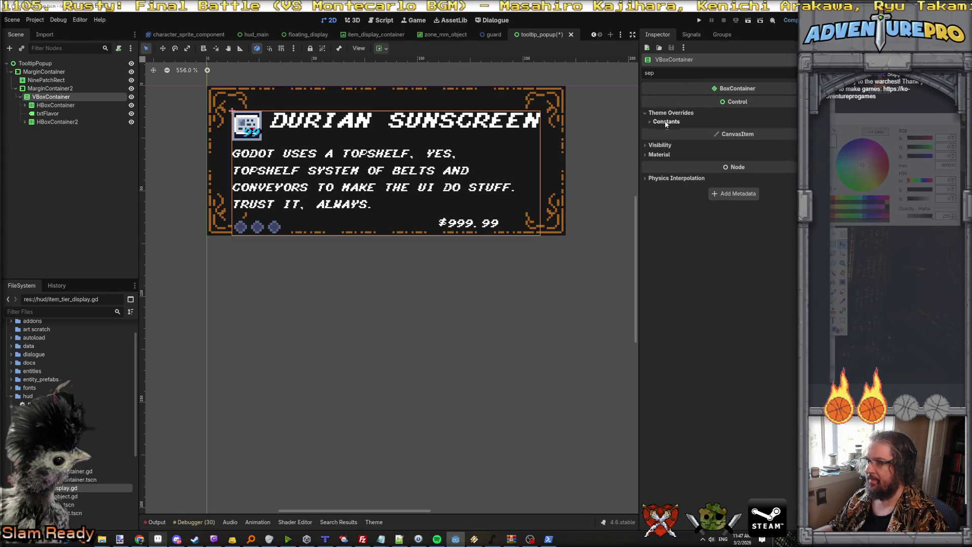
pyautogui.click(658, 132)
# Set VBoxContainer's Separation to 12, then tighten it to 4
pyautogui.click(773, 130)
pyautogui.write('12')
pyautogui.press('Return')
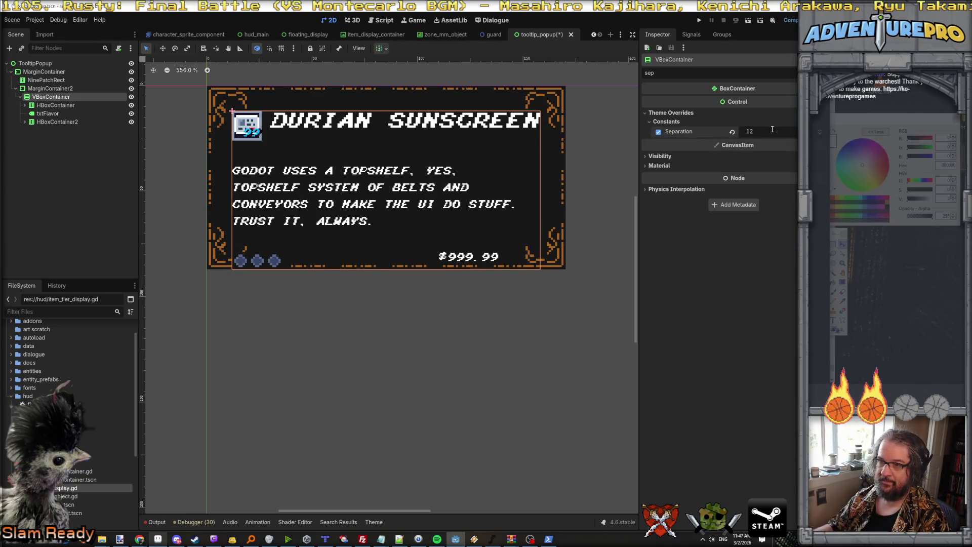
pyautogui.click(772, 130)
pyautogui.write('4')
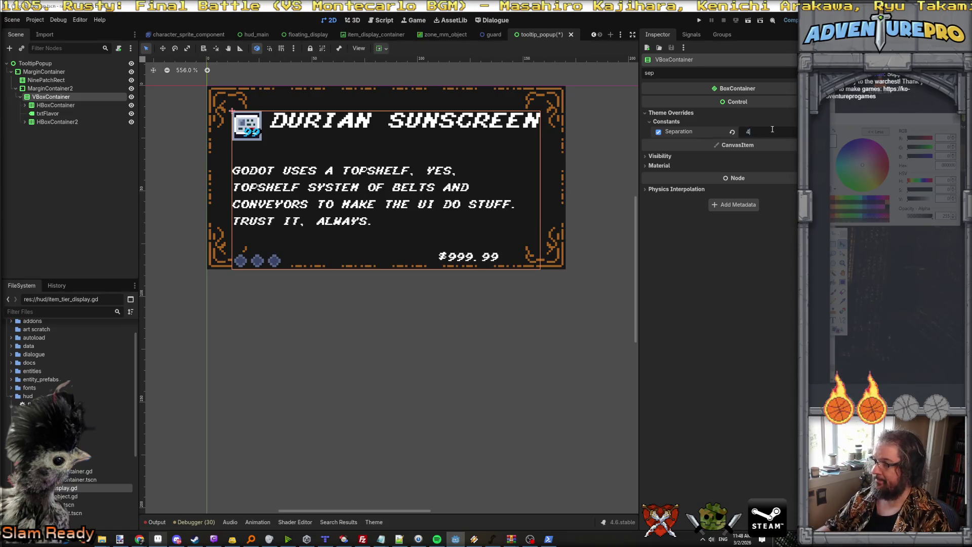
pyautogui.press('Return')
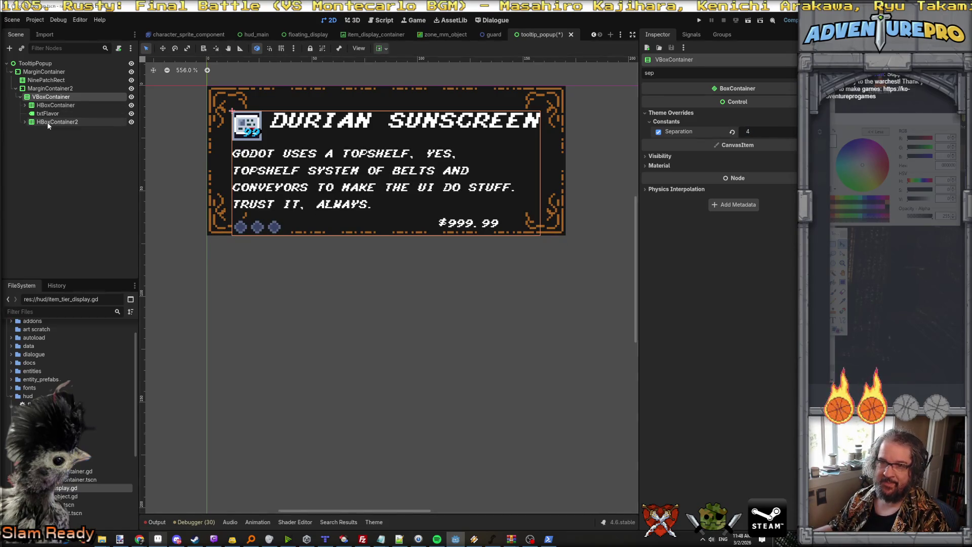
pyautogui.click(48, 123)
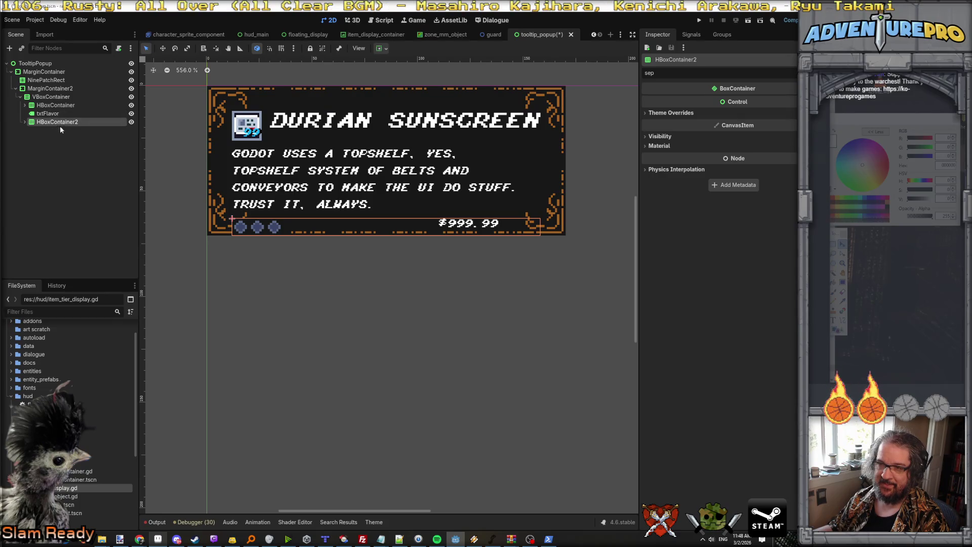
pyautogui.click(56, 98)
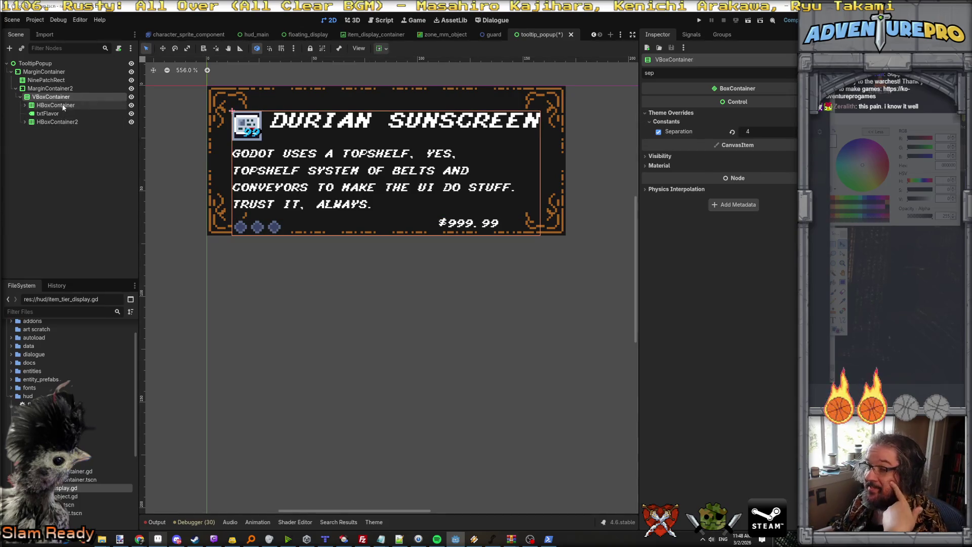